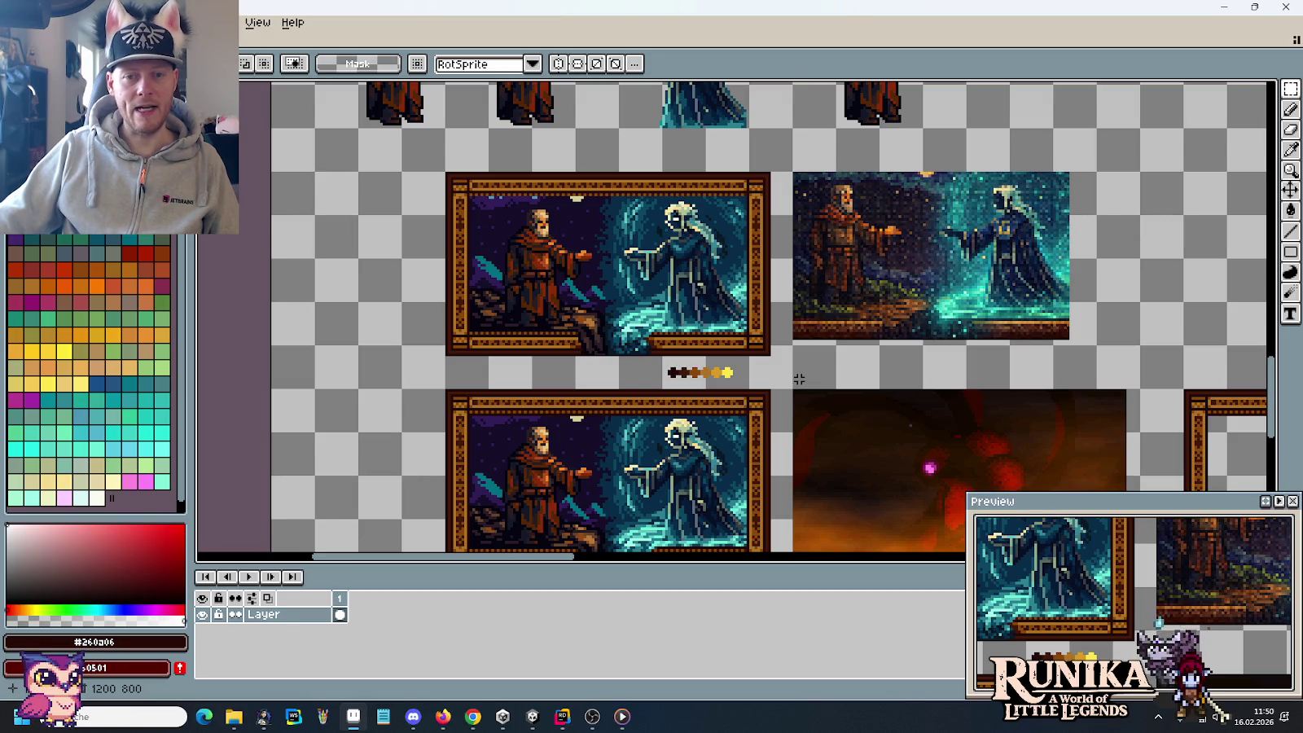
# Step: Select and deselect the area around the right picture, then scroll through the cutscene sheet
pyautogui.moveTo(790, 159); pyautogui.dragTo(1092, 343)
pyautogui.click(1153, 352)
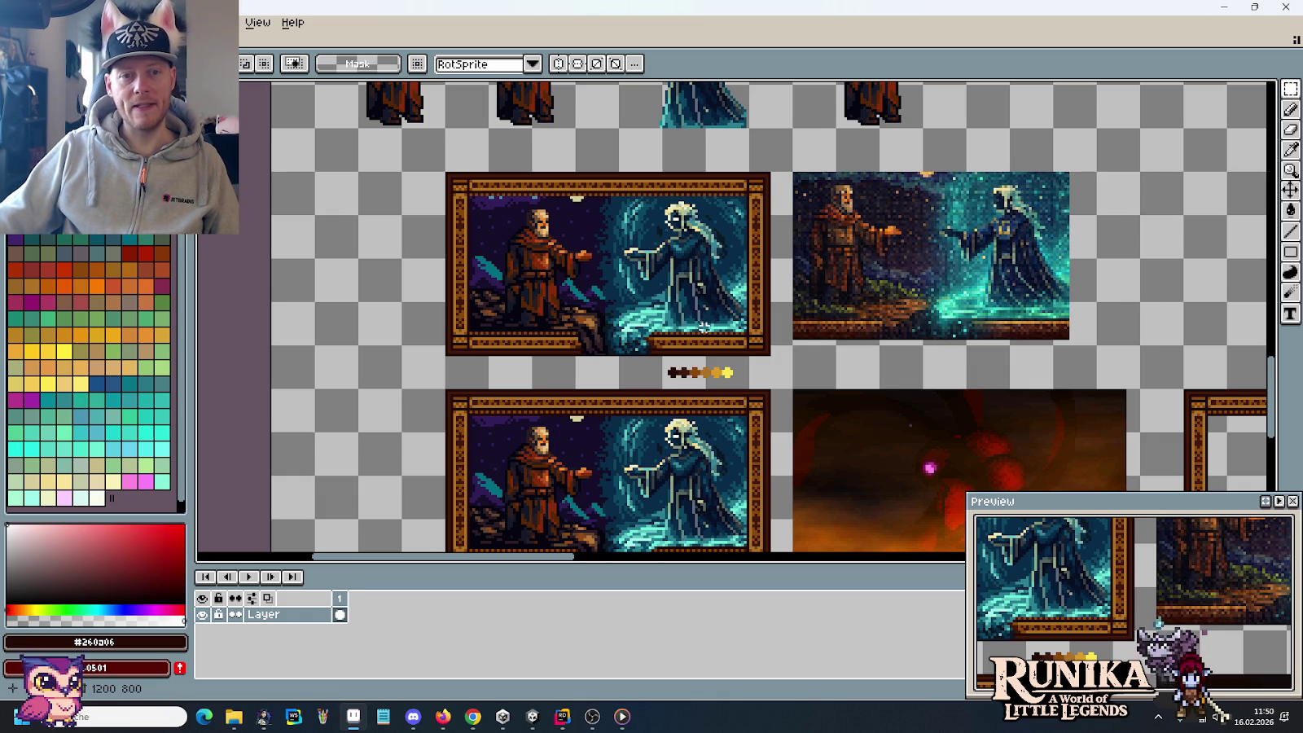
pyautogui.scroll(-3, 699, 368)
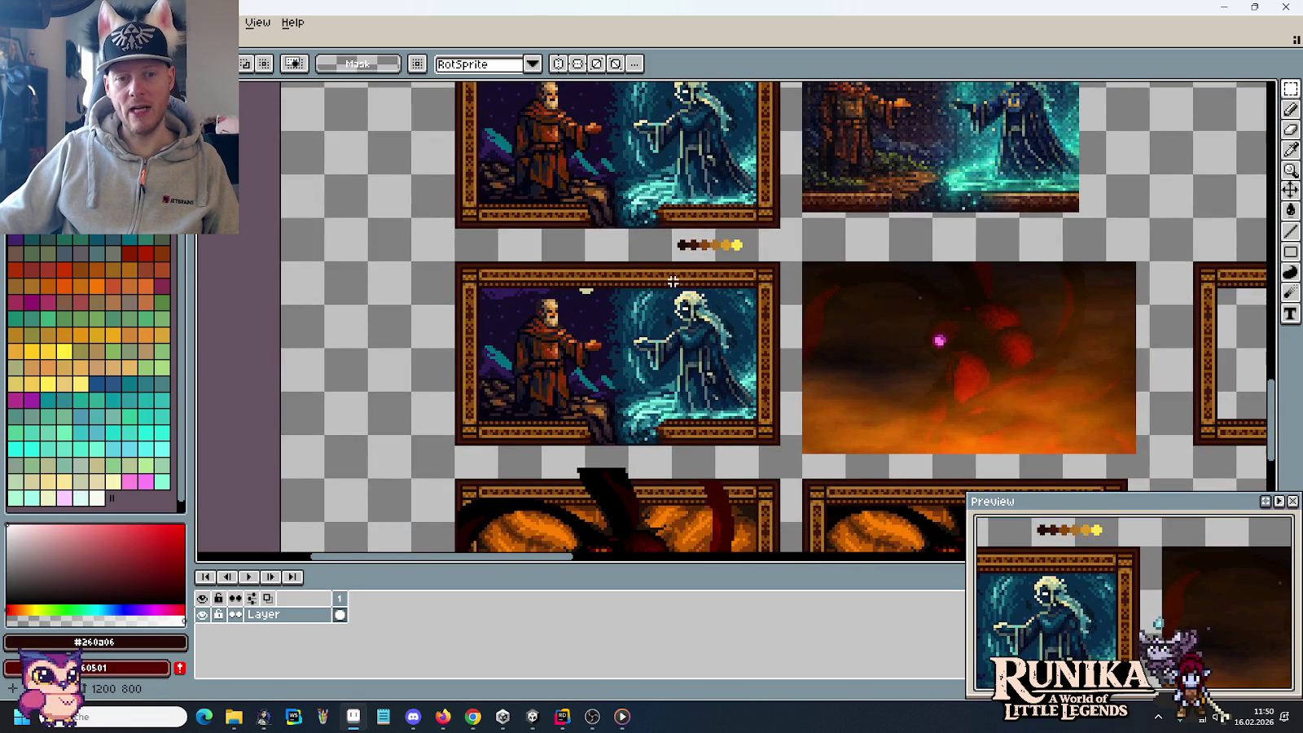
pyautogui.scroll(-4, 735, 360)
pyautogui.scroll(2, 925, 335)
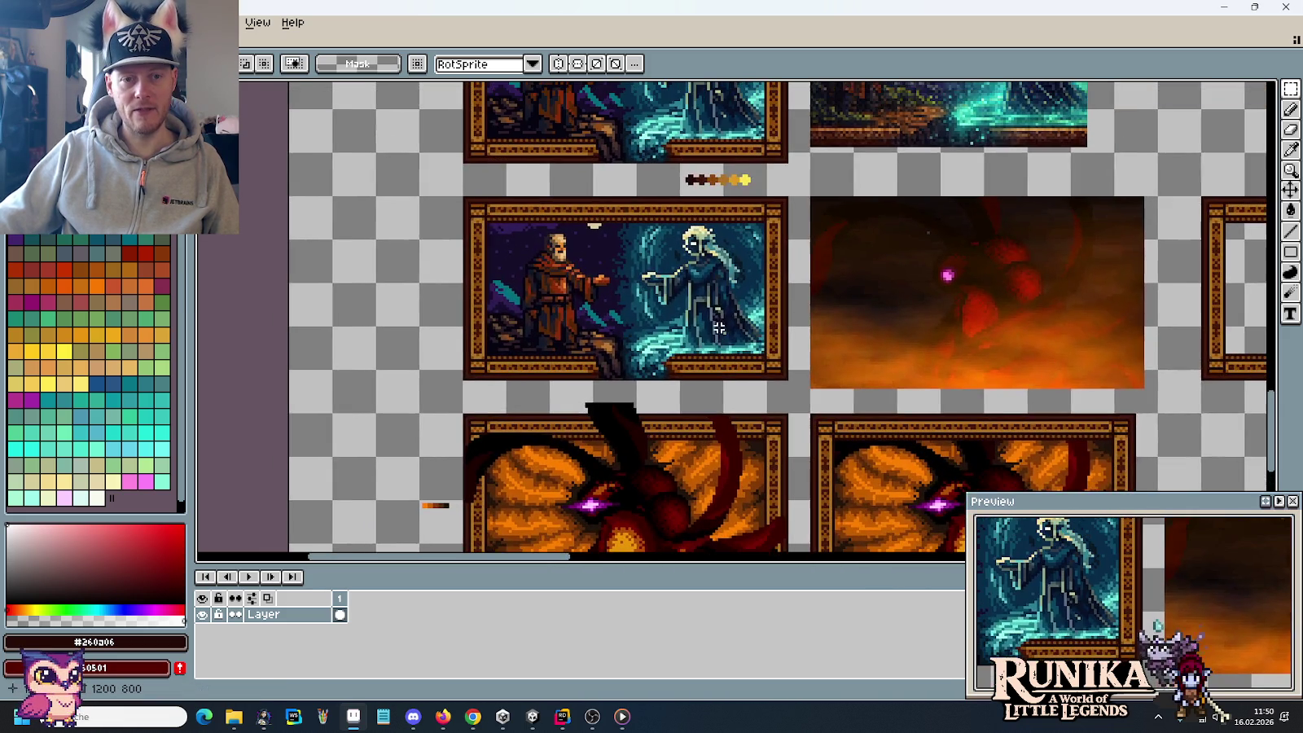
pyautogui.scroll(2, 739, 238)
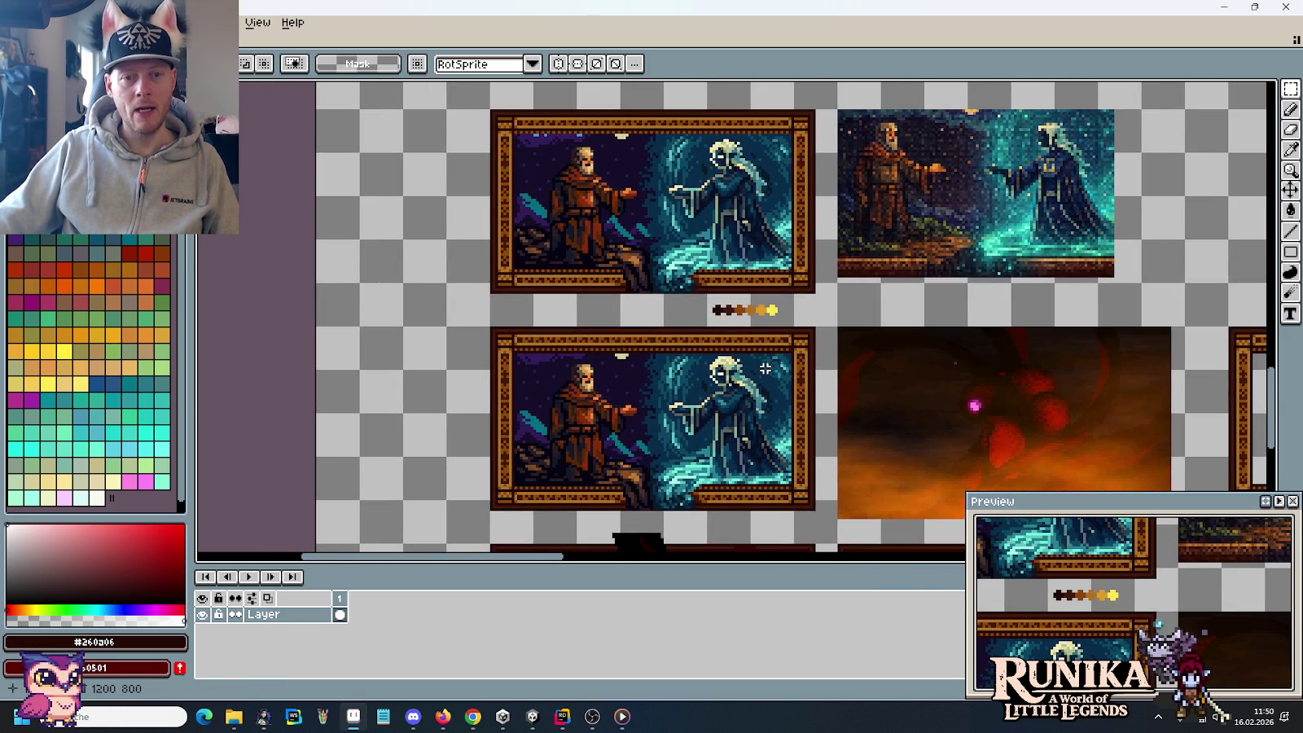
pyautogui.scroll(-3, 784, 275)
pyautogui.scroll(3, 784, 275)
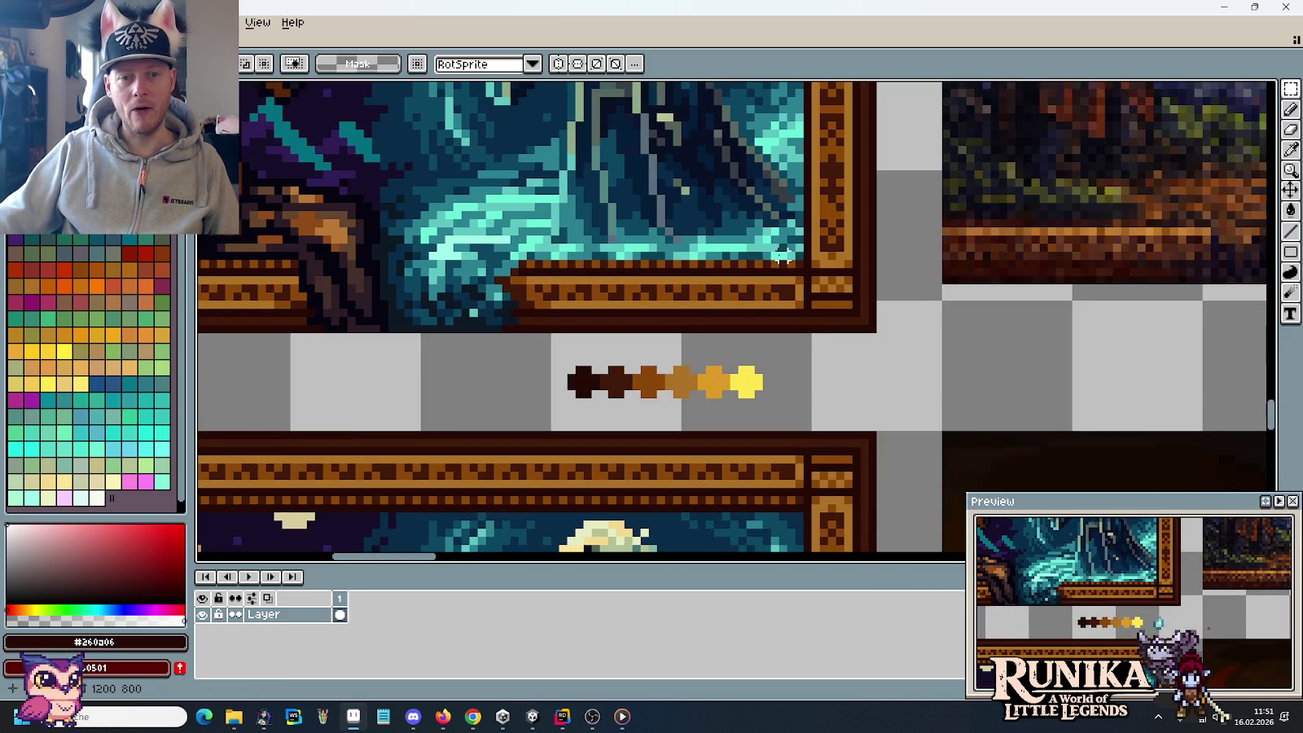
pyautogui.scroll(-1, 700, 349)
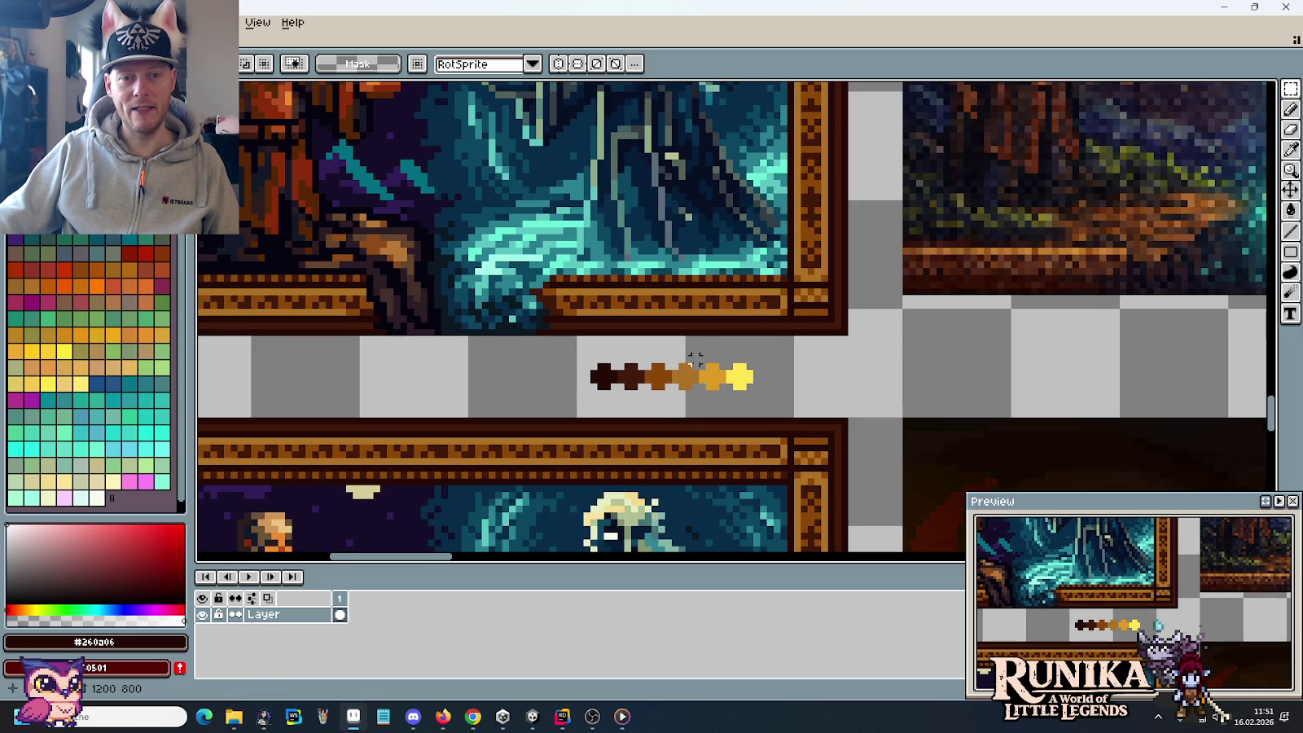
pyautogui.scroll(-3, 661, 435)
pyautogui.scroll(1, 662, 434)
pyautogui.scroll(1, 652, 427)
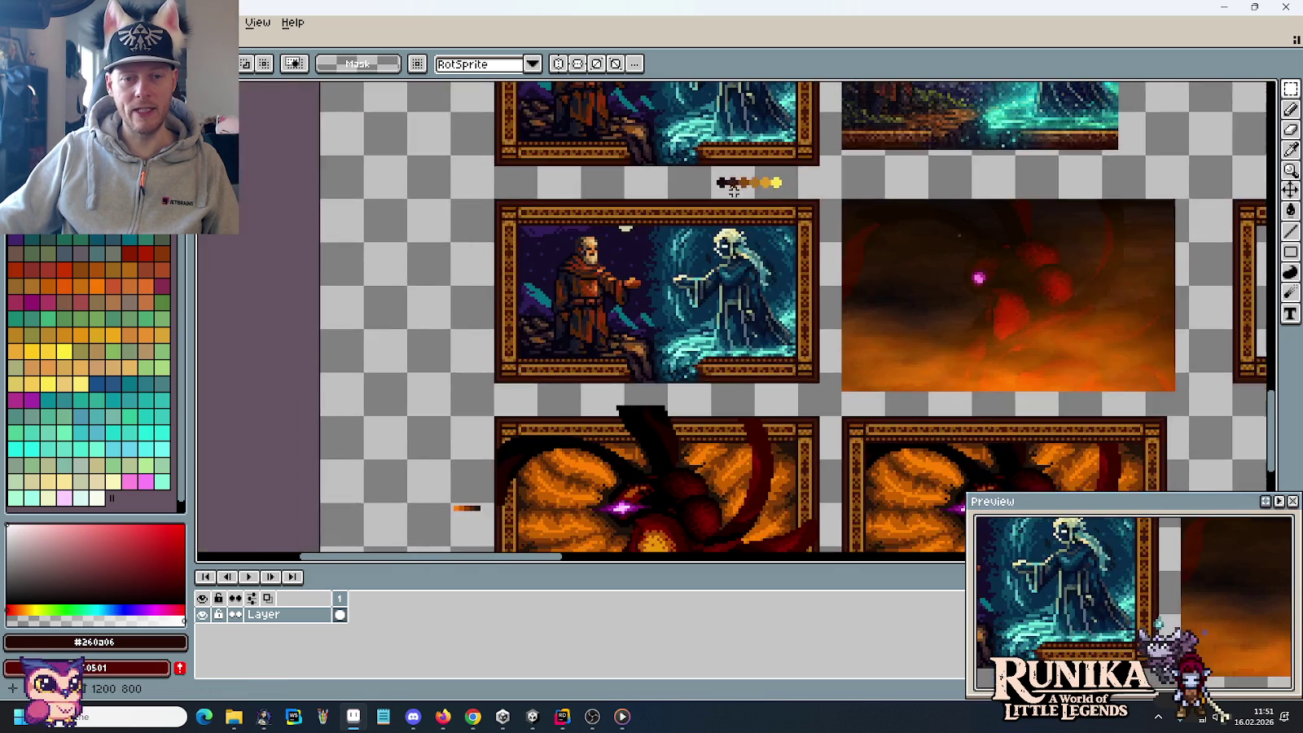
pyautogui.scroll(1, 652, 428)
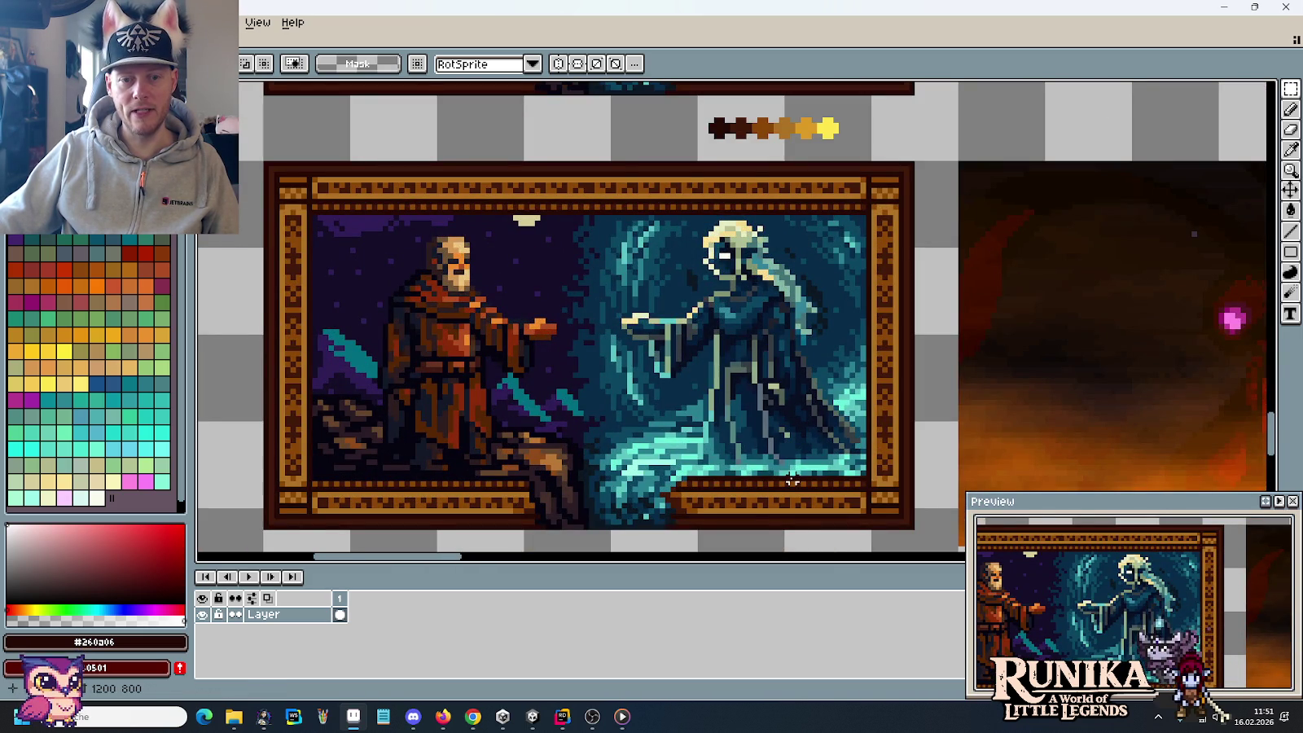
pyautogui.scroll(-1, 756, 378)
pyautogui.scroll(-1, 756, 378)
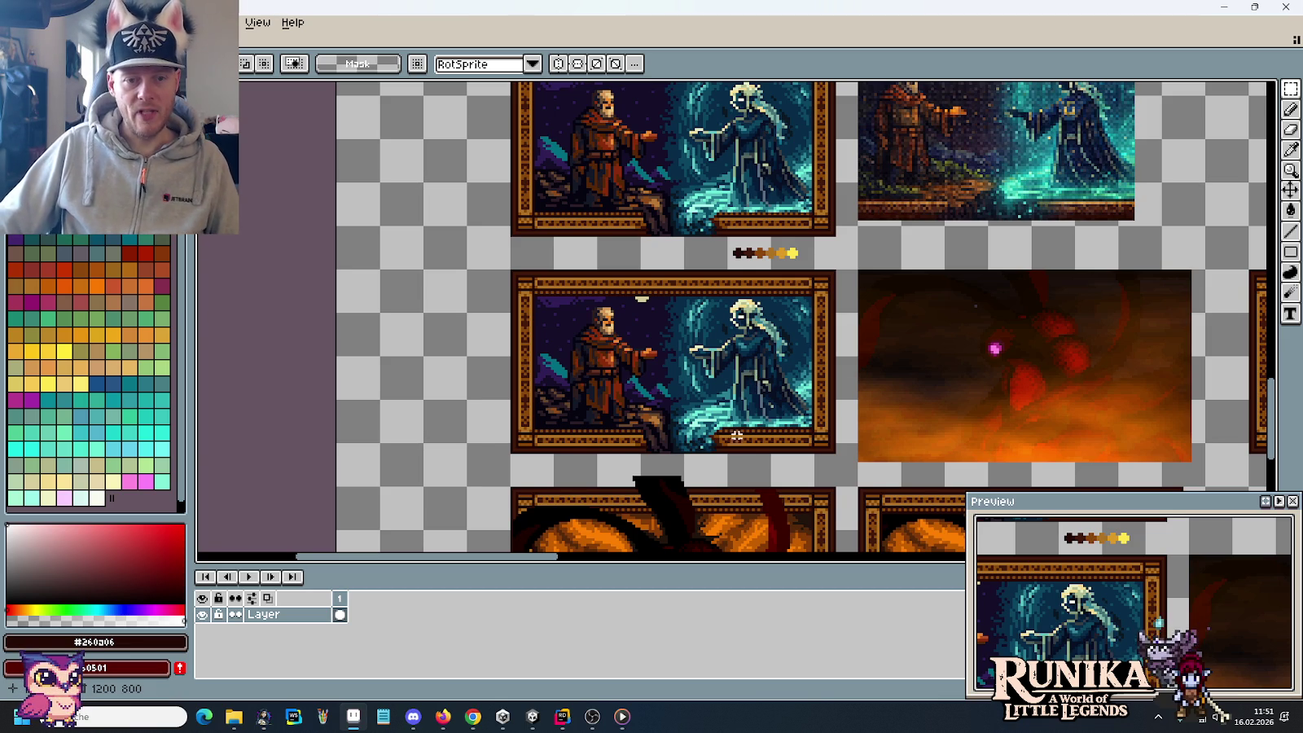
pyautogui.scroll(-2, 740, 426)
pyautogui.scroll(-2, 733, 407)
# Step: Select parts of the framed and orange cutscene pictures and pan to the dragon frames
pyautogui.moveTo(632, 298); pyautogui.dragTo(724, 337)
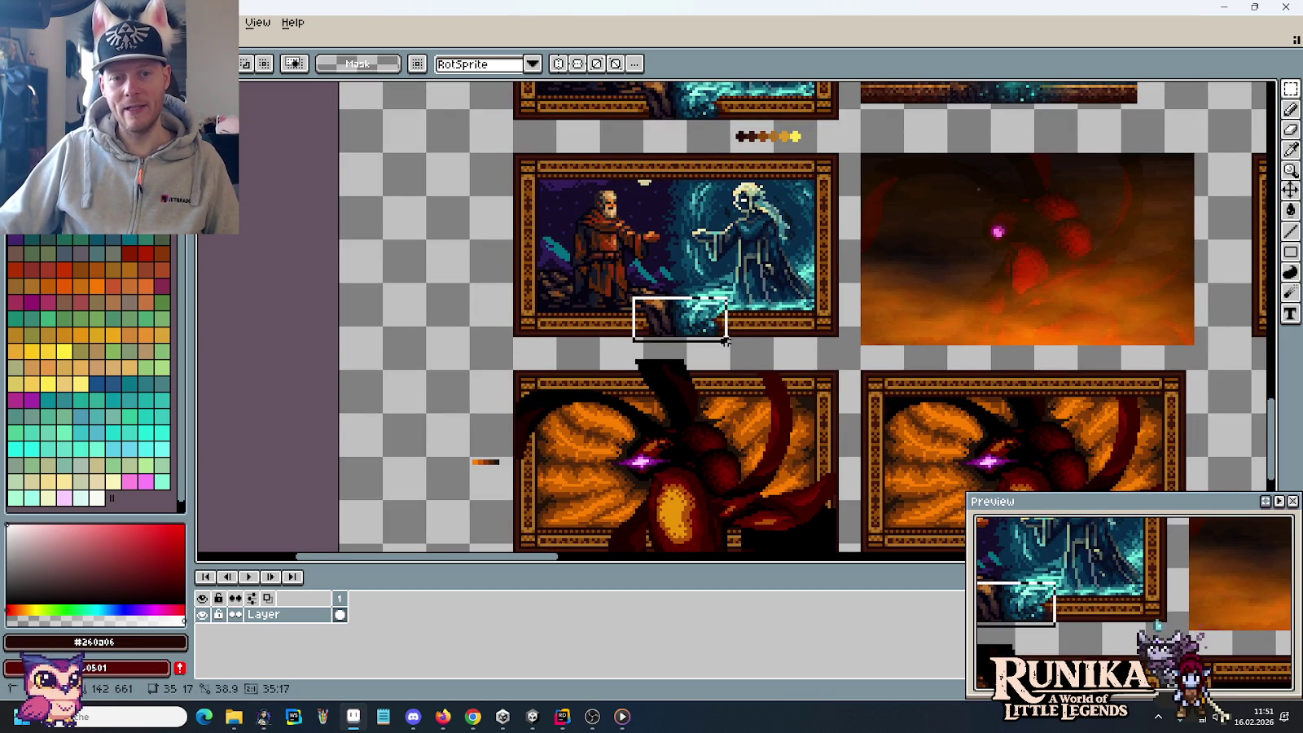
pyautogui.click(839, 368)
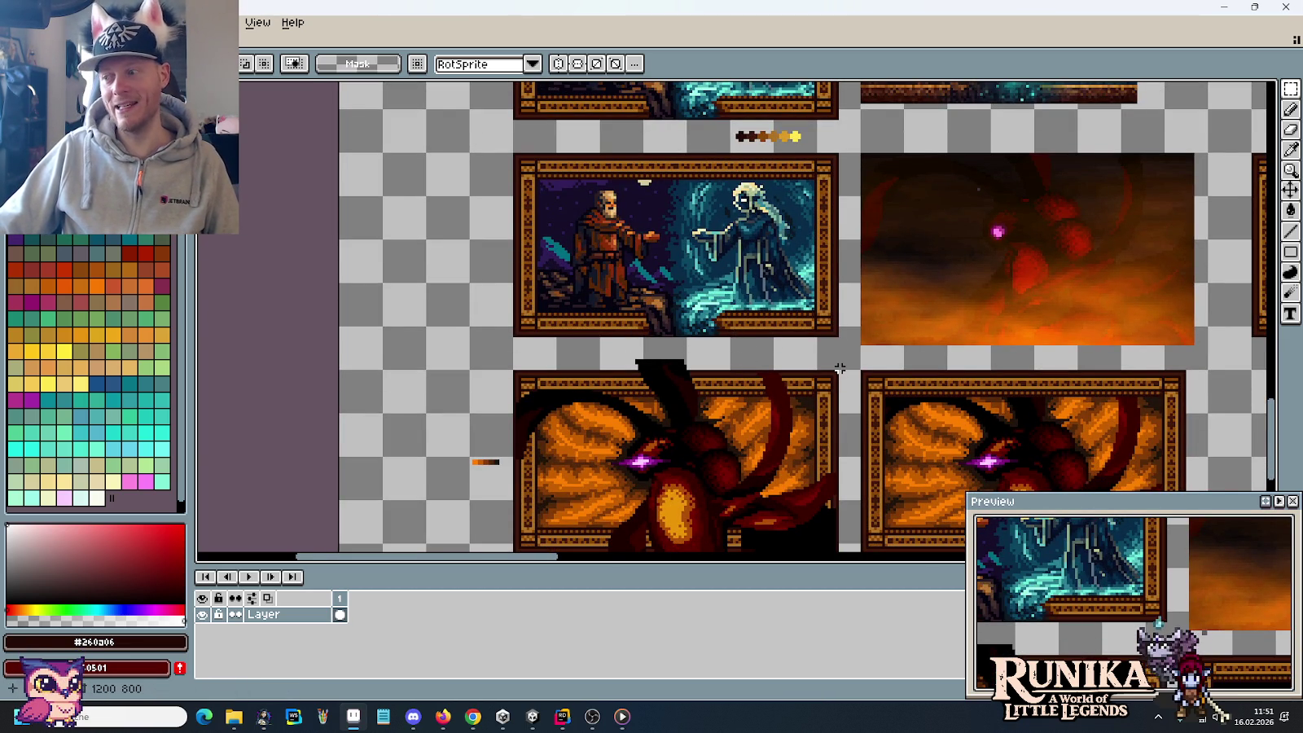
pyautogui.scroll(-2, 760, 280)
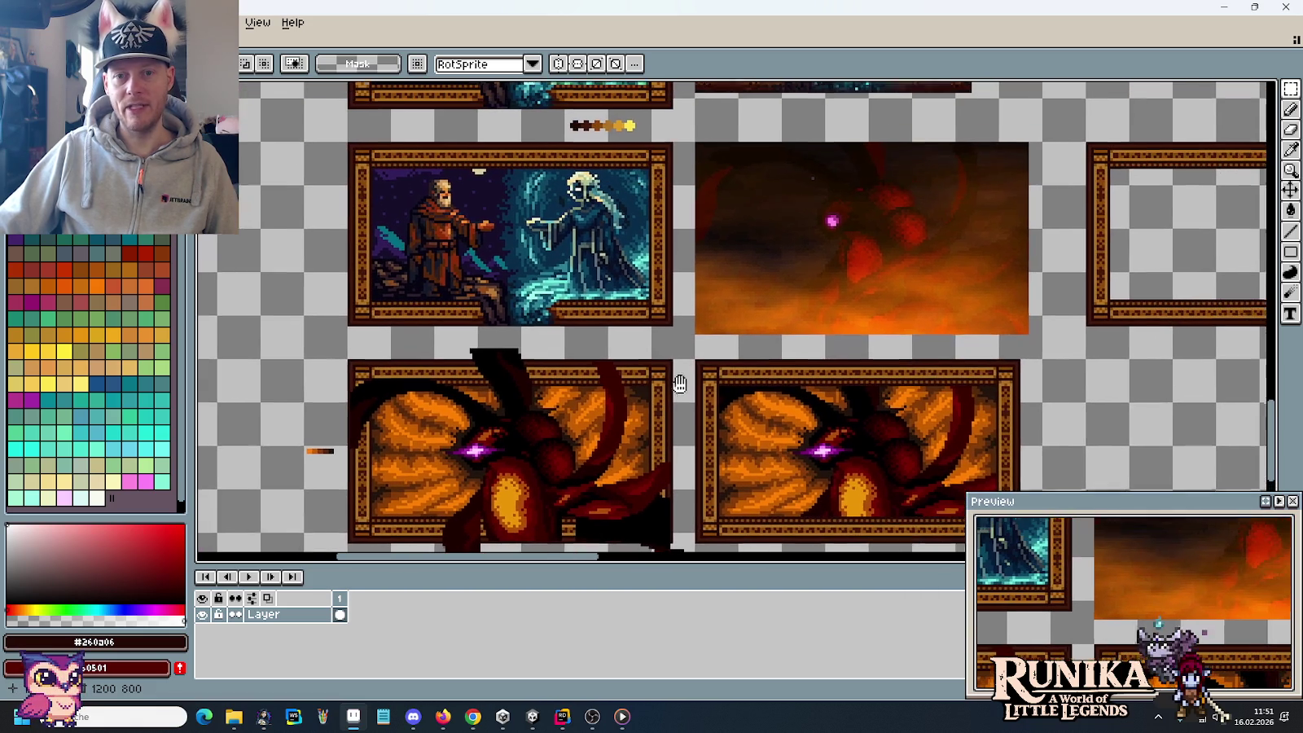
pyautogui.moveTo(784, 319); pyautogui.dragTo(626, 437)
pyautogui.moveTo(742, 144); pyautogui.dragTo(948, 318)
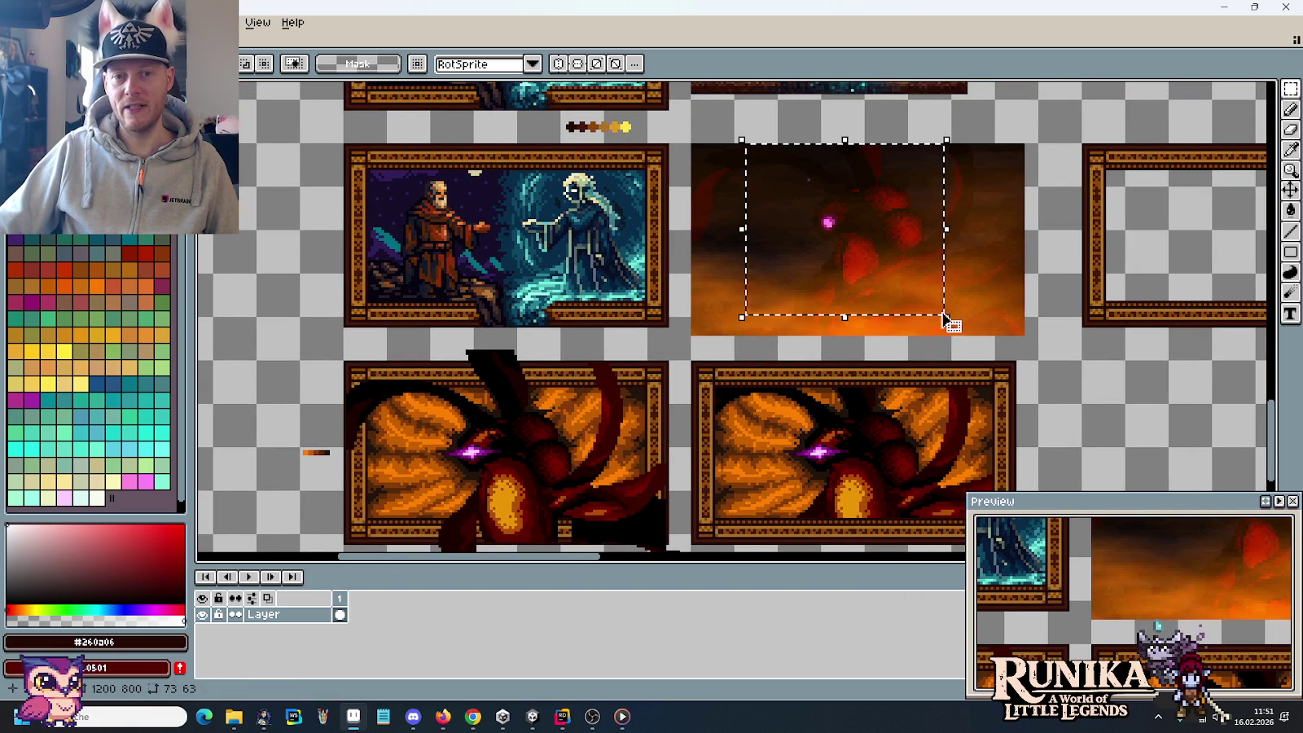
pyautogui.scroll(-2, 776, 397)
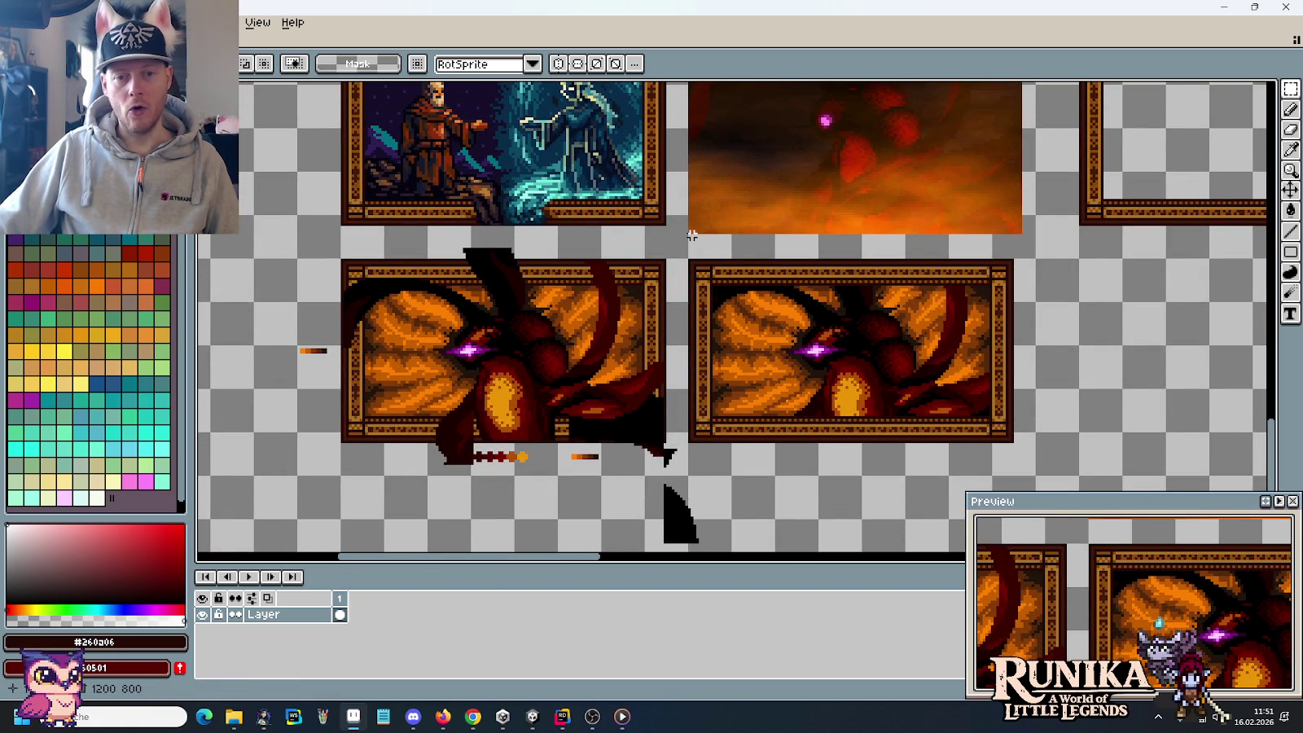
pyautogui.moveTo(692, 235)
pyautogui.mouseDown()
pyautogui.moveTo(669, 343)
pyautogui.moveTo(725, 302)
pyautogui.mouseUp()
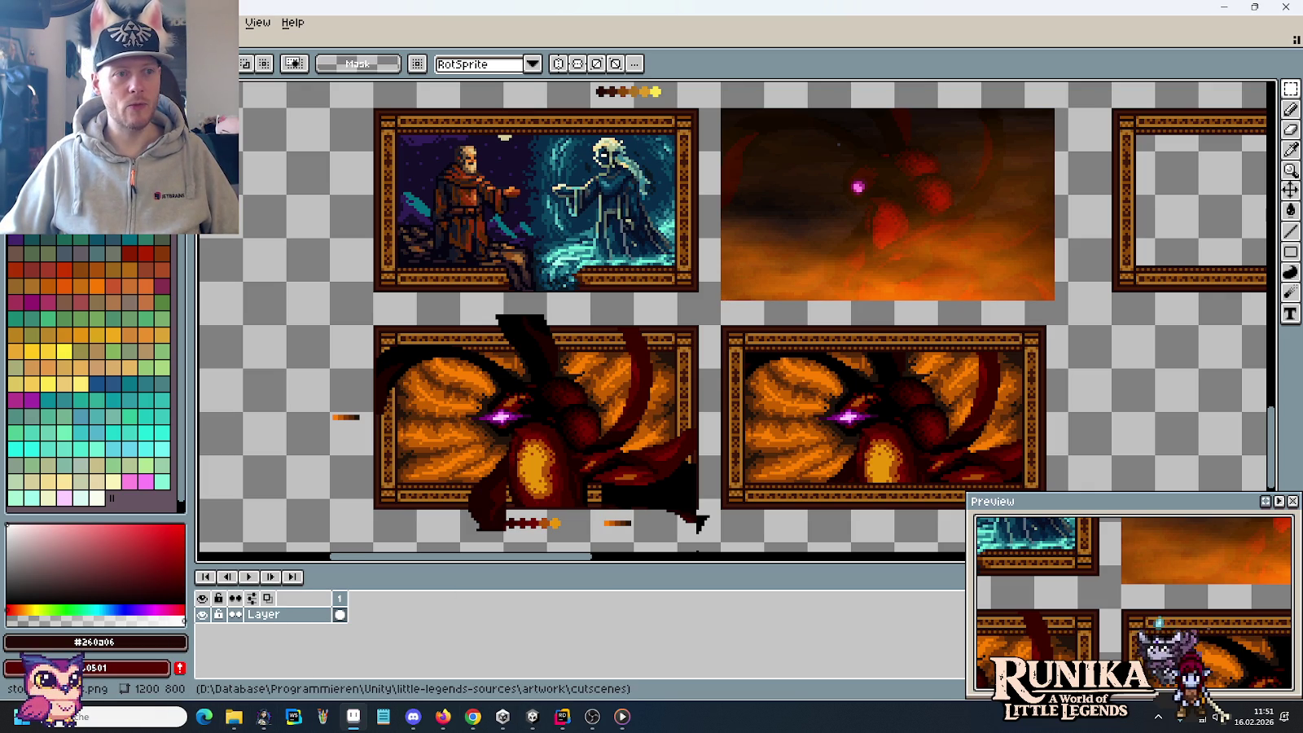
# Step: Open interdimensional-rift.png from little-legends-sources > artwork > theme rift
pyautogui.hotkey('ctrl', 'o')
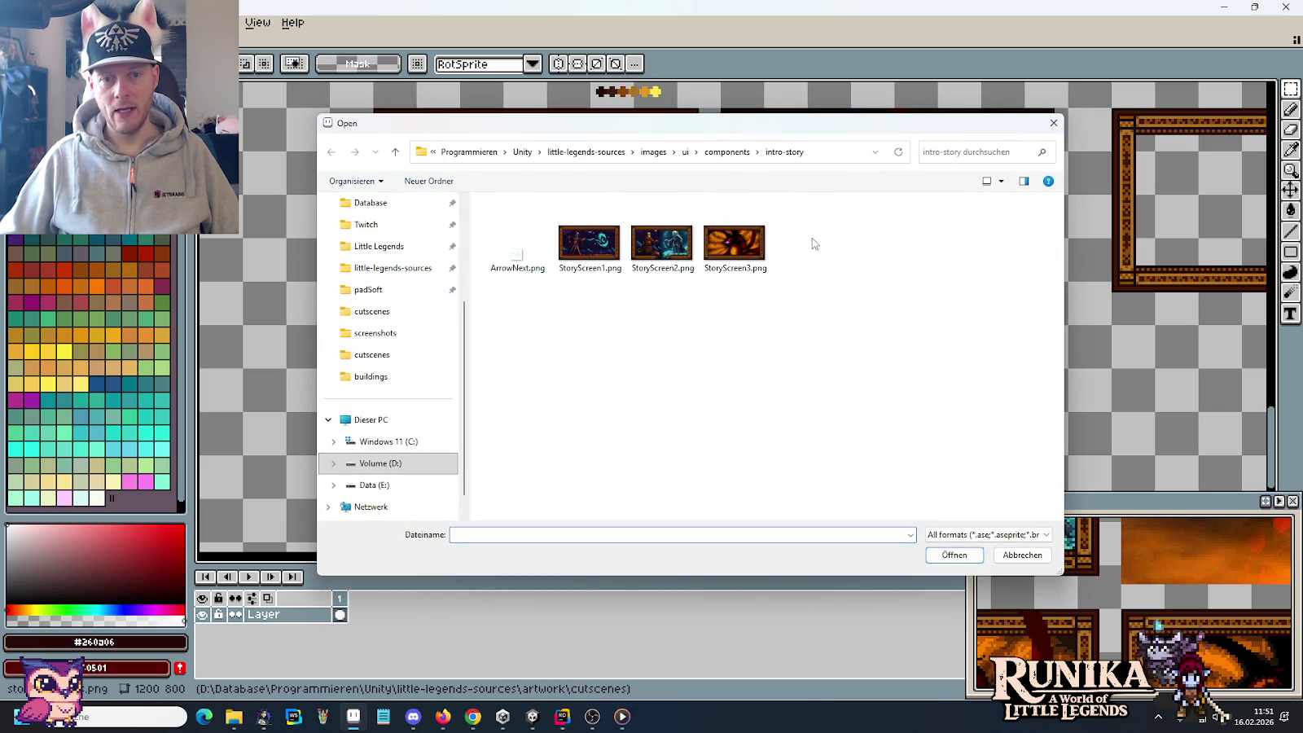
pyautogui.click(612, 152)
pyautogui.doubleClick(680, 237)
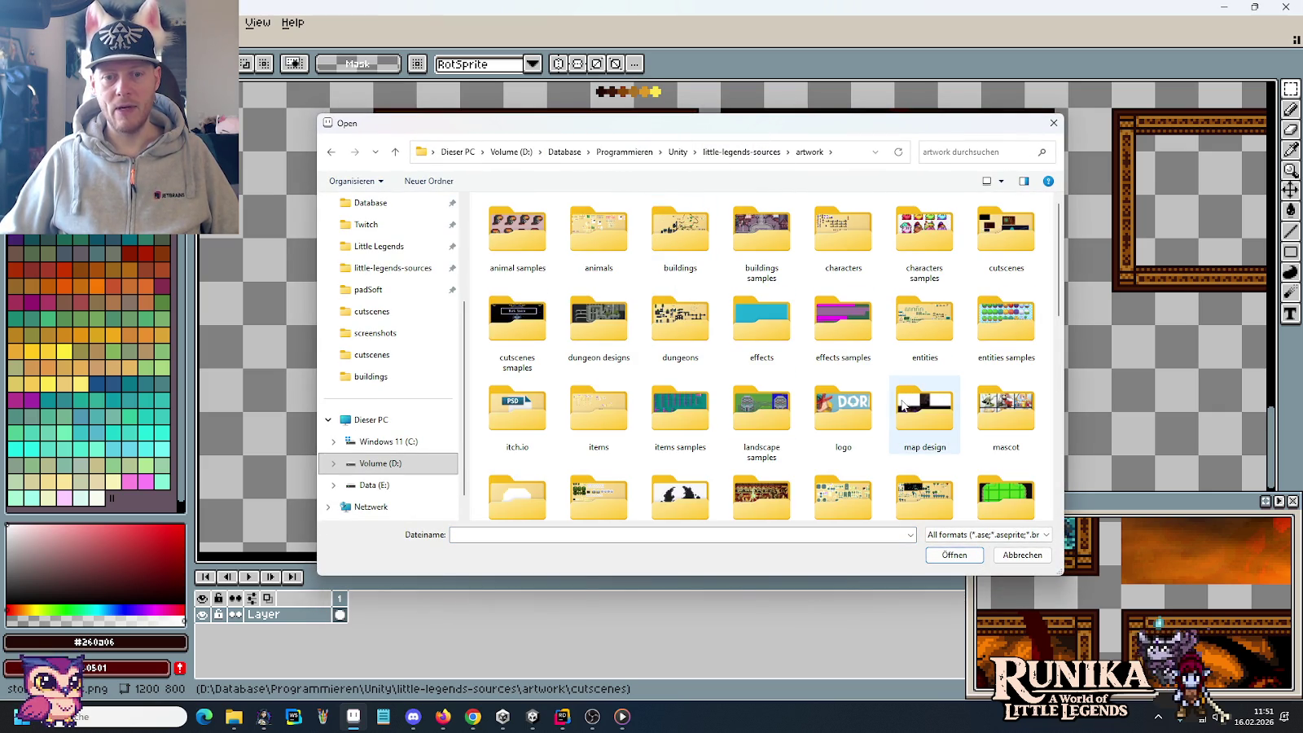
pyautogui.scroll(-3, 847, 407)
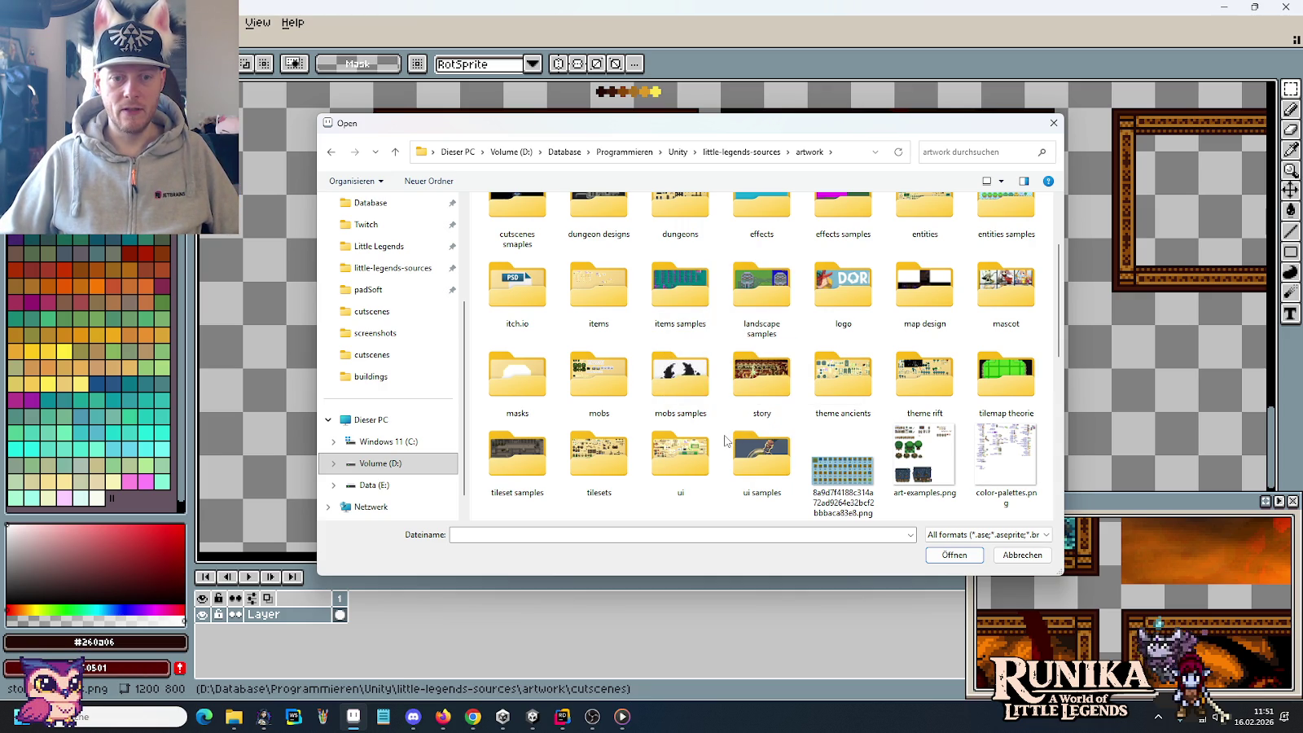
pyautogui.doubleClick(930, 376)
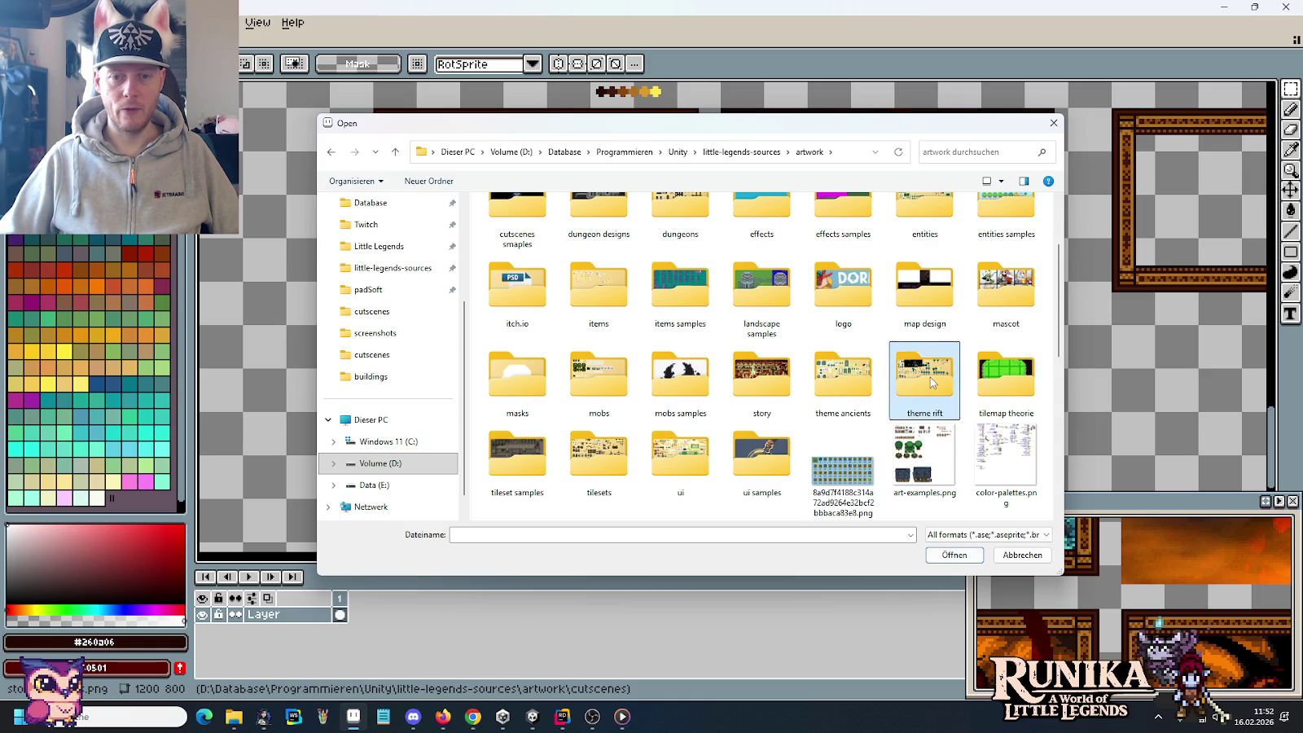
pyautogui.doubleClick(536, 245)
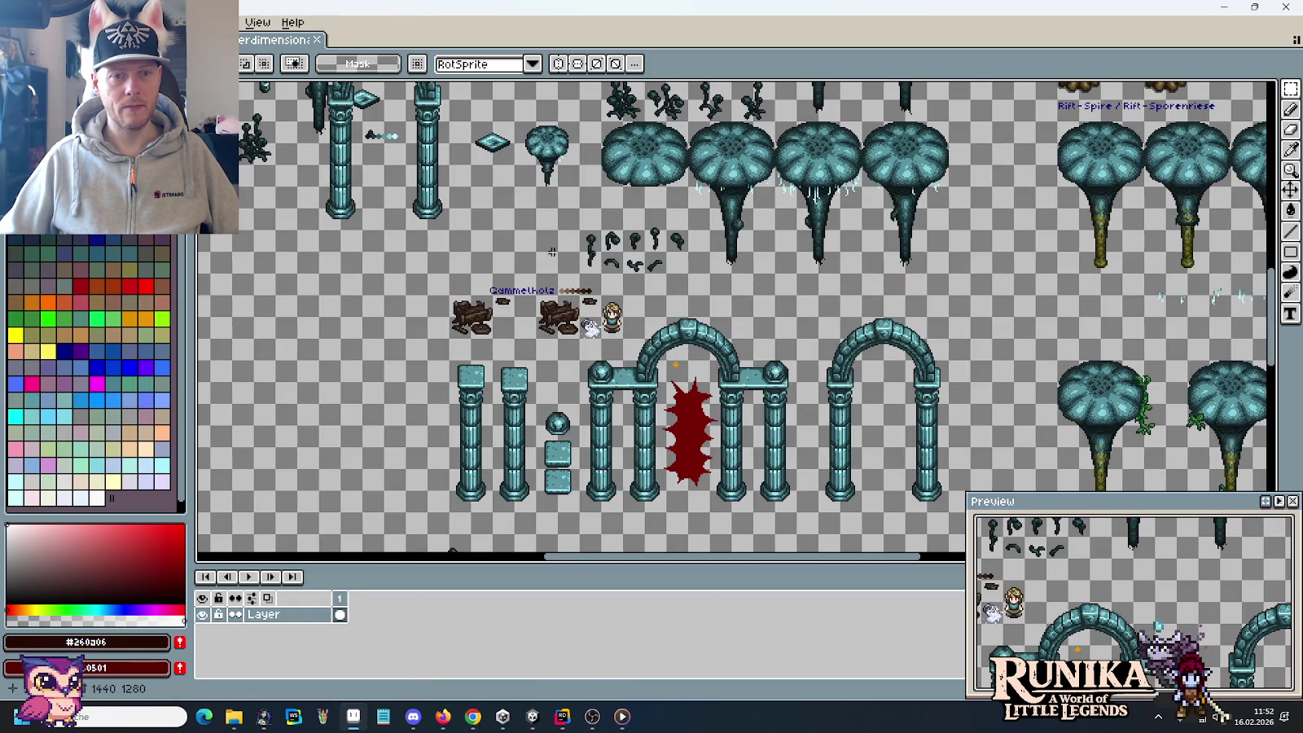
pyautogui.scroll(-3, 637, 143)
pyautogui.scroll(3, 654, 195)
pyautogui.moveTo(571, 249); pyautogui.dragTo(962, 513)
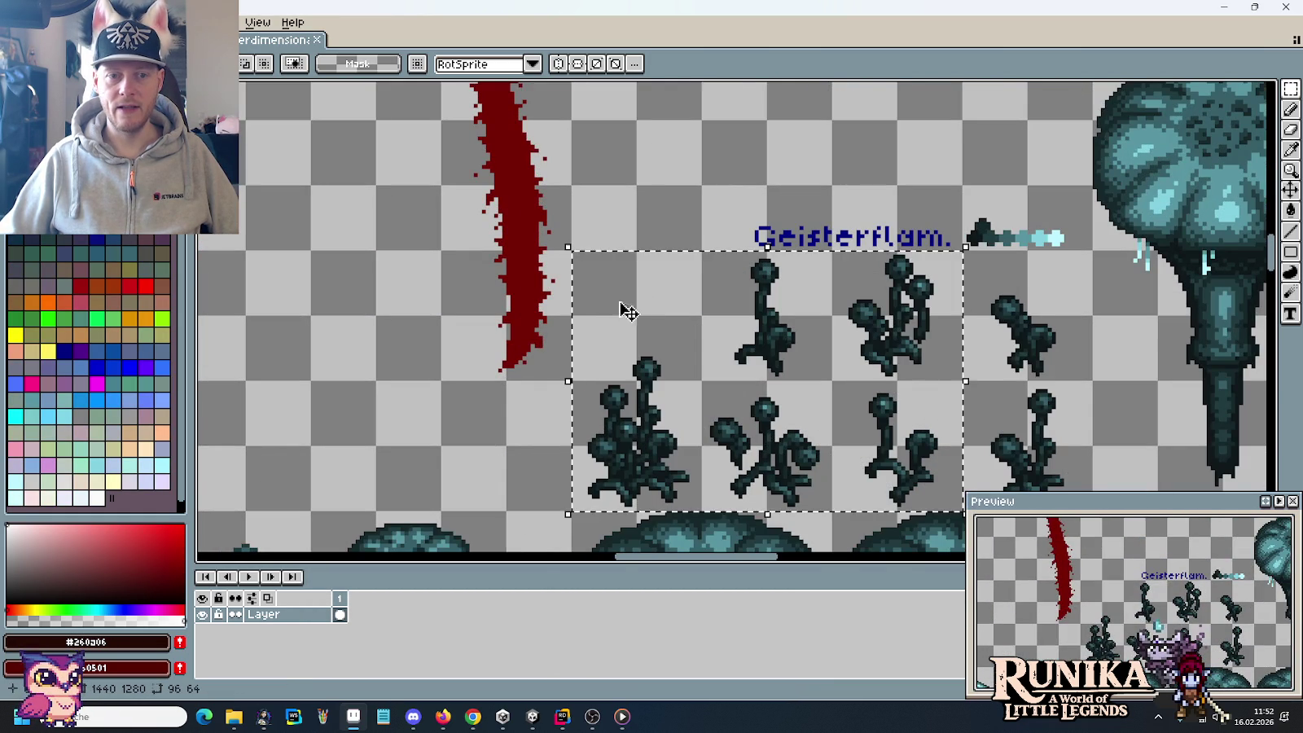
pyautogui.click(485, 447)
pyautogui.scroll(-1, 572, 402)
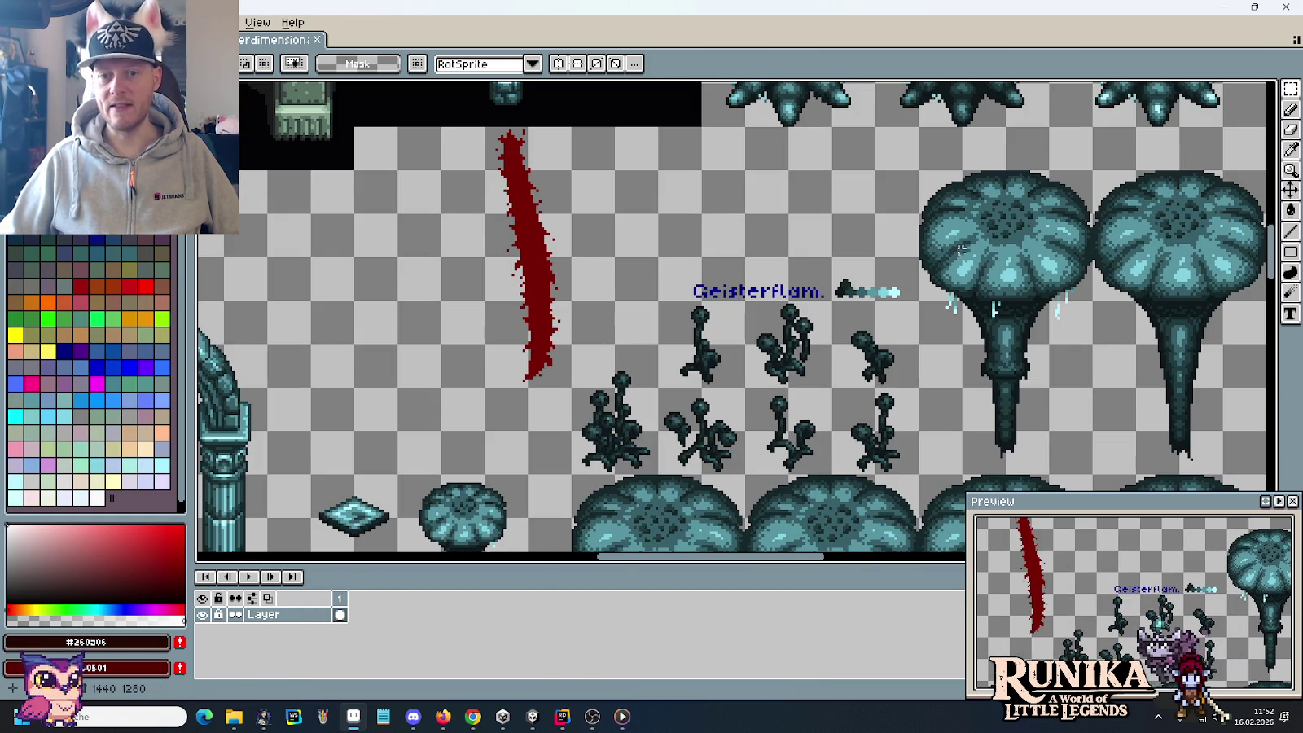
pyautogui.moveTo(765, 266); pyautogui.dragTo(949, 303)
pyautogui.click(940, 393)
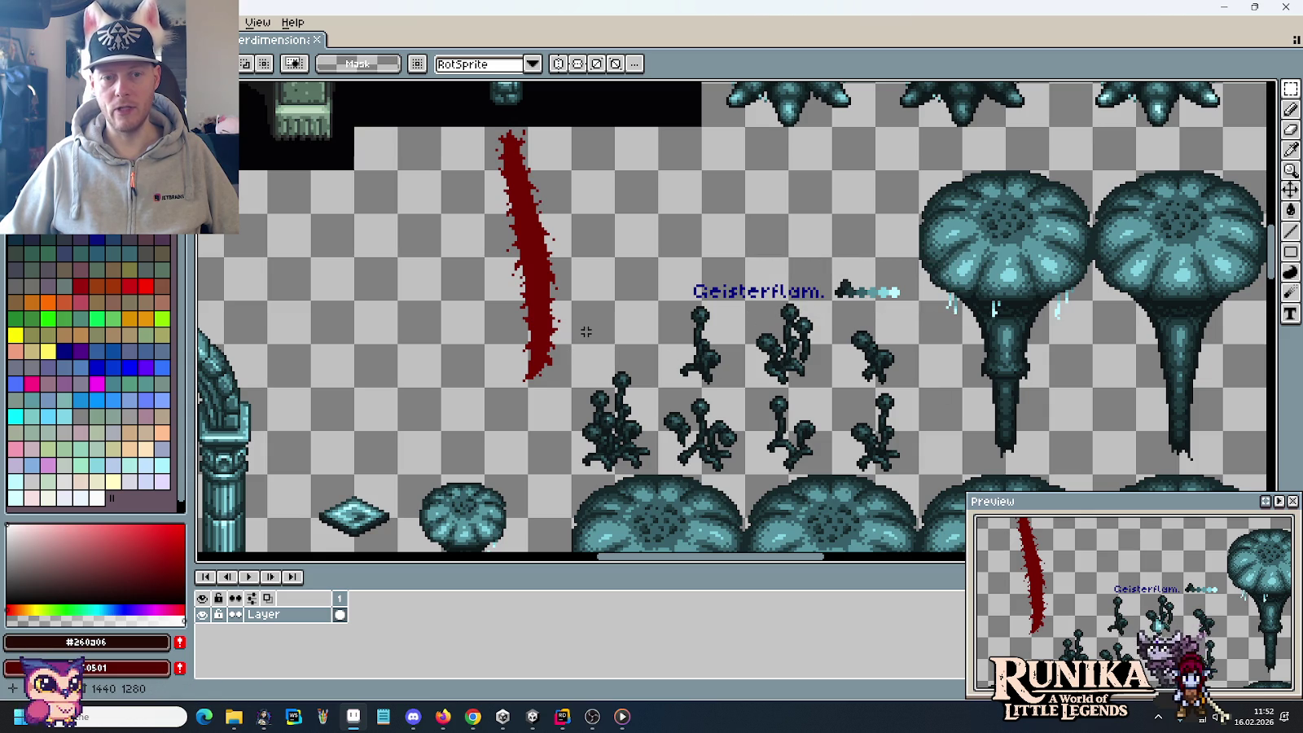
pyautogui.moveTo(570, 299); pyautogui.dragTo(922, 477)
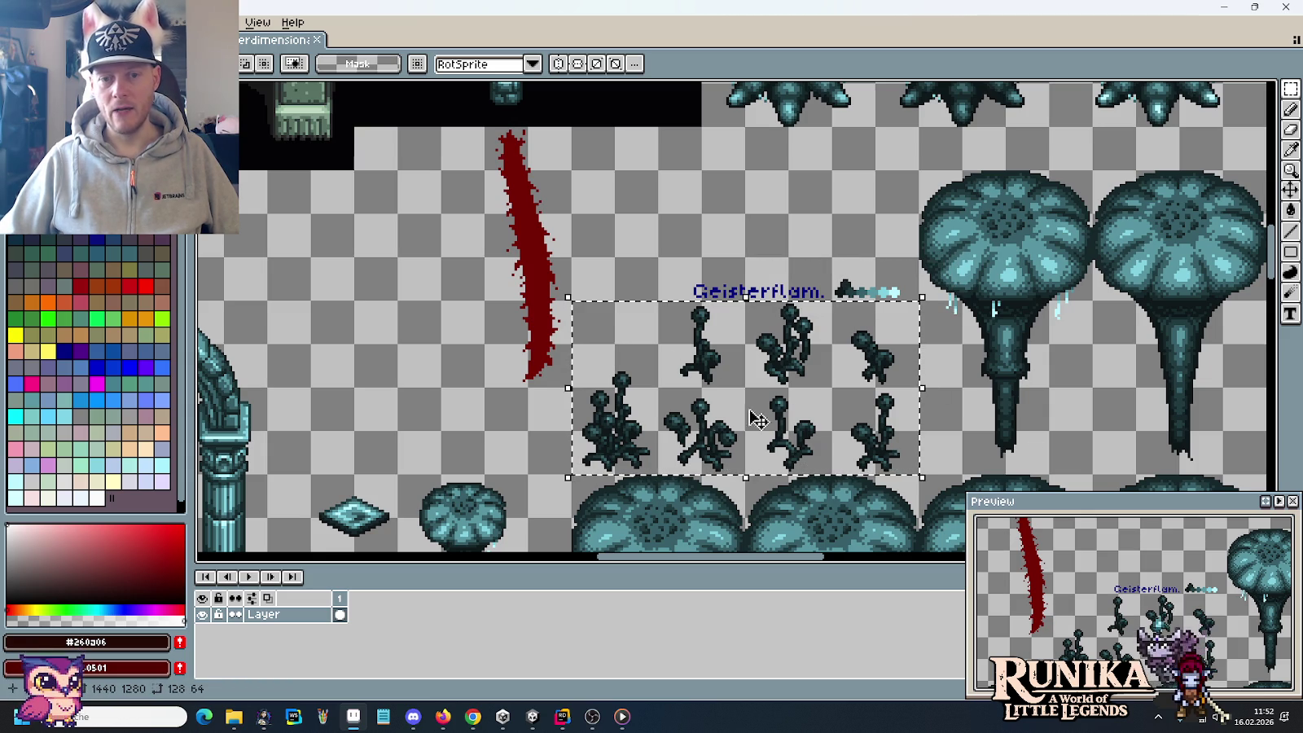
pyautogui.hotkey('ctrl', 'd')
pyautogui.scroll(-1, 725, 383)
pyautogui.moveTo(725, 383)
pyautogui.mouseDown()
pyautogui.moveTo(725, 281)
pyautogui.moveTo(299, 165)
pyautogui.mouseUp()
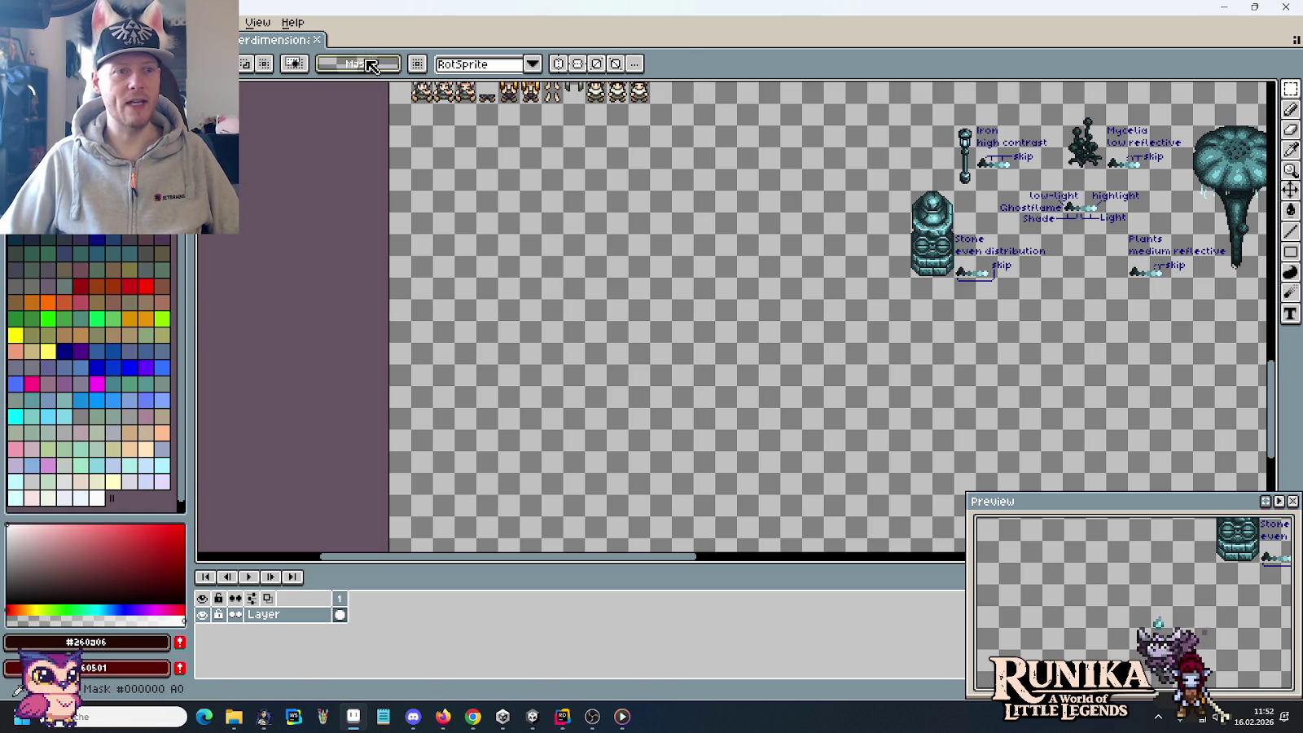
pyautogui.hotkey('ctrl', 'Tab')
# Step: Open rift-mobs.png from the artwork mobs folder
pyautogui.scroll(3, 870, 200)
pyautogui.scroll(2, 785, 168)
pyautogui.scroll(-2, 724, 359)
pyautogui.scroll(3, 711, 389)
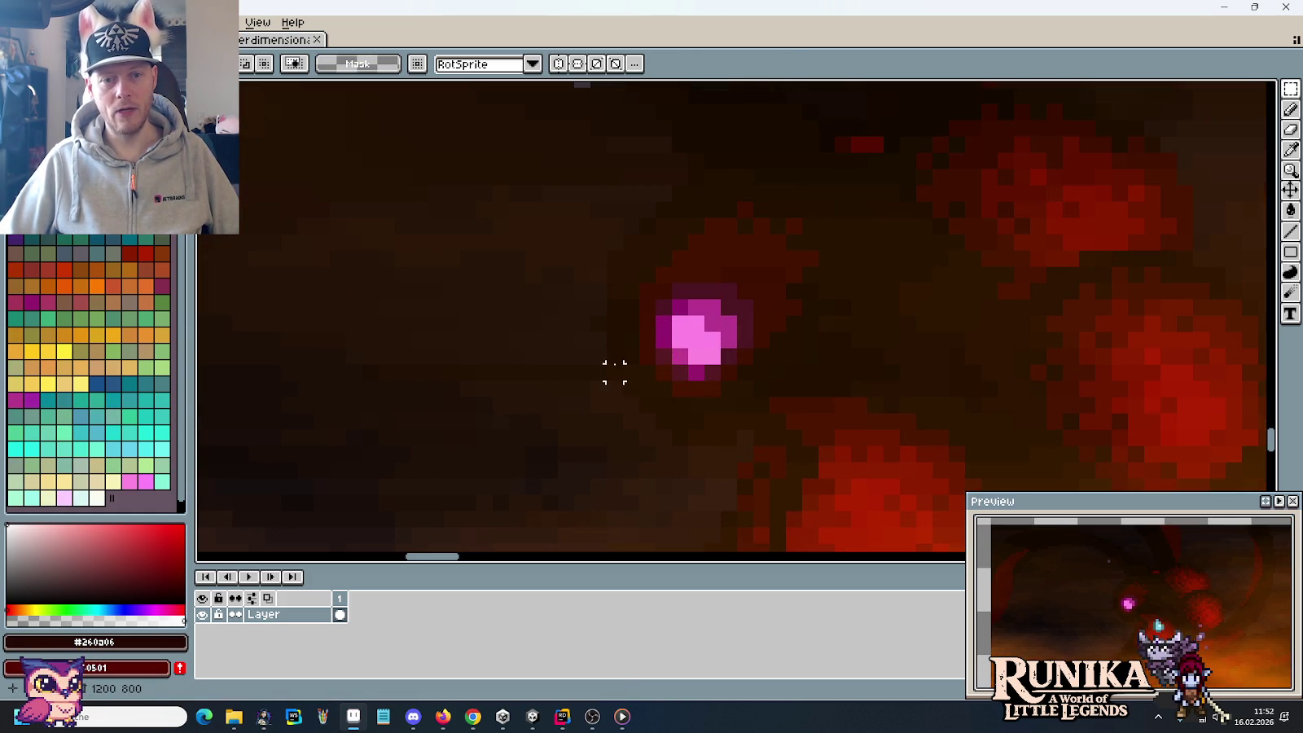
pyautogui.hotkey('ctrl', 'o')
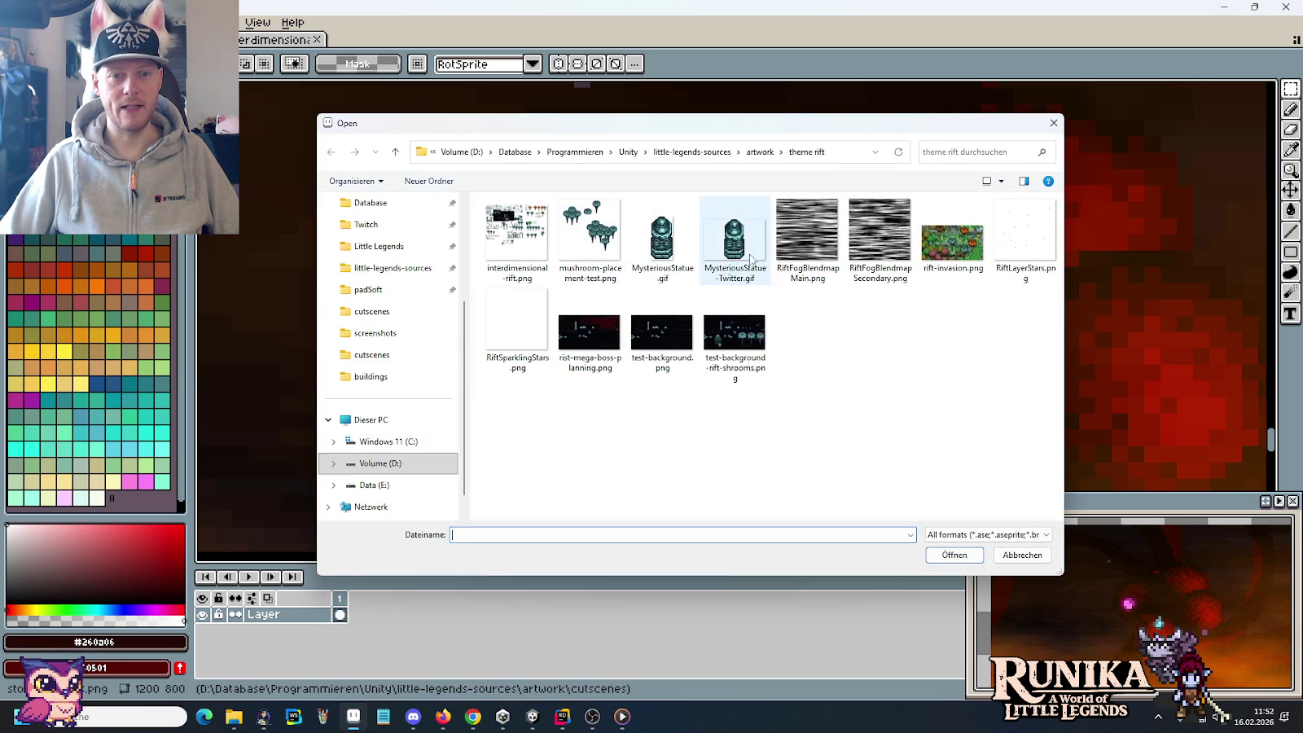
pyautogui.click(810, 151)
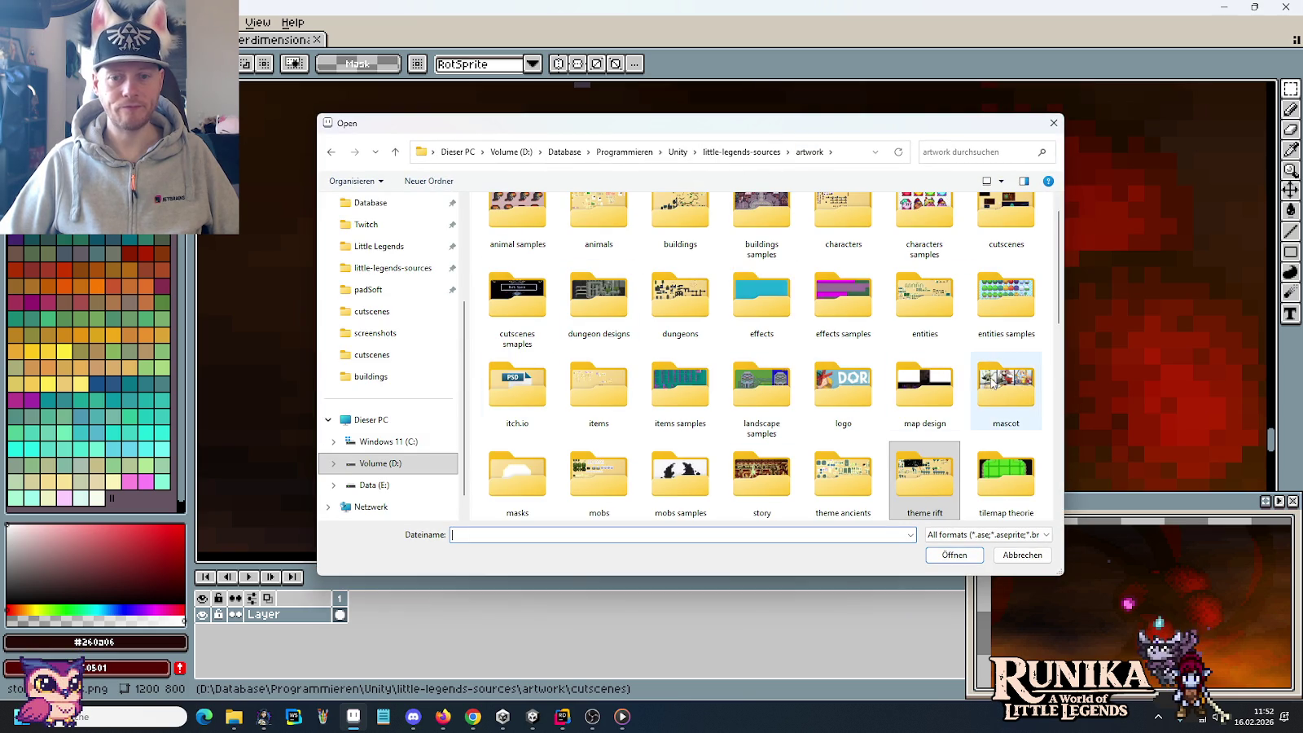
pyautogui.doubleClick(590, 471)
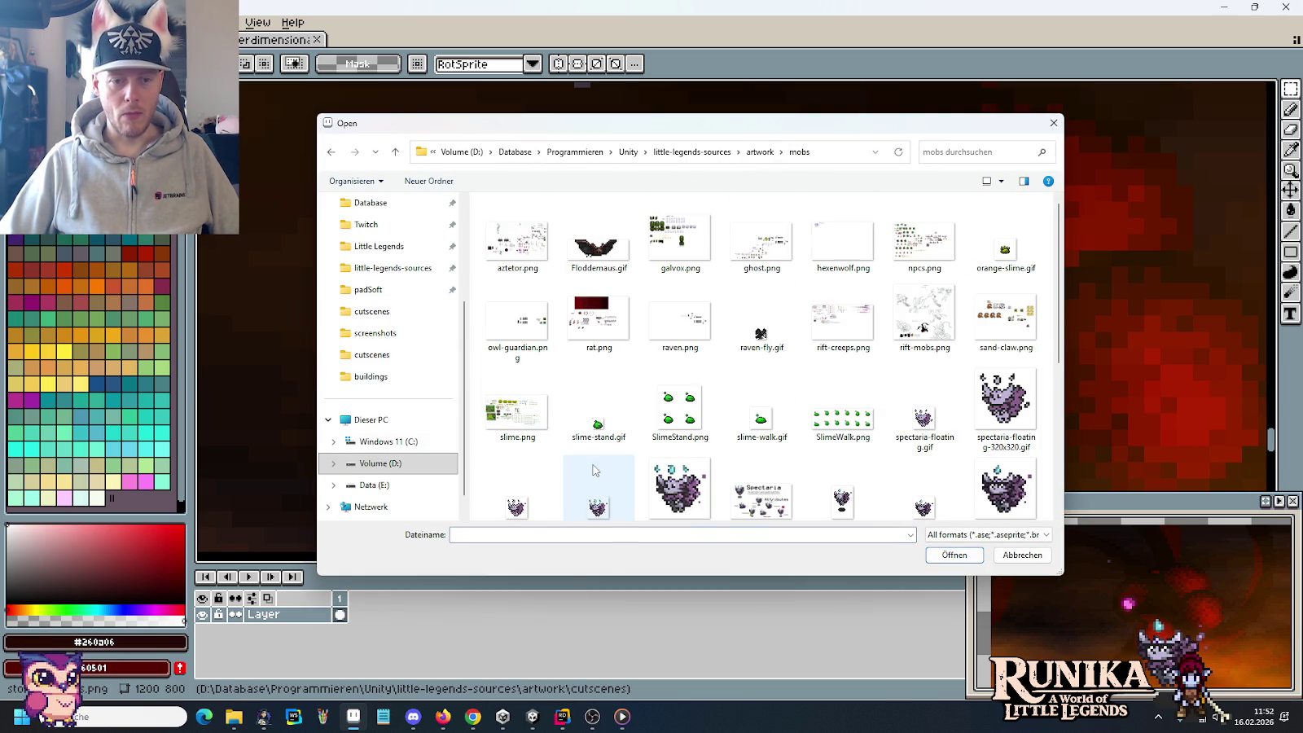
pyautogui.doubleClick(911, 322)
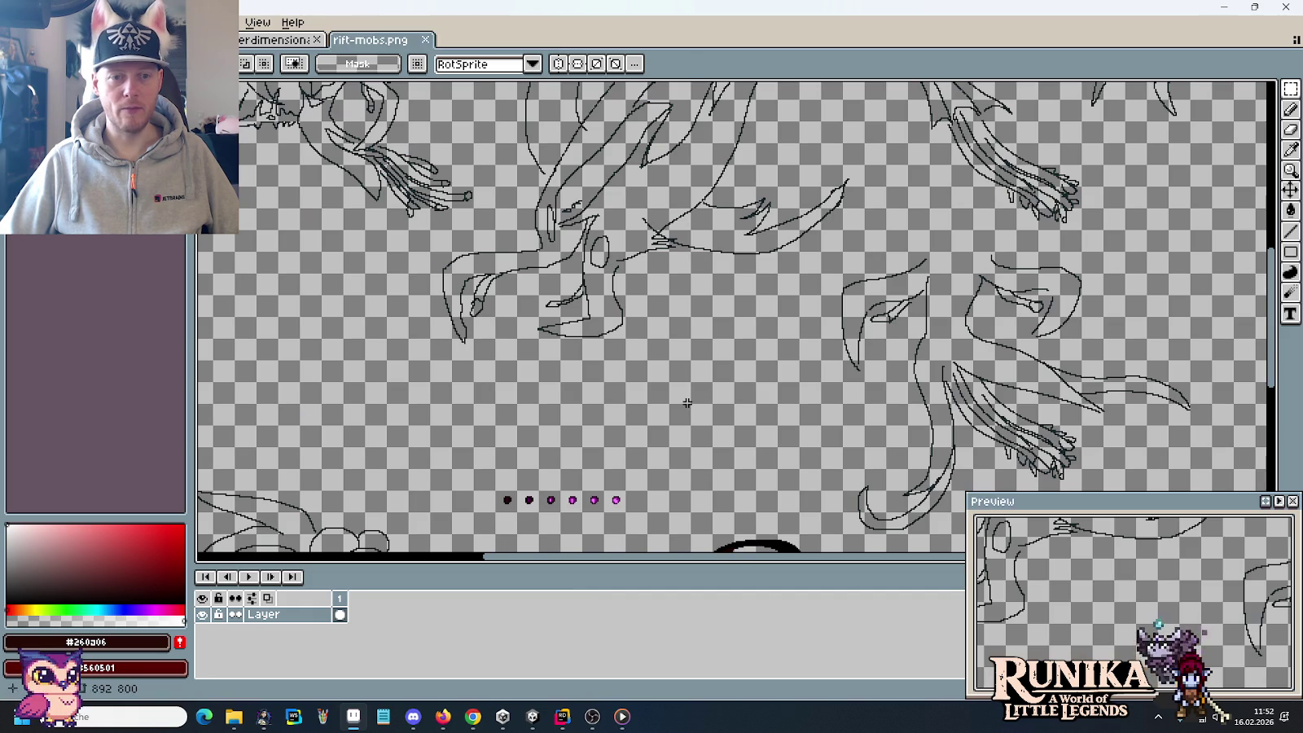
pyautogui.scroll(-2, 607, 427)
pyautogui.scroll(2, 717, 326)
pyautogui.scroll(-2, 717, 325)
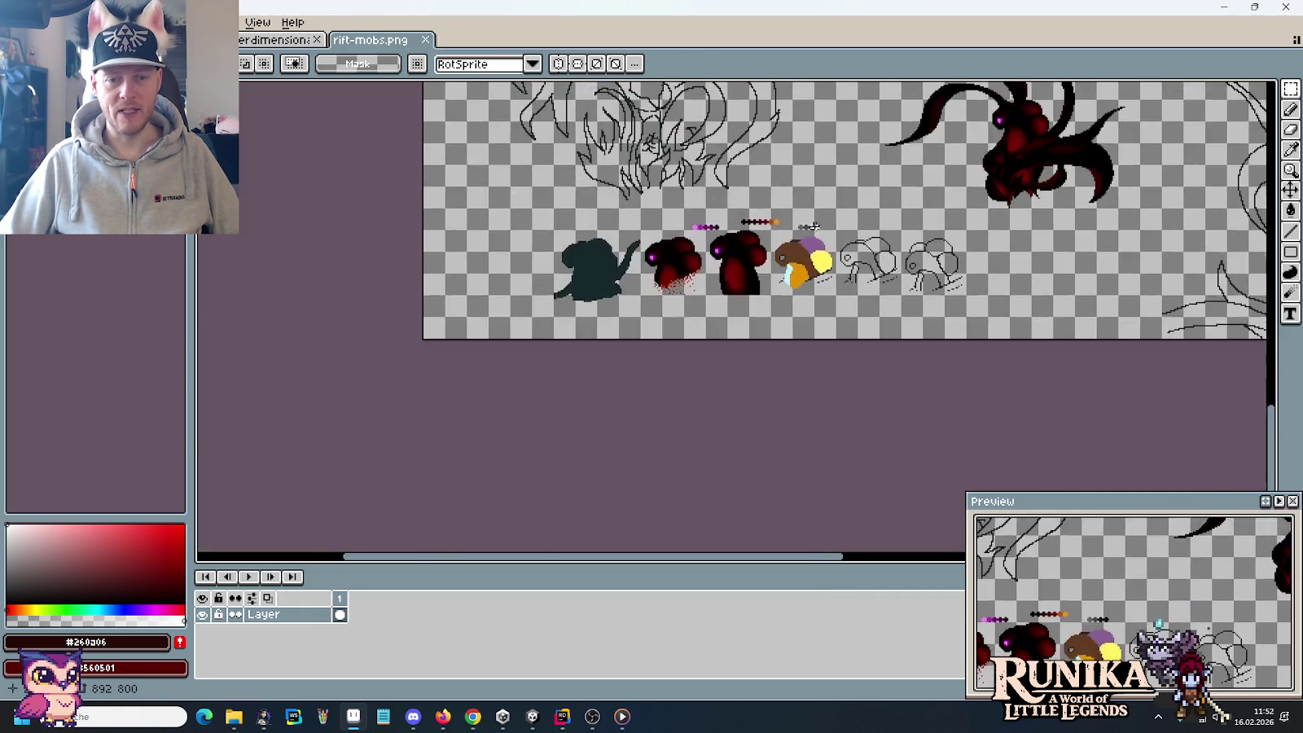
pyautogui.scroll(3, 717, 324)
pyautogui.scroll(1, 707, 340)
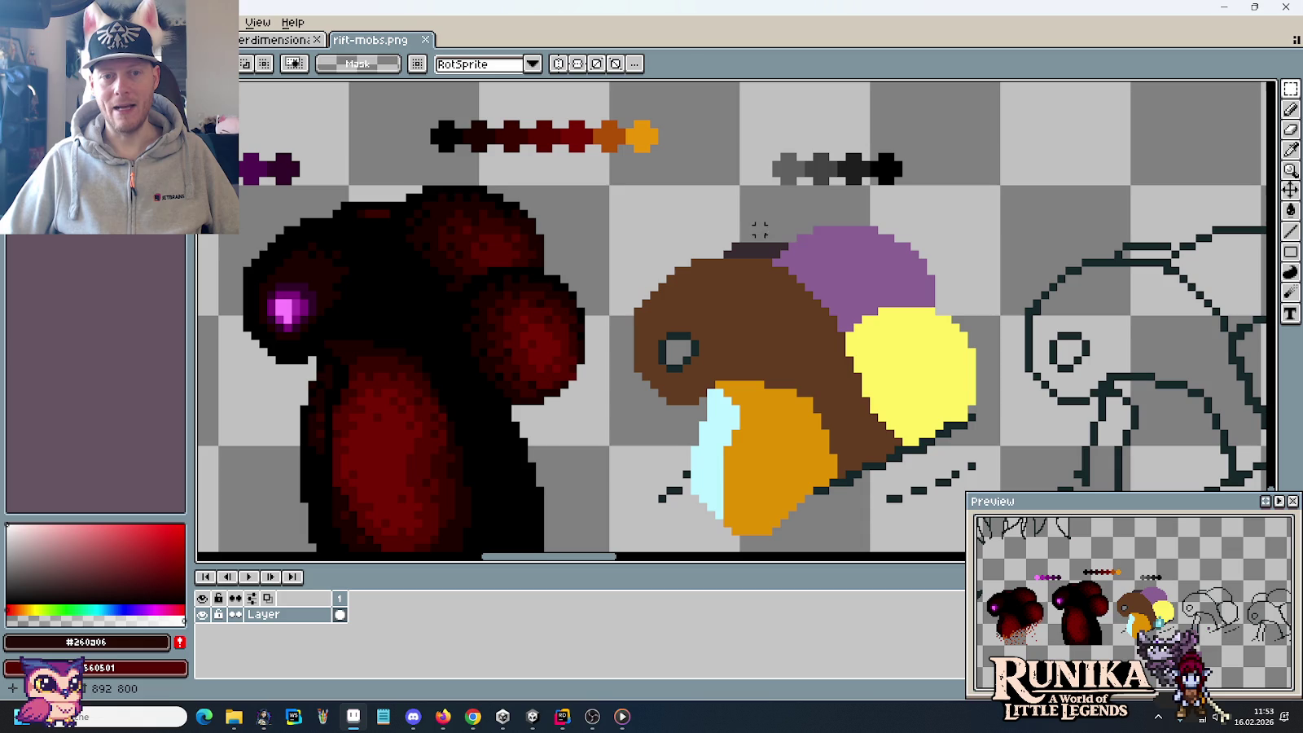
pyautogui.moveTo(1020, 325)
pyautogui.mouseDown()
pyautogui.moveTo(479, 282)
pyautogui.moveTo(1113, 261)
pyautogui.mouseUp()
pyautogui.moveTo(453, 281); pyautogui.dragTo(648, 281)
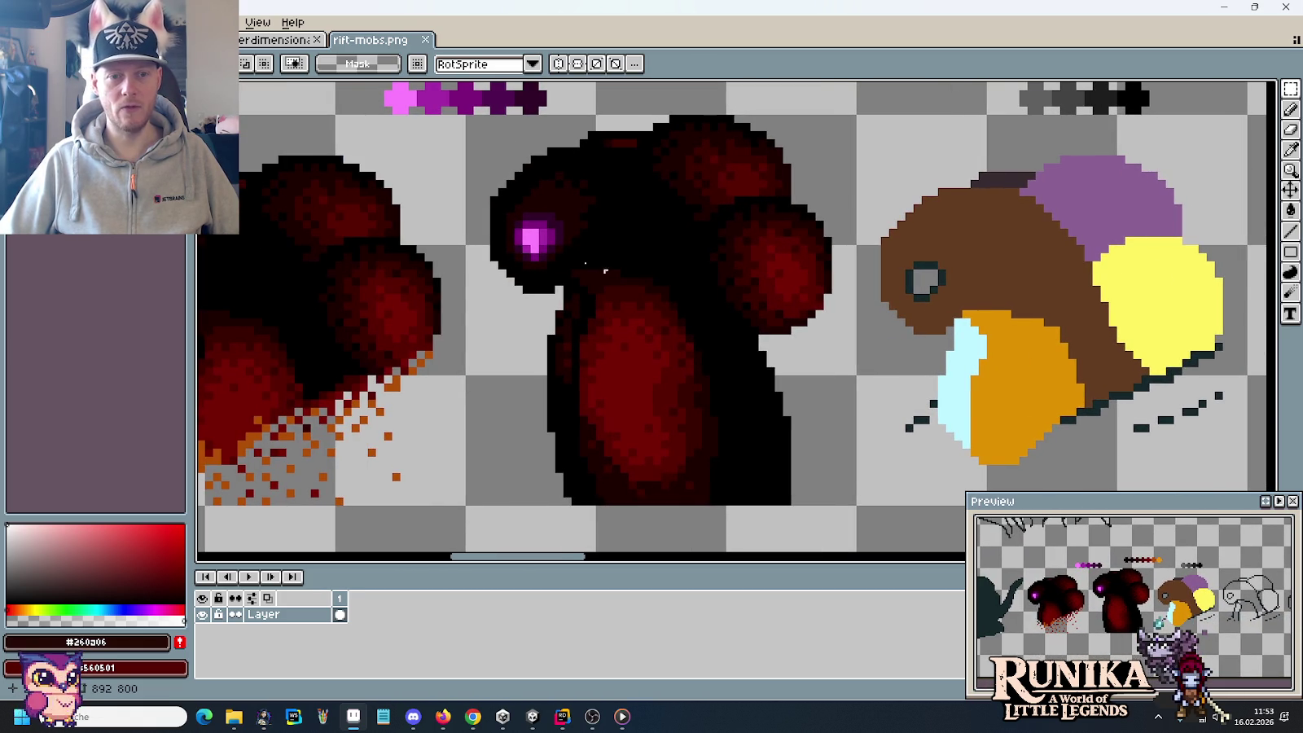
pyautogui.moveTo(966, 281); pyautogui.dragTo(712, 309)
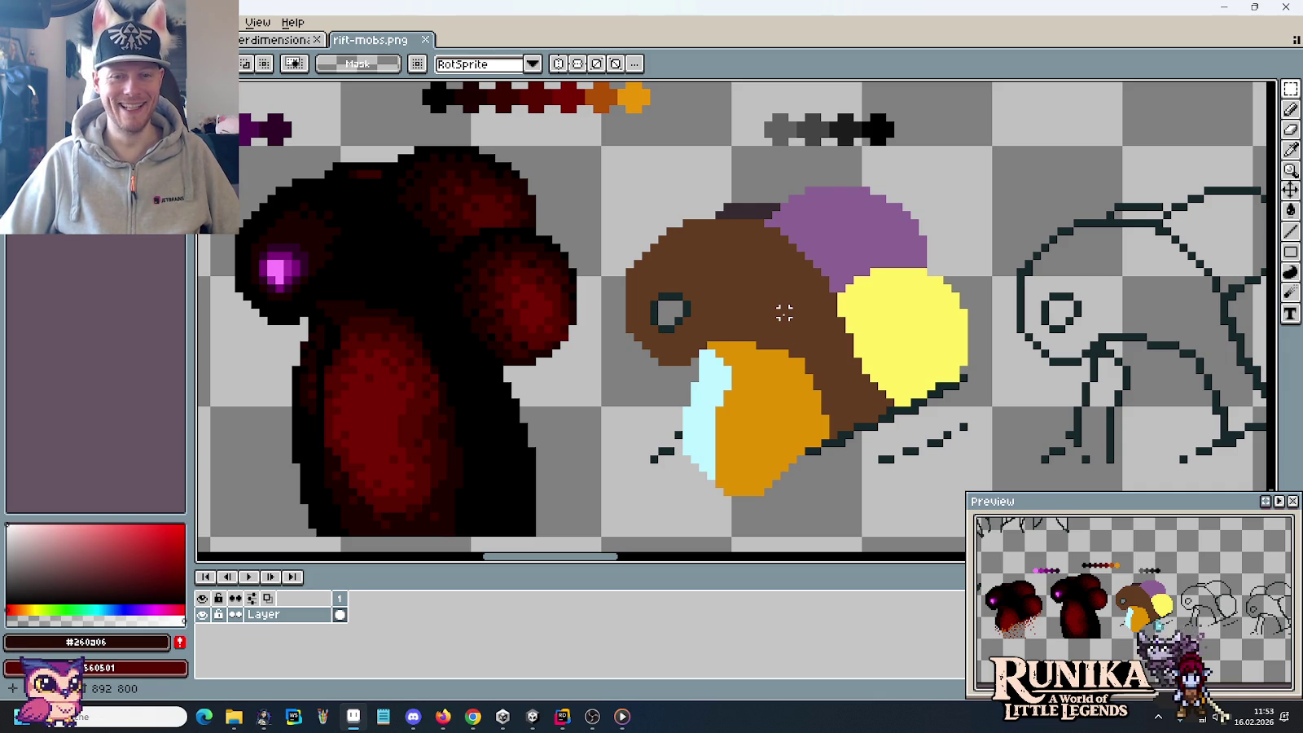
pyautogui.scroll(-2, 783, 312)
pyautogui.scroll(-1, 779, 318)
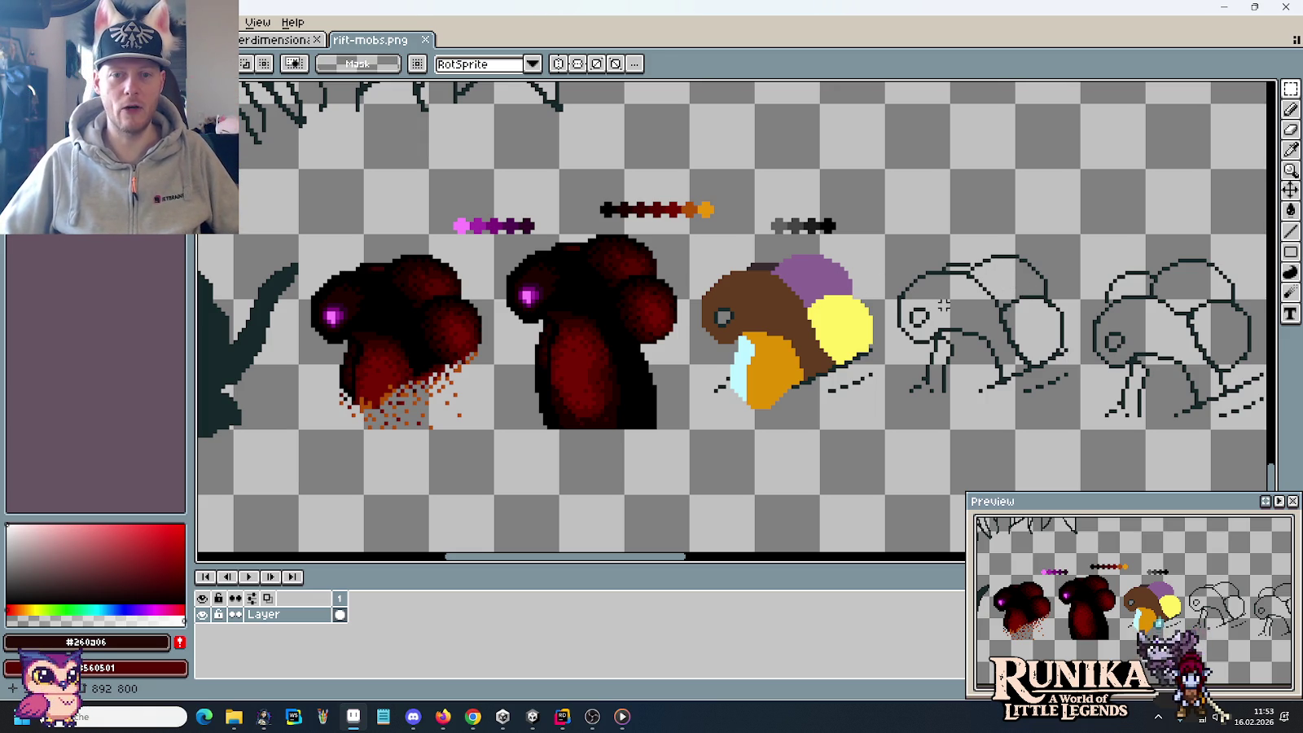
pyautogui.scroll(-1, 872, 296)
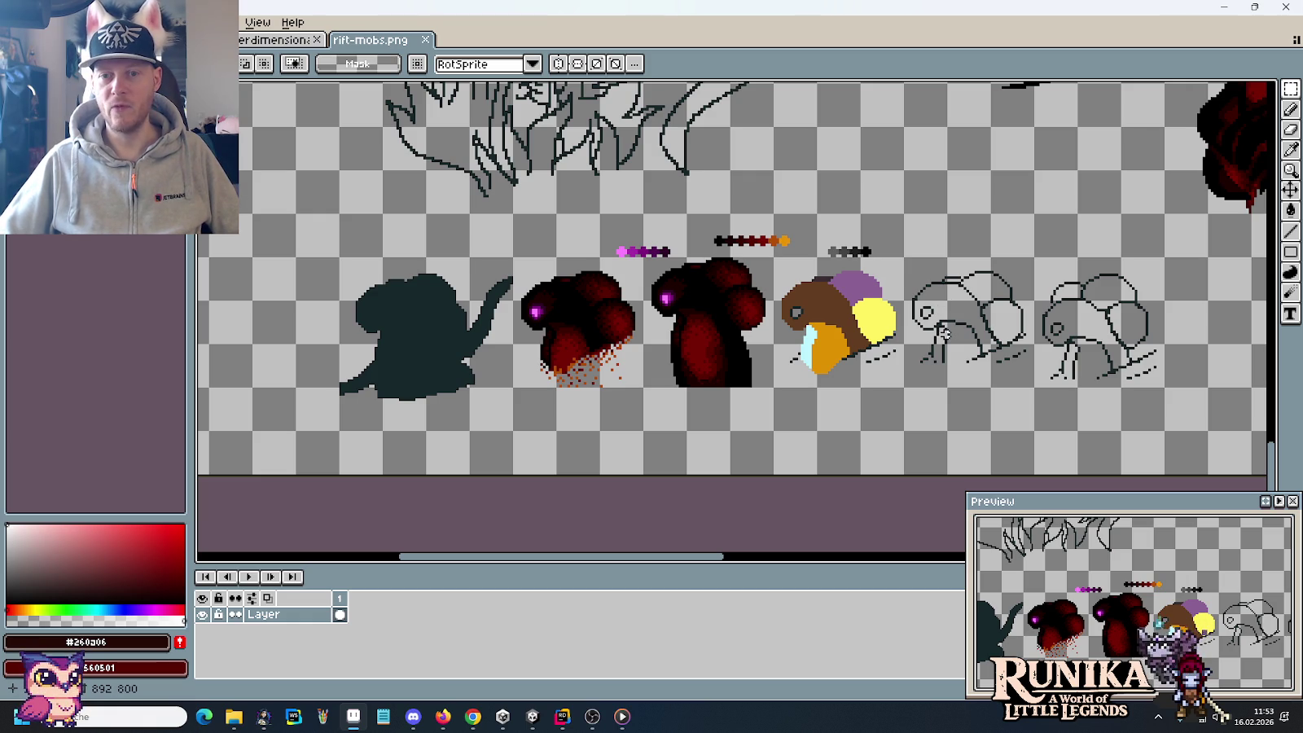
pyautogui.moveTo(967, 333); pyautogui.dragTo(858, 413)
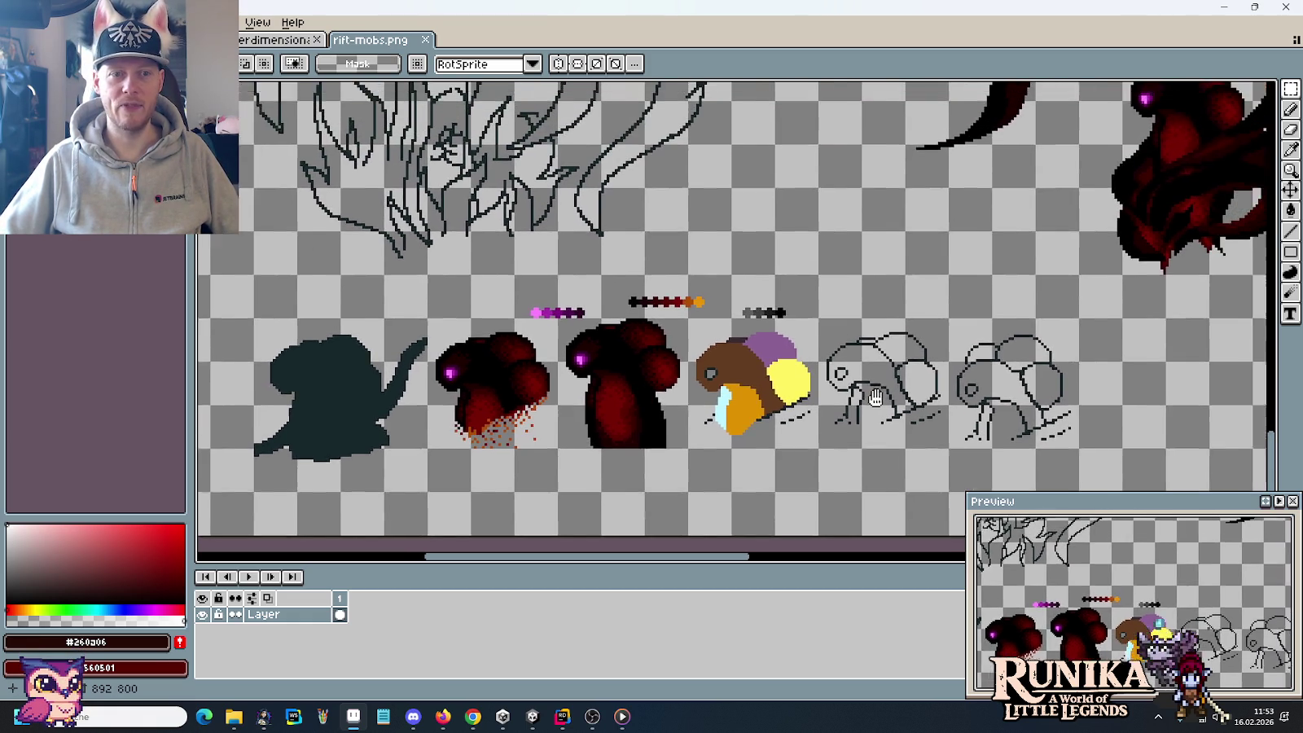
pyautogui.scroll(-2, 958, 366)
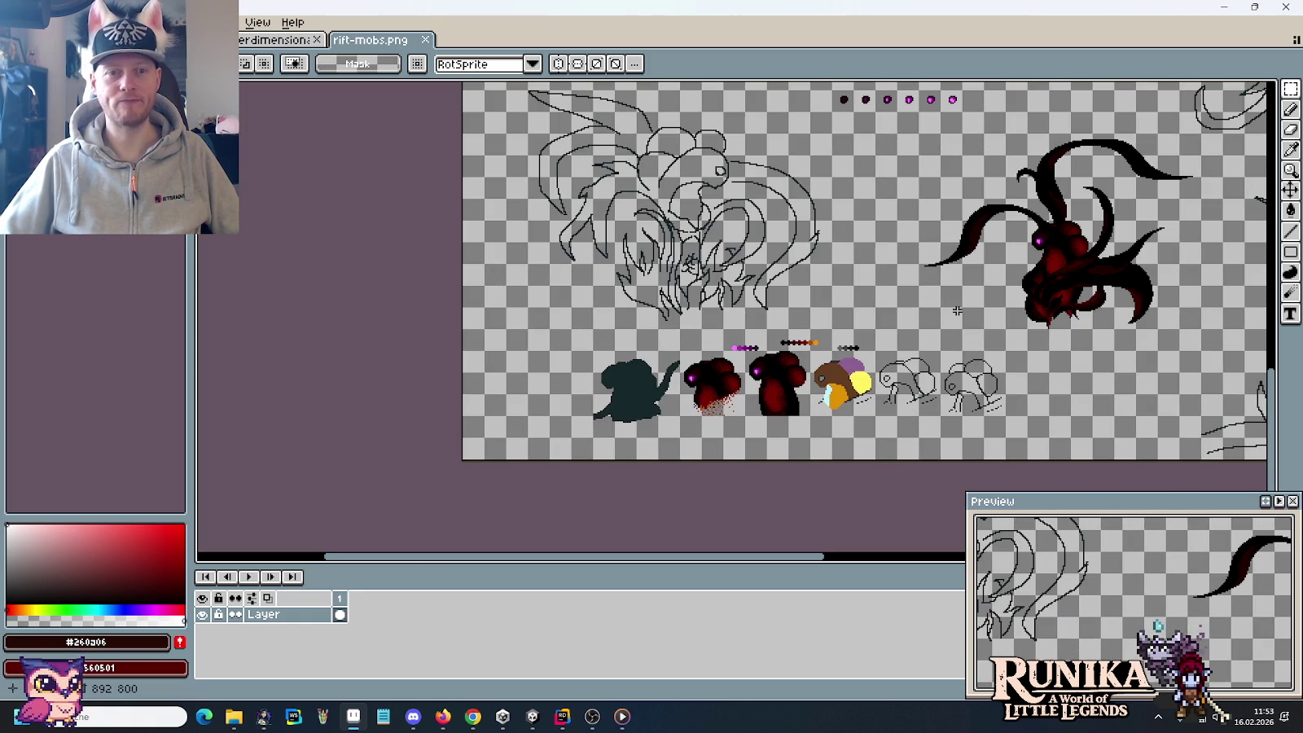
pyautogui.moveTo(920, 330); pyautogui.dragTo(492, 314)
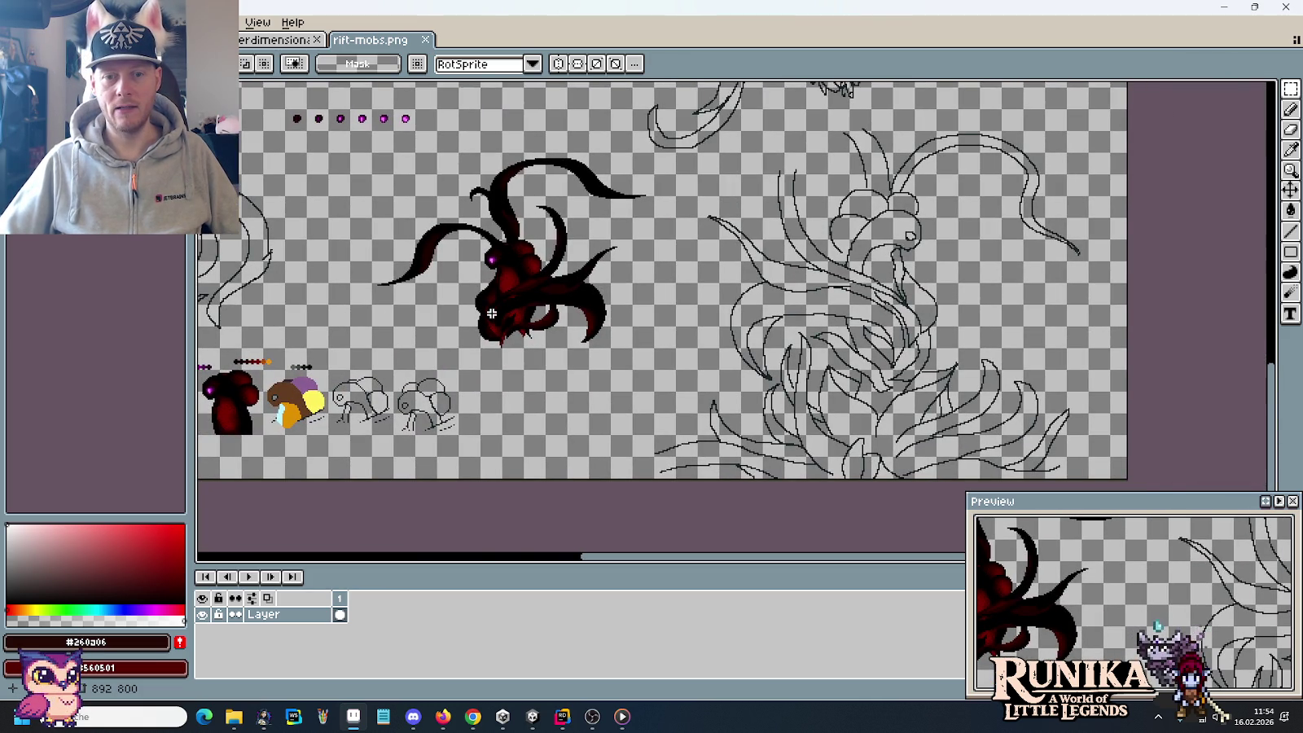
pyautogui.scroll(1, 681, 190)
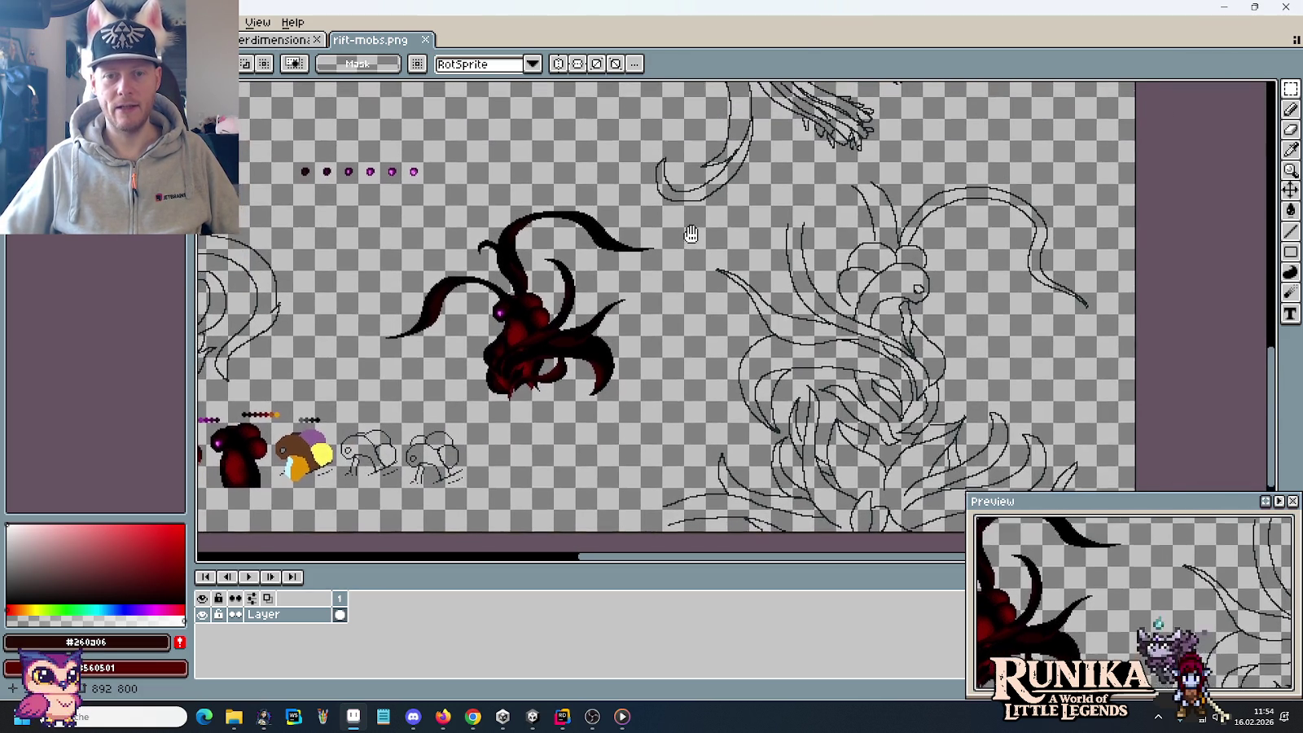
pyautogui.scroll(2, 1002, 342)
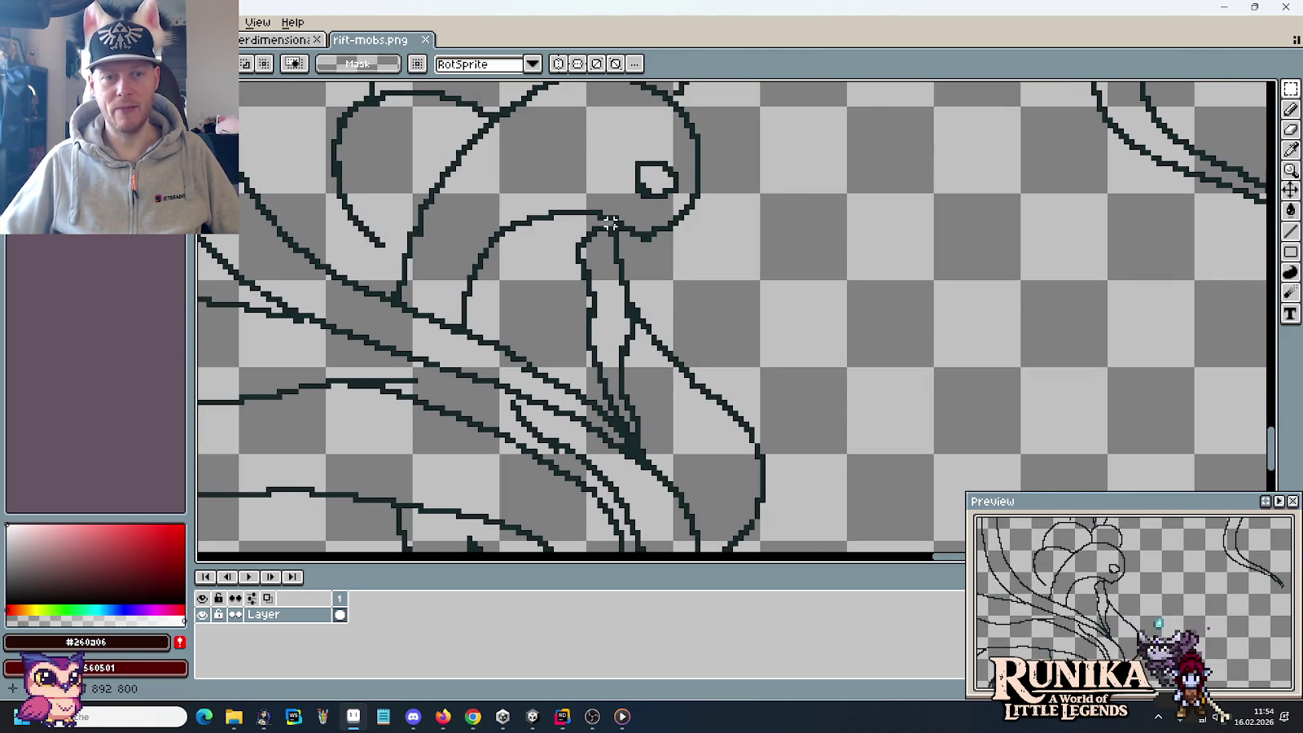
pyautogui.scroll(-2, 697, 267)
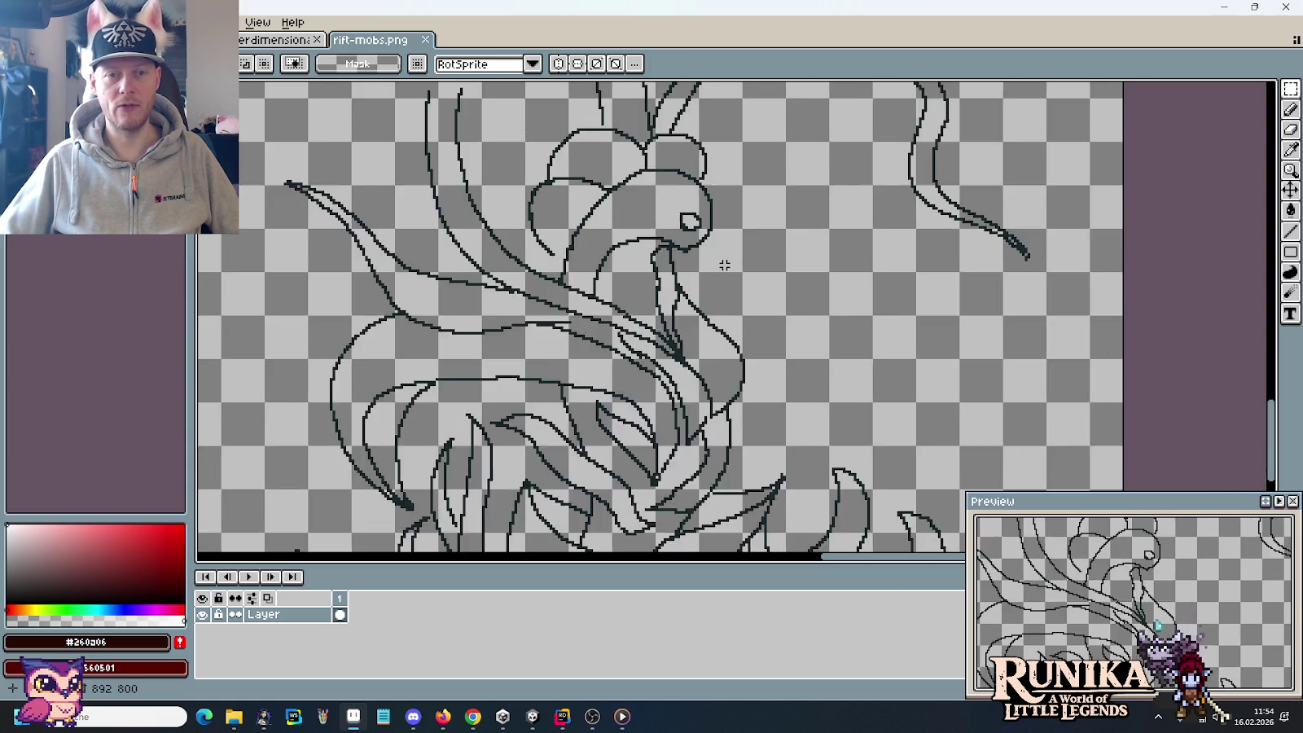
pyautogui.scroll(-1, 724, 261)
pyautogui.moveTo(505, 178)
pyautogui.mouseDown()
pyautogui.moveTo(717, 451)
pyautogui.moveTo(791, 242)
pyautogui.moveTo(487, 391)
pyautogui.moveTo(623, 226)
pyautogui.mouseUp()
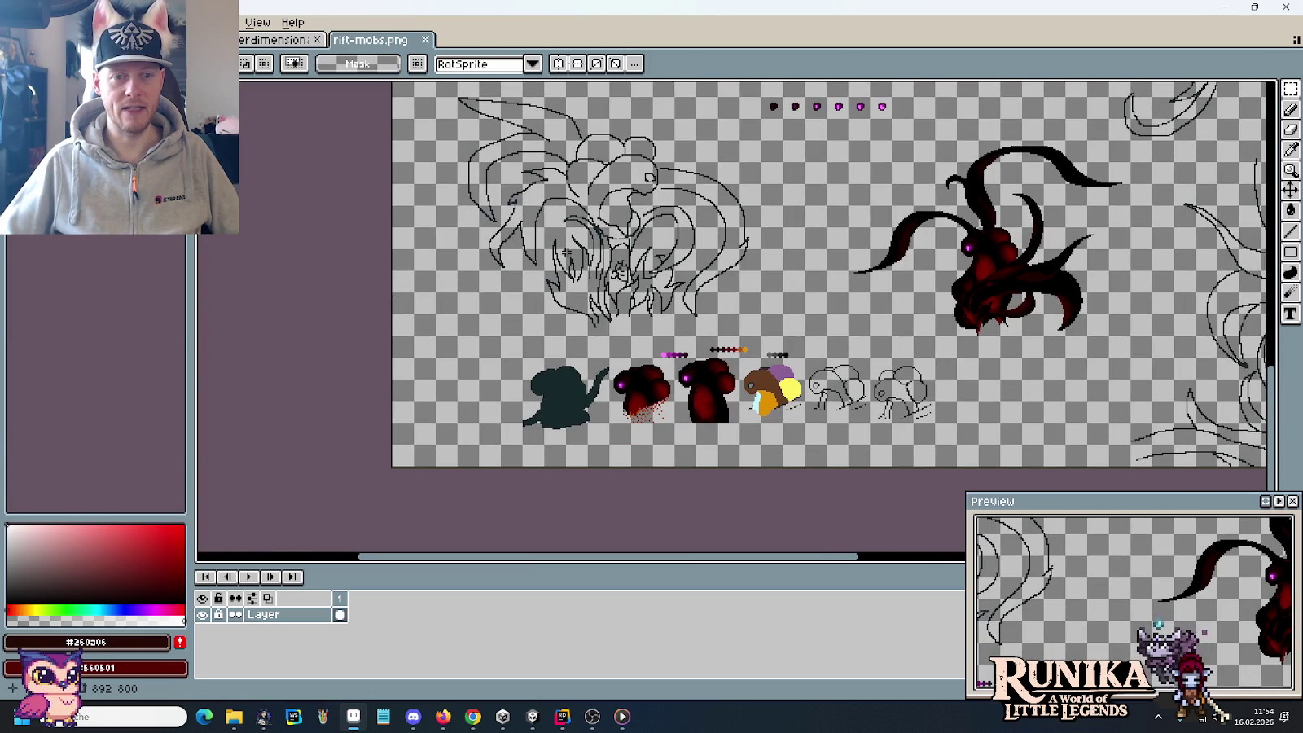
pyautogui.moveTo(836, 331); pyautogui.dragTo(788, 300)
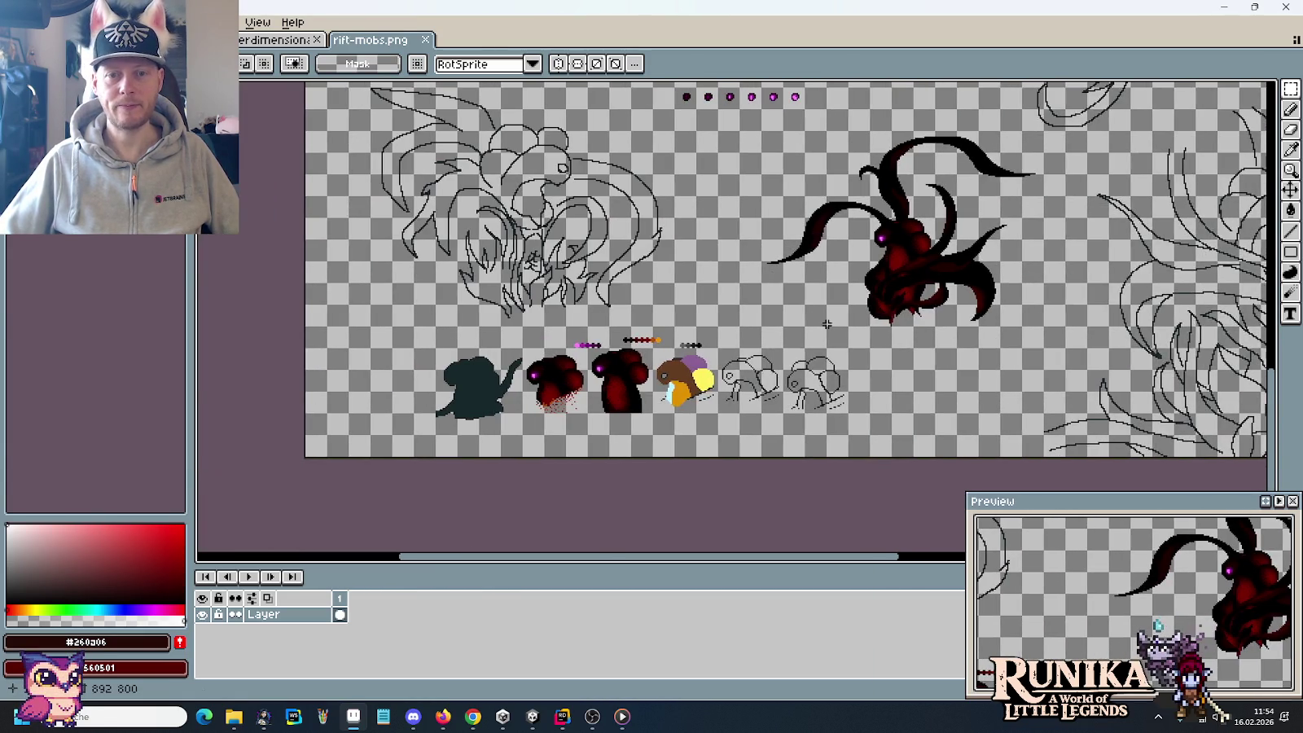
pyautogui.scroll(3, 828, 324)
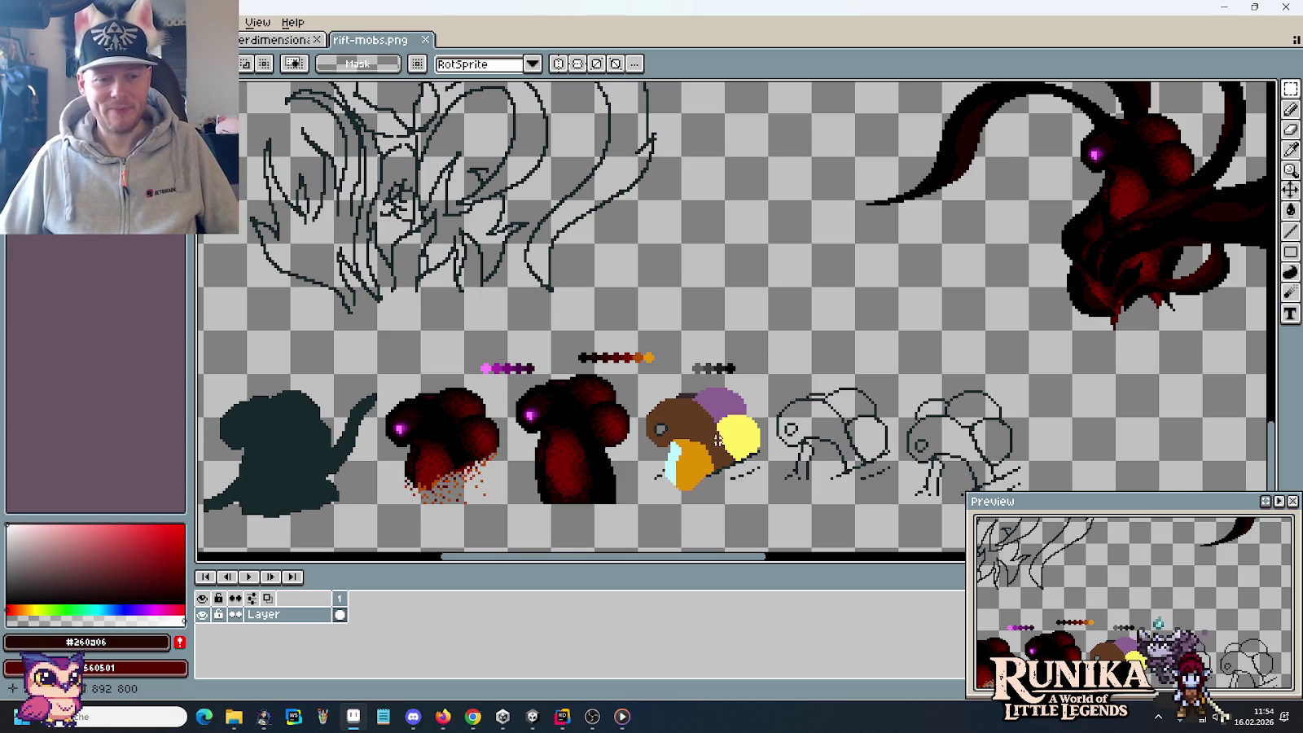
pyautogui.moveTo(723, 440); pyautogui.dragTo(909, 337)
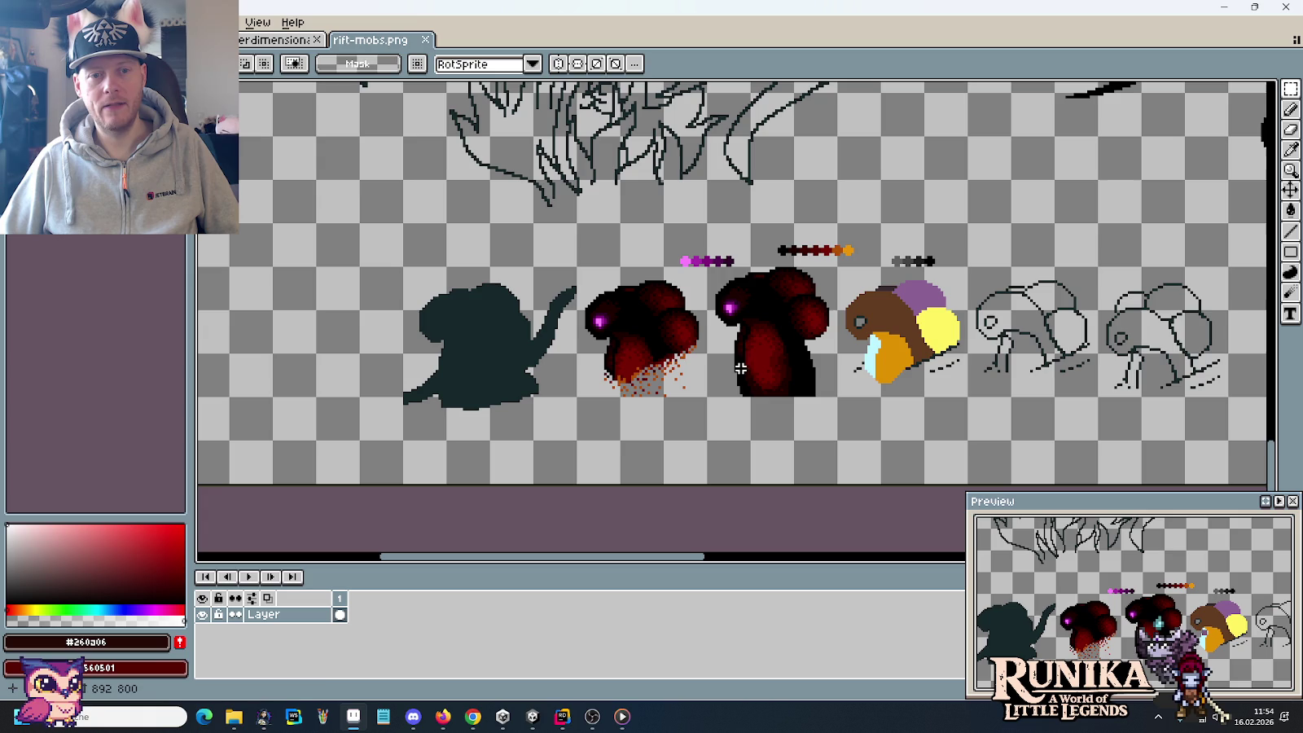
# Step: Switch to the cutscenes sheet, zoom out and pan over its framed panels, then bring Unity forward
pyautogui.hotkey('ctrl', 'Tab')
pyautogui.hotkey('ctrl', 'Tab')
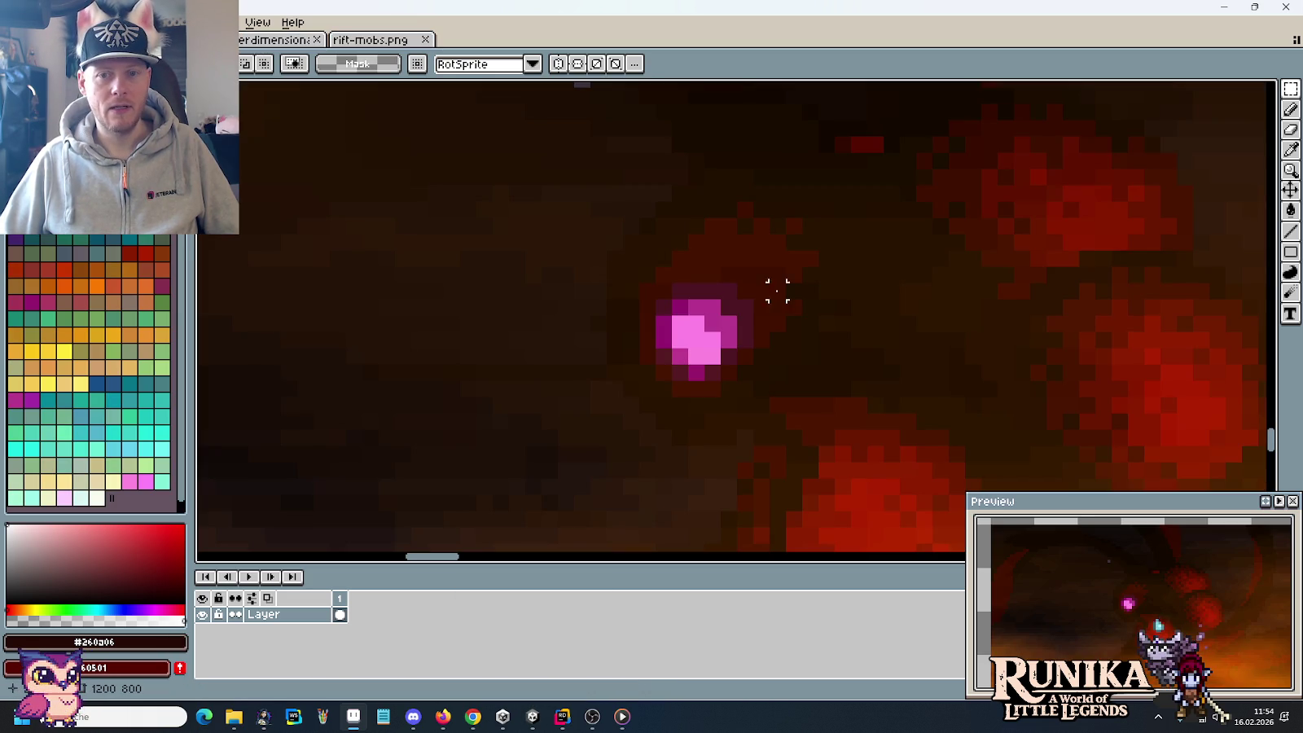
pyautogui.scroll(-2, 765, 298)
pyautogui.scroll(-2, 756, 304)
pyautogui.scroll(-1, 757, 304)
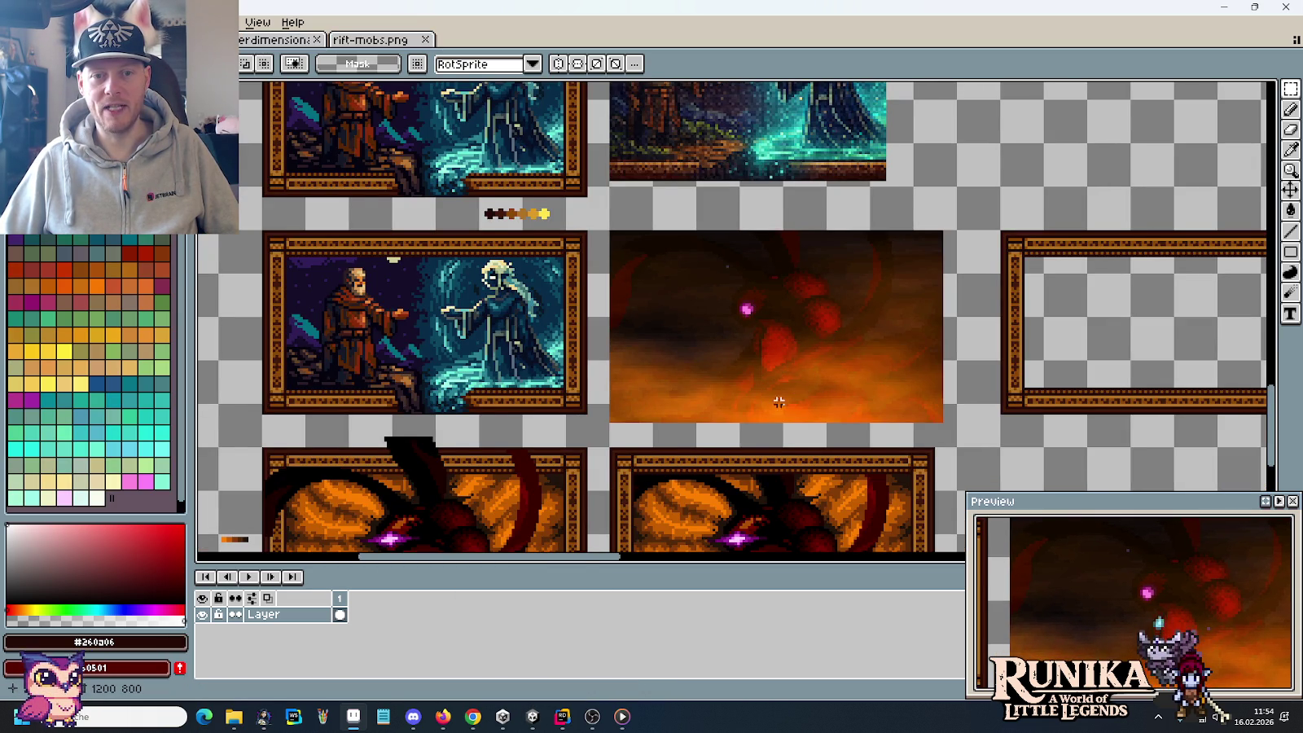
pyautogui.moveTo(793, 396); pyautogui.dragTo(781, 232)
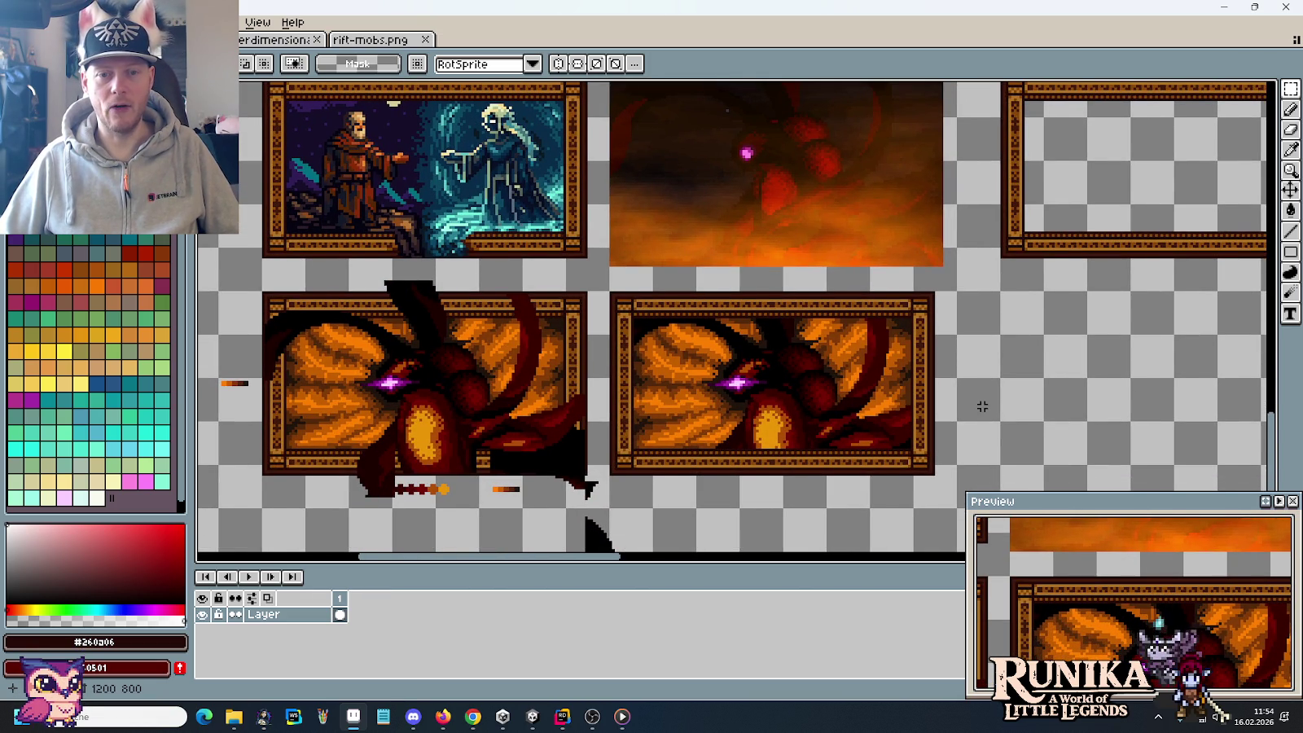
pyautogui.scroll(-1, 982, 405)
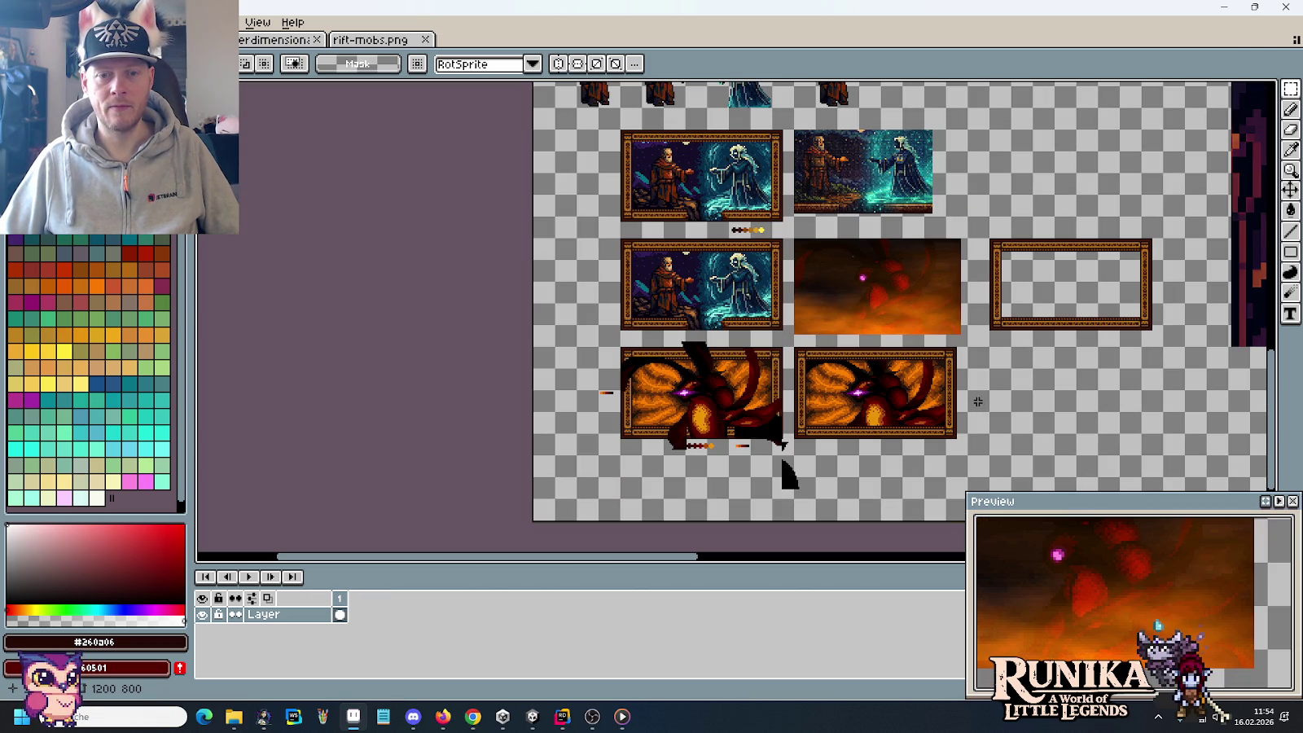
pyautogui.moveTo(962, 343)
pyautogui.mouseDown()
pyautogui.moveTo(882, 322)
pyautogui.moveTo(725, 406)
pyautogui.mouseUp()
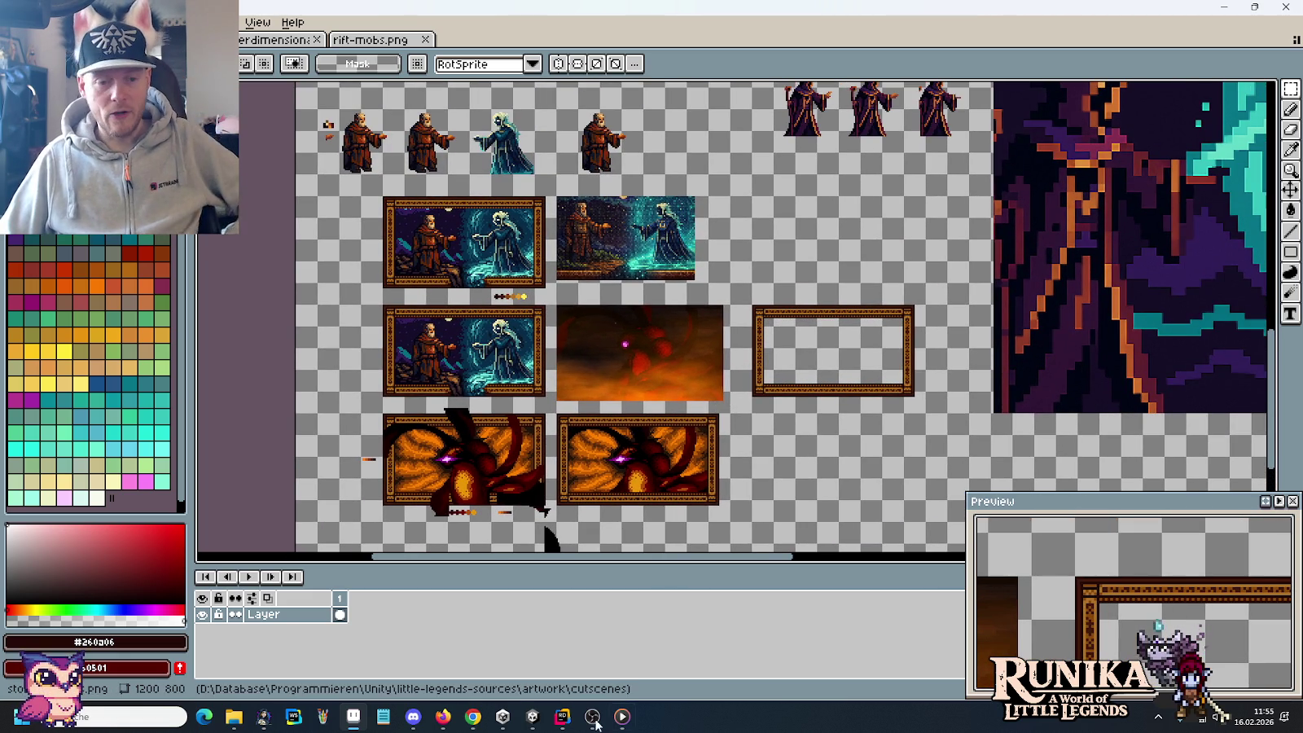
pyautogui.click(532, 716)
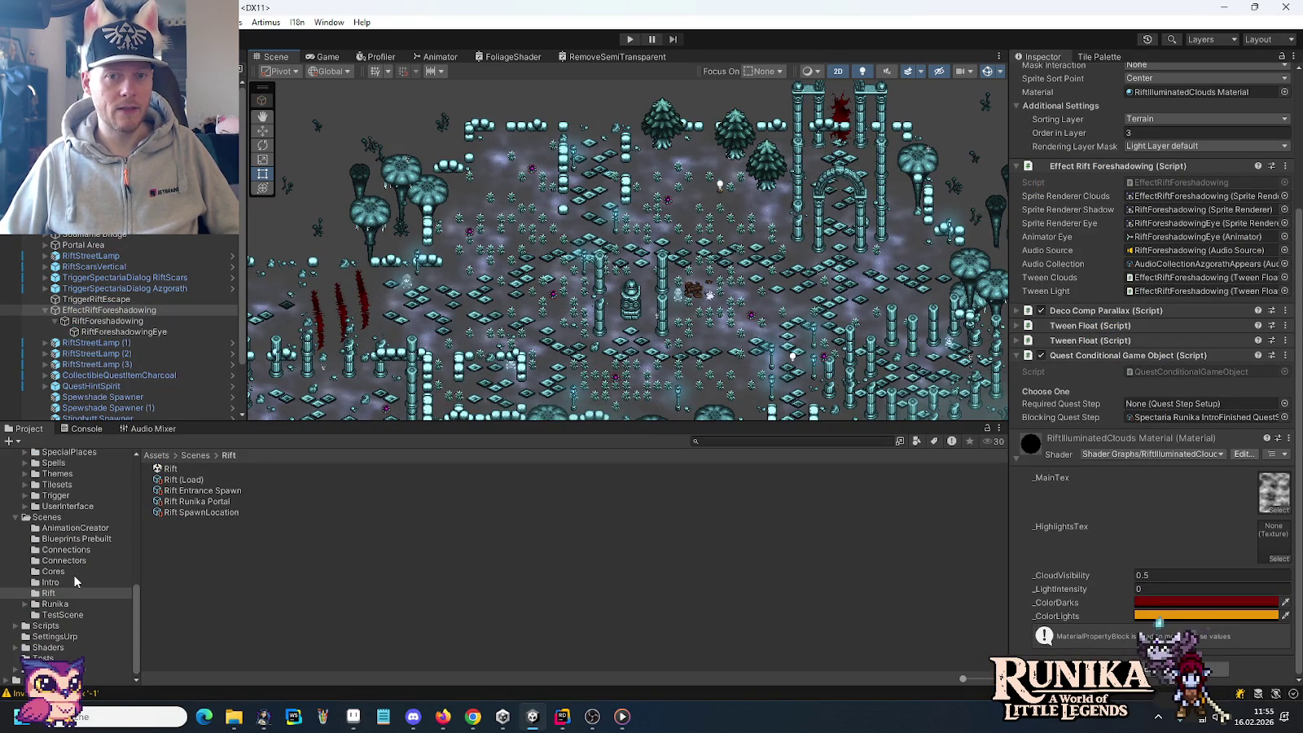
# Step: In Unity, show the Intro scenes folder, select IntroOverworld Scene, then return to Aseprite
pyautogui.click(52, 583)
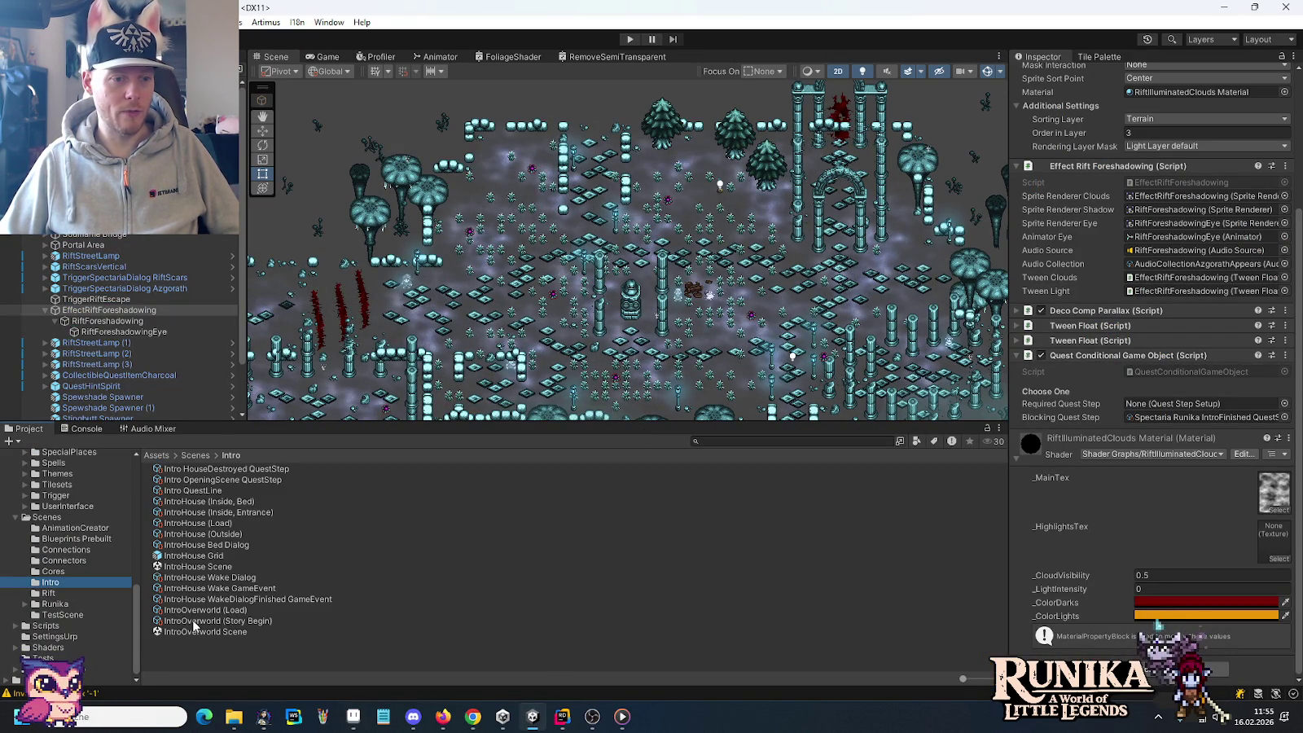
pyautogui.click(196, 632)
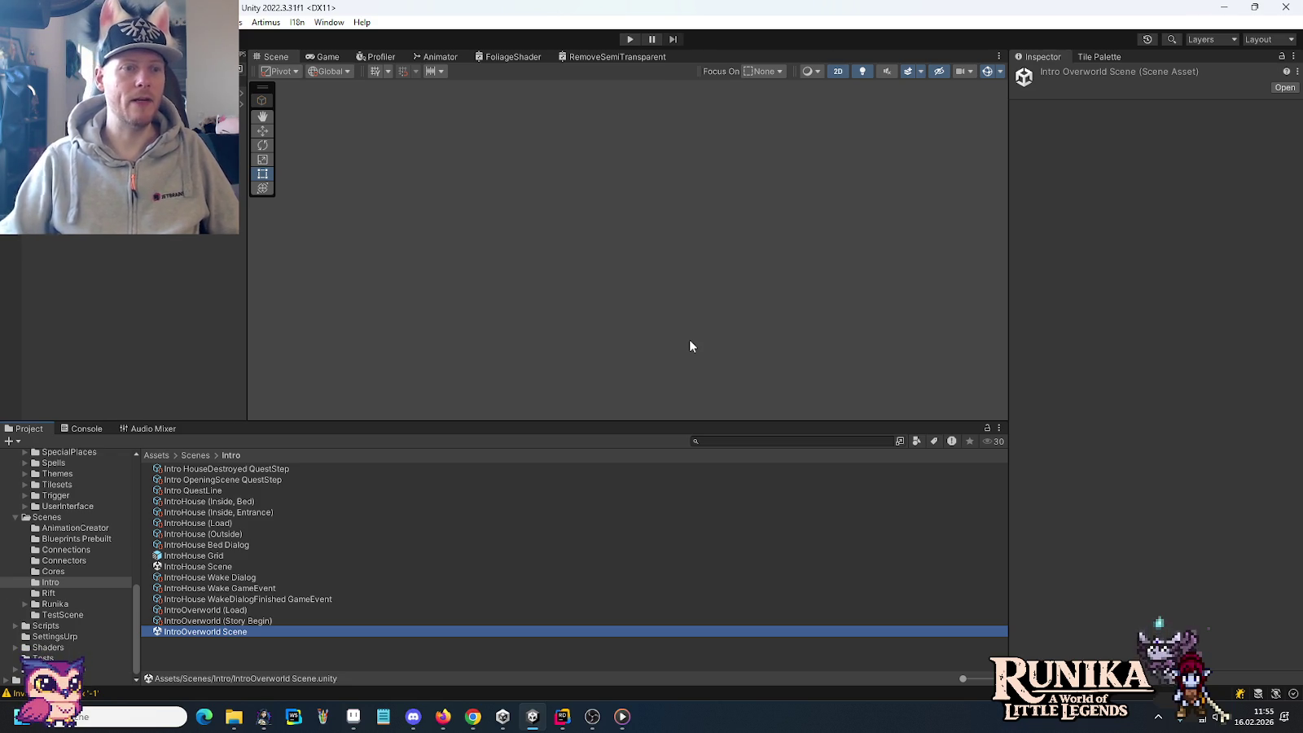
pyautogui.click(353, 716)
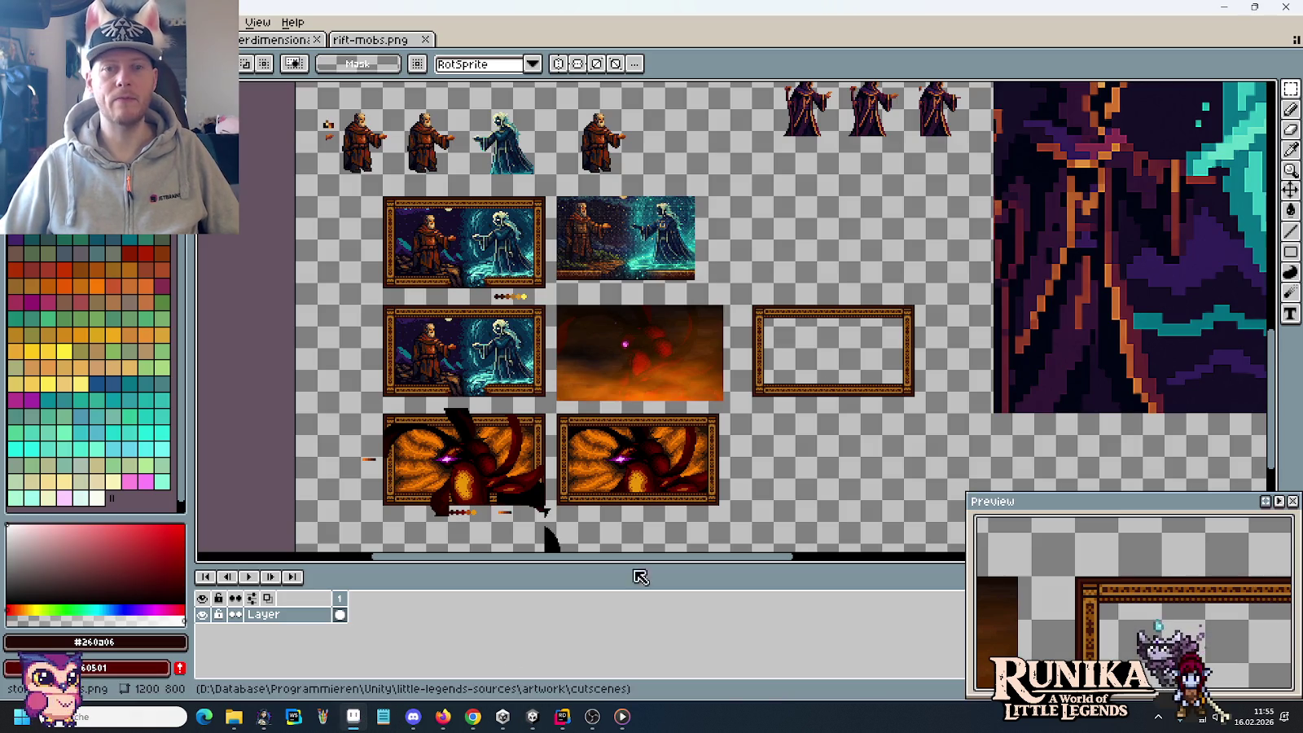
# Step: Cycle through the open documents, then open Tiles-Dirt.png from the artwork tilesets folder
pyautogui.hotkey('ctrl', 'Tab')
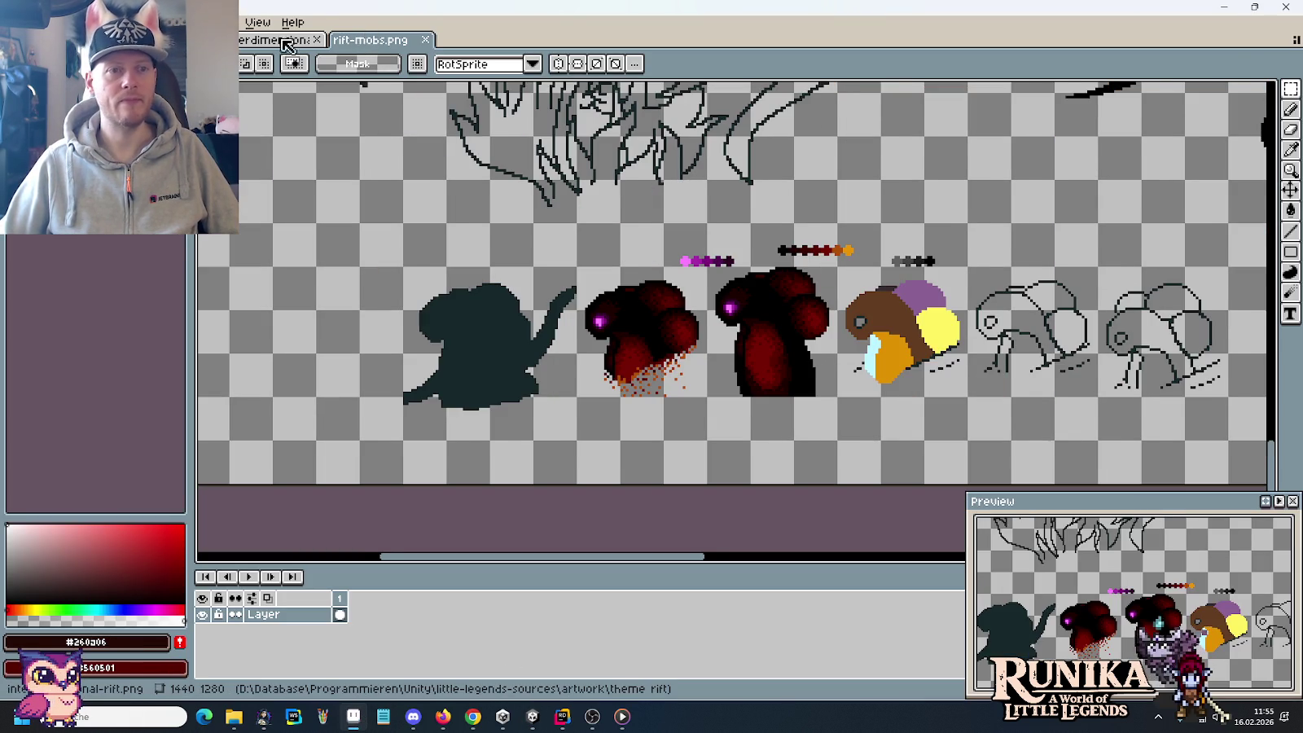
pyautogui.hotkey('ctrl', 'Tab')
pyautogui.hotkey('ctrl', 'Tab')
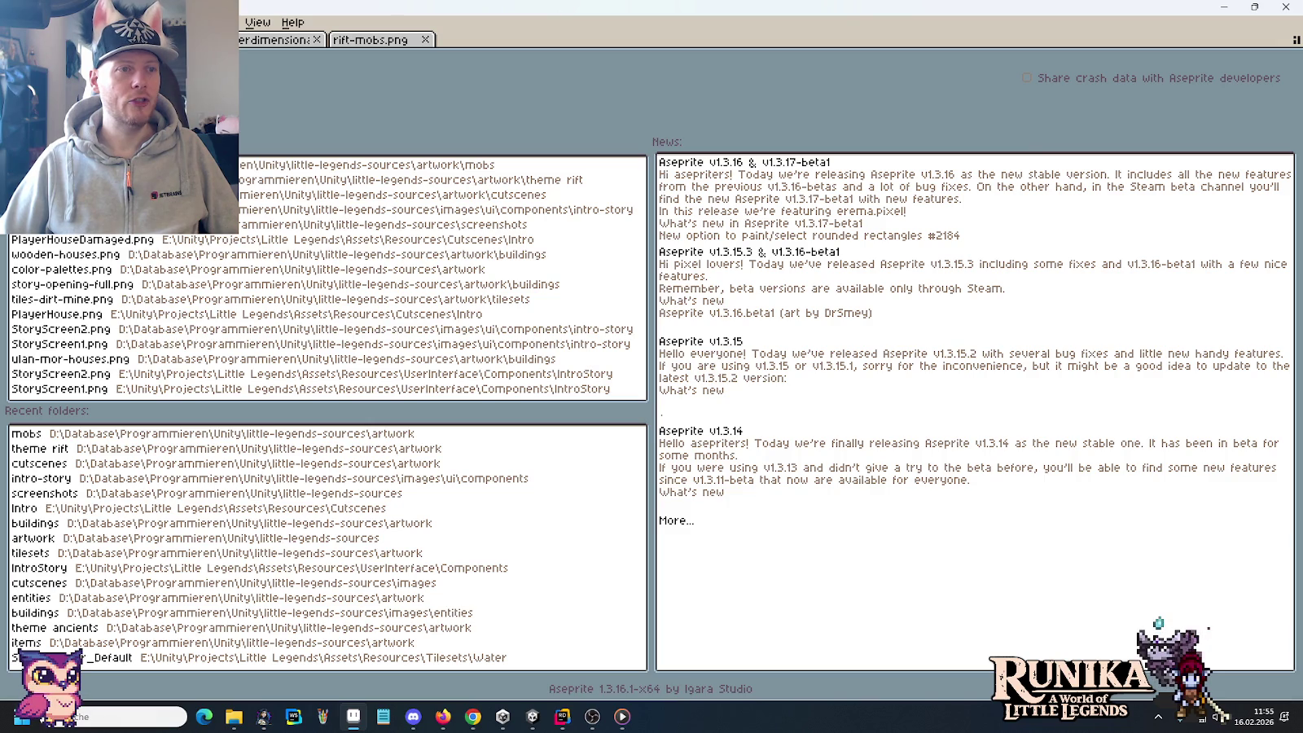
pyautogui.hotkey('ctrl', 'o')
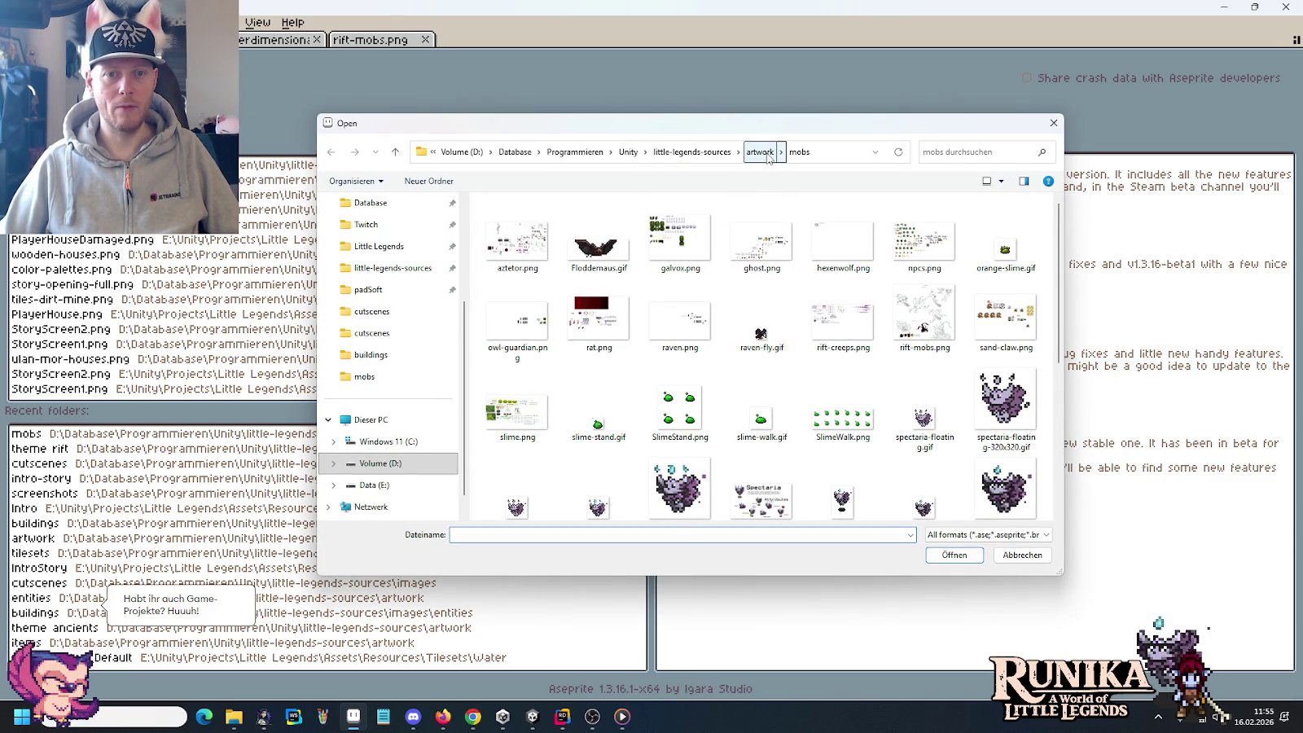
pyautogui.click(760, 152)
pyautogui.scroll(-3, 771, 300)
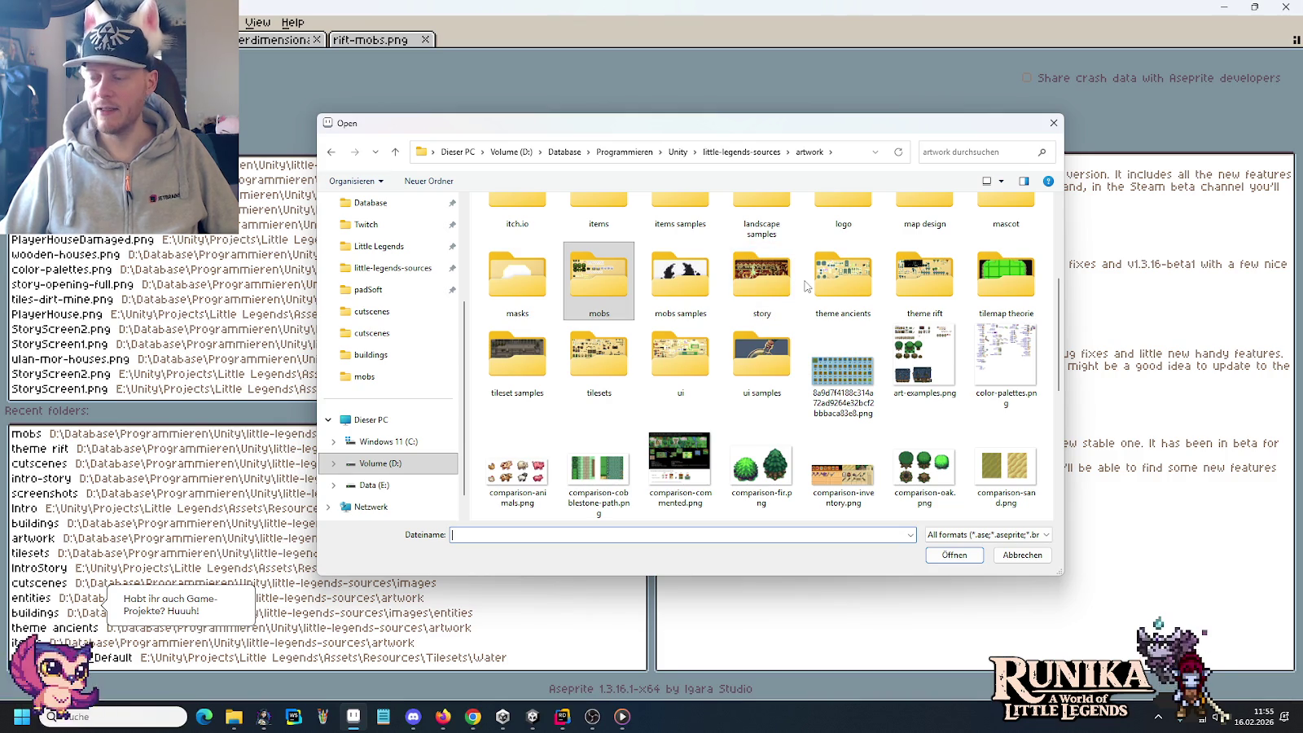
pyautogui.doubleClick(599, 358)
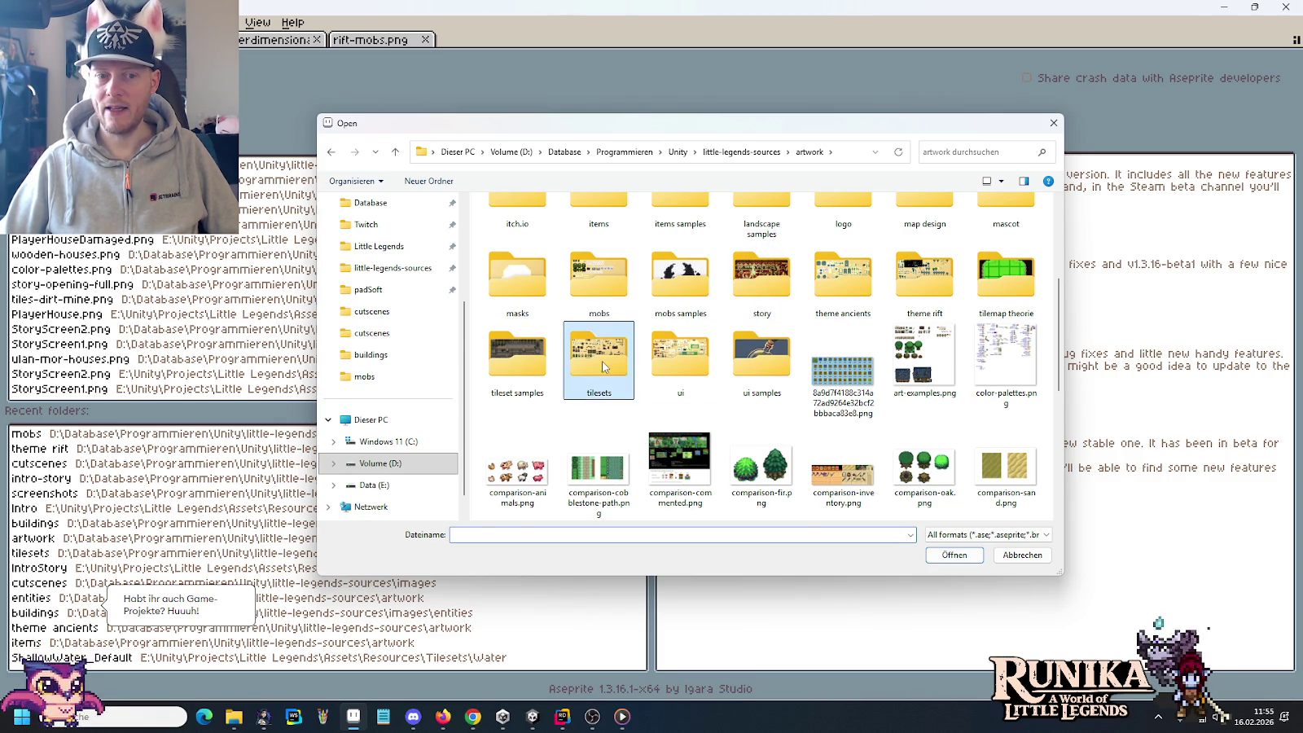
pyautogui.doubleClick(499, 350)
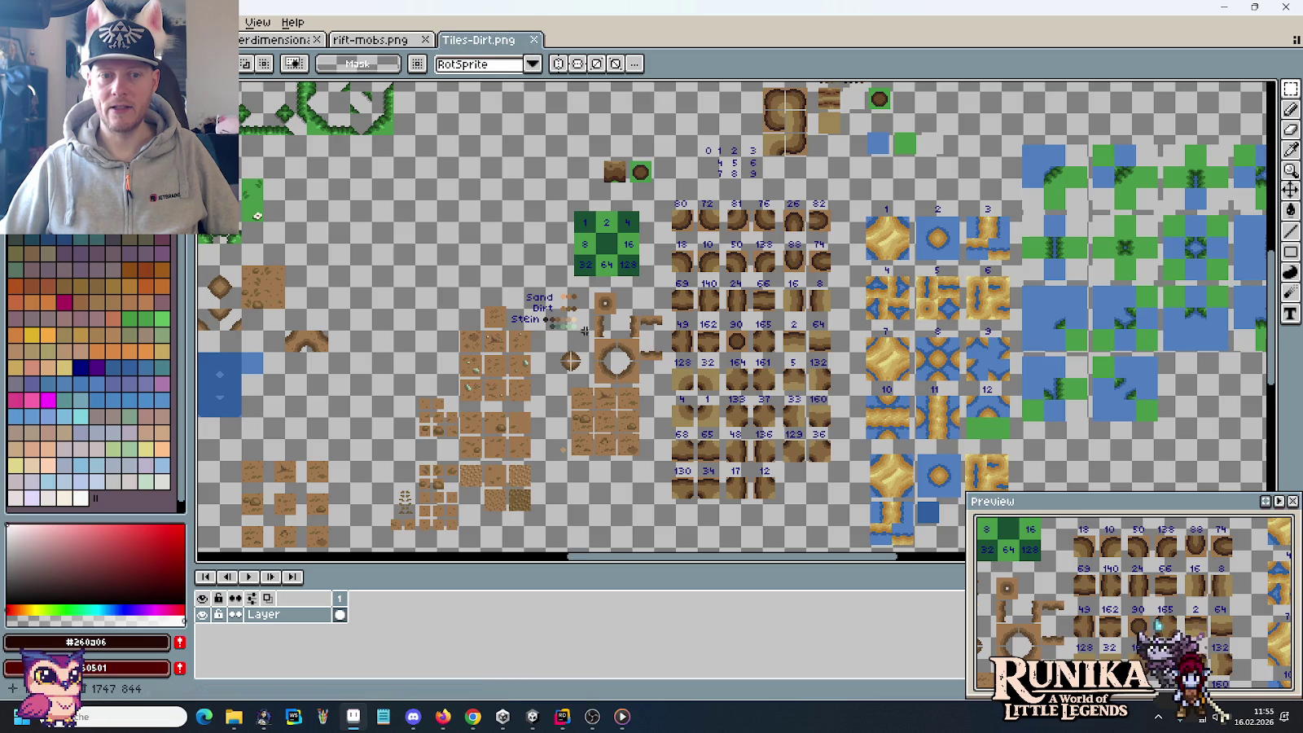
# Step: Pan around the Tiles-Dirt tiles and map previews, then bring up the Open dialog
pyautogui.hscroll(-5, 483, 434)
pyautogui.hscroll(-5, 707, 397)
pyautogui.scroll(-2, 668, 309)
pyautogui.hscroll(5, 692, 293)
pyautogui.scroll(-5, 708, 277)
pyautogui.scroll(-3, 727, 263)
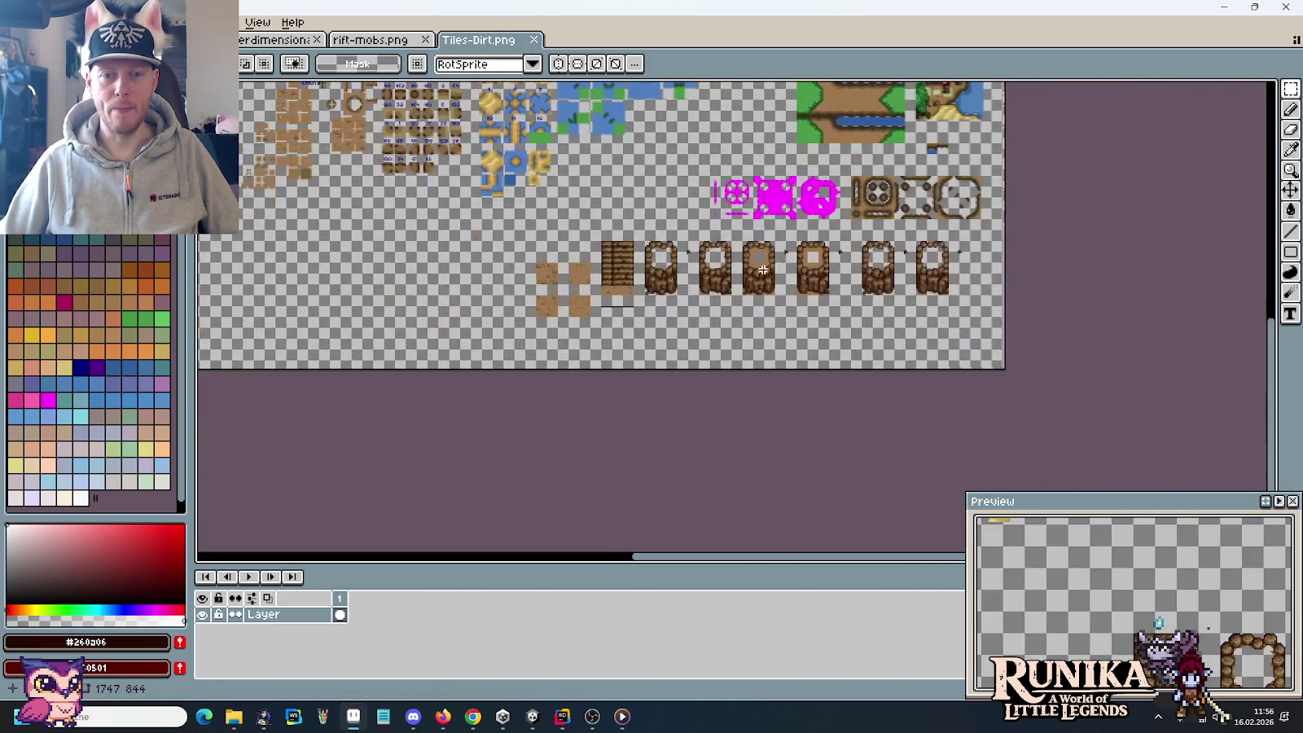
pyautogui.scroll(3, 727, 263)
pyautogui.hscroll(-5, 760, 326)
pyautogui.hscroll(-3, 763, 355)
pyautogui.scroll(-2, 923, 353)
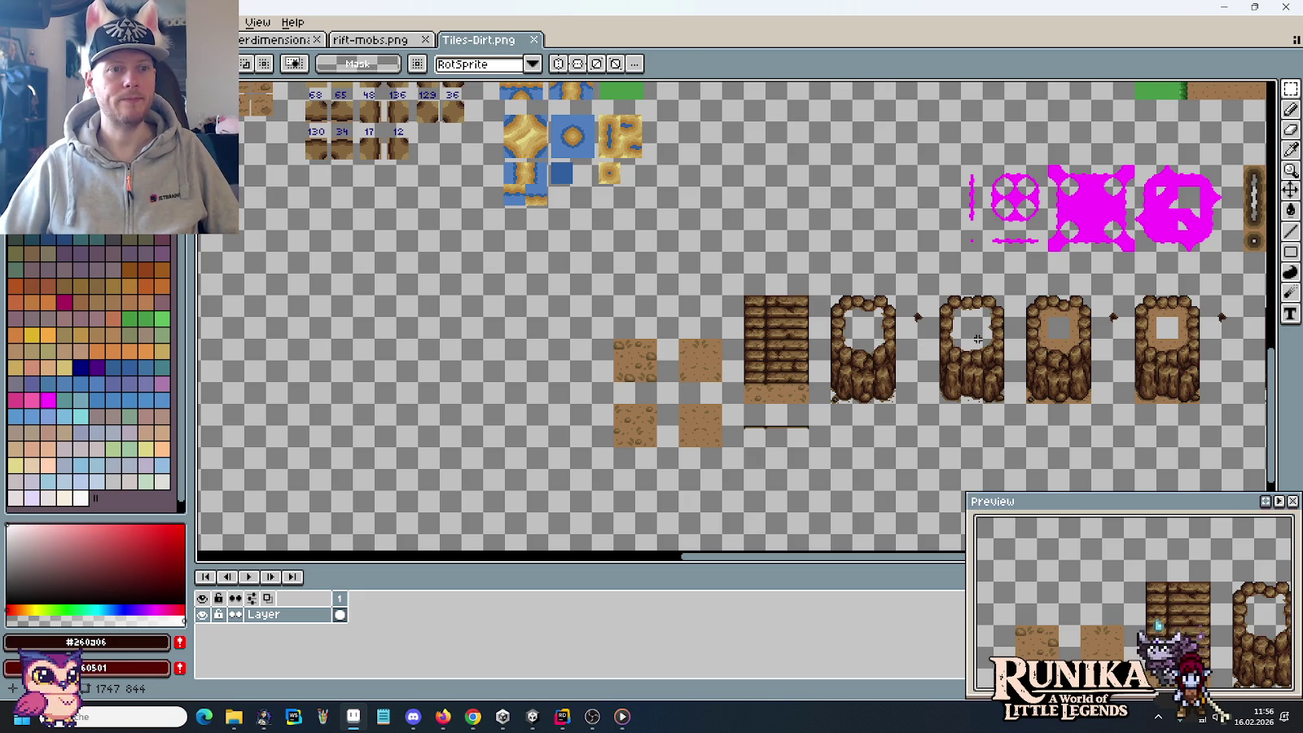
pyautogui.moveTo(793, 202)
pyautogui.mouseDown()
pyautogui.moveTo(573, 372)
pyautogui.moveTo(456, 406)
pyautogui.moveTo(781, 328)
pyautogui.moveTo(511, 466)
pyautogui.mouseUp()
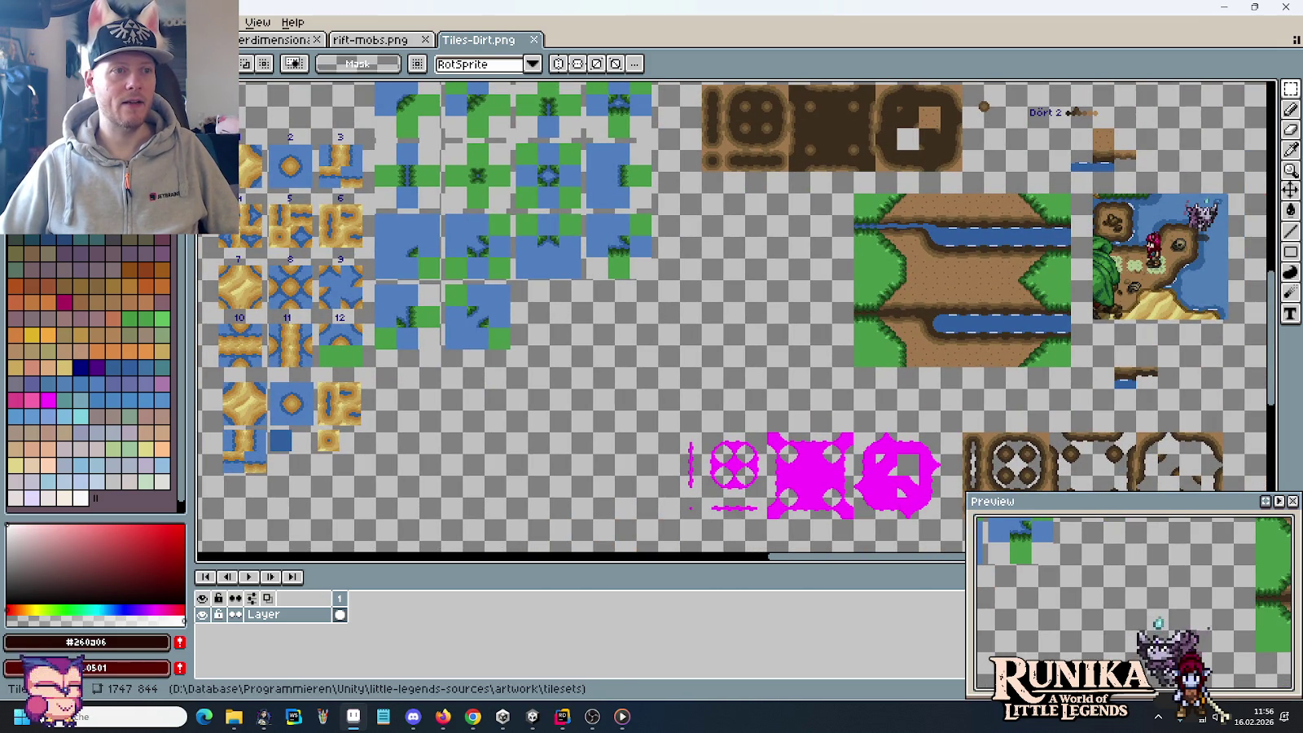
pyautogui.hotkey('ctrl', 'o')
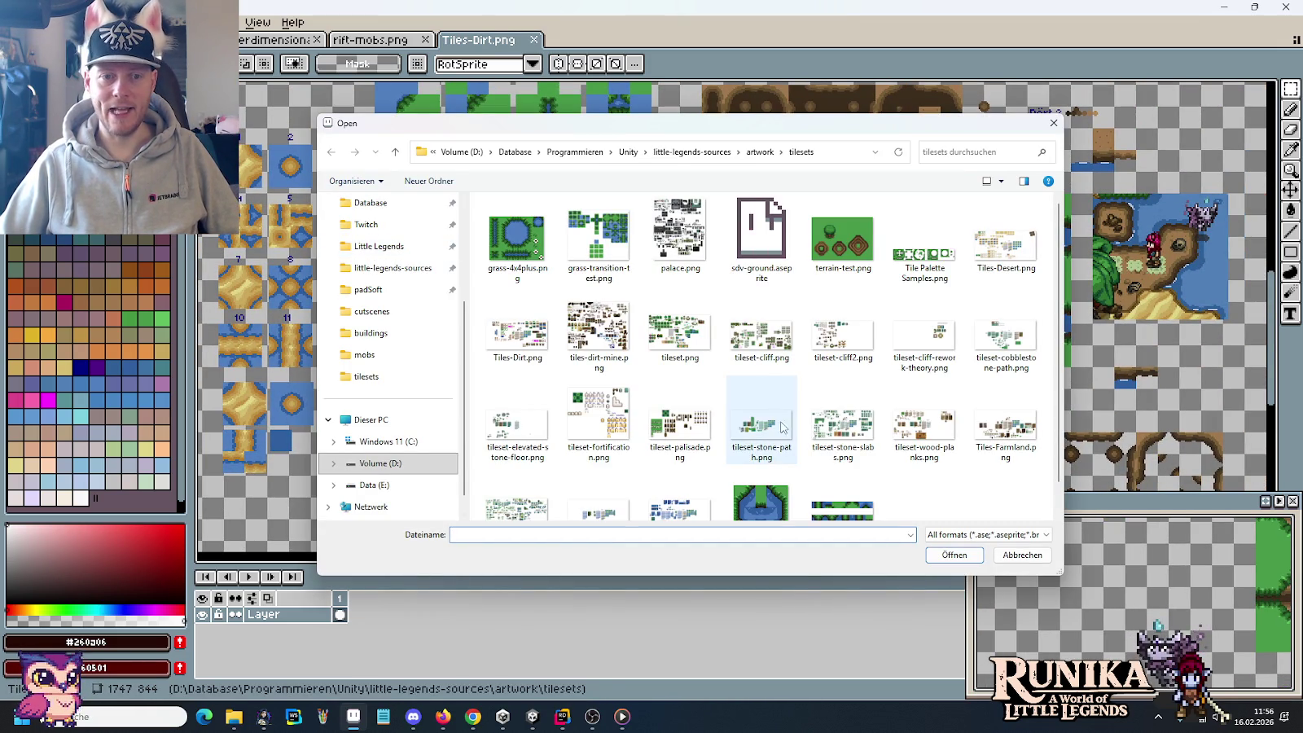
# Step: Open Tiles-Water.png, pan over its numbered water tiles, then reopen the Open dialog at artwork
pyautogui.scroll(-1, 680, 342)
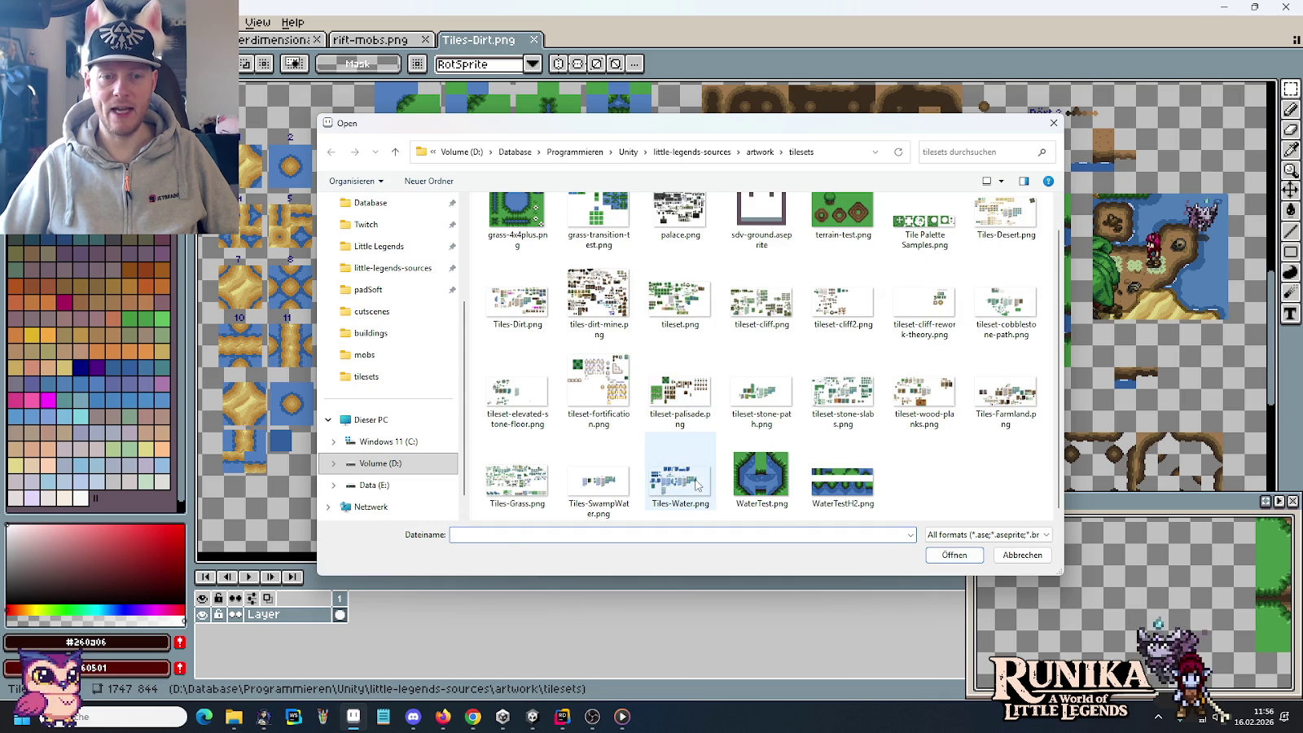
pyautogui.doubleClick(680, 472)
pyautogui.moveTo(663, 215); pyautogui.dragTo(701, 519)
pyautogui.moveTo(604, 278)
pyautogui.mouseDown()
pyautogui.moveTo(735, 426)
pyautogui.moveTo(704, 204)
pyautogui.mouseUp()
pyautogui.moveTo(204, 420)
pyautogui.mouseDown()
pyautogui.moveTo(475, 371)
pyautogui.moveTo(750, 224)
pyautogui.moveTo(735, 529)
pyautogui.moveTo(714, 136)
pyautogui.moveTo(719, 351)
pyautogui.moveTo(606, 410)
pyautogui.mouseUp()
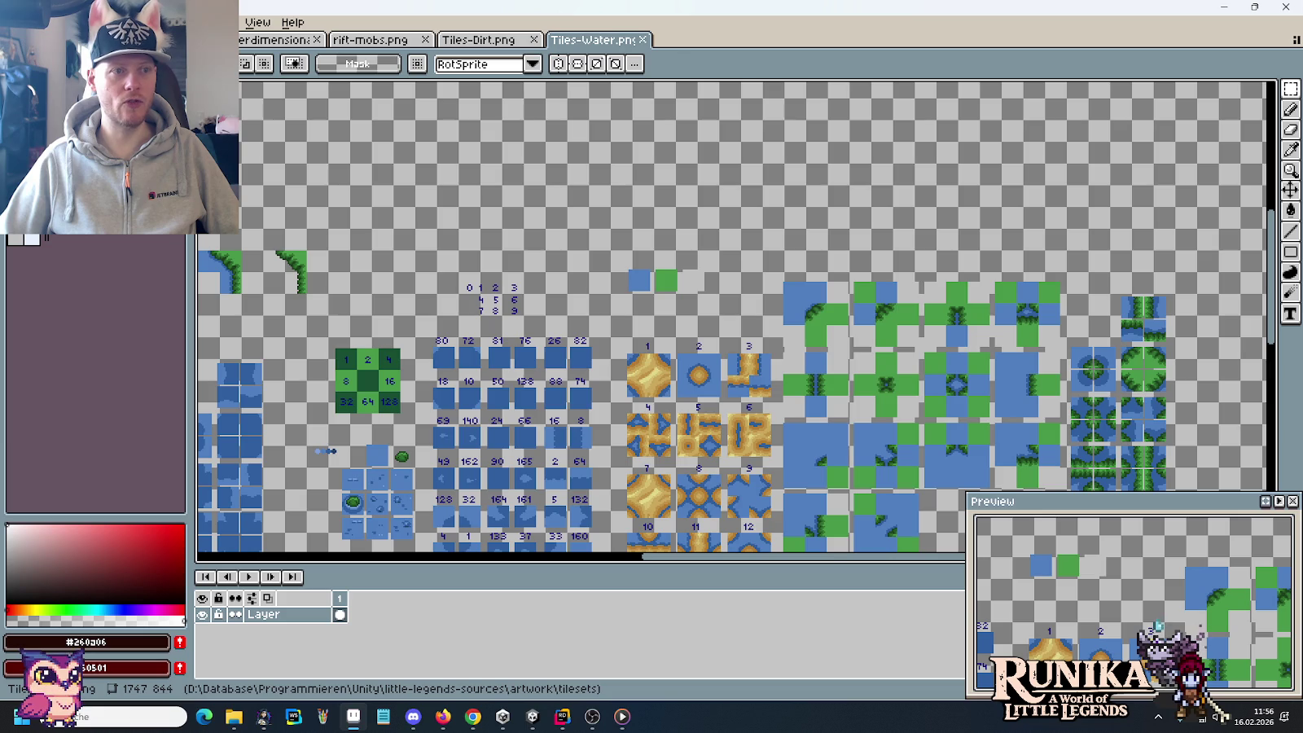
pyautogui.hotkey('ctrl', 'o')
pyautogui.click(809, 152)
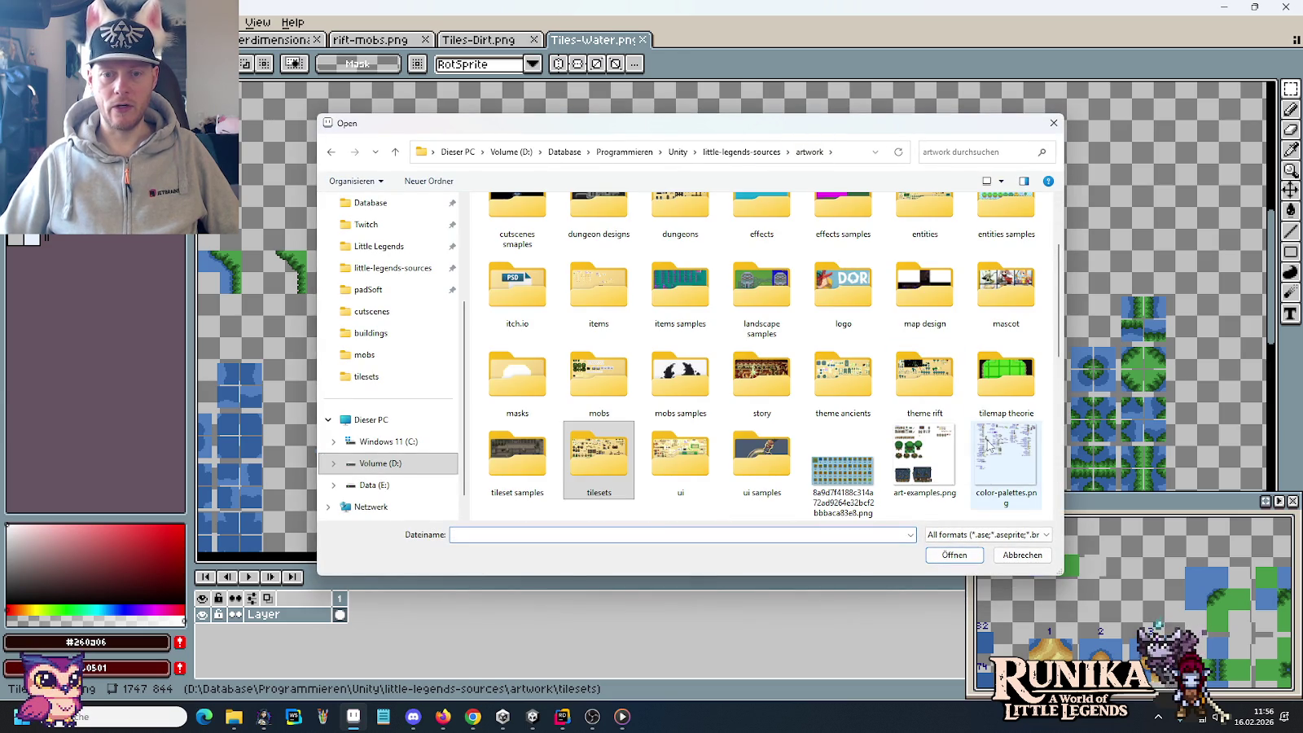
# Step: Open color-palettes.png and select its Wasser colour row
pyautogui.doubleClick(987, 444)
pyautogui.scroll(3, 583, 168)
pyautogui.scroll(2, 582, 169)
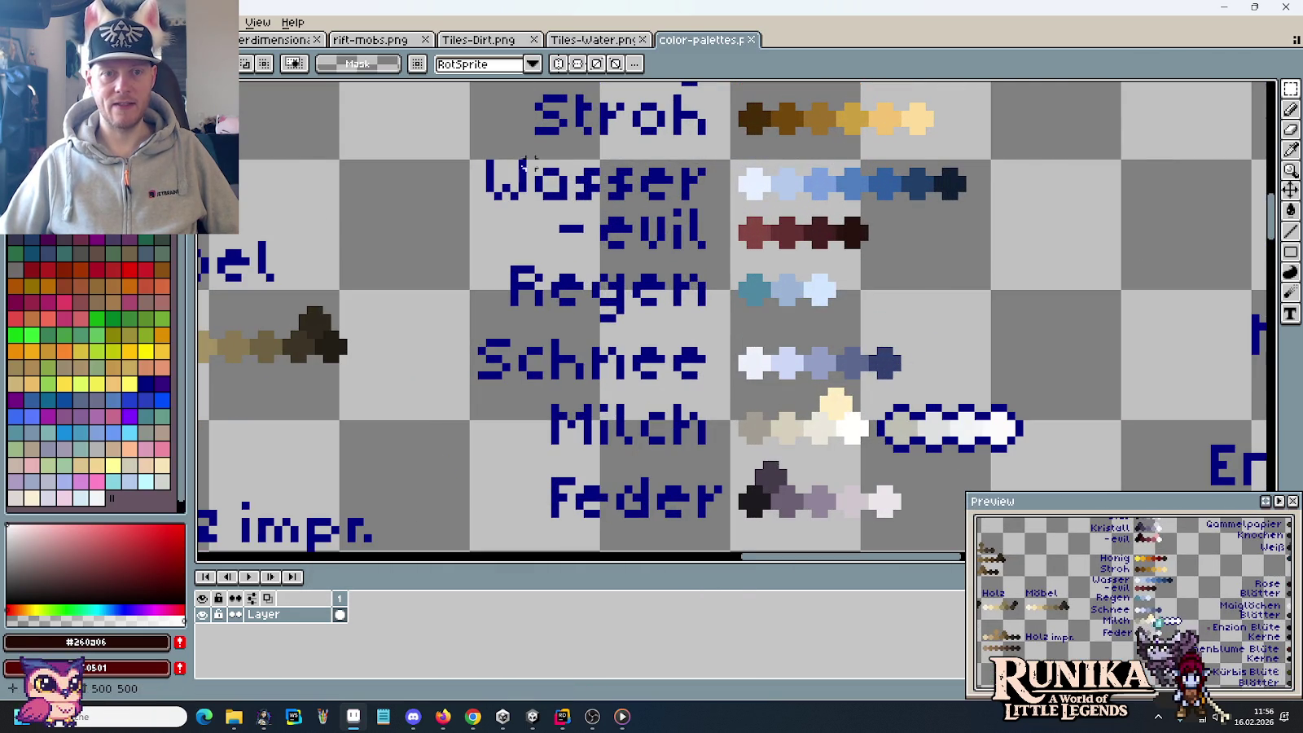
pyautogui.moveTo(464, 147); pyautogui.dragTo(1008, 210)
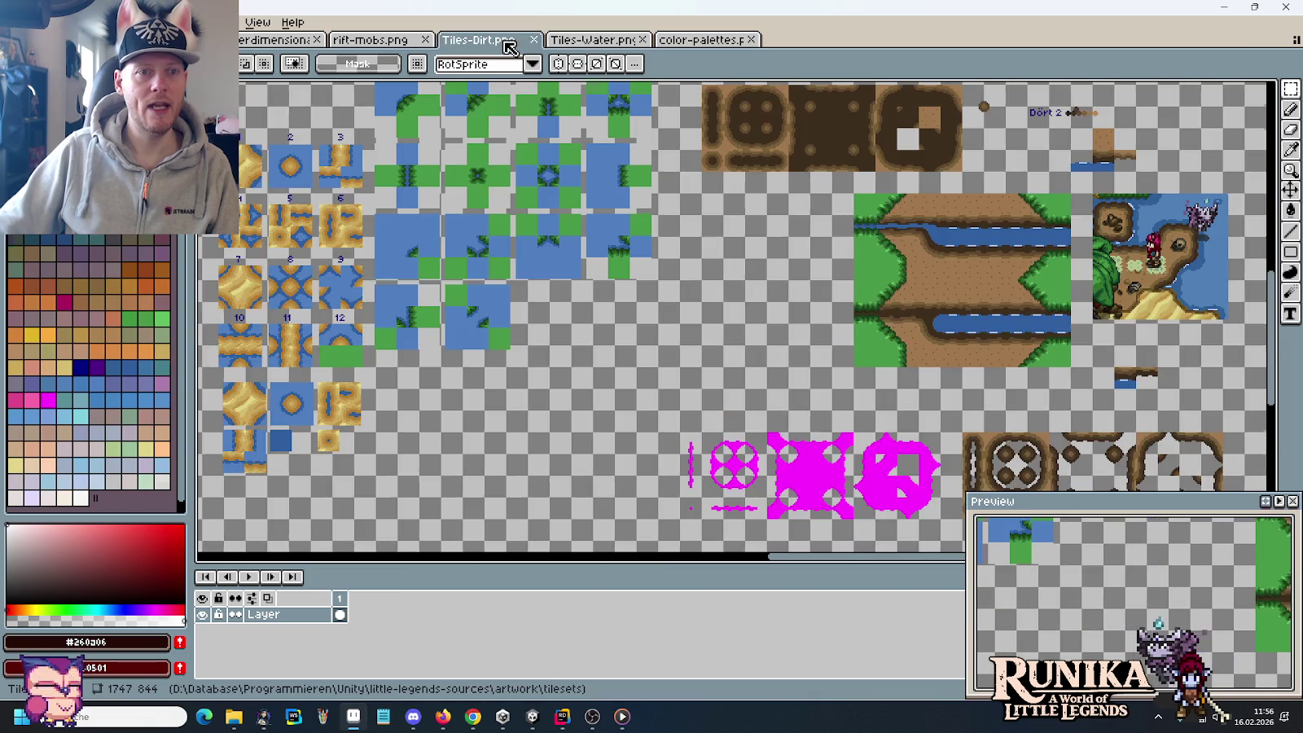
# Step: Paste the Wasser row into Tiles-Dirt left of the dirt tiles, then return to Tiles-Water
pyautogui.click(480, 39)
pyautogui.scroll(-5, 676, 394)
pyautogui.scroll(-3, 676, 394)
pyautogui.scroll(3, 845, 350)
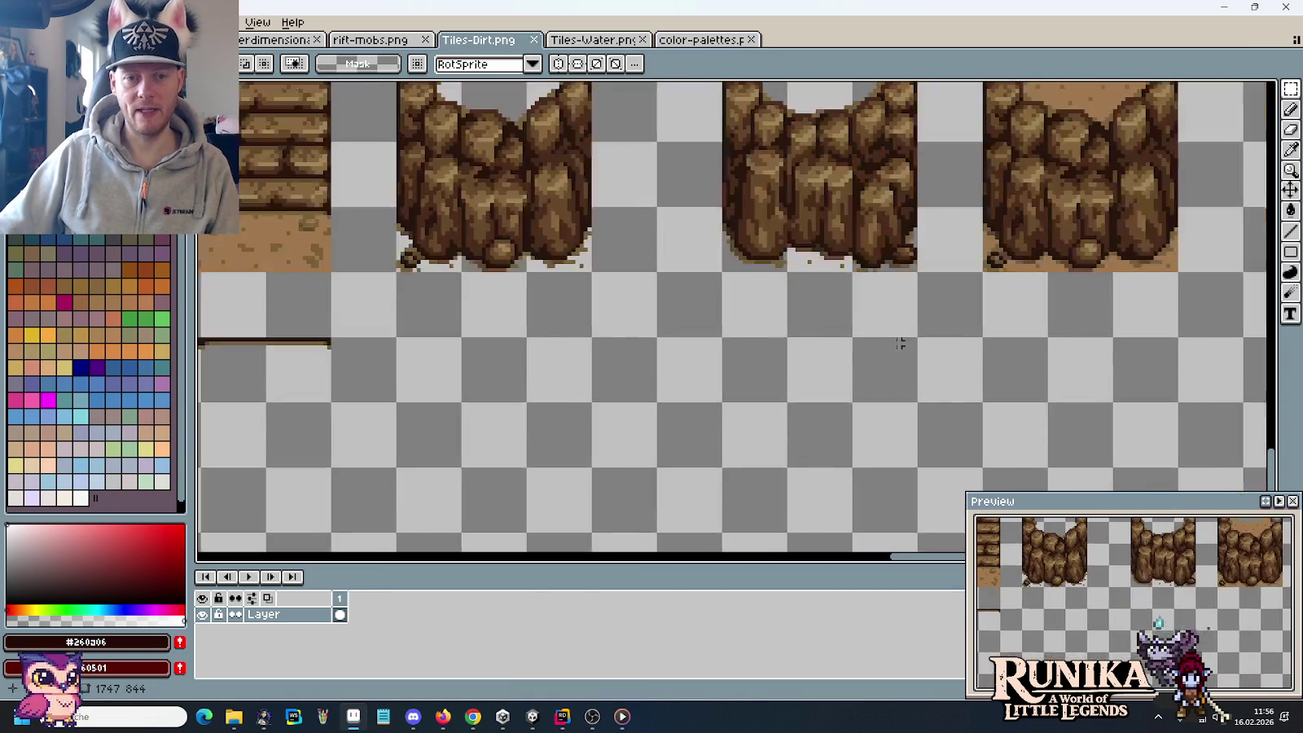
pyautogui.hotkey('ctrl', 'v')
pyautogui.scroll(-3, 845, 350)
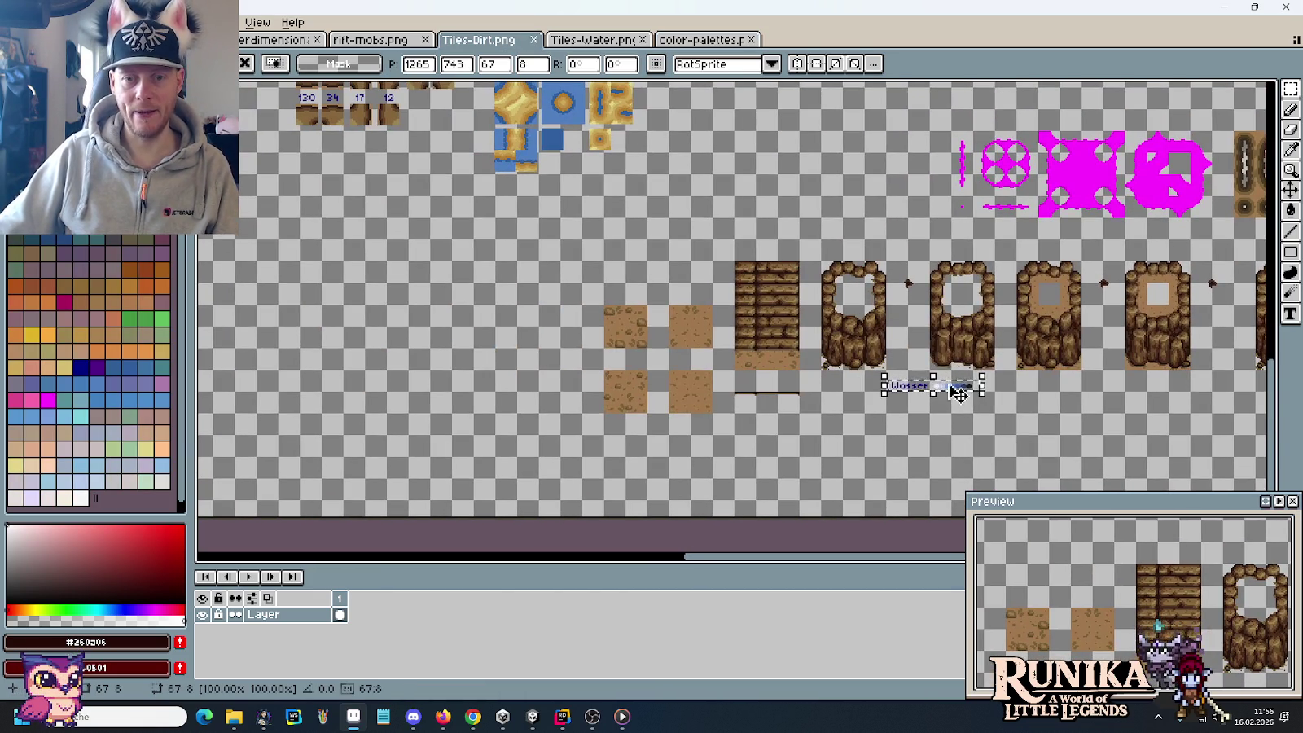
pyautogui.moveTo(959, 392); pyautogui.dragTo(473, 322)
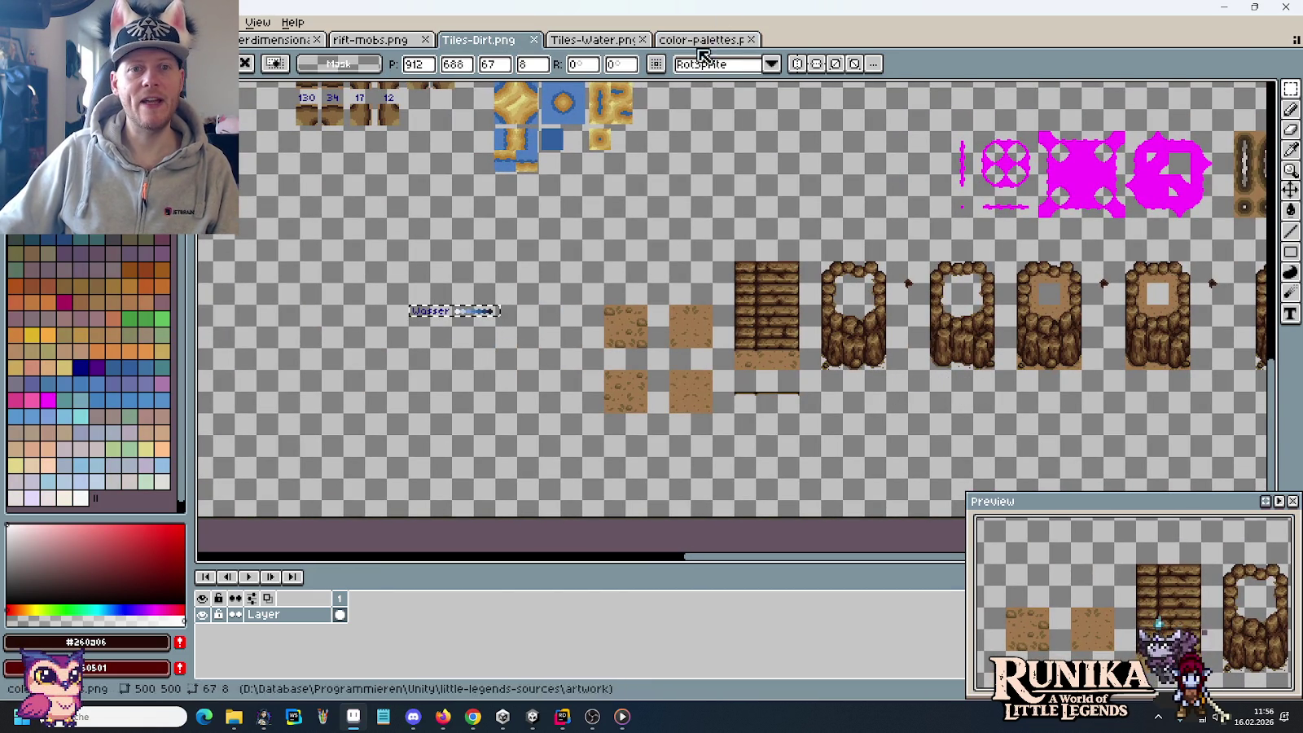
pyautogui.click(592, 41)
pyautogui.scroll(2, 729, 268)
pyautogui.scroll(3, 737, 240)
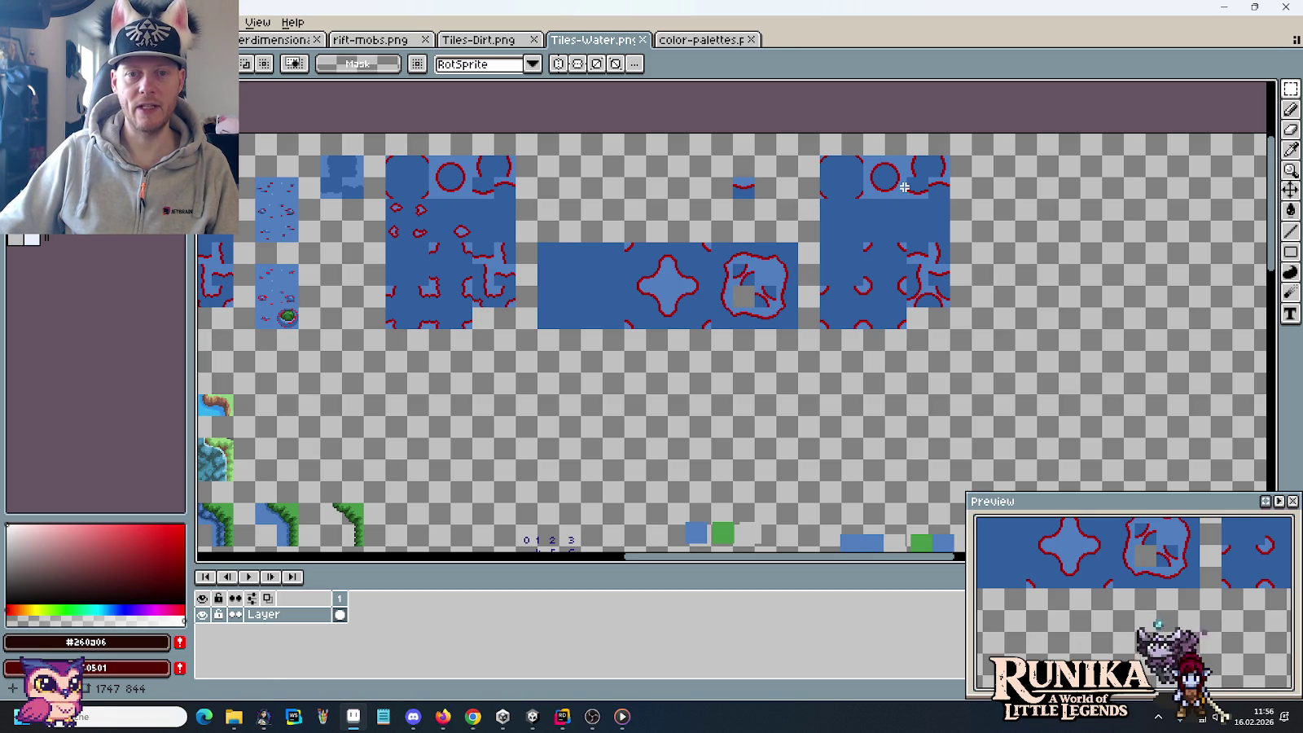
# Step: Copy the red-circled water tile and paste it into Tiles-Dirt beside the Wasser strip
pyautogui.moveTo(906, 193); pyautogui.dragTo(872, 164)
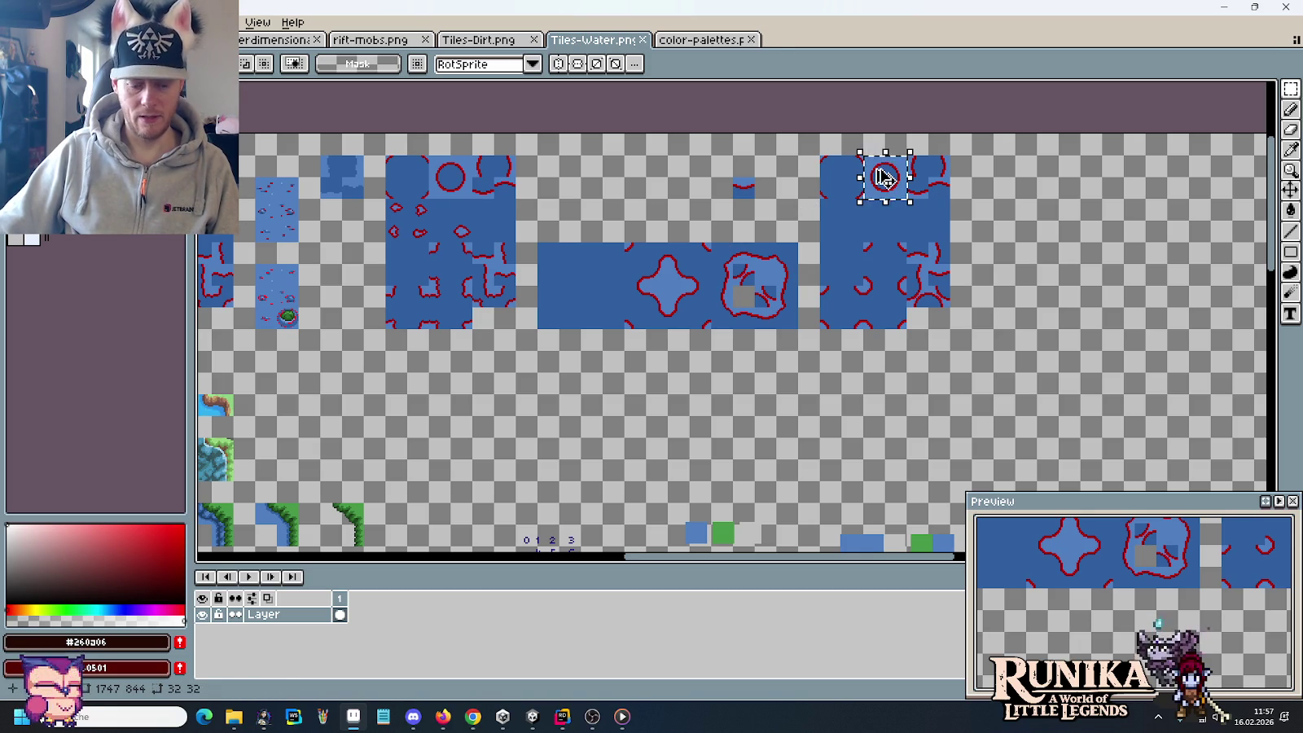
pyautogui.click(680, 40)
pyautogui.hscroll(-2, 660, 273)
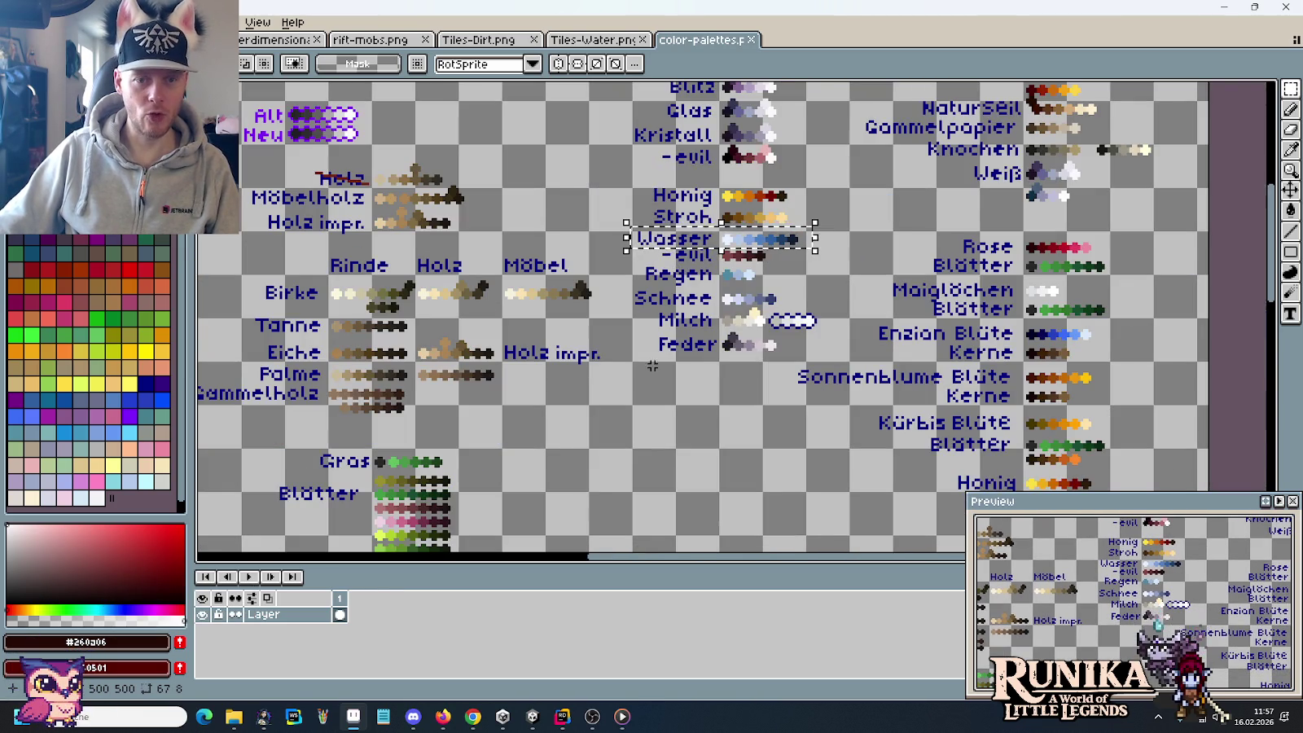
pyautogui.click(479, 39)
pyautogui.hotkey('ctrl', 'v')
pyautogui.scroll(2, 739, 363)
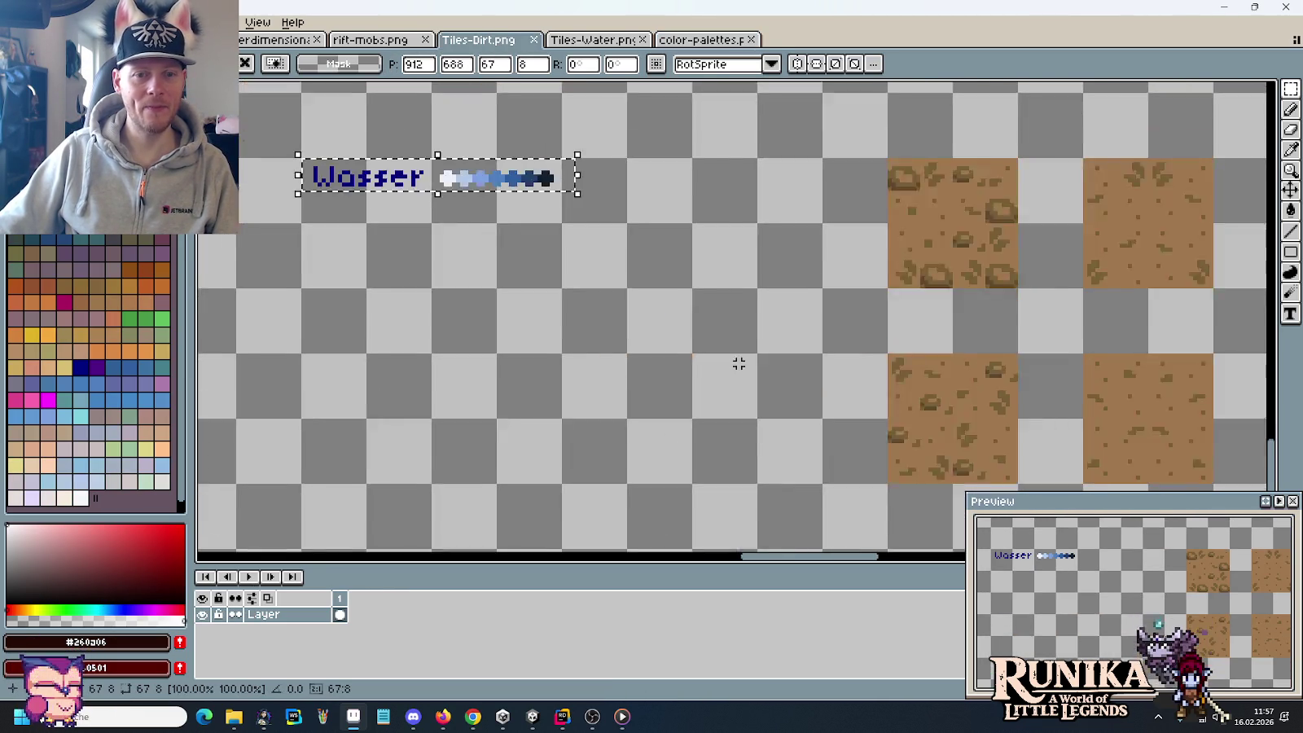
pyautogui.scroll(1, 739, 364)
pyautogui.hotkey('ctrl', 'v')
pyautogui.moveTo(750, 334)
pyautogui.mouseDown()
pyautogui.moveTo(615, 300)
pyautogui.moveTo(602, 274)
pyautogui.moveTo(615, 295)
pyautogui.mouseUp()
pyautogui.click(422, 270)
# Step: Compare the circle's blue against the Wasser strip, discard the samples, then switch to Unity
pyautogui.scroll(3, 611, 294)
pyautogui.hscroll(-5, 980, 300)
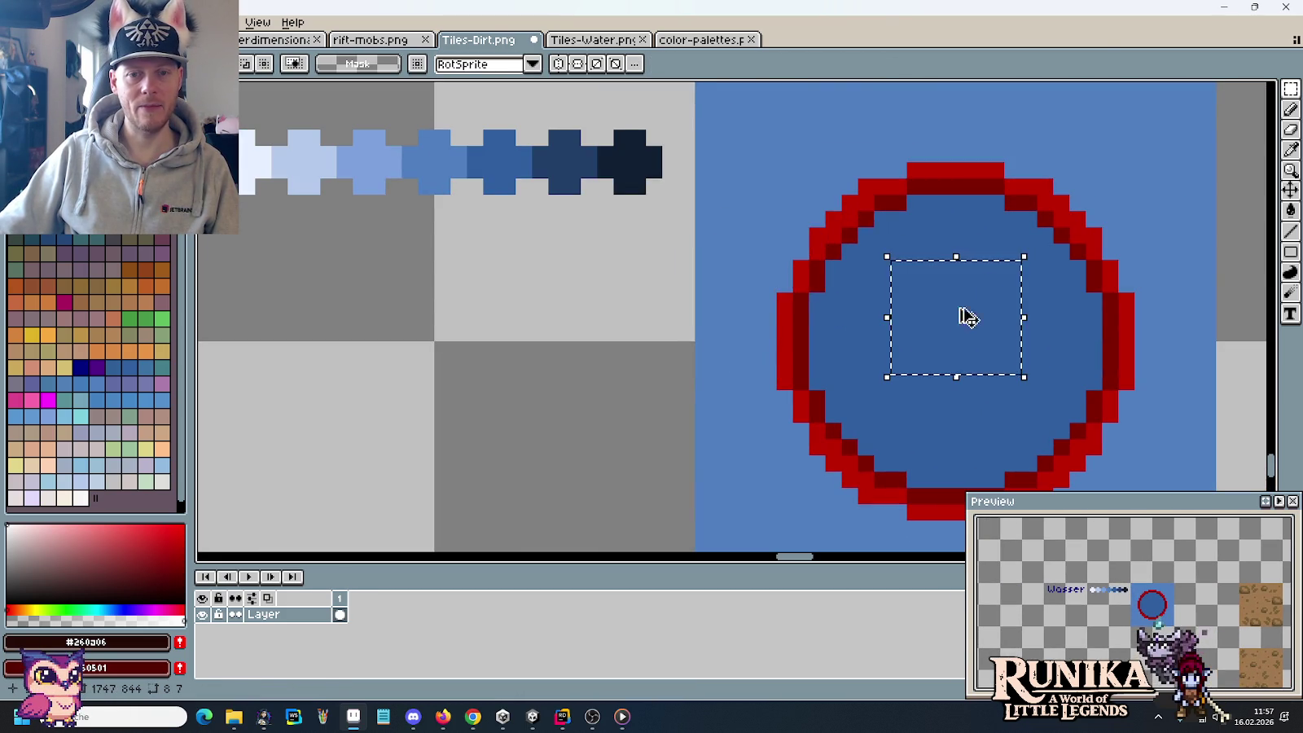
pyautogui.moveTo(980, 301); pyautogui.dragTo(478, 242)
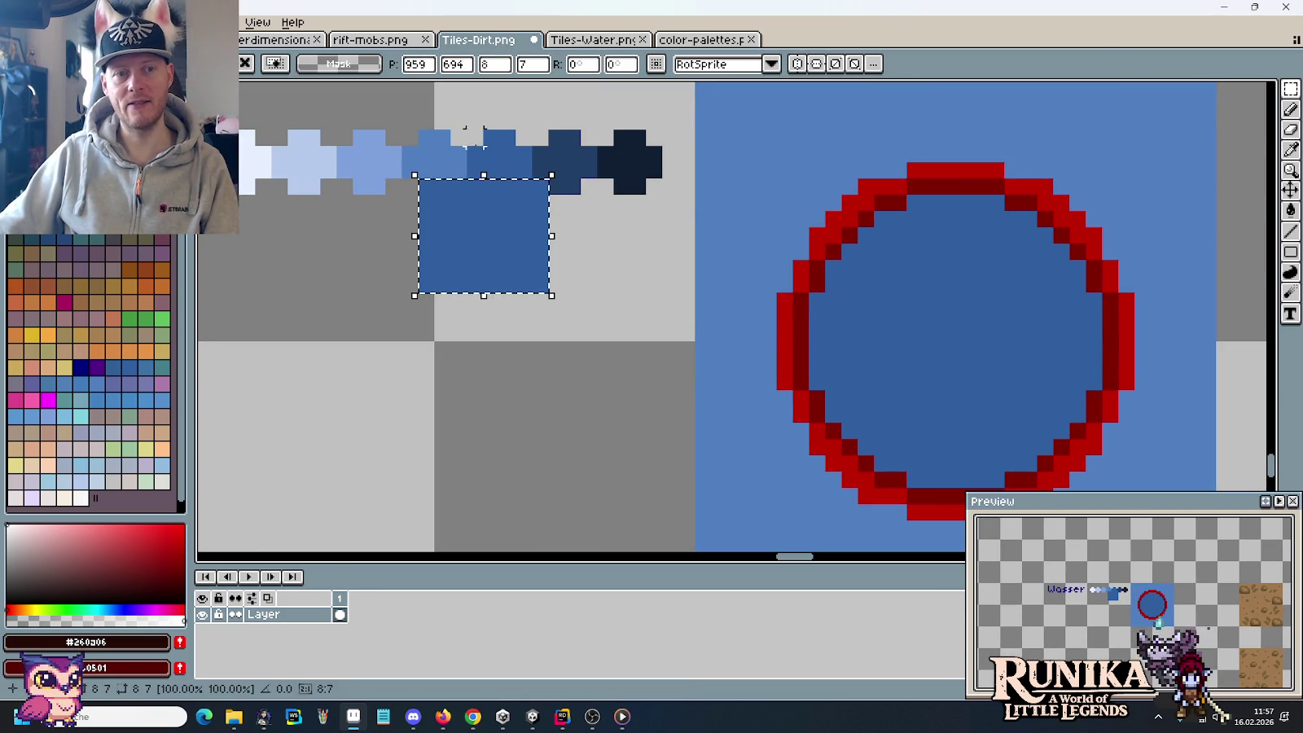
pyautogui.press('Escape')
pyautogui.moveTo(707, 108)
pyautogui.mouseDown()
pyautogui.moveTo(780, 159)
pyautogui.moveTo(424, 185)
pyautogui.mouseUp()
pyautogui.press('Escape')
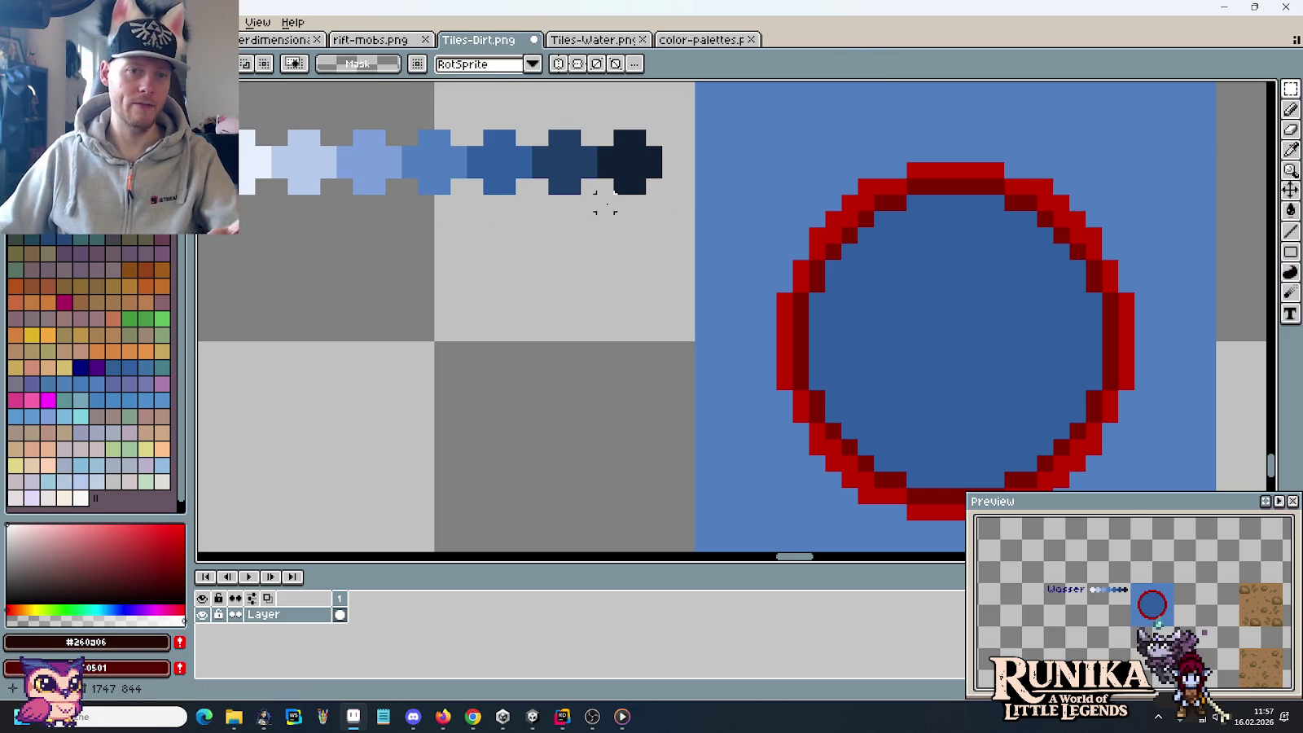
pyautogui.scroll(-1, 623, 205)
pyautogui.scroll(-1, 622, 210)
pyautogui.scroll(-1, 619, 208)
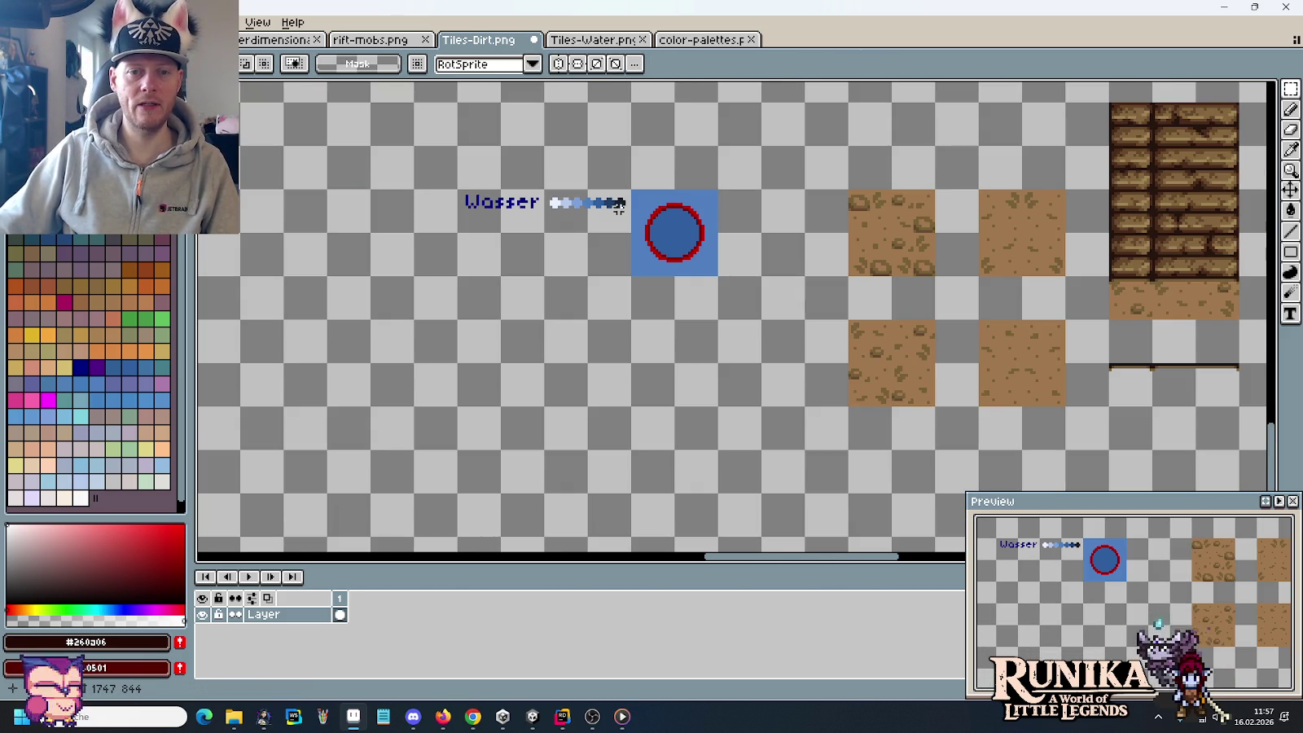
pyautogui.click(528, 720)
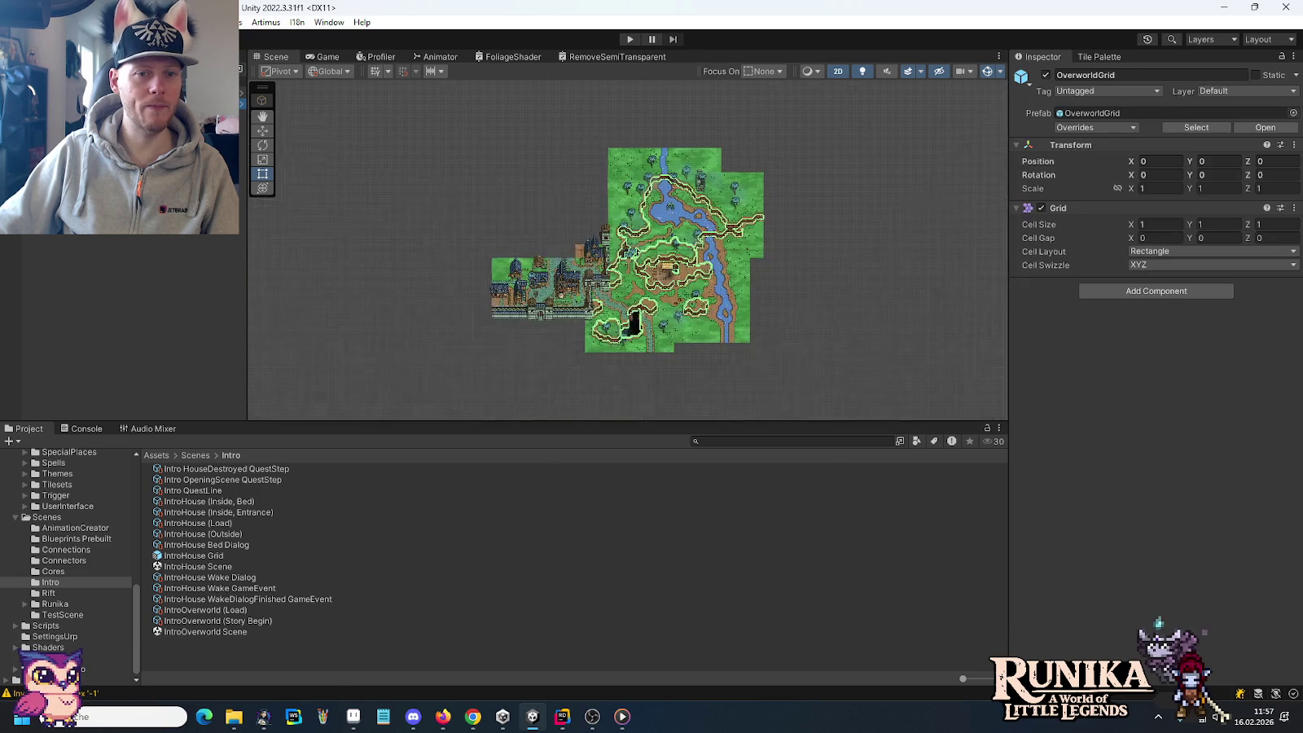
# Step: Zoom into Unity's overworld map, pan to the river between the cliffs, then return to Aseprite
pyautogui.scroll(1, 676, 300)
pyautogui.scroll(1, 676, 300)
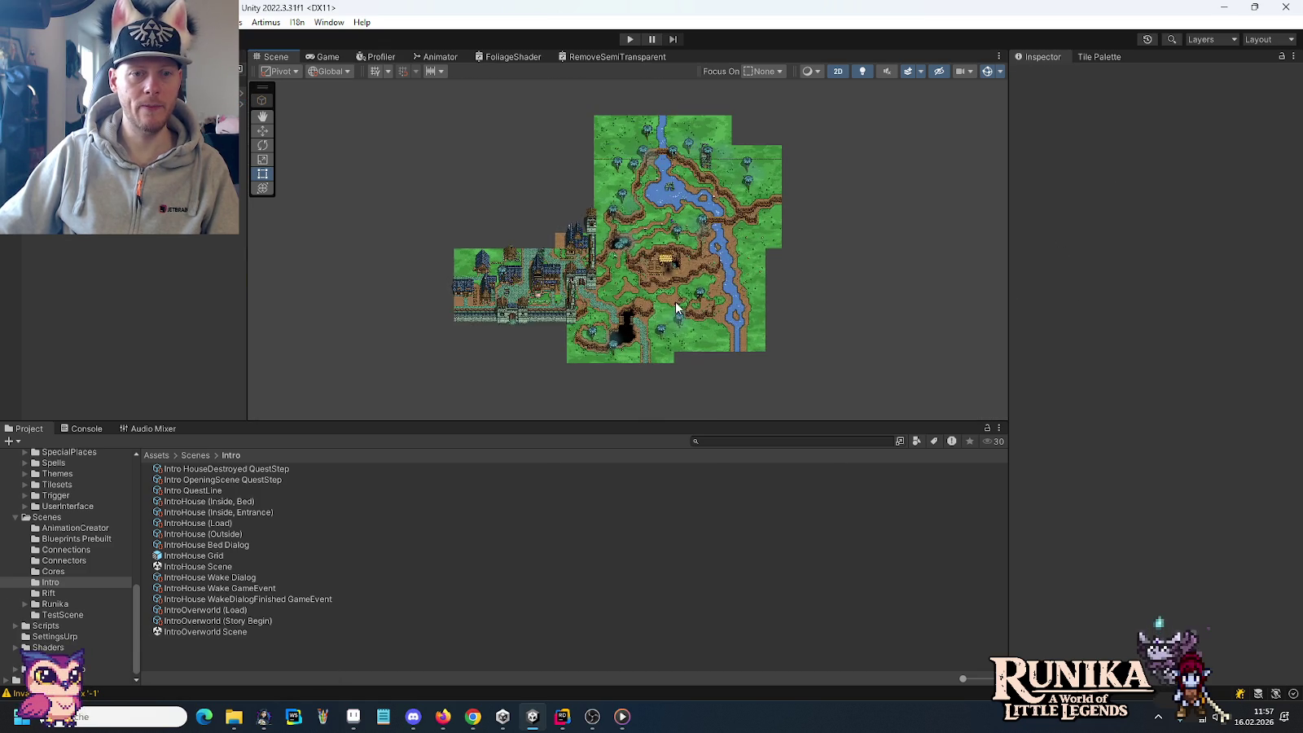
pyautogui.scroll(1, 677, 298)
pyautogui.scroll(2, 677, 297)
pyautogui.scroll(2, 678, 298)
pyautogui.scroll(1, 693, 275)
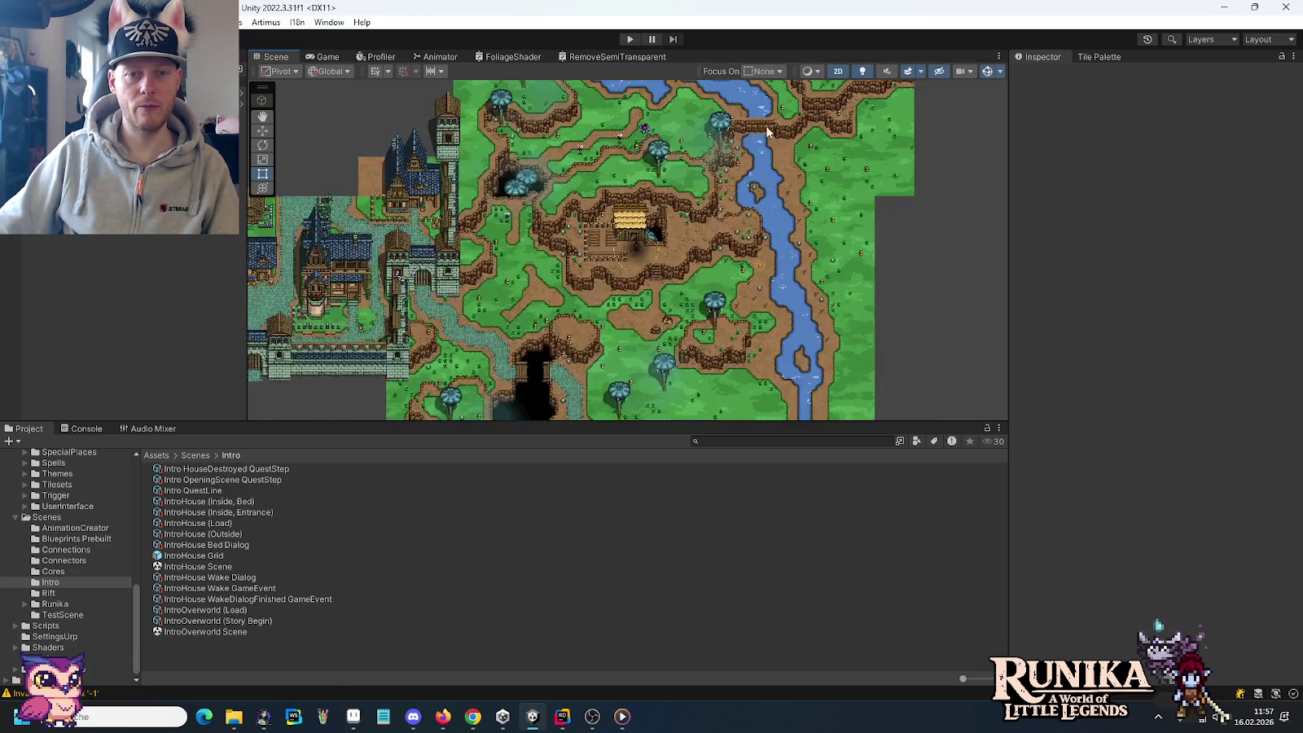
pyautogui.scroll(1, 765, 115)
pyautogui.scroll(1, 745, 119)
pyautogui.scroll(1, 743, 117)
pyautogui.scroll(1, 739, 116)
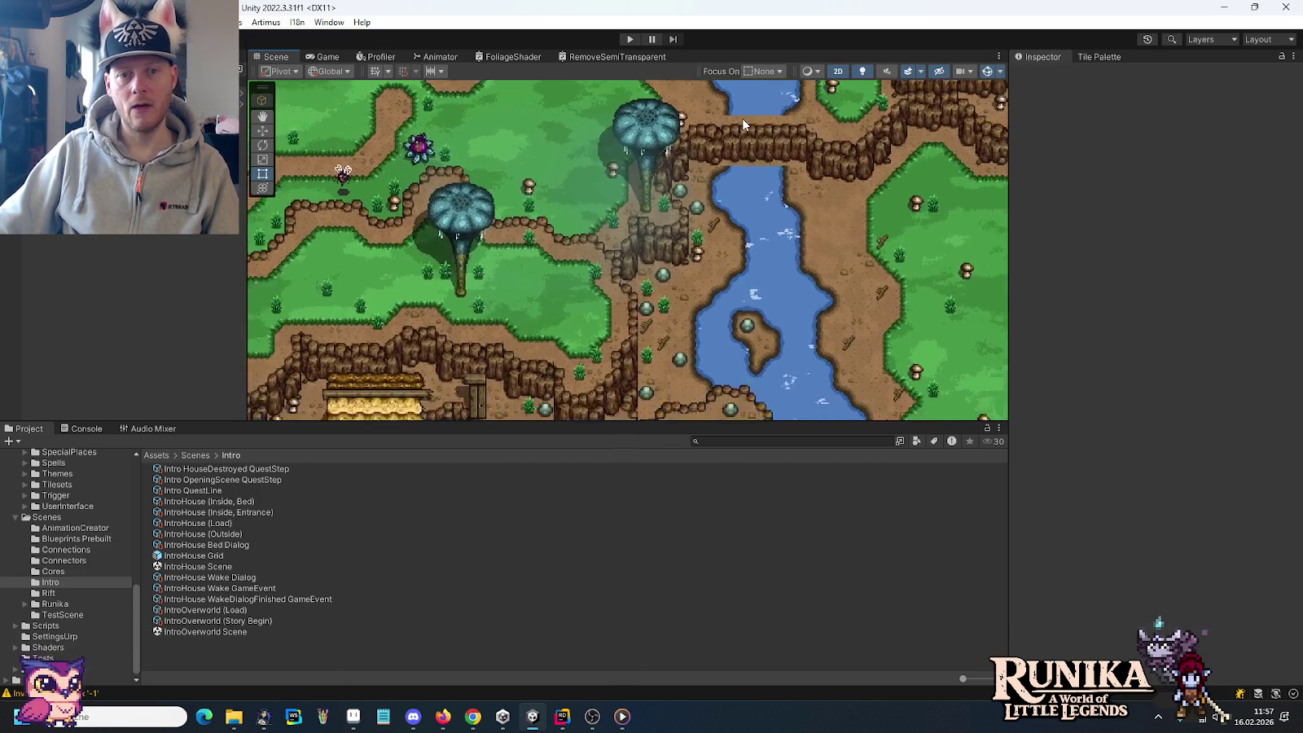
pyautogui.scroll(1, 742, 118)
pyautogui.scroll(1, 743, 121)
pyautogui.scroll(1, 742, 118)
pyautogui.scroll(1, 737, 138)
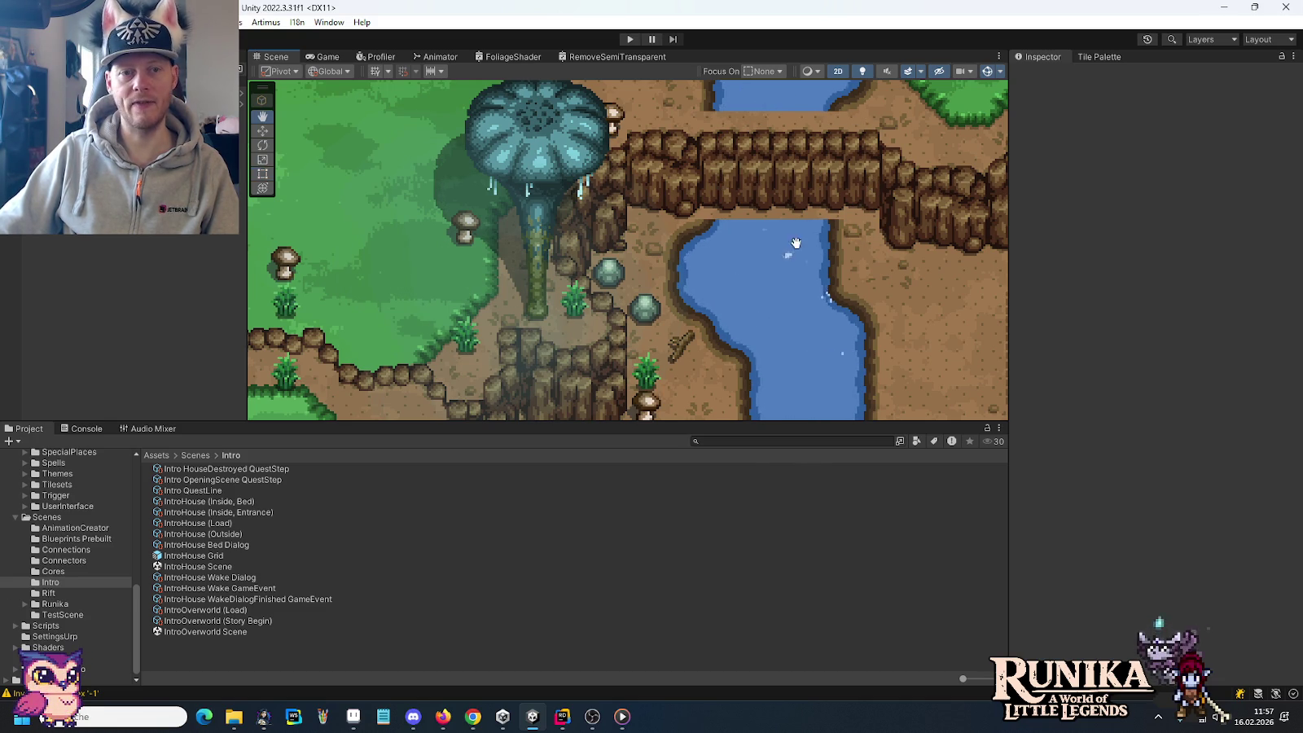
pyautogui.scroll(-1, 794, 231)
pyautogui.scroll(-1, 757, 252)
pyautogui.moveTo(757, 255); pyautogui.dragTo(658, 155)
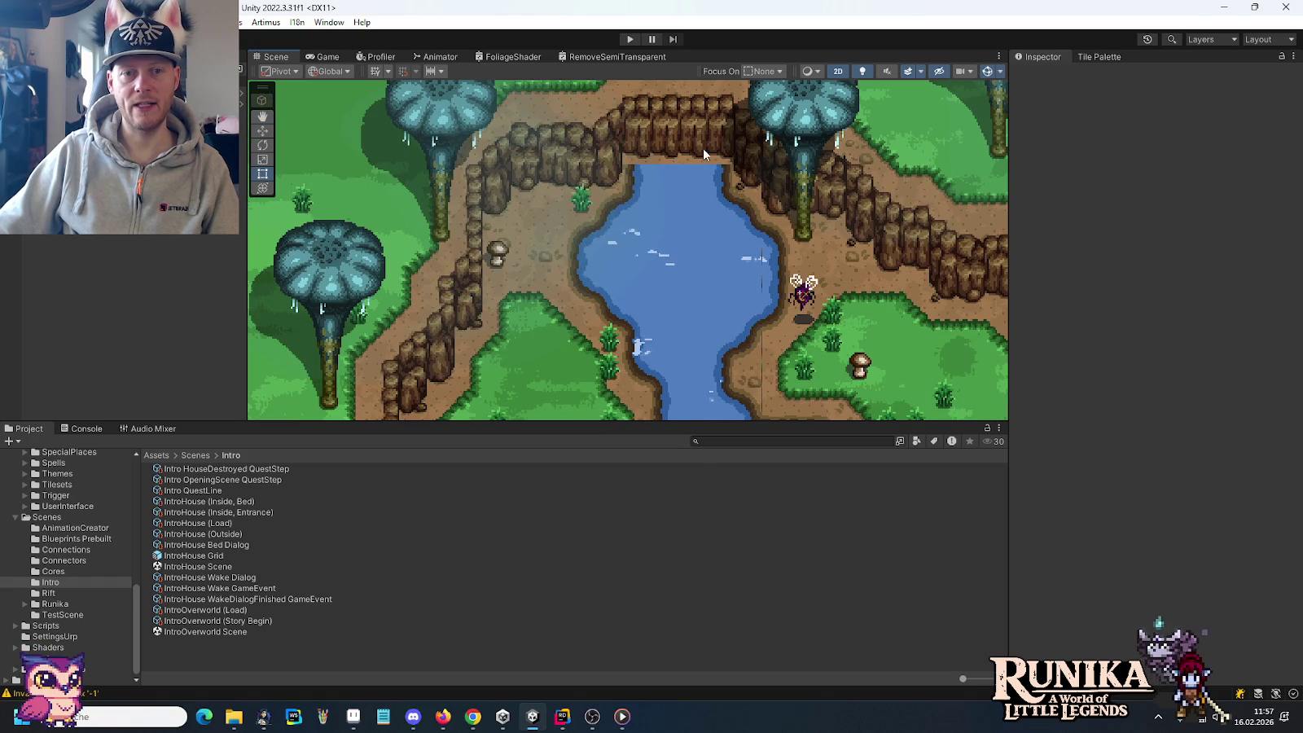
pyautogui.hotkey('alt', 'Tab')
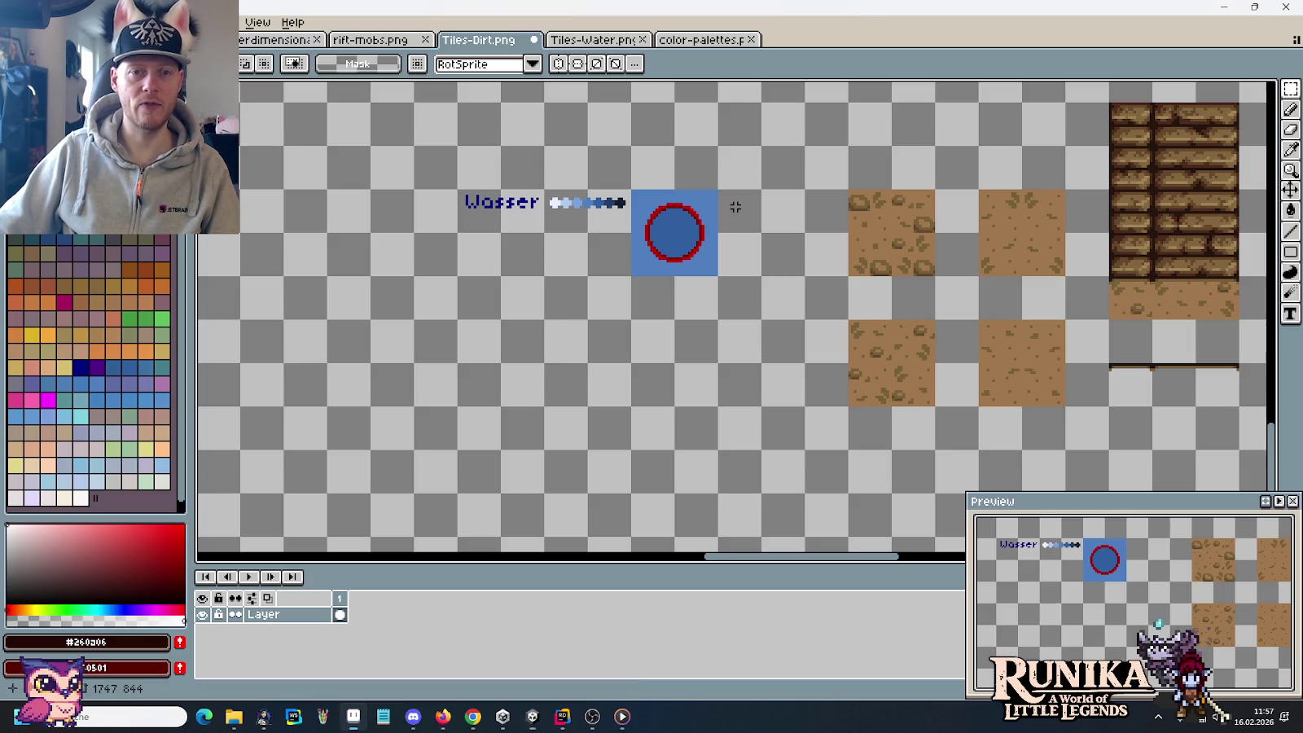
# Step: Select a narrow rock-wall slice of the cliff arch tile and duplicate it beside itself
pyautogui.hscroll(5, 658, 275)
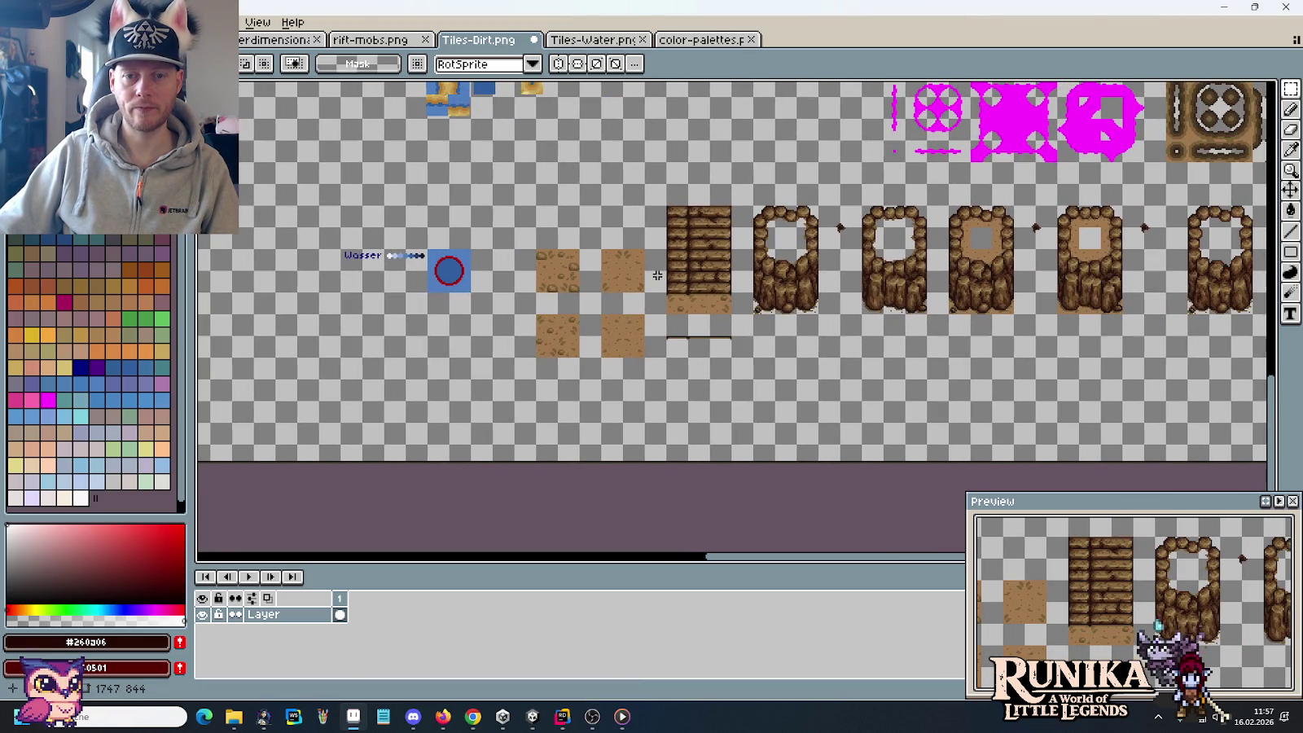
pyautogui.hscroll(1, 971, 322)
pyautogui.moveTo(929, 308)
pyautogui.mouseDown()
pyautogui.moveTo(915, 267)
pyautogui.moveTo(273, 318)
pyautogui.mouseUp()
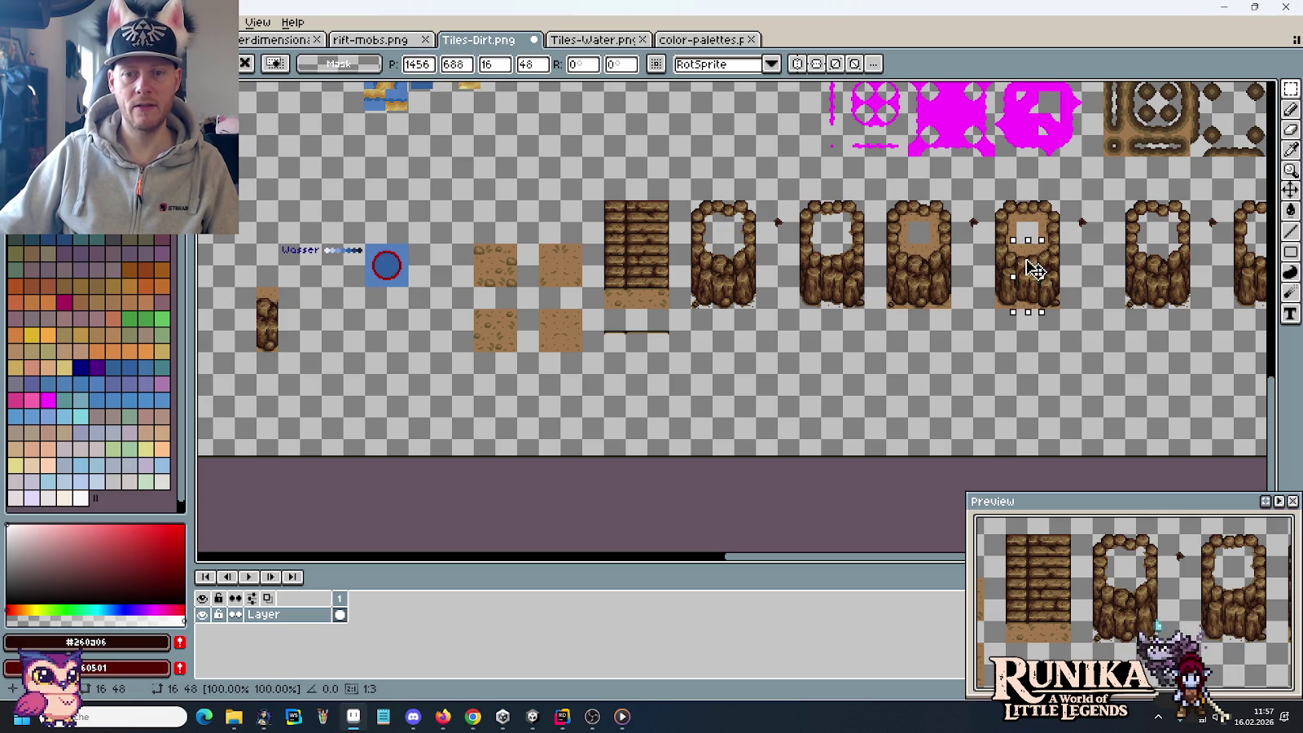
pyautogui.moveTo(281, 318); pyautogui.dragTo(332, 314)
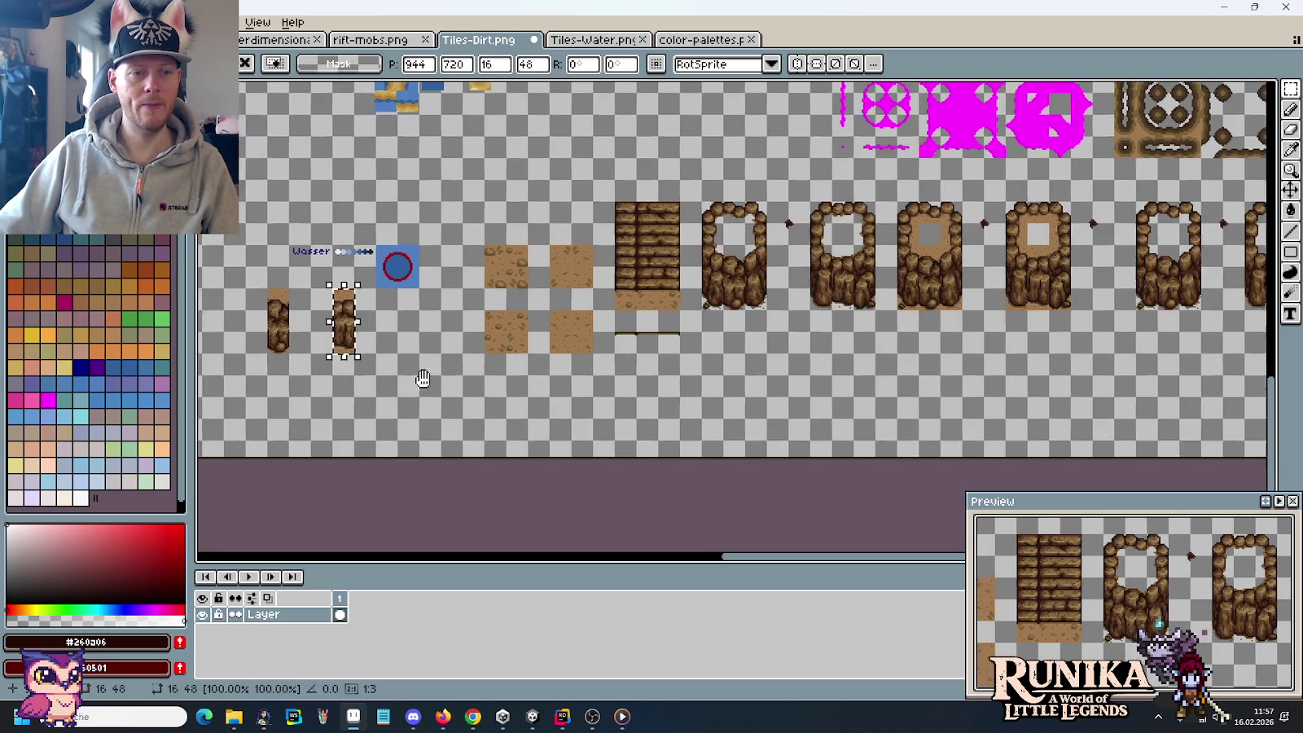
# Step: Move both 16×48 cliff slices left of the Wasser tile, commit them, and switch to Unity
pyautogui.hscroll(-5, 422, 378)
pyautogui.moveTo(576, 316); pyautogui.dragTo(445, 294)
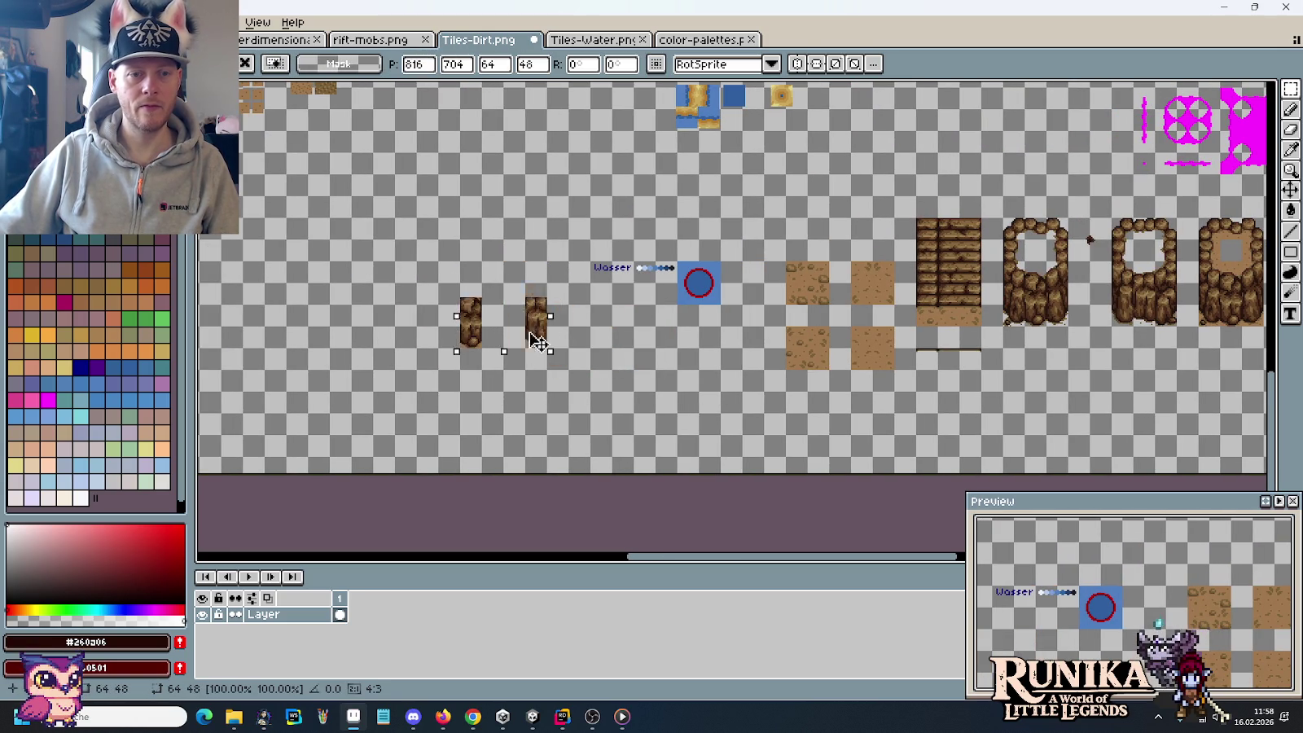
pyautogui.click(598, 338)
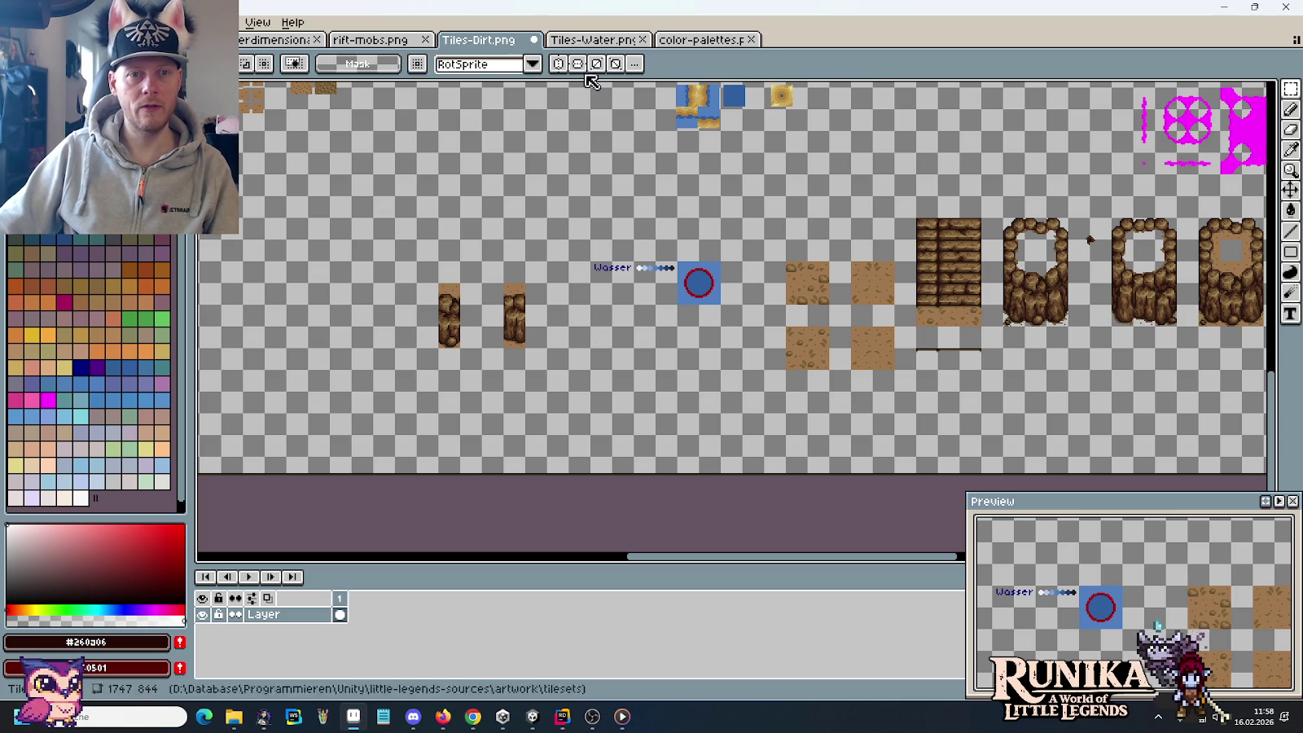
pyautogui.hotkey('alt', 'Tab')
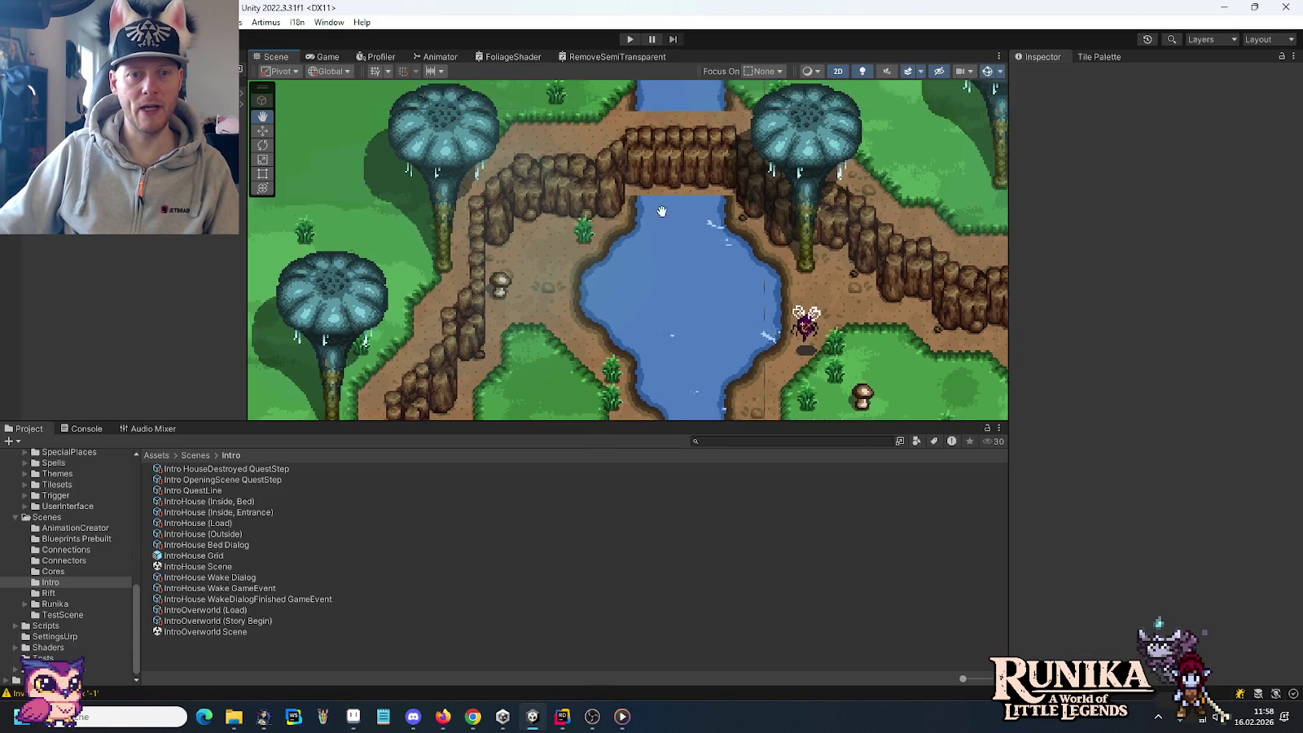
# Step: Pan around Unity's Scene view to inspect the river bridges, then return to Aseprite
pyautogui.scroll(5, 651, 245)
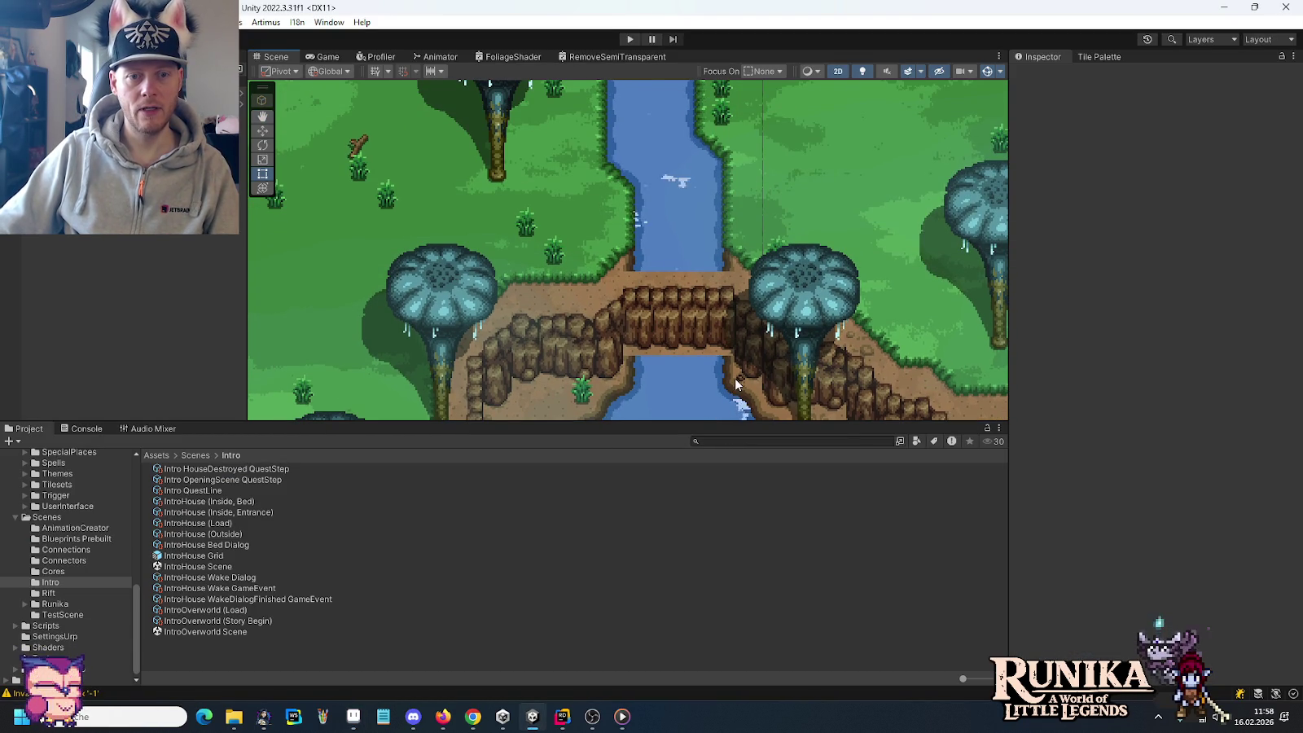
pyautogui.scroll(-10, 603, 228)
pyautogui.scroll(-10, 488, 155)
pyautogui.scroll(-10, 488, 204)
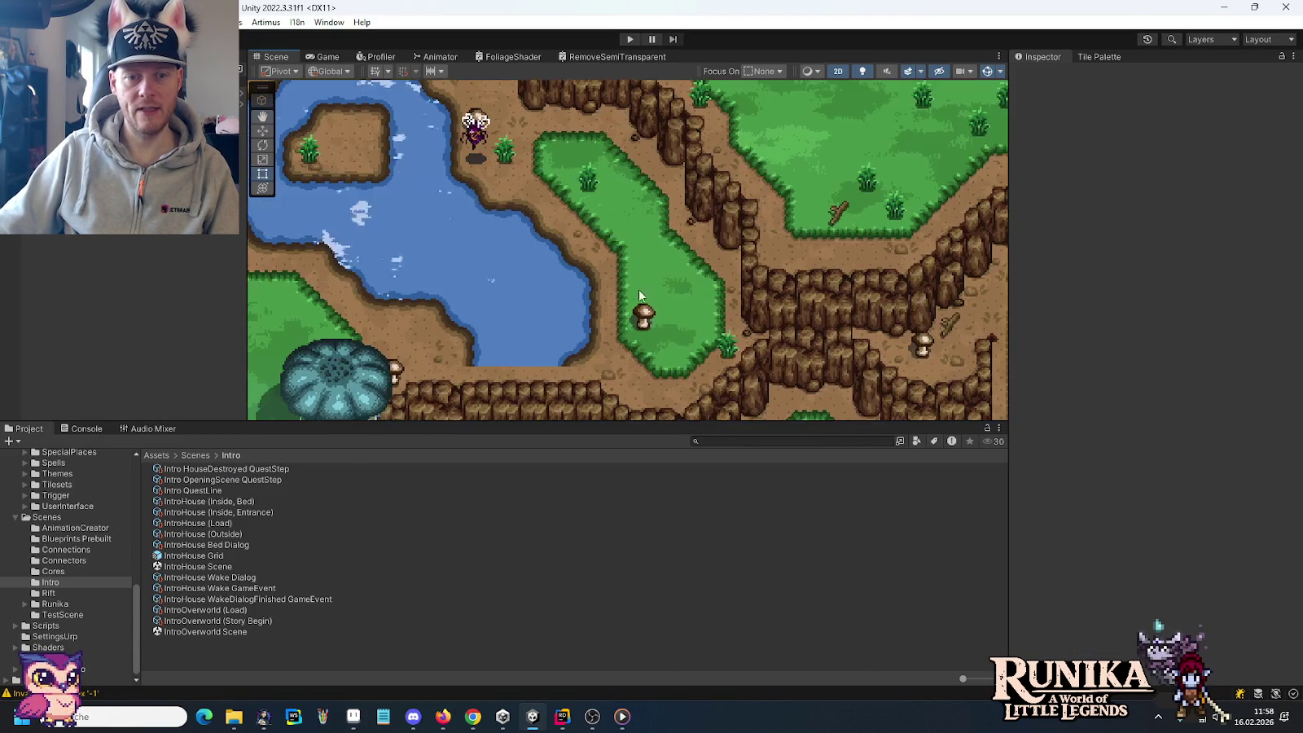
pyautogui.hscroll(-5, 575, 276)
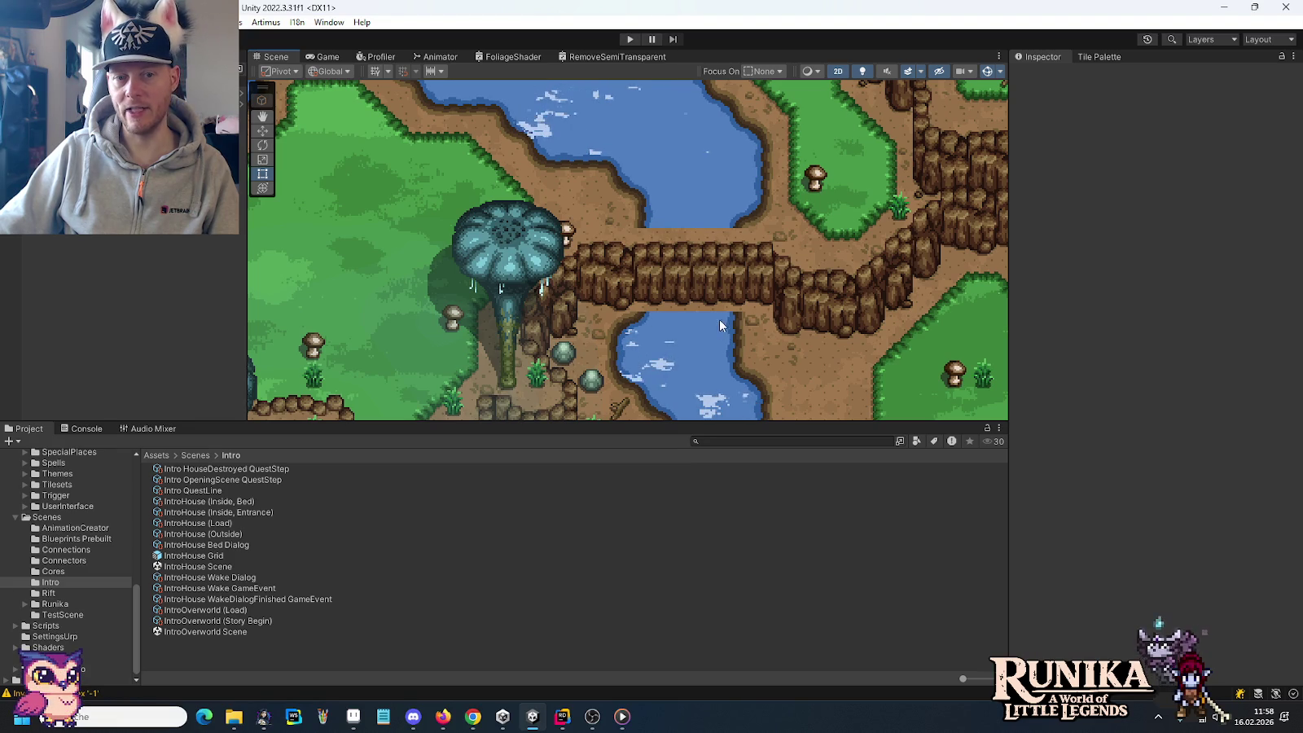
pyautogui.hotkey('alt', 'Tab')
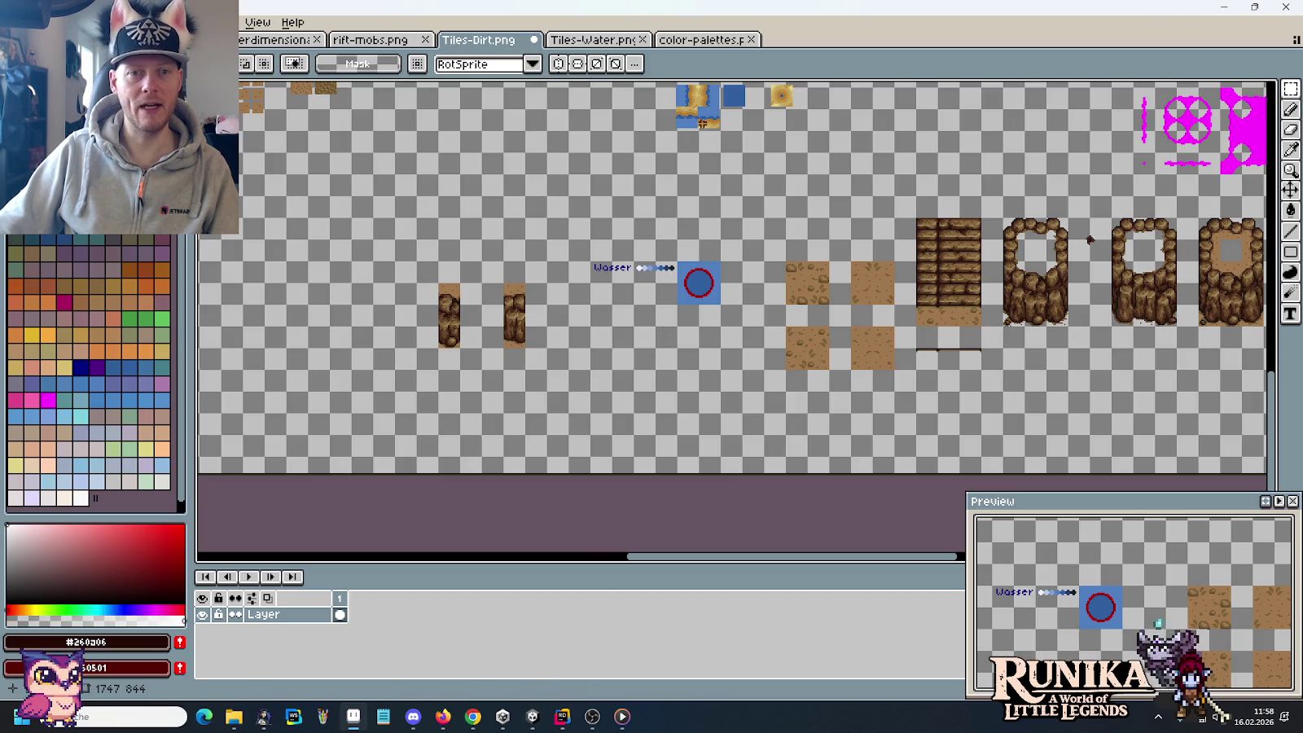
# Step: Copy the red-edged water tiles from Tiles-Water and paste them into Tiles-Dirt
pyautogui.hotkey('ctrl', 'Tab')
pyautogui.moveTo(940, 164); pyautogui.dragTo(930, 176)
pyautogui.hotkey('ctrl', 'shift', 'Tab')
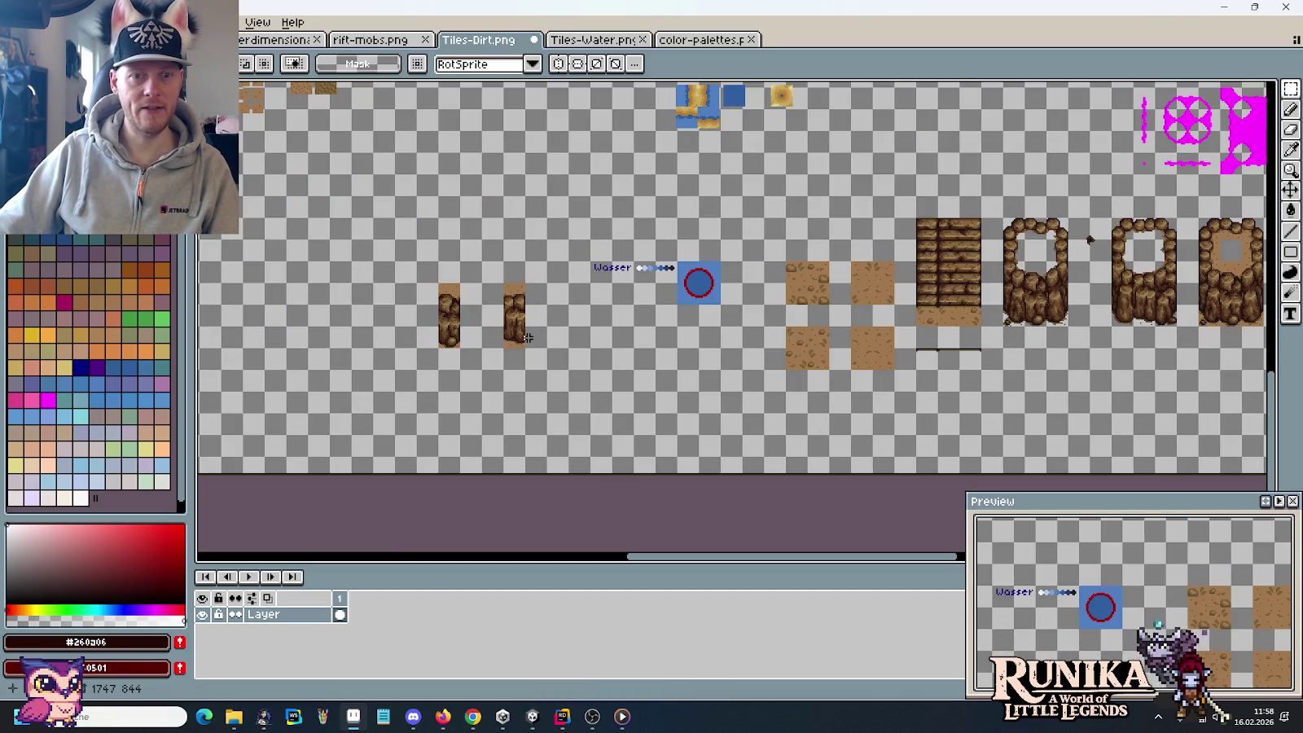
pyautogui.scroll(5, 801, 408)
pyautogui.scroll(-1, 801, 408)
pyautogui.hotkey('ctrl', 'v')
# Step: Place the pasted water tiles above and below the rock columns and commit them
pyautogui.moveTo(727, 343)
pyautogui.mouseDown()
pyautogui.moveTo(737, 188)
pyautogui.moveTo(801, 210)
pyautogui.moveTo(528, 232)
pyautogui.moveTo(750, 212)
pyautogui.moveTo(739, 554)
pyautogui.mouseUp()
pyautogui.click(864, 225)
pyautogui.click(861, 474)
pyautogui.moveTo(861, 474)
pyautogui.mouseDown()
pyautogui.moveTo(823, 430)
pyautogui.moveTo(802, 352)
pyautogui.mouseUp()
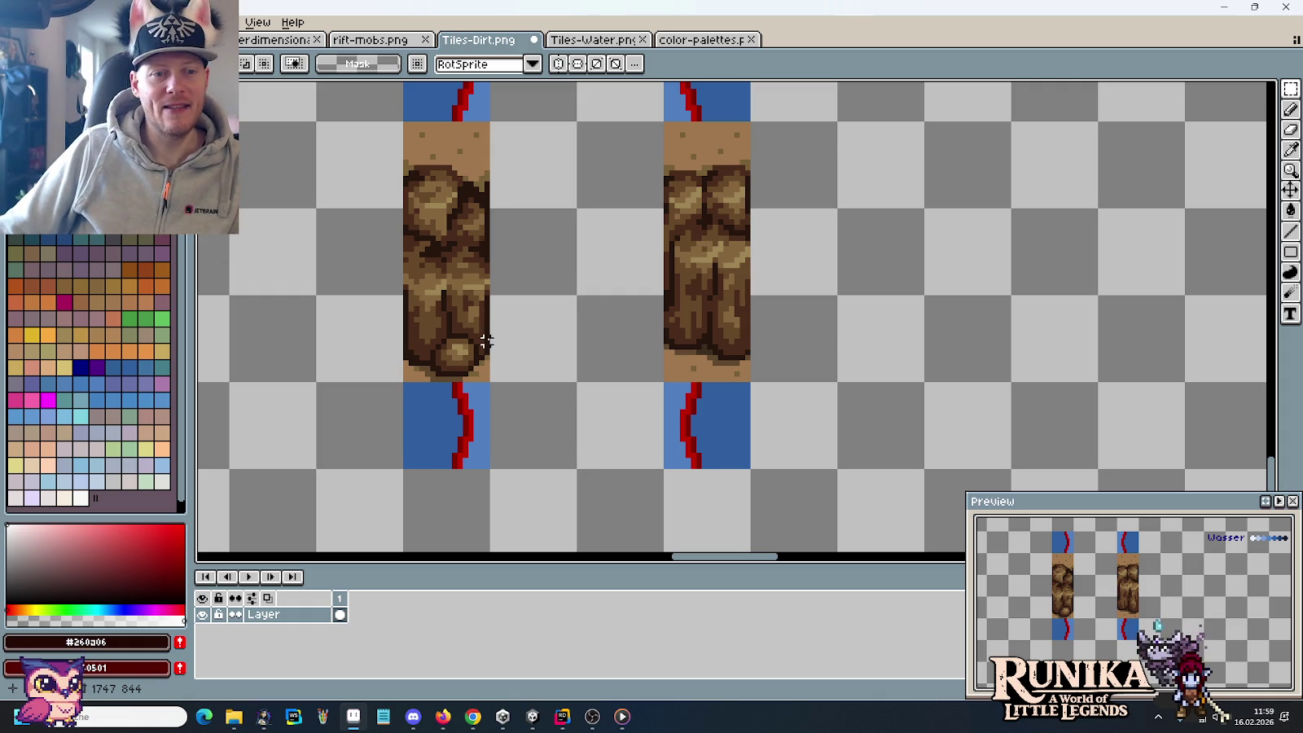
pyautogui.click(465, 198)
# Step: Shift the left rock tile into the right column so both rock columns match
pyautogui.moveTo(474, 198)
pyautogui.mouseDown()
pyautogui.moveTo(726, 199)
pyautogui.moveTo(573, 212)
pyautogui.mouseUp()
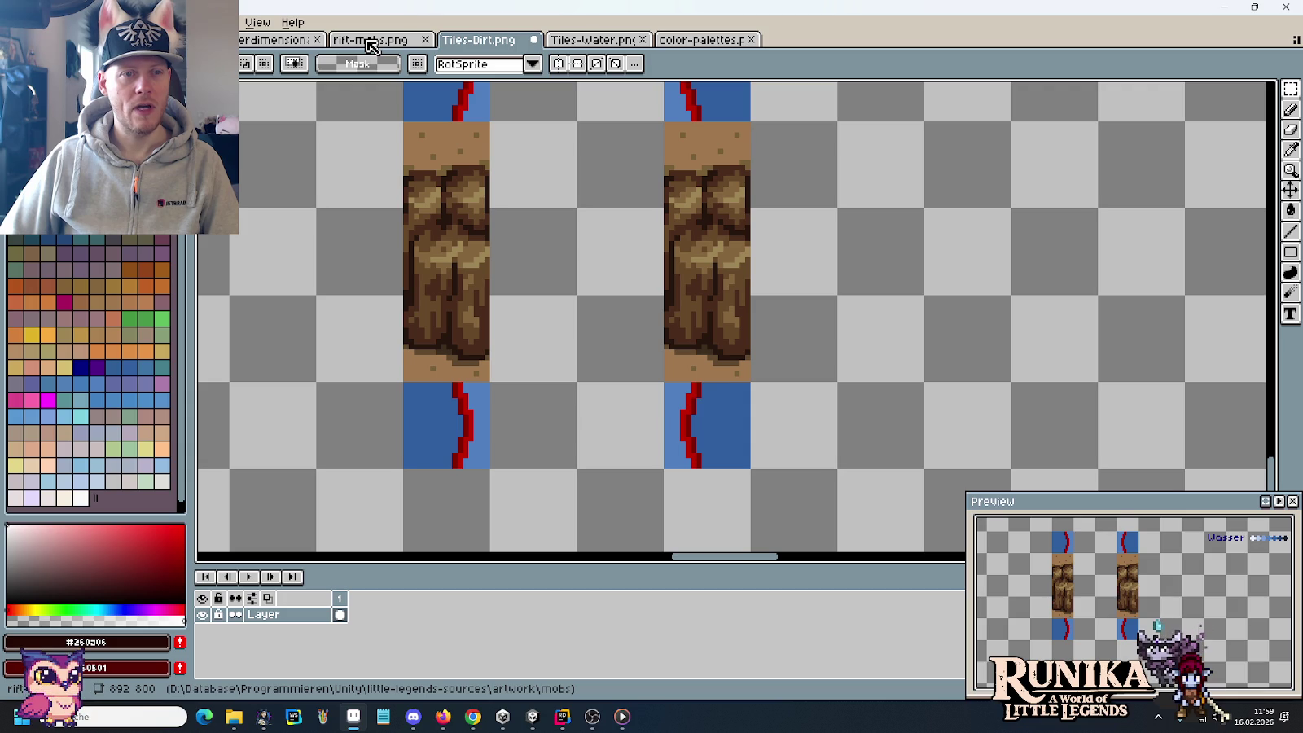
pyautogui.click(372, 47)
pyautogui.click(480, 43)
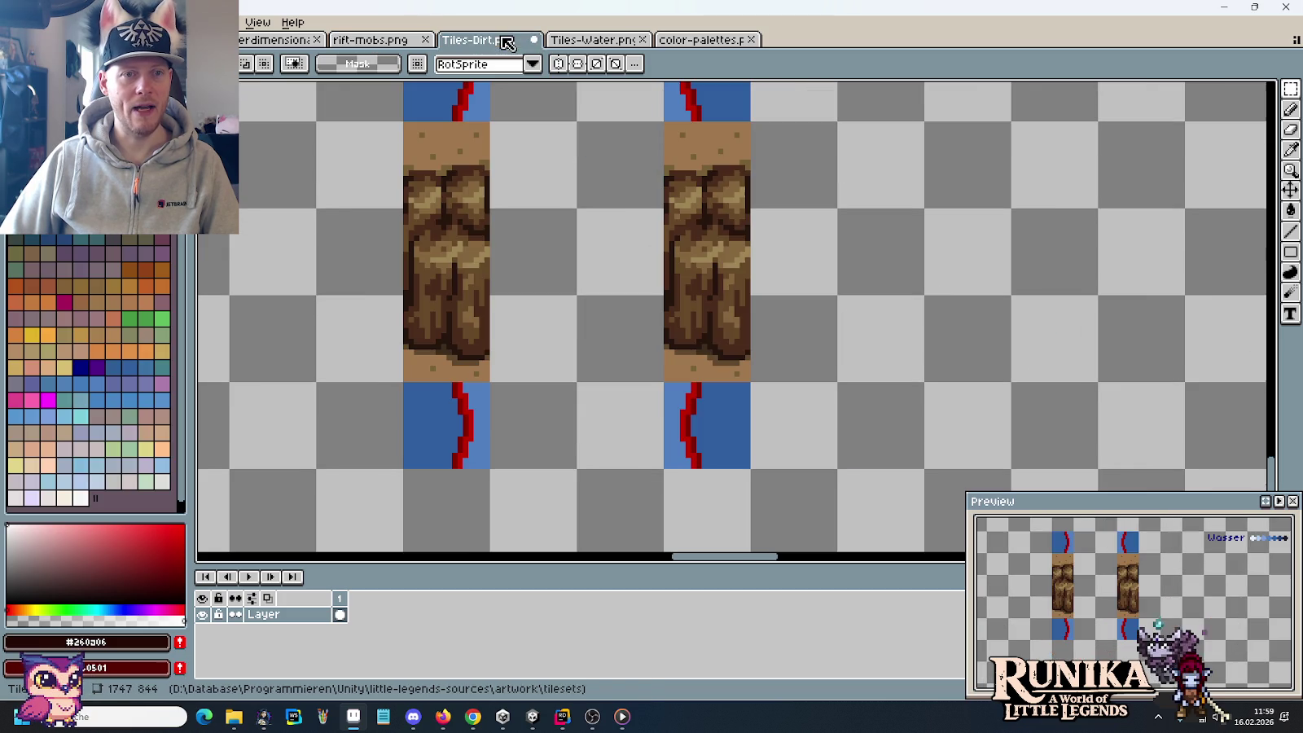
pyautogui.click(593, 43)
pyautogui.click(702, 45)
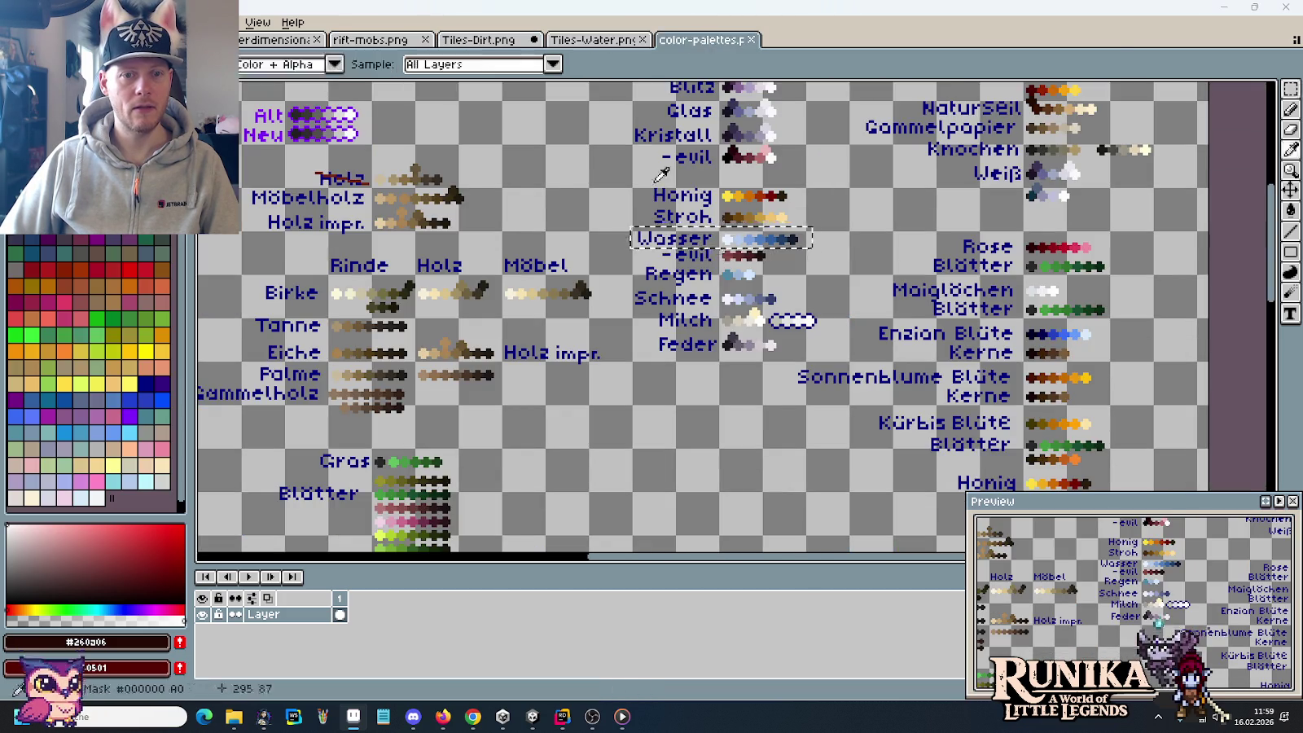
pyautogui.hotkey('alt', 'Tab')
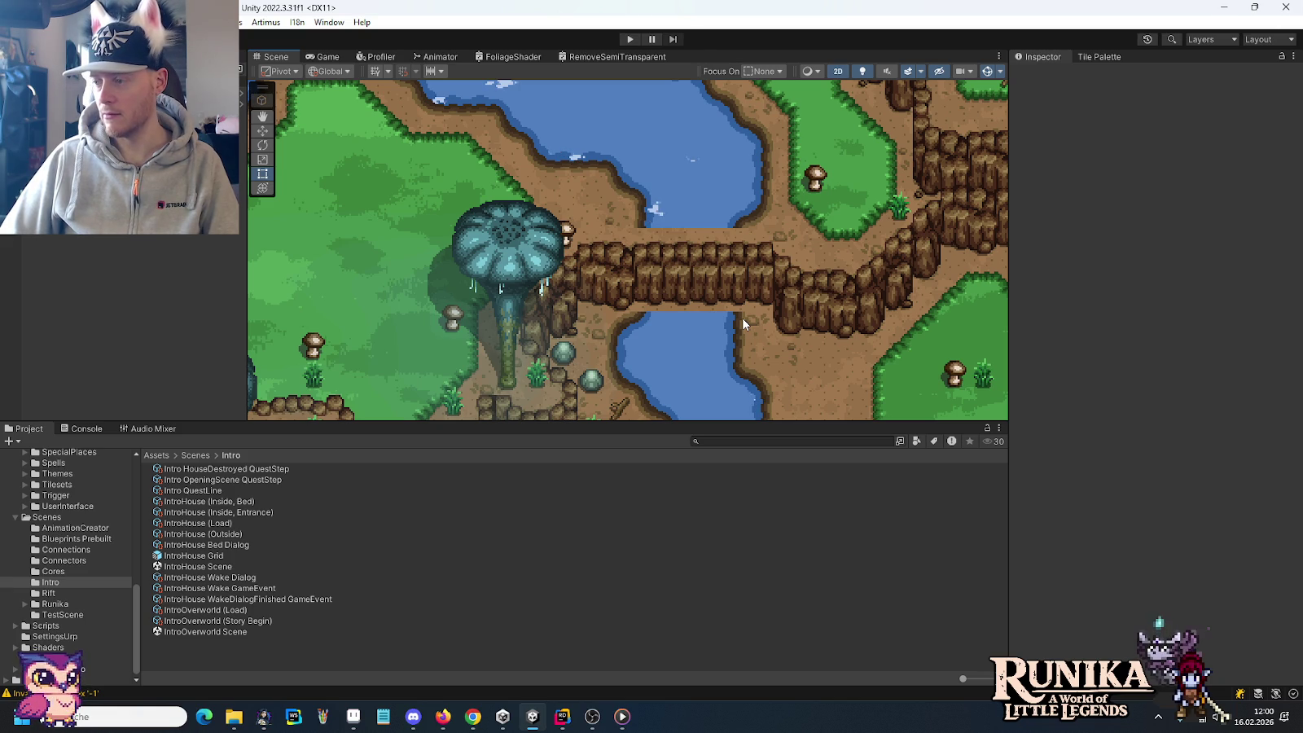
pyautogui.hotkey('alt', 'Tab')
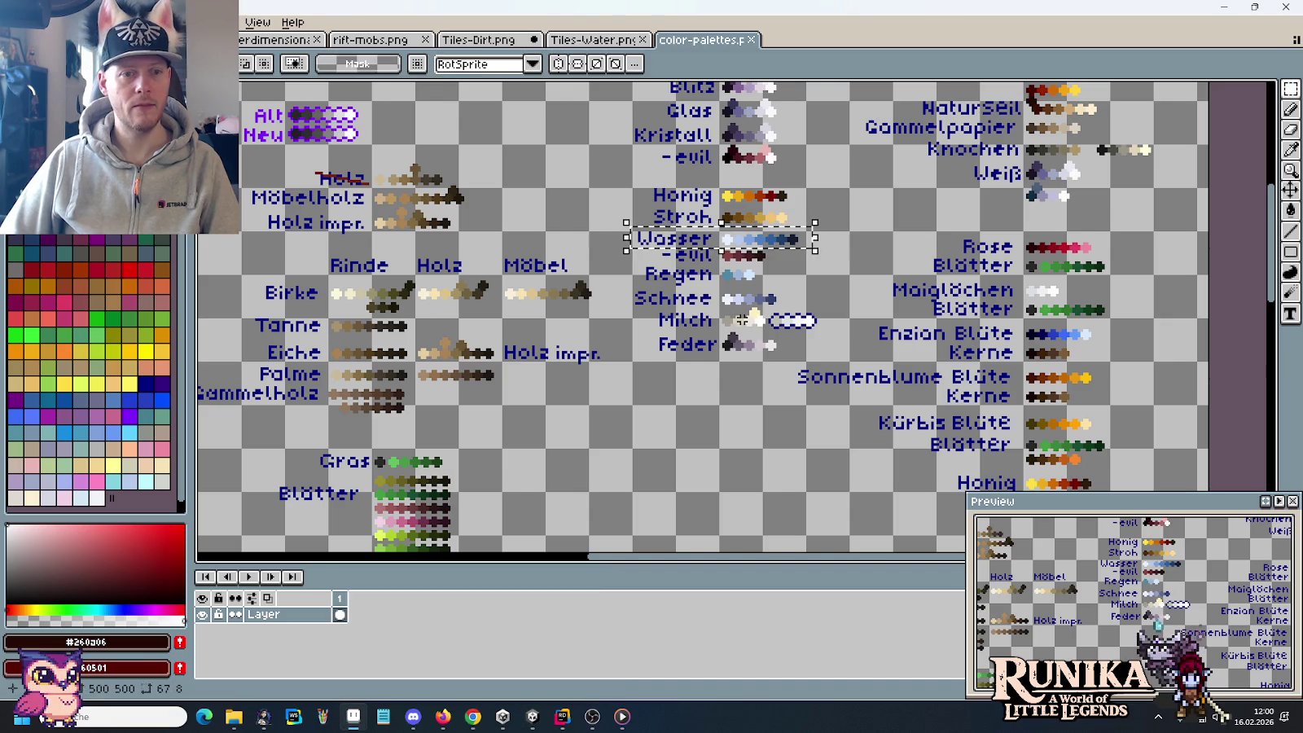
pyautogui.click(502, 43)
pyautogui.scroll(-3, 521, 245)
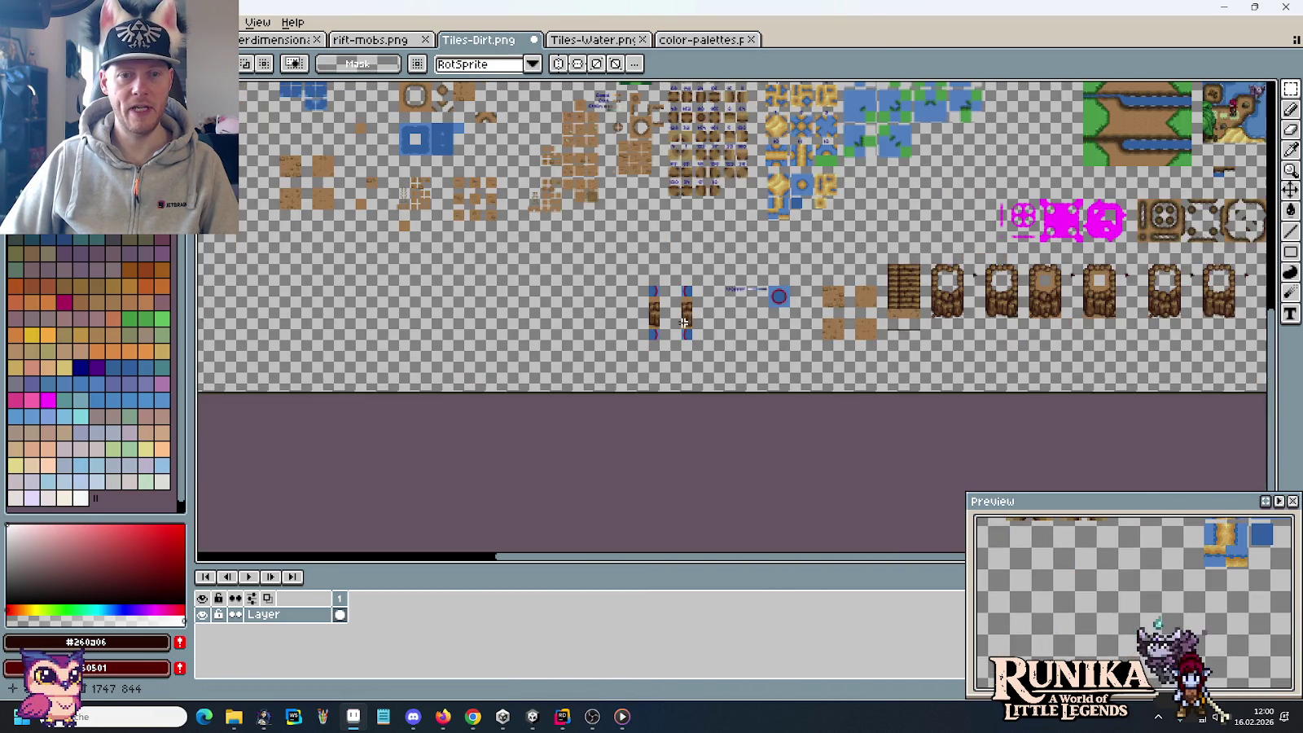
# Step: Lift 16×16 bank pieces out of the curved path tile and cut the assembled 64×16 bank row
pyautogui.scroll(1, 739, 223)
pyautogui.scroll(3, 768, 302)
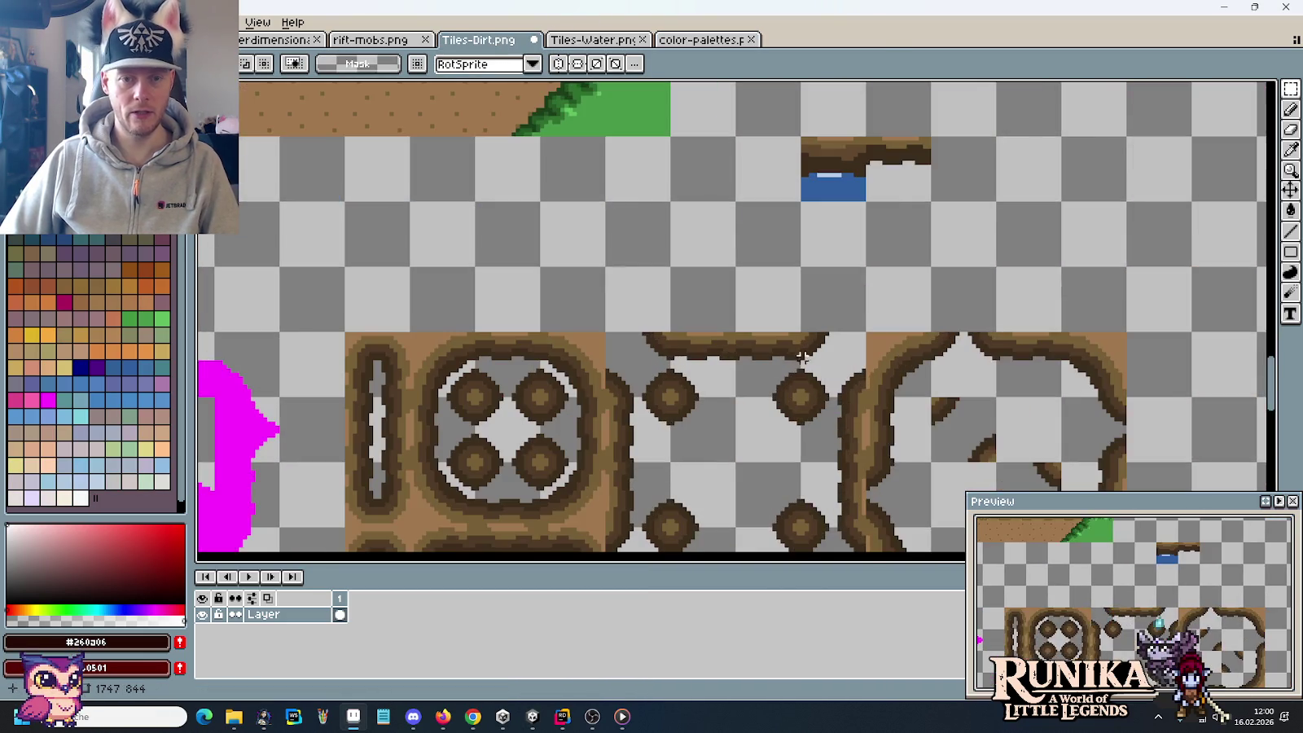
pyautogui.scroll(-1, 738, 320)
pyautogui.scroll(-2, 1057, 326)
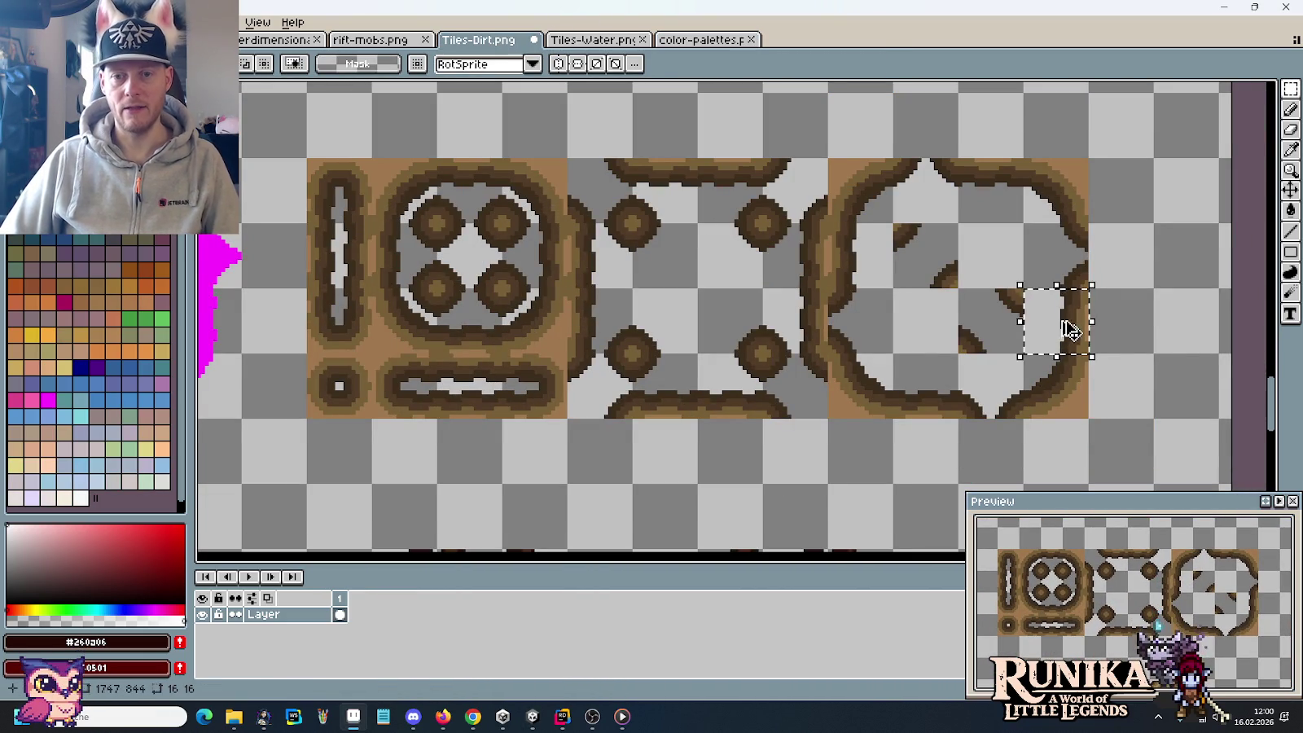
pyautogui.moveTo(1057, 327); pyautogui.dragTo(879, 504)
pyautogui.moveTo(860, 245); pyautogui.dragTo(676, 513)
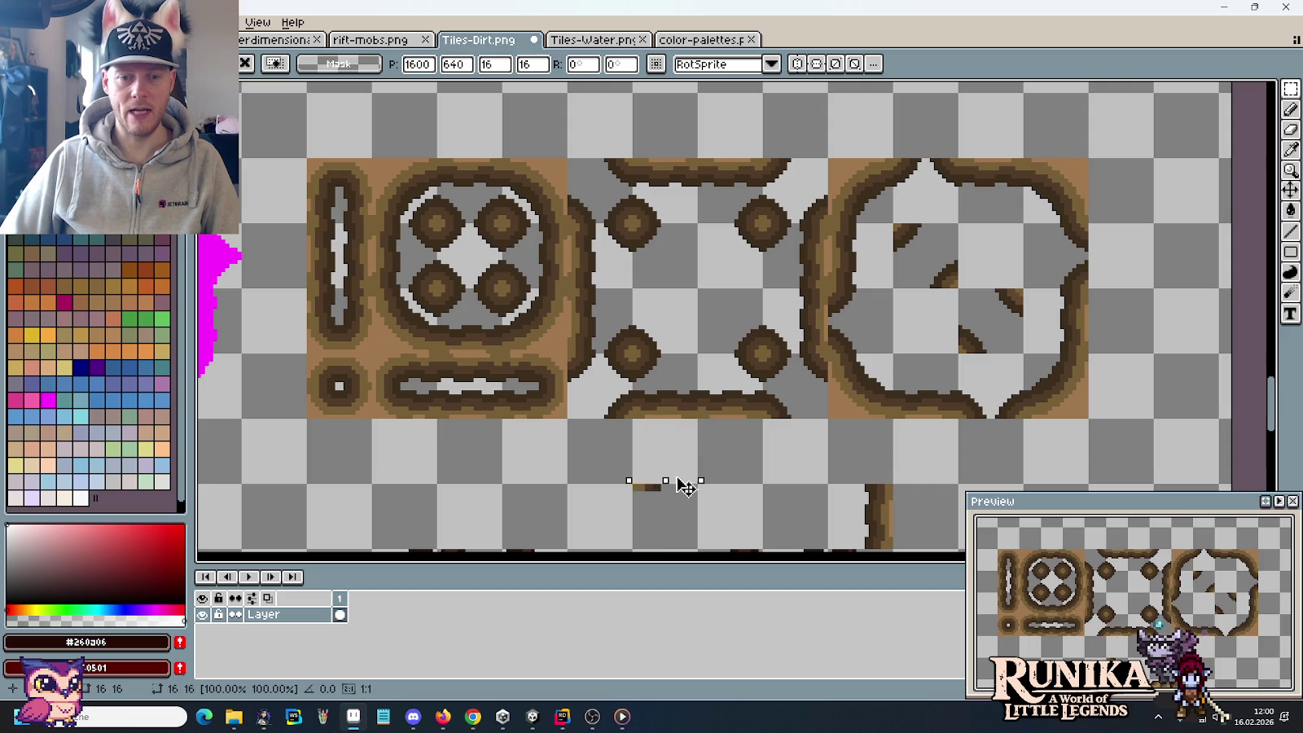
pyautogui.scroll(-2, 895, 385)
pyautogui.moveTo(894, 385); pyautogui.dragTo(674, 389)
pyautogui.press('Delete')
# Step: Paste the 64×16 bank row over the lower water tiles
pyautogui.scroll(-1, 675, 394)
pyautogui.scroll(-2, 676, 393)
pyautogui.hscroll(-5, 509, 336)
pyautogui.hscroll(-5, 843, 281)
pyautogui.hscroll(-3, 771, 286)
pyautogui.scroll(2, 772, 286)
pyautogui.scroll(1, 698, 382)
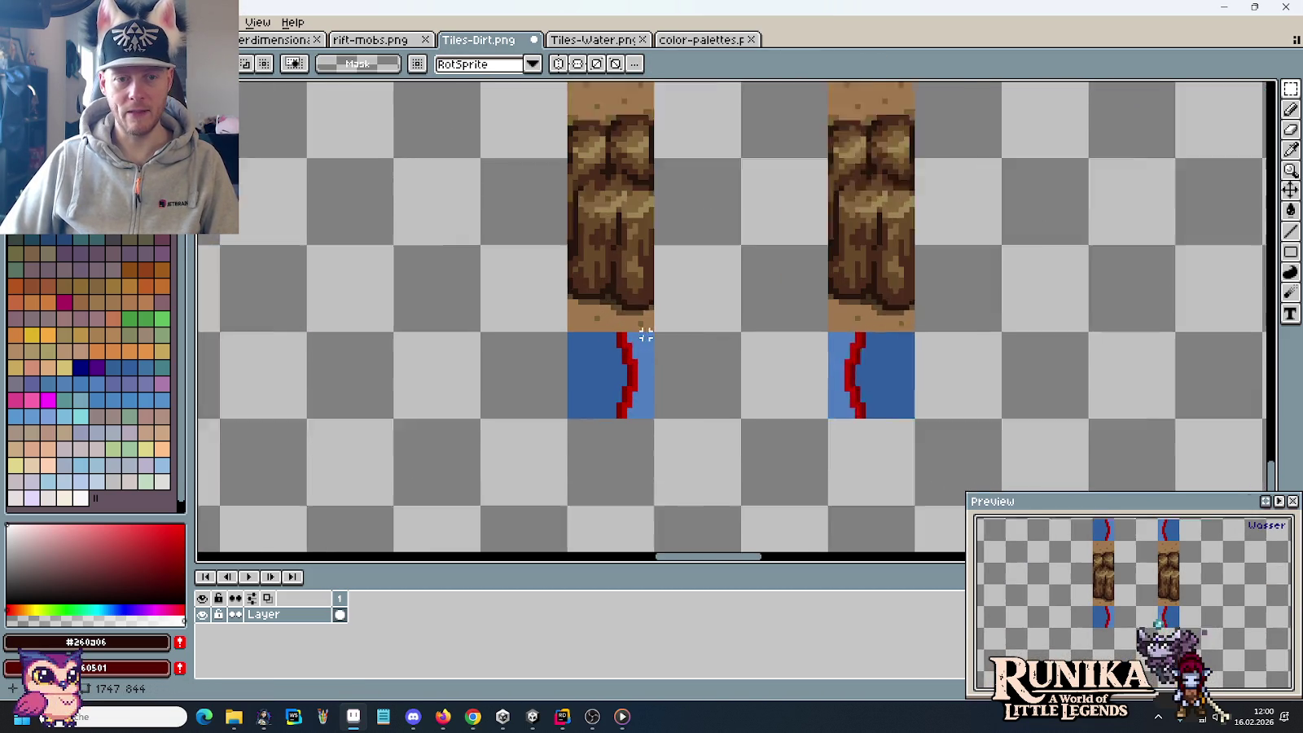
pyautogui.scroll(1, 642, 341)
pyautogui.hotkey('ctrl', 'v')
pyautogui.moveTo(718, 337); pyautogui.dragTo(765, 395)
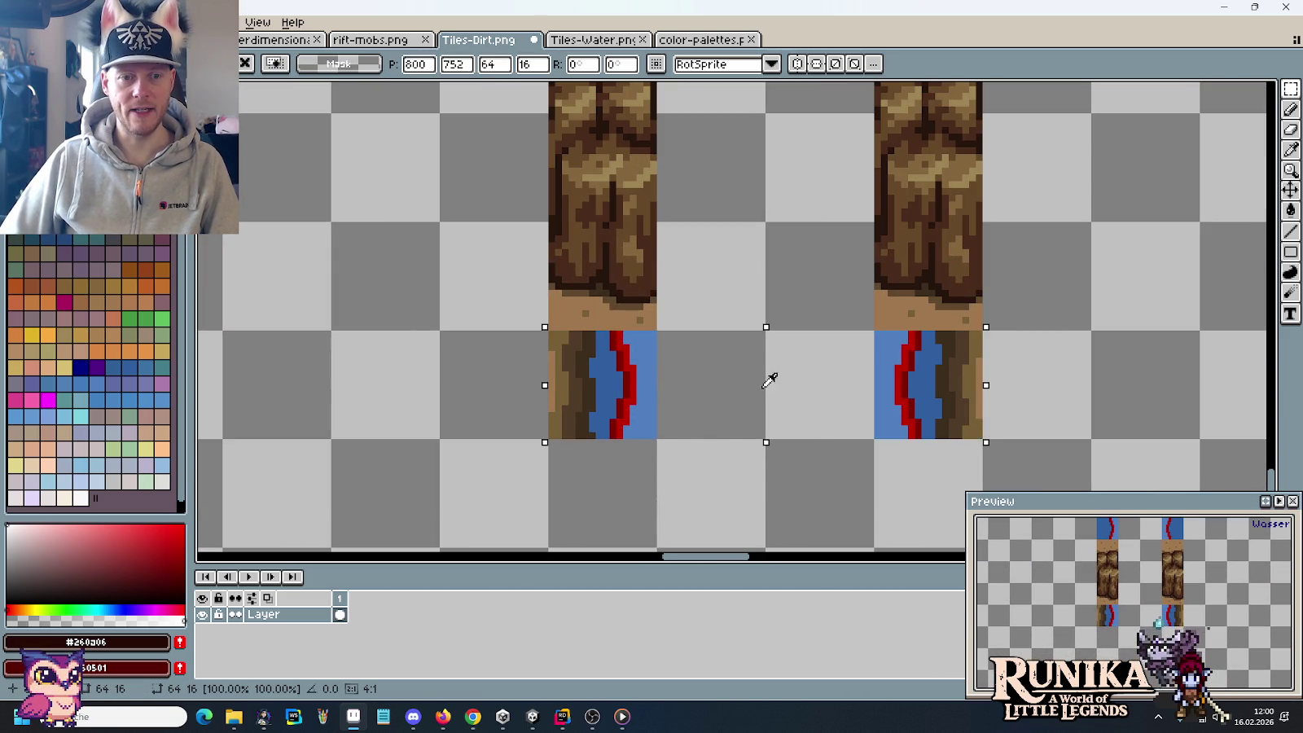
# Step: Move the bank row above the rocks, drop it, and check the water tiles around the rock
pyautogui.scroll(3, 750, 326)
pyautogui.moveTo(709, 509)
pyautogui.mouseDown()
pyautogui.moveTo(678, 87)
pyautogui.moveTo(678, 288)
pyautogui.mouseUp()
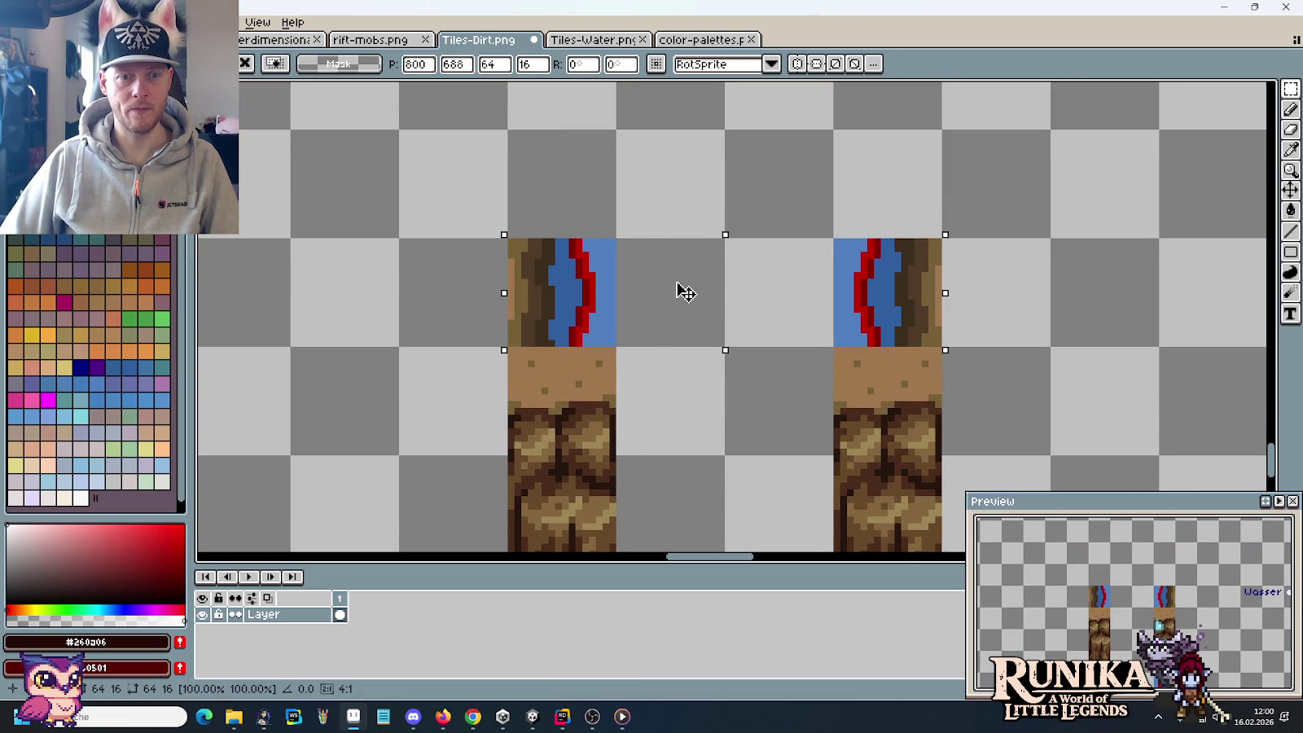
pyautogui.click(462, 445)
pyautogui.moveTo(463, 444); pyautogui.dragTo(437, 259)
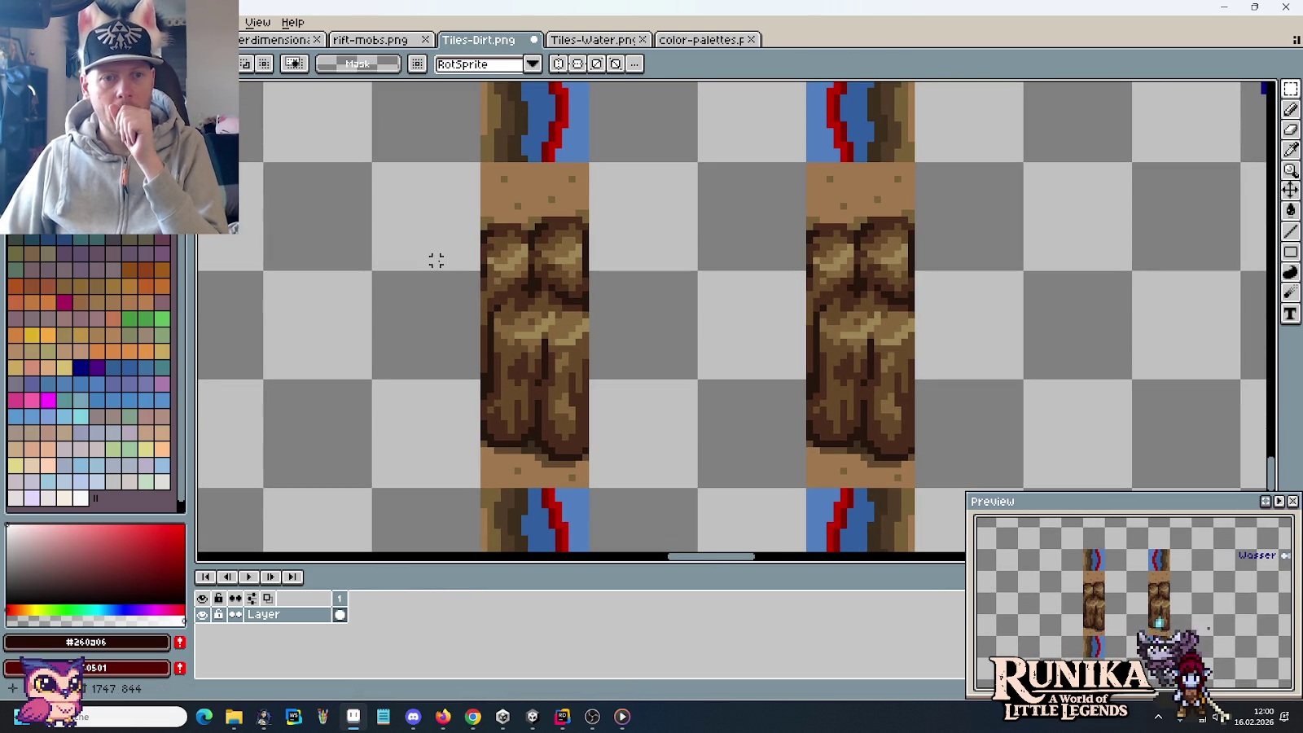
pyautogui.moveTo(476, 464); pyautogui.dragTo(458, 353)
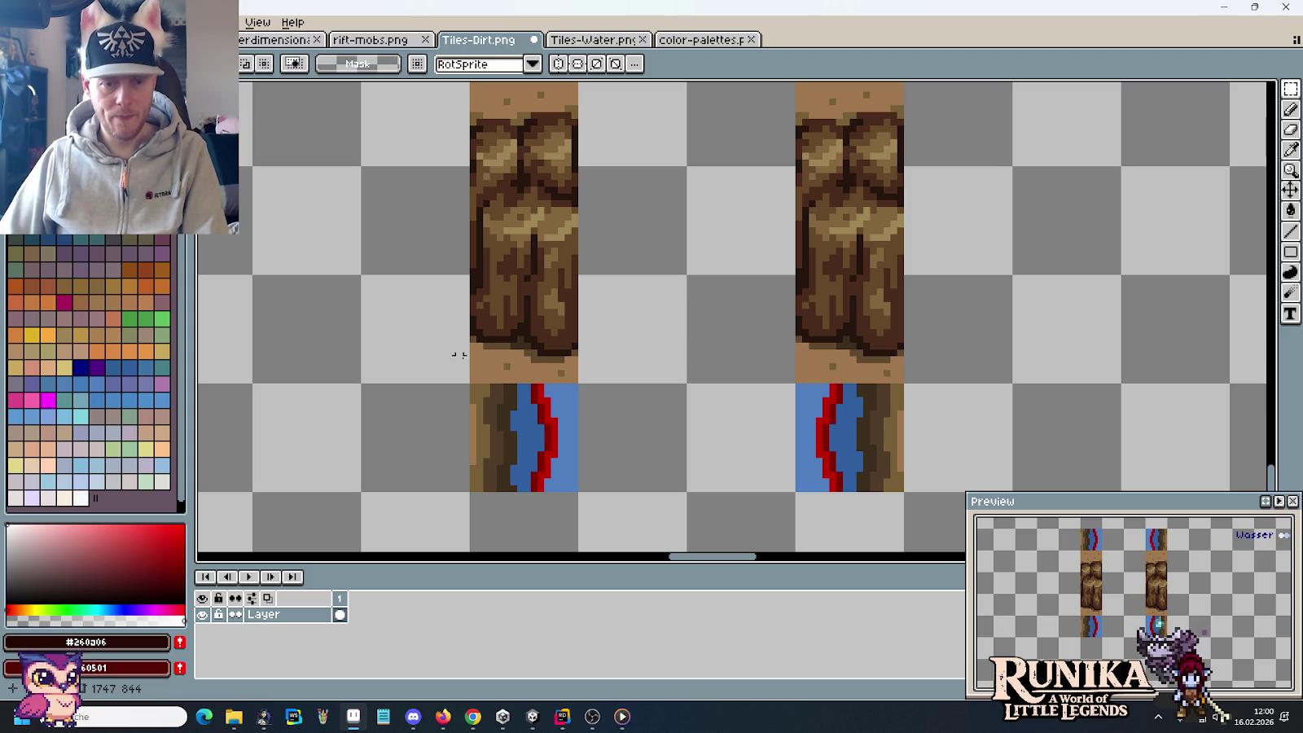
pyautogui.scroll(3, 527, 346)
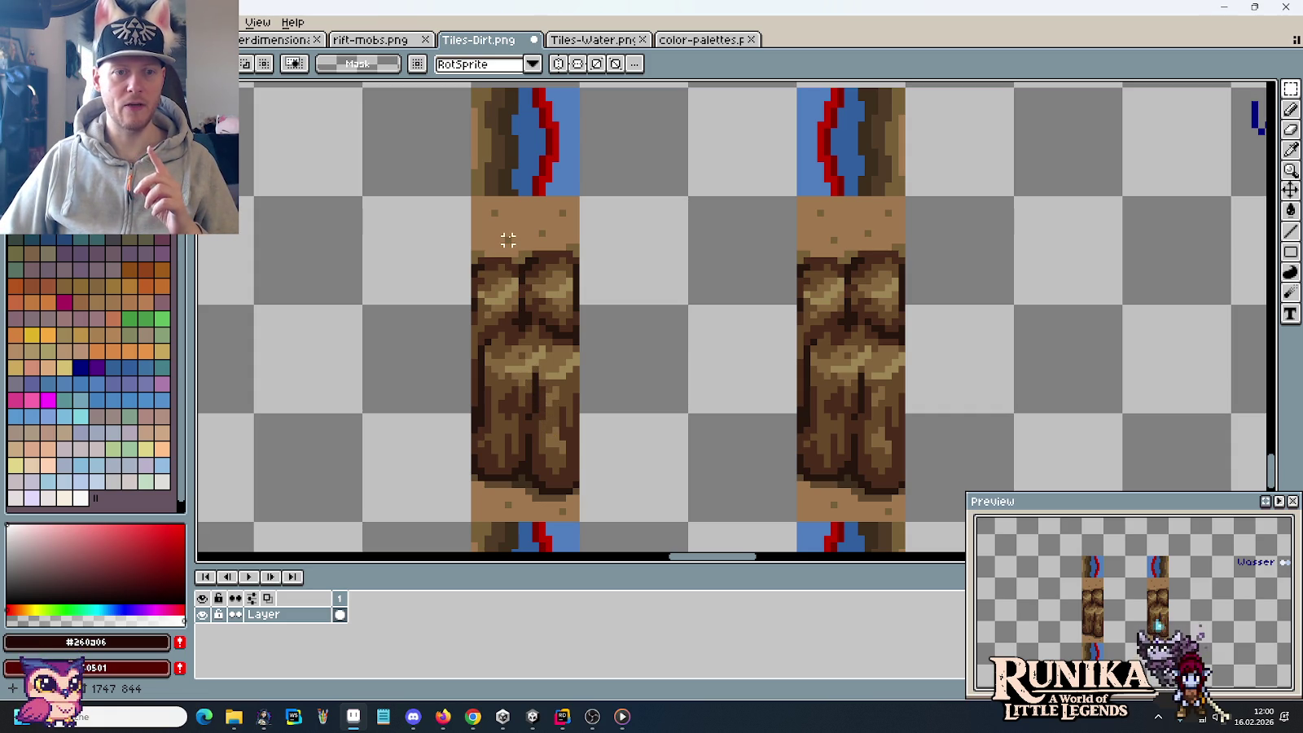
pyautogui.press('g')
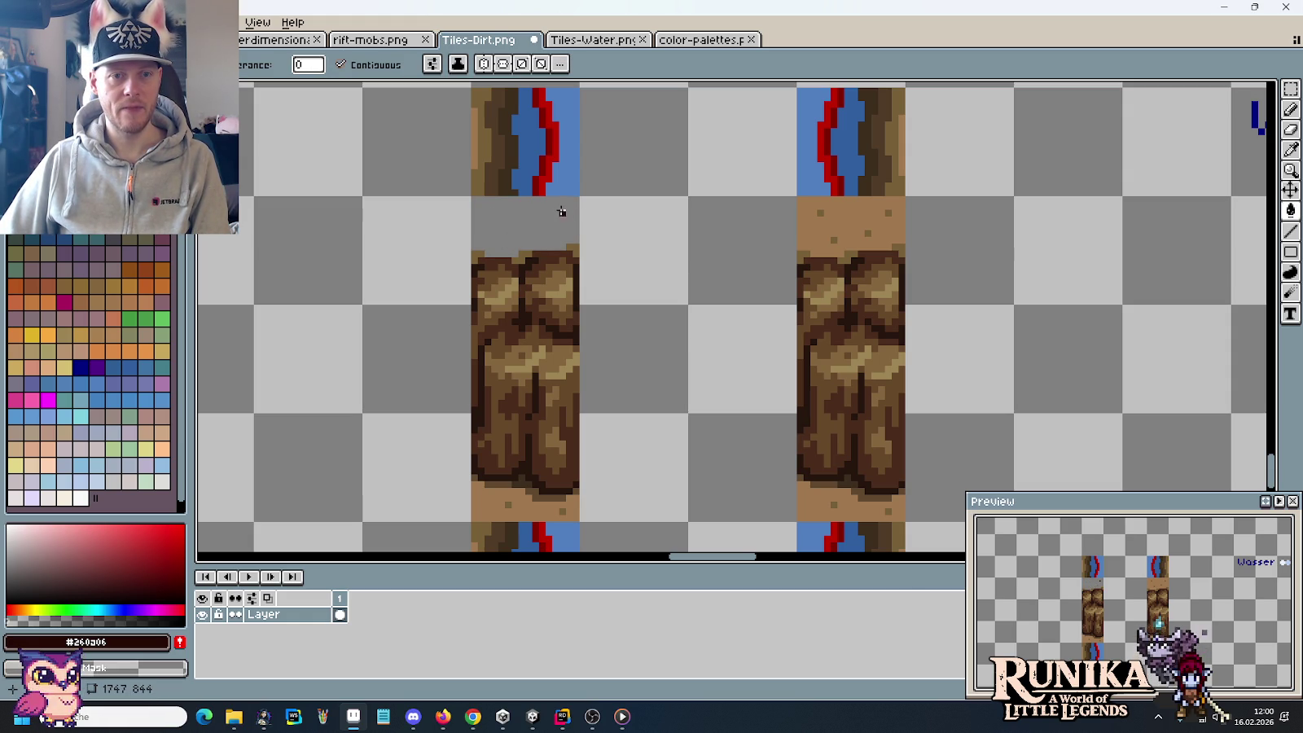
# Step: Bucket-fill the dirt strips above and below the right rock with transparent
pyautogui.click(821, 215)
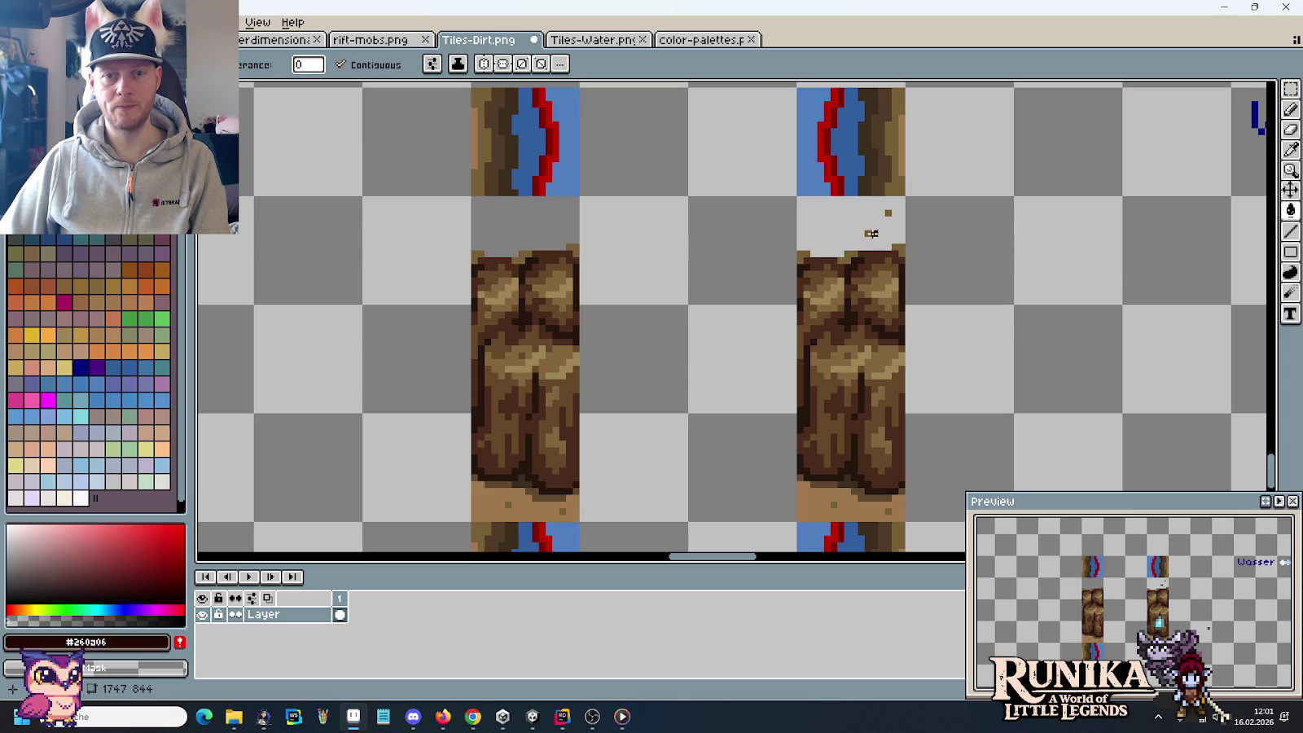
pyautogui.click(831, 503)
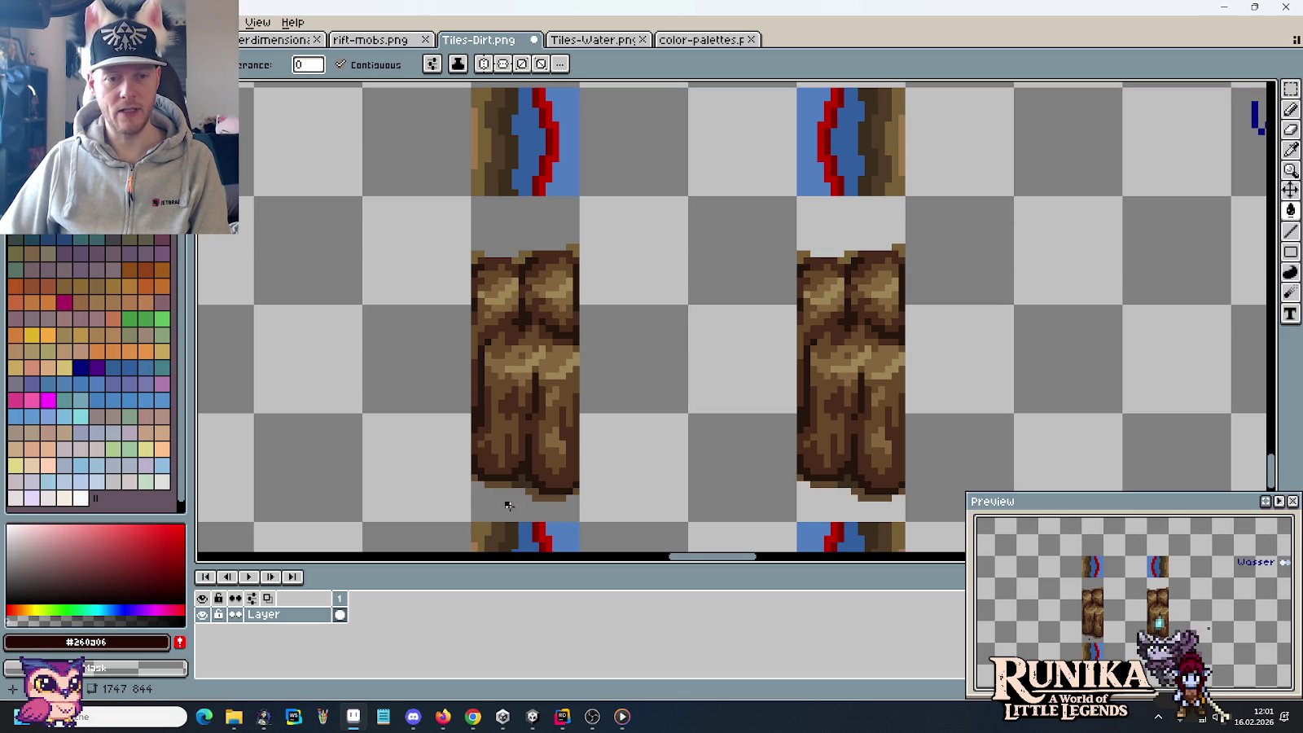
pyautogui.scroll(-1, 510, 507)
pyautogui.scroll(-1, 509, 507)
# Step: Select both rock pieces and move them five tiles left
pyautogui.press('m')
pyautogui.moveTo(680, 460)
pyautogui.mouseDown()
pyautogui.moveTo(531, 377)
pyautogui.moveTo(508, 333)
pyautogui.mouseUp()
pyautogui.moveTo(538, 383); pyautogui.dragTo(320, 383)
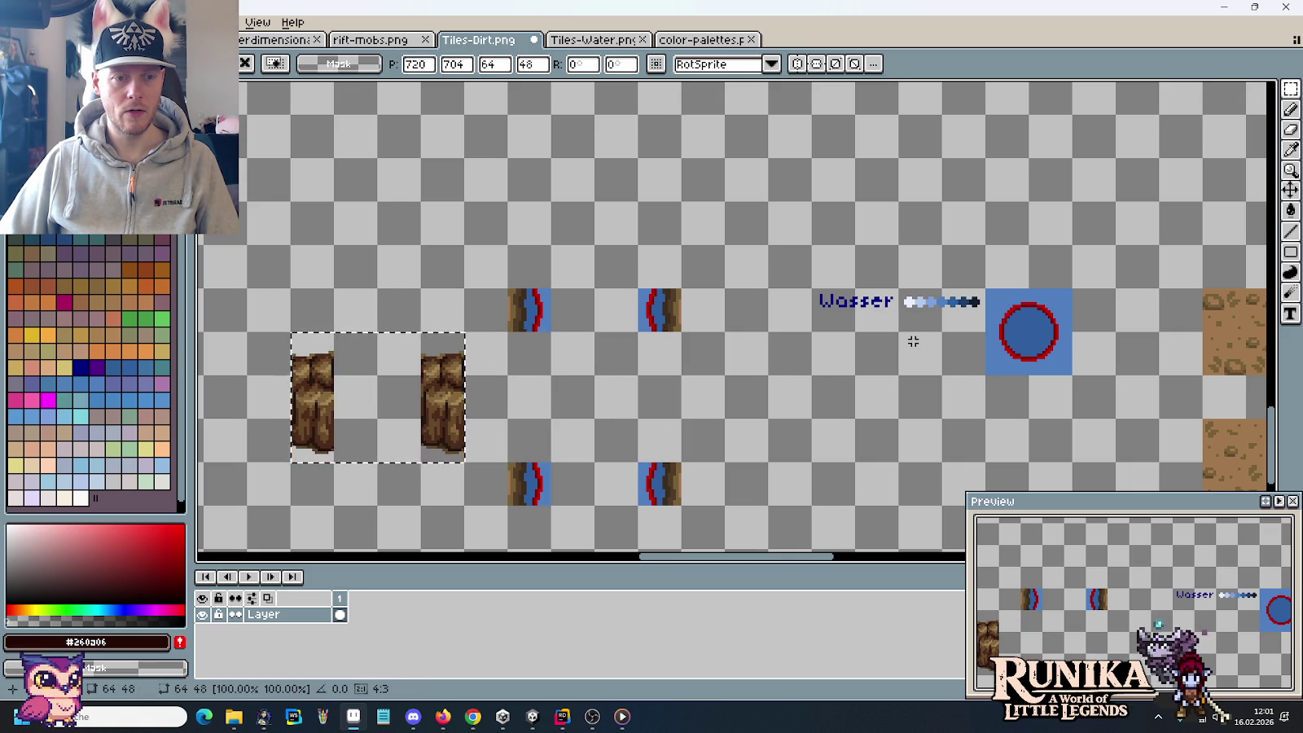
# Step: Copy the round curved path tile and paste it beside the water tiles
pyautogui.hscroll(5, 1010, 322)
pyautogui.hscroll(5, 1013, 320)
pyautogui.scroll(2, 814, 367)
pyautogui.scroll(2, 645, 423)
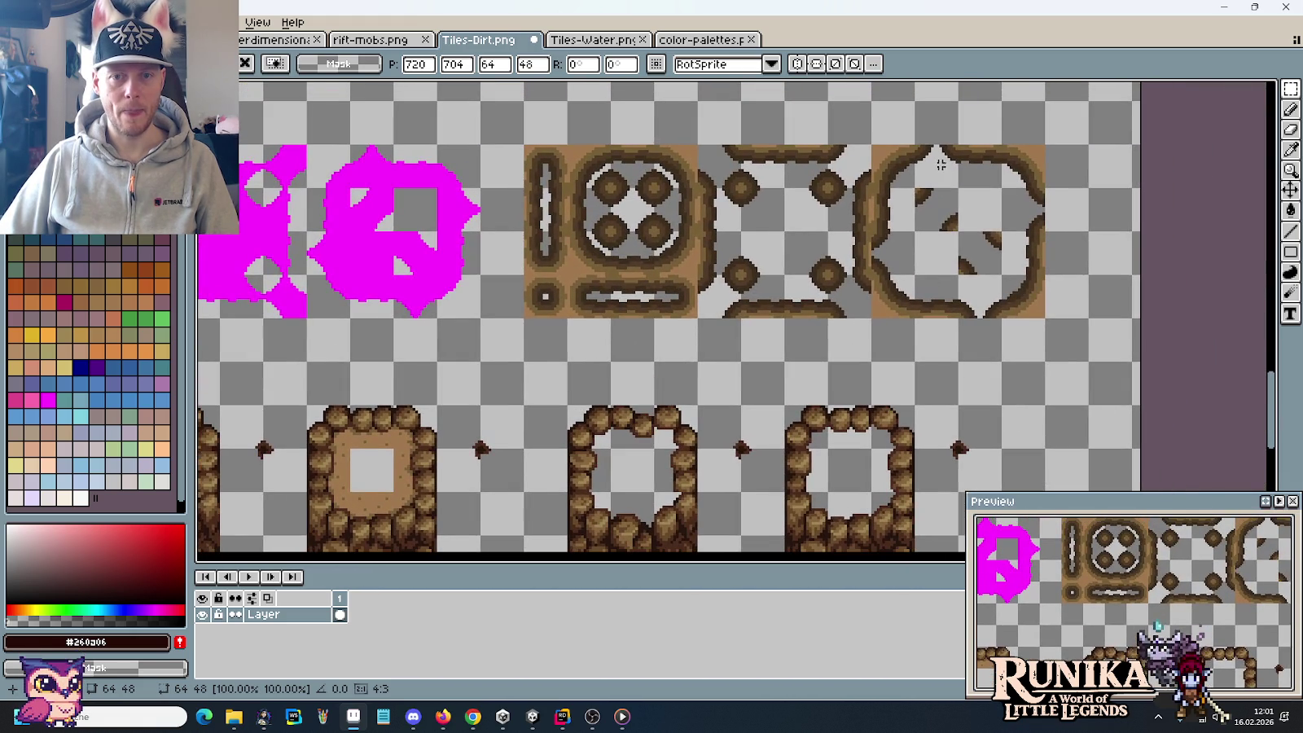
pyautogui.moveTo(949, 165); pyautogui.dragTo(955, 346)
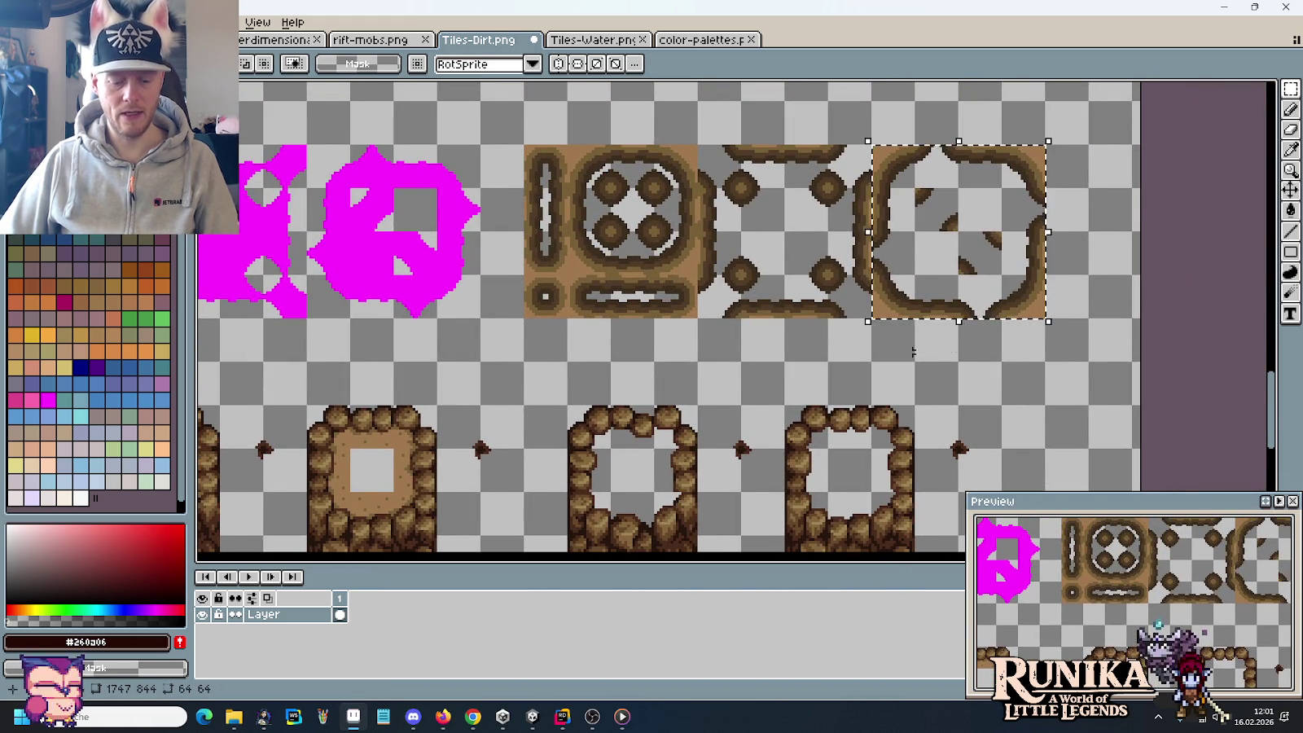
pyautogui.hscroll(-5, 954, 346)
pyautogui.hscroll(-5, 896, 350)
pyautogui.hscroll(-5, 855, 354)
pyautogui.hscroll(-3, 801, 361)
pyautogui.hscroll(-2, 801, 362)
pyautogui.scroll(2, 801, 362)
pyautogui.hotkey('ctrl', 'v')
pyautogui.moveTo(553, 268); pyautogui.dragTo(436, 256)
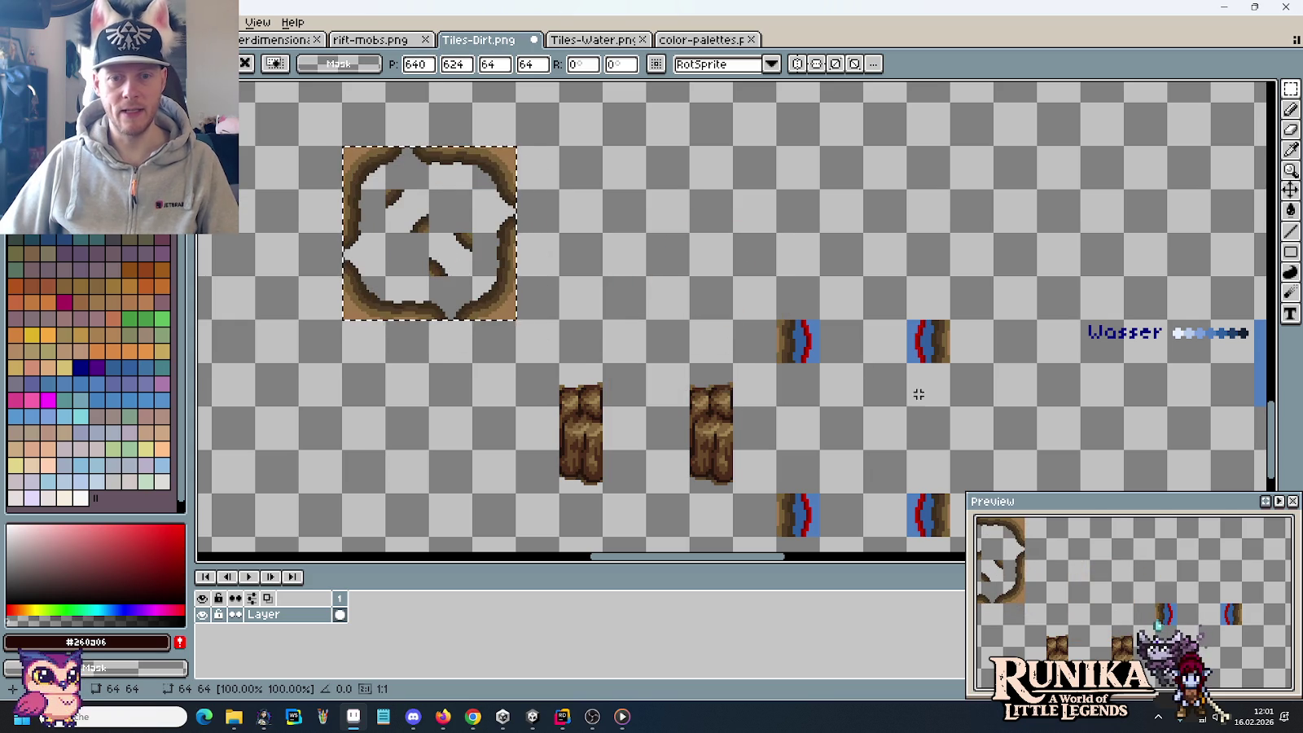
pyautogui.scroll(-2, 915, 394)
pyautogui.hscroll(2, 916, 394)
pyautogui.click(658, 437)
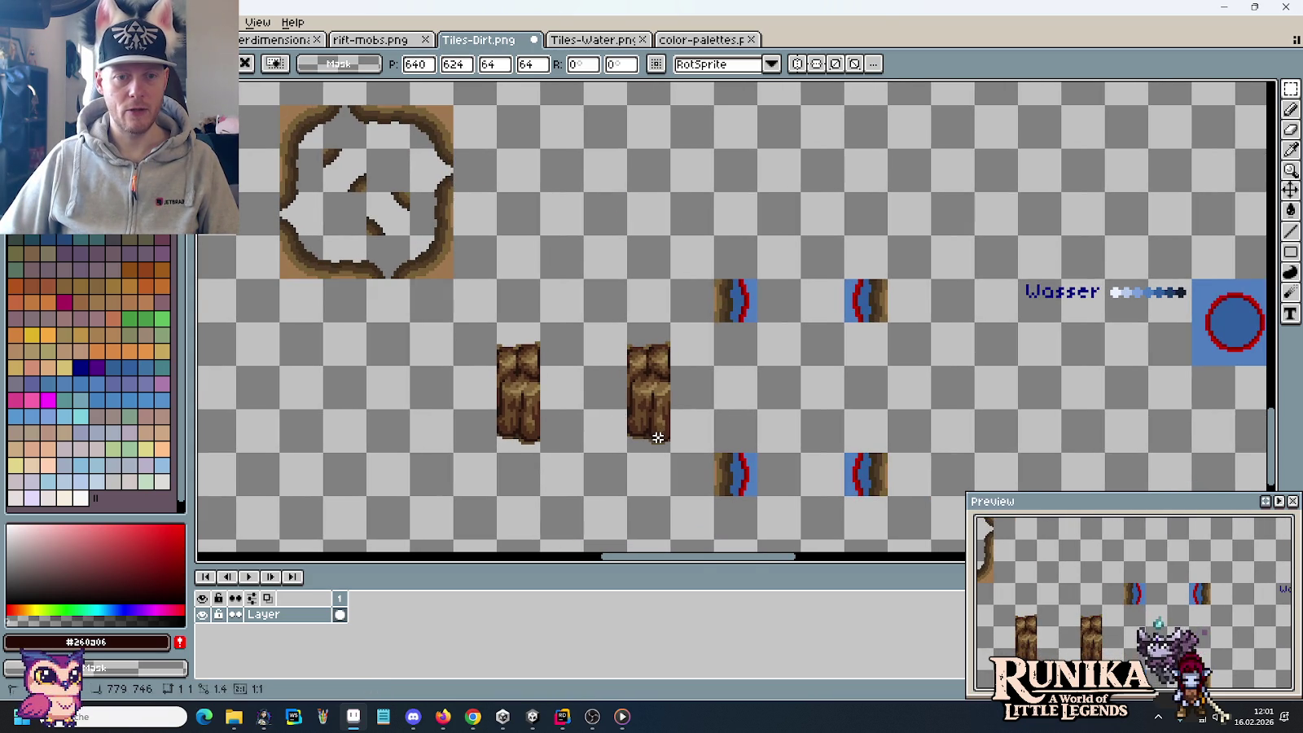
# Step: Move both rock pieces between the water rows and shift the water-bank tiles left
pyautogui.moveTo(669, 453); pyautogui.dragTo(493, 321)
pyautogui.moveTo(539, 375); pyautogui.dragTo(972, 372)
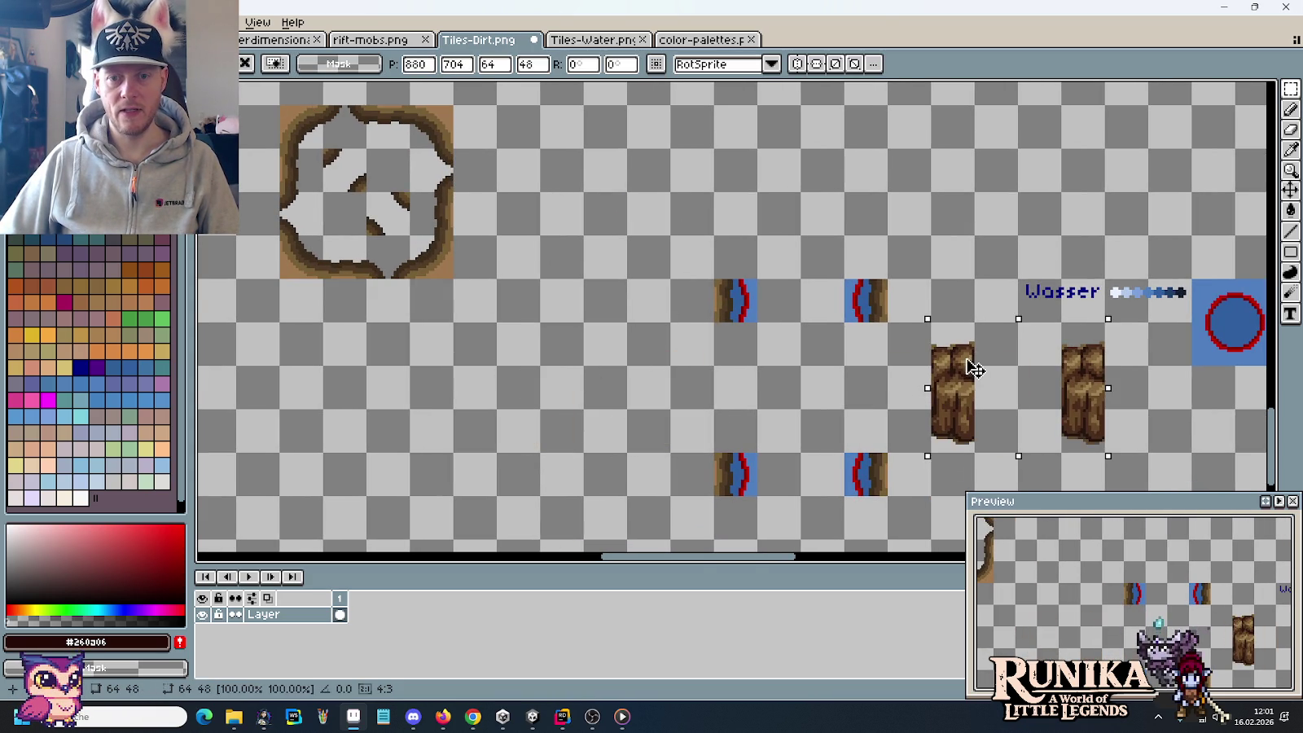
pyautogui.moveTo(891, 499); pyautogui.dragTo(710, 275)
pyautogui.moveTo(769, 364); pyautogui.dragTo(572, 358)
pyautogui.press('Return')
# Step: Copy dirt corner, arc and edge pieces under the water tiles, then the stump blocks into the columns
pyautogui.moveTo(408, 104)
pyautogui.mouseDown()
pyautogui.moveTo(656, 436)
pyautogui.moveTo(519, 430)
pyautogui.mouseUp()
pyautogui.press('Return')
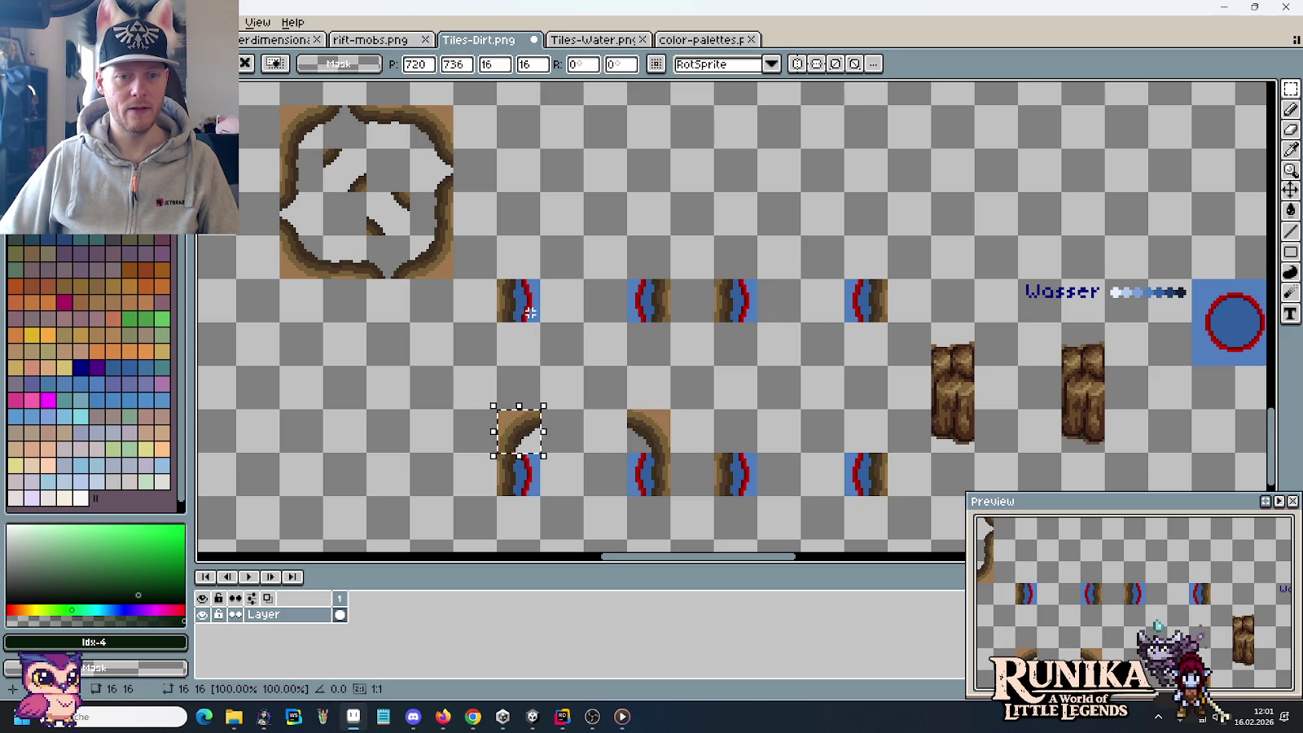
pyautogui.moveTo(433, 270); pyautogui.dragTo(652, 359)
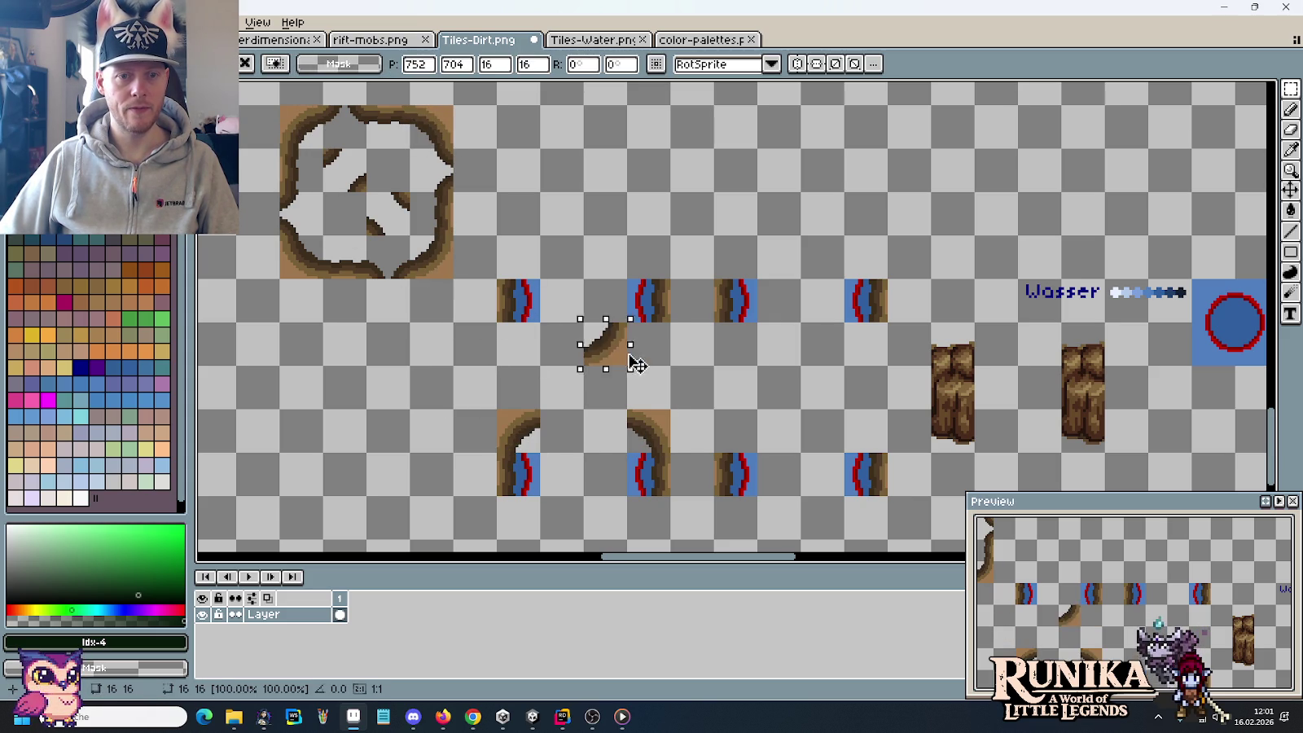
pyautogui.press('Return')
pyautogui.moveTo(280, 236)
pyautogui.mouseDown()
pyautogui.moveTo(323, 279)
pyautogui.moveTo(509, 343)
pyautogui.mouseUp()
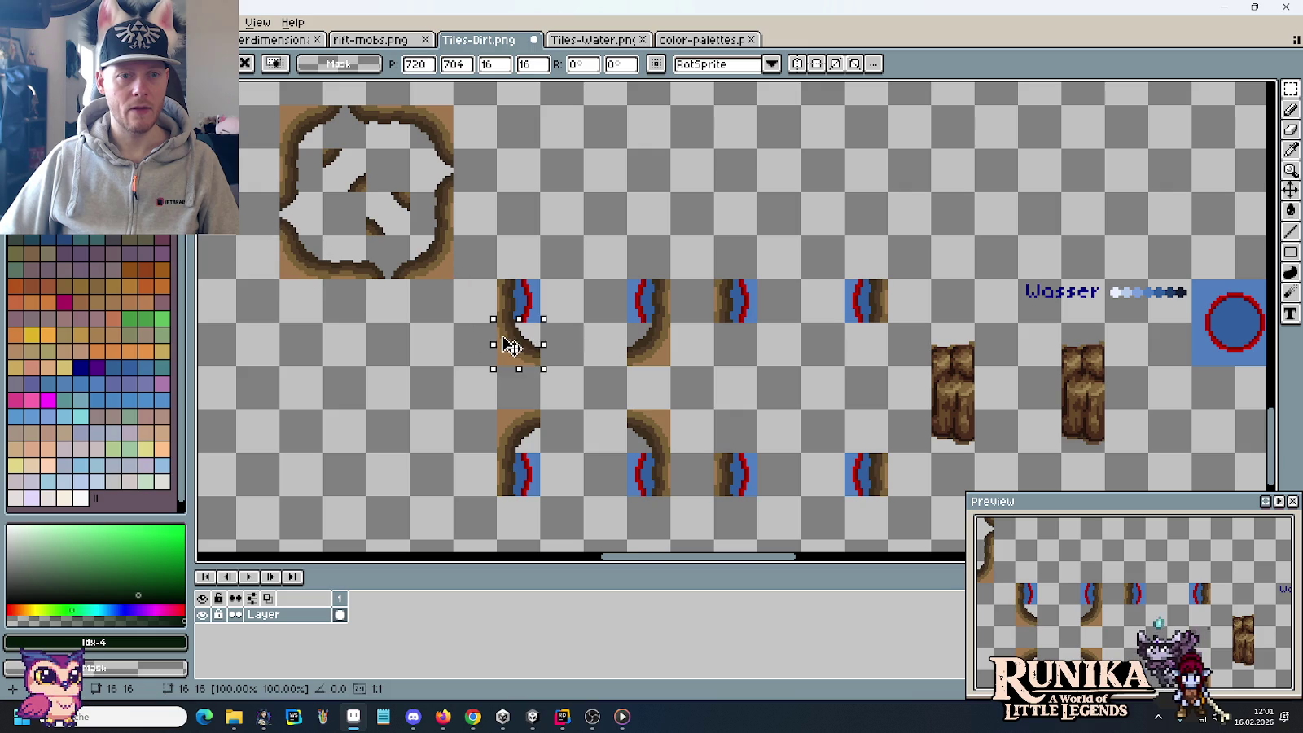
pyautogui.moveTo(280, 150)
pyautogui.mouseDown()
pyautogui.moveTo(323, 193)
pyautogui.moveTo(745, 356)
pyautogui.moveTo(741, 440)
pyautogui.mouseUp()
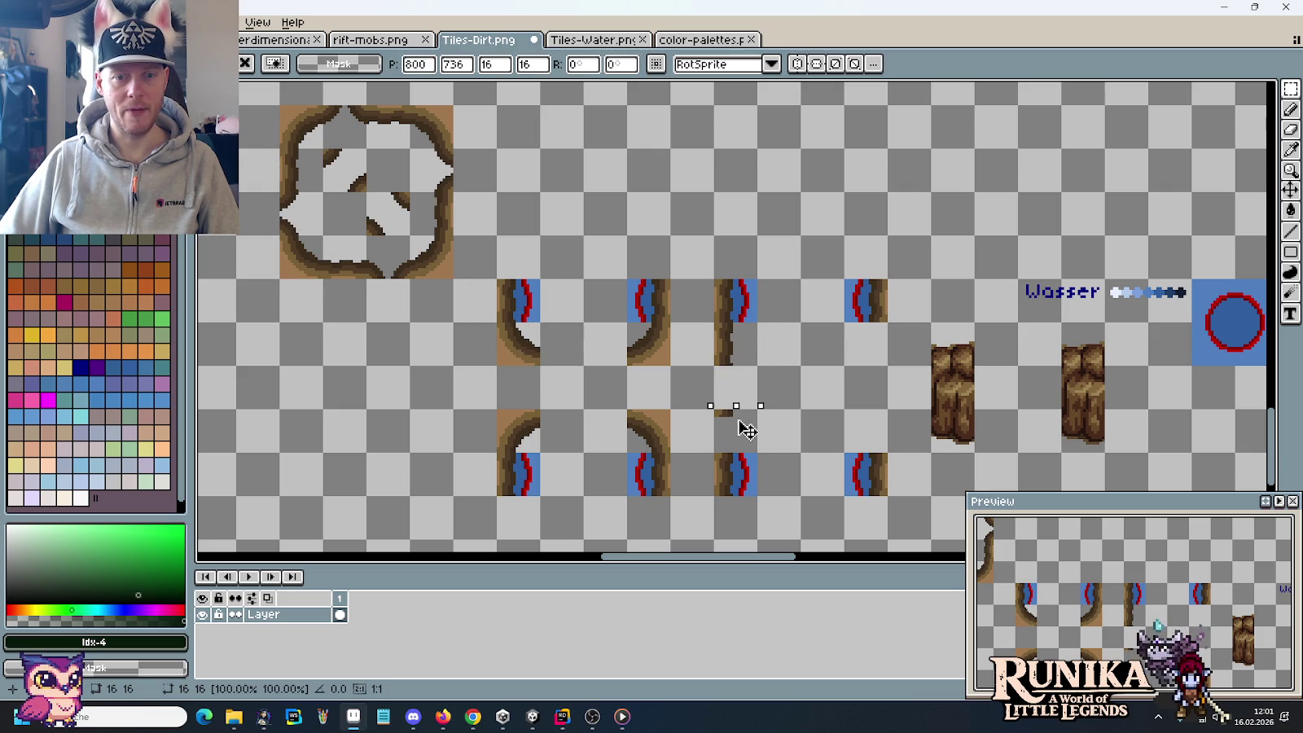
pyautogui.moveTo(412, 193)
pyautogui.mouseDown()
pyautogui.moveTo(453, 237)
pyautogui.moveTo(865, 342)
pyautogui.moveTo(887, 425)
pyautogui.moveTo(1106, 321)
pyautogui.mouseUp()
pyautogui.press('Return')
pyautogui.moveTo(1095, 372); pyautogui.dragTo(675, 382)
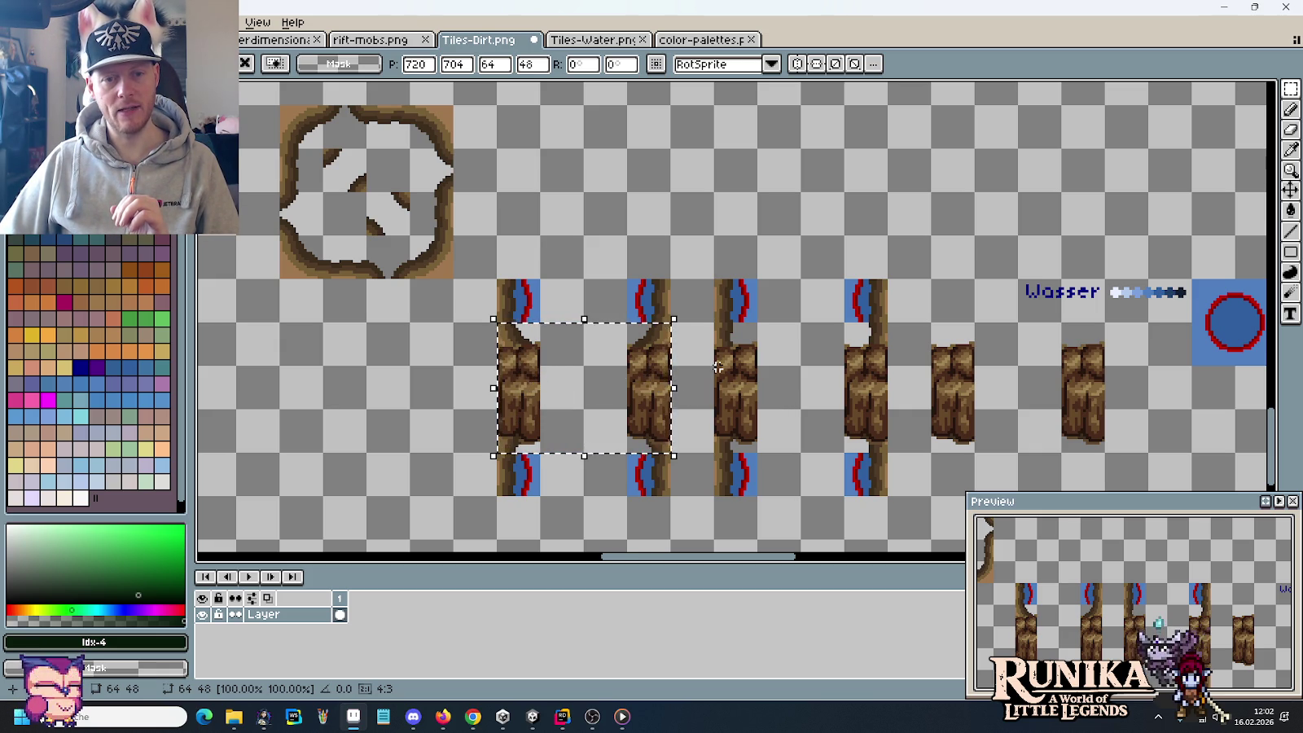
# Step: Commit the stump blocks and delete the lower trunks of columns 3 and 4
pyautogui.hotkey('ctrl', 'd')
pyautogui.moveTo(674, 319); pyautogui.dragTo(494, 369)
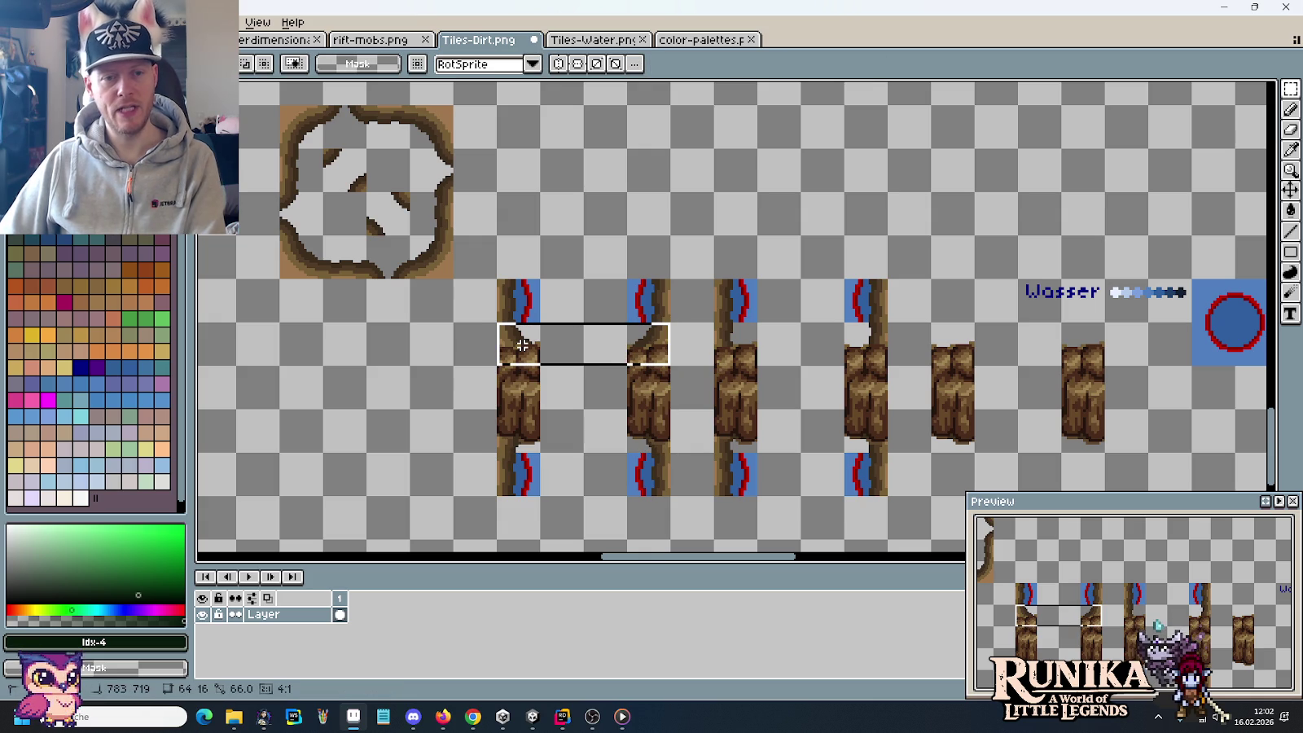
pyautogui.moveTo(714, 408)
pyautogui.mouseDown()
pyautogui.moveTo(844, 452)
pyautogui.moveTo(888, 452)
pyautogui.mouseUp()
pyautogui.press('Delete')
# Step: Copy the lower parts of columns 1 and 2 over columns 3 and 4
pyautogui.moveTo(624, 405); pyautogui.dragTo(674, 456)
pyautogui.moveTo(674, 405); pyautogui.dragTo(495, 457)
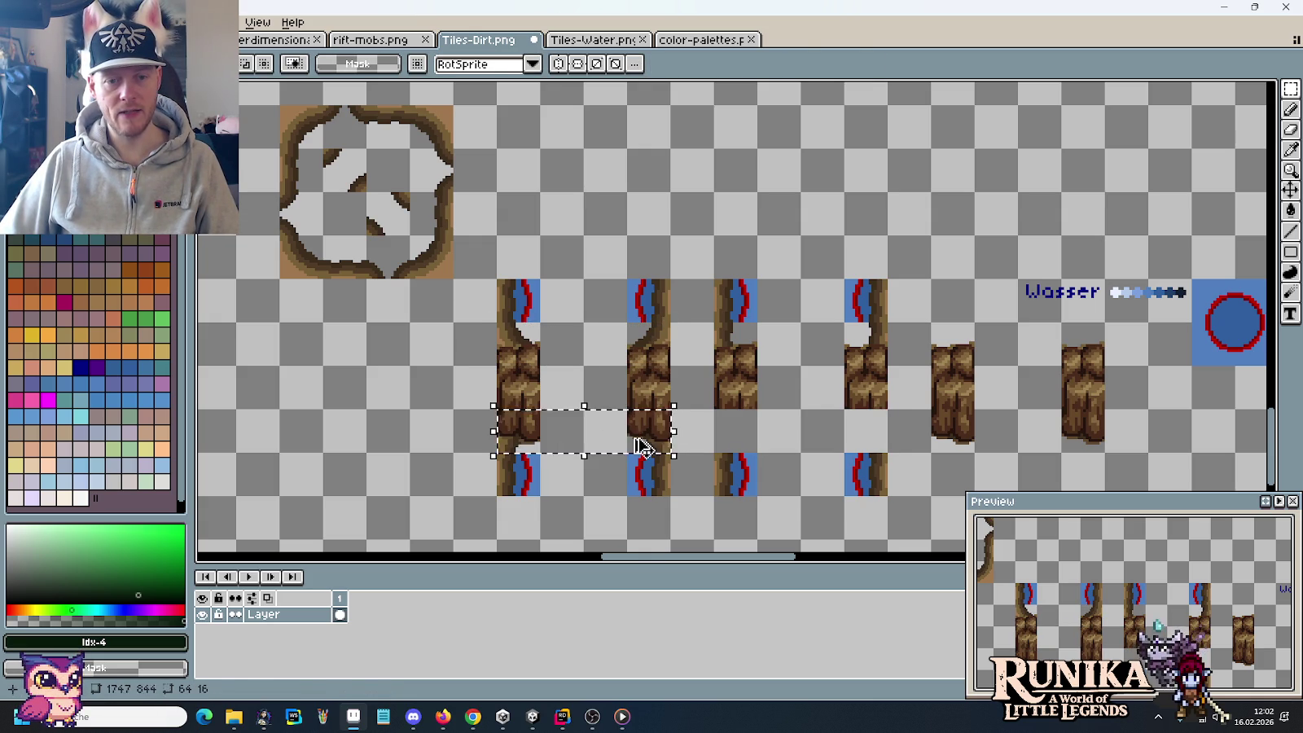
pyautogui.moveTo(603, 432); pyautogui.dragTo(819, 432)
pyautogui.click(818, 484)
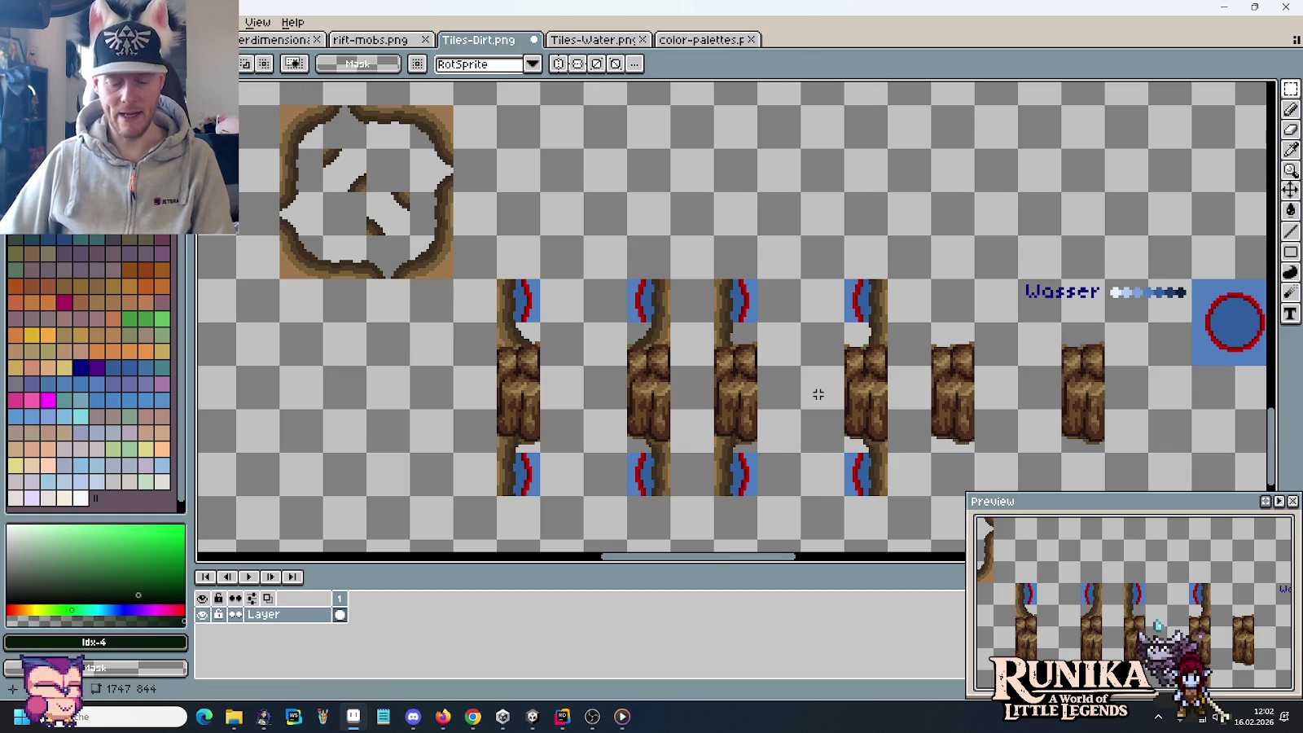
pyautogui.scroll(2, 798, 456)
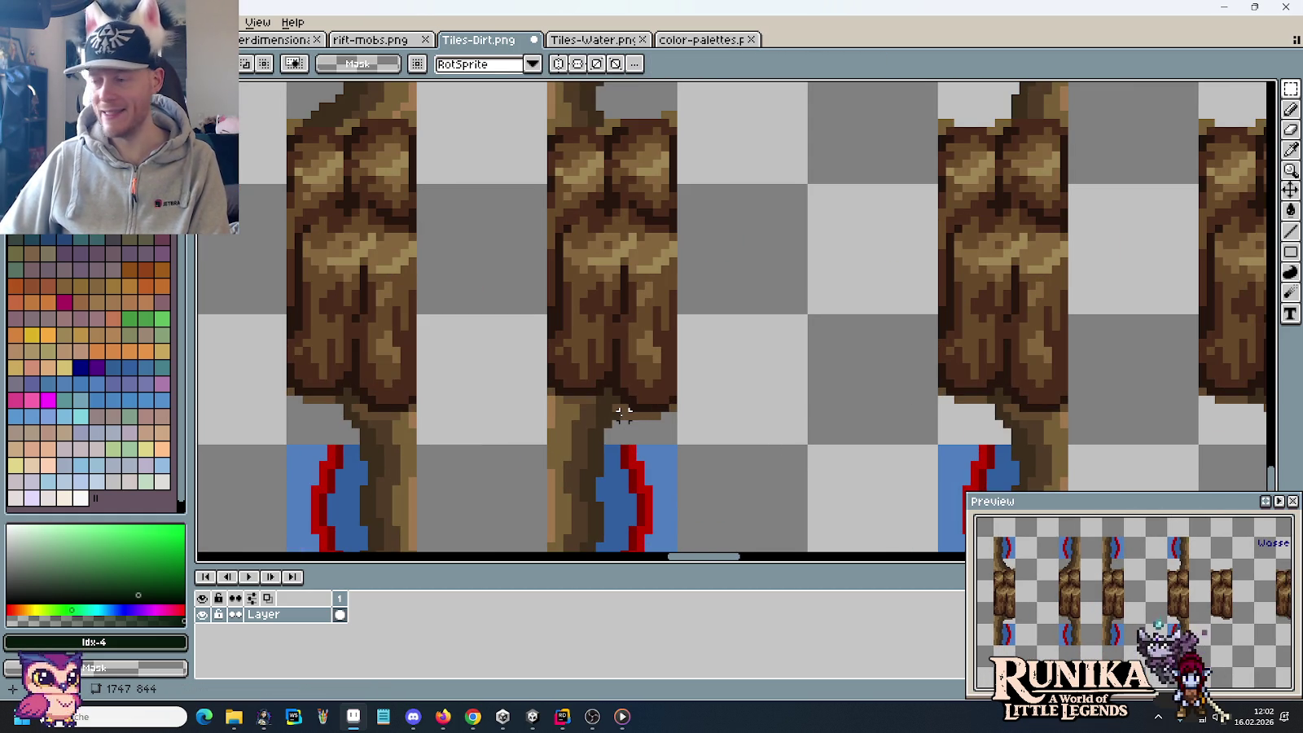
# Step: Zoom across the trunk-to-block joins, sampling the mid, dark and darkest trunk browns
pyautogui.press('i')
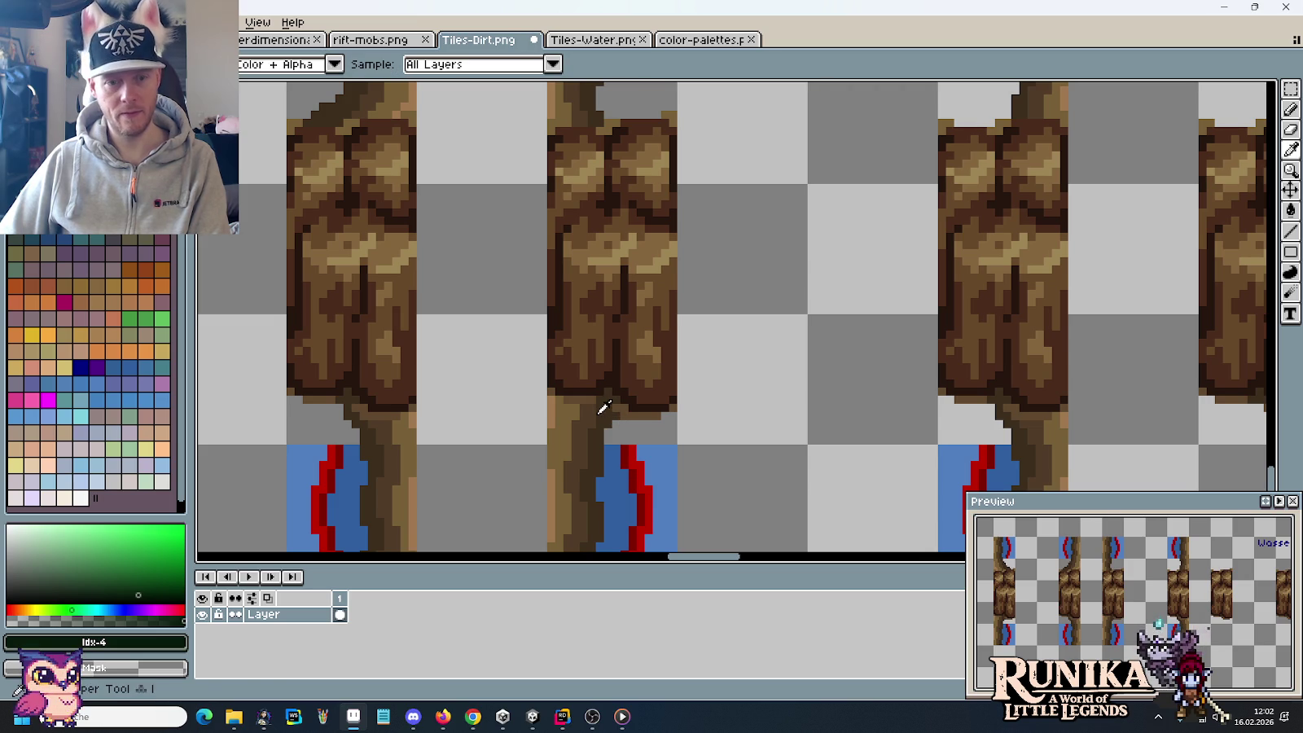
pyautogui.click(616, 414)
pyautogui.scroll(1, 619, 411)
pyautogui.press('b')
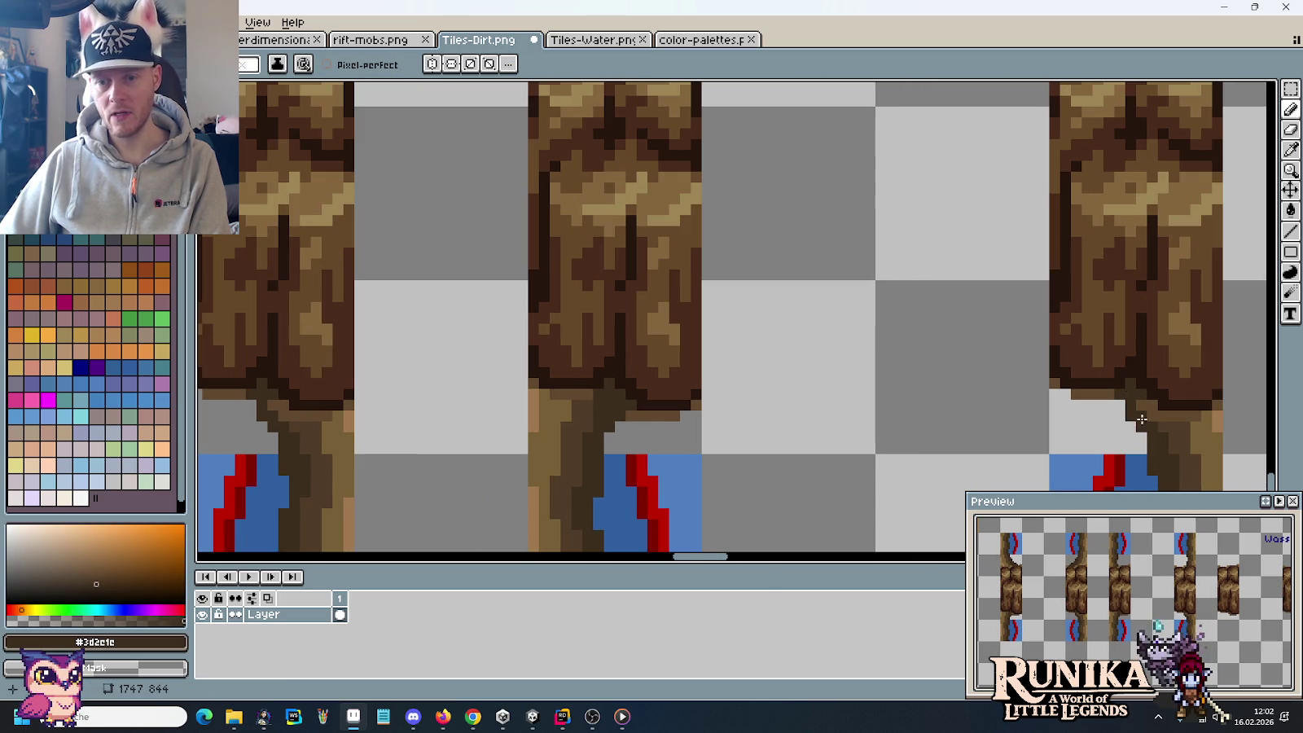
pyautogui.scroll(-3, 1132, 413)
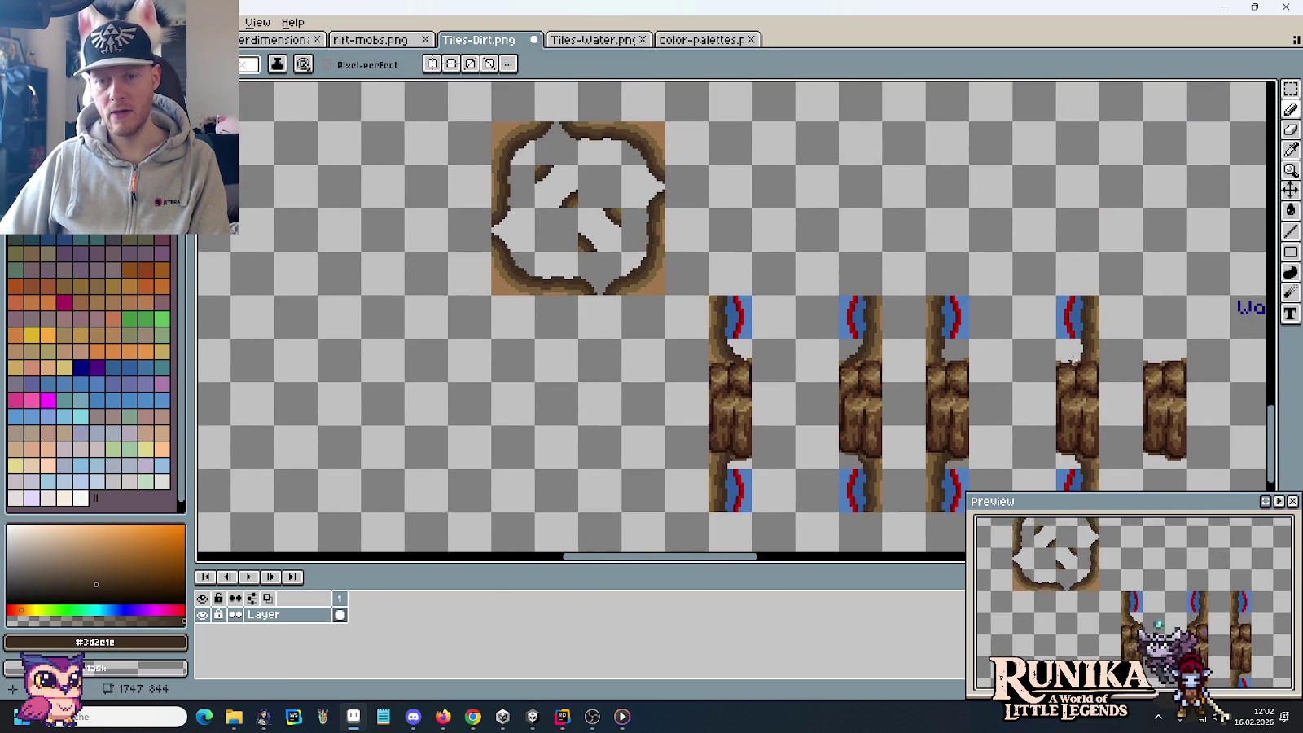
pyautogui.scroll(2, 1099, 383)
pyautogui.scroll(1, 1089, 371)
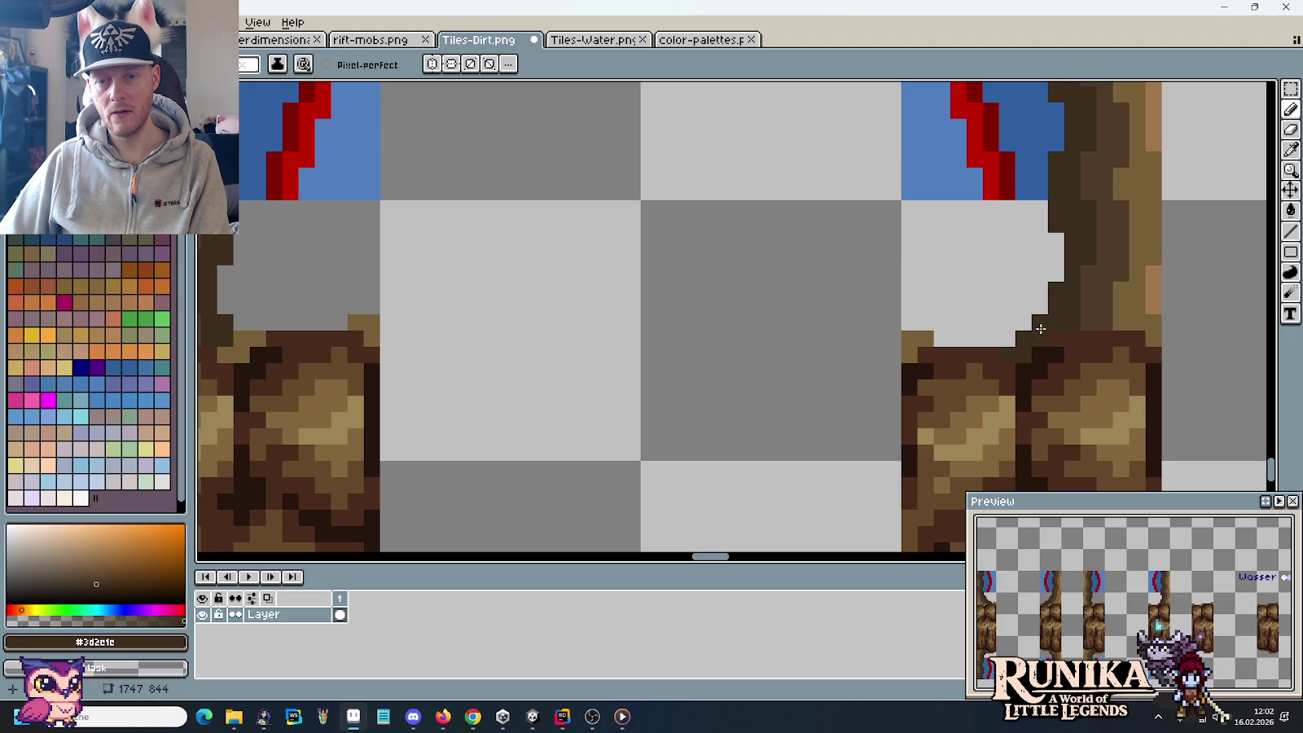
pyautogui.scroll(-4, 1070, 372)
pyautogui.moveTo(1047, 349); pyautogui.dragTo(1022, 279)
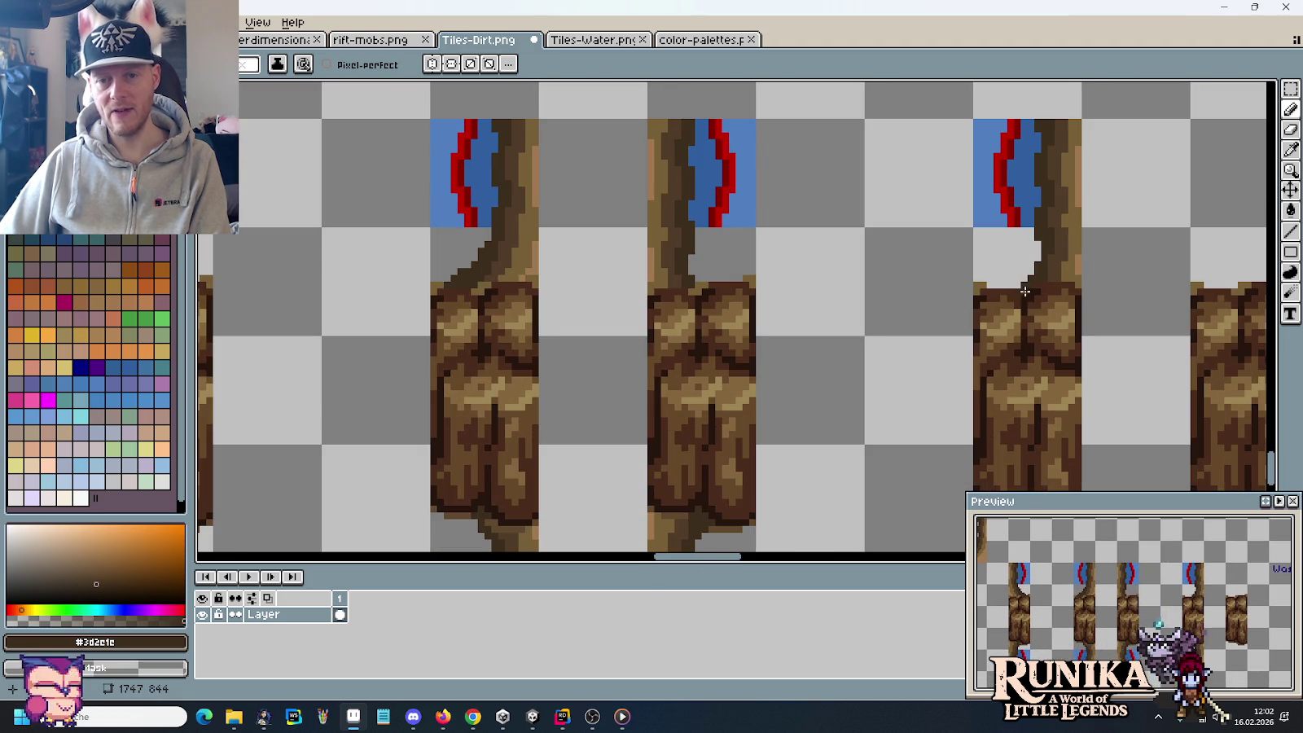
pyautogui.scroll(2, 704, 290)
pyautogui.scroll(1, 655, 291)
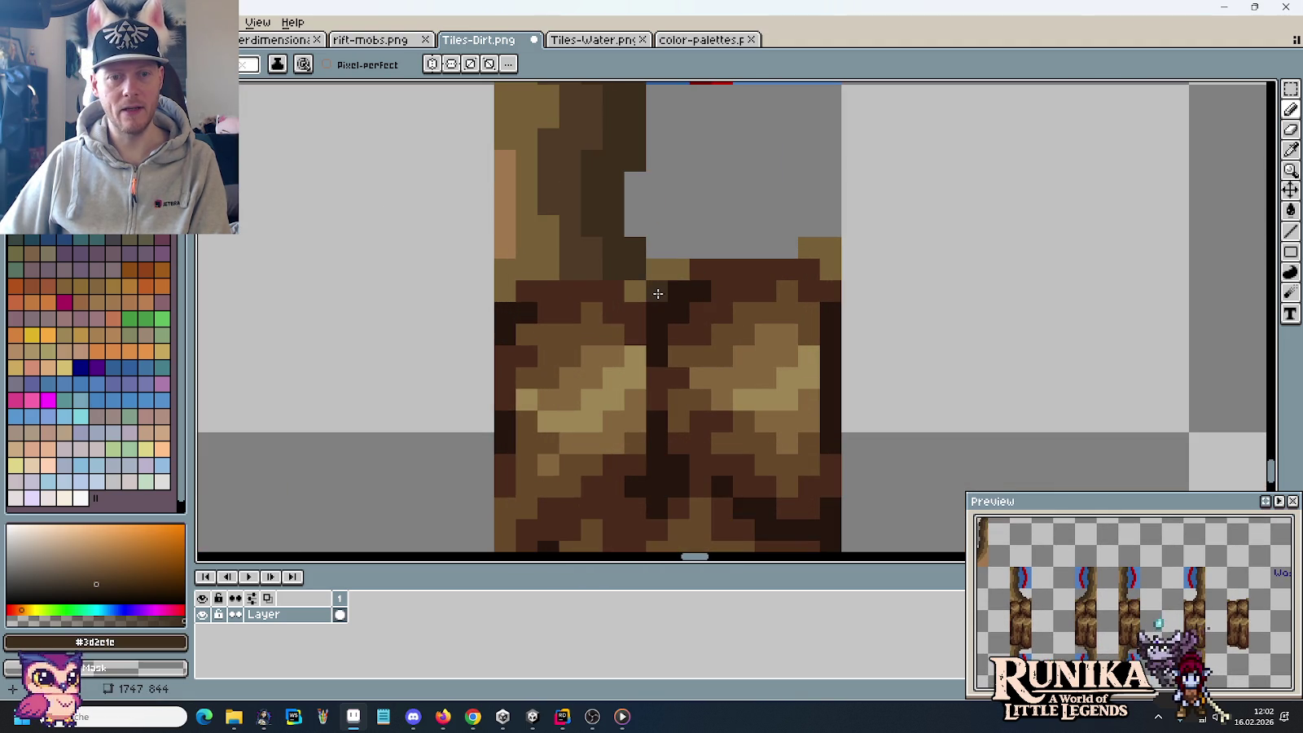
pyautogui.scroll(-2, 826, 375)
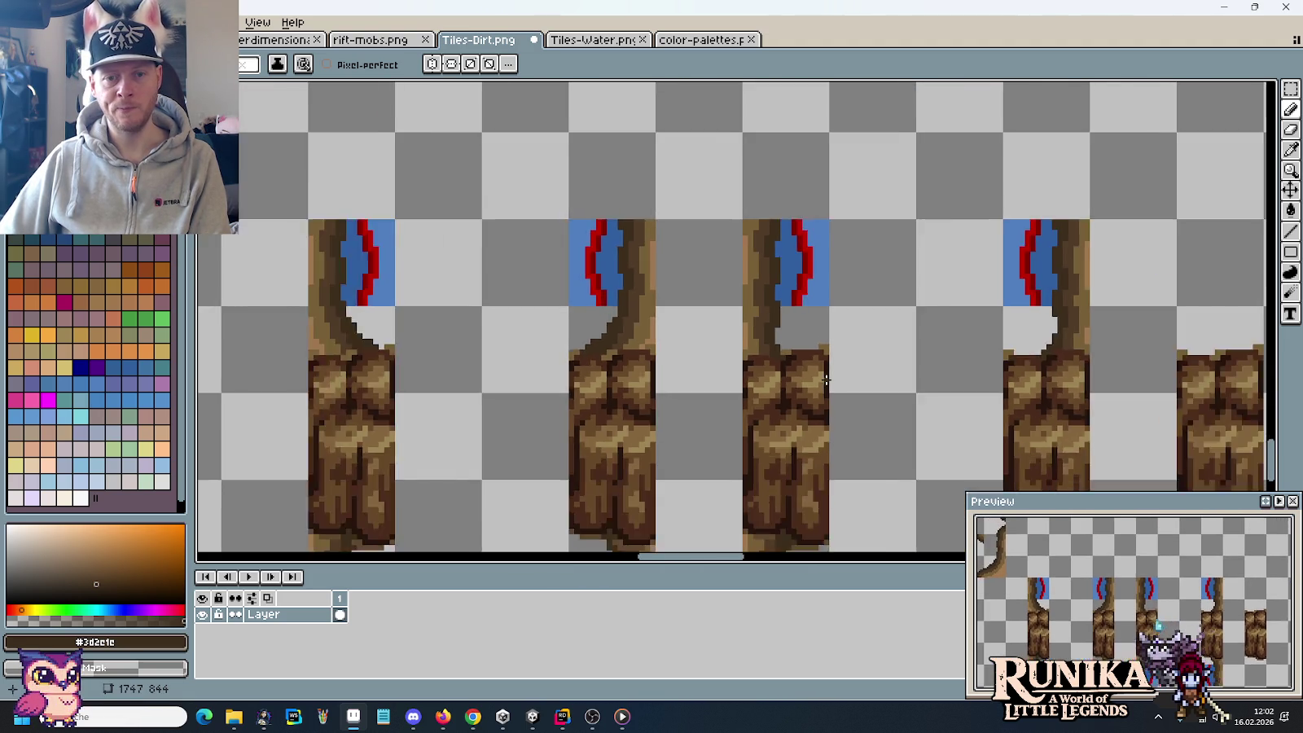
pyautogui.scroll(-1, 826, 378)
pyautogui.moveTo(827, 379); pyautogui.dragTo(855, 382)
pyautogui.scroll(2, 856, 382)
pyautogui.scroll(1, 774, 342)
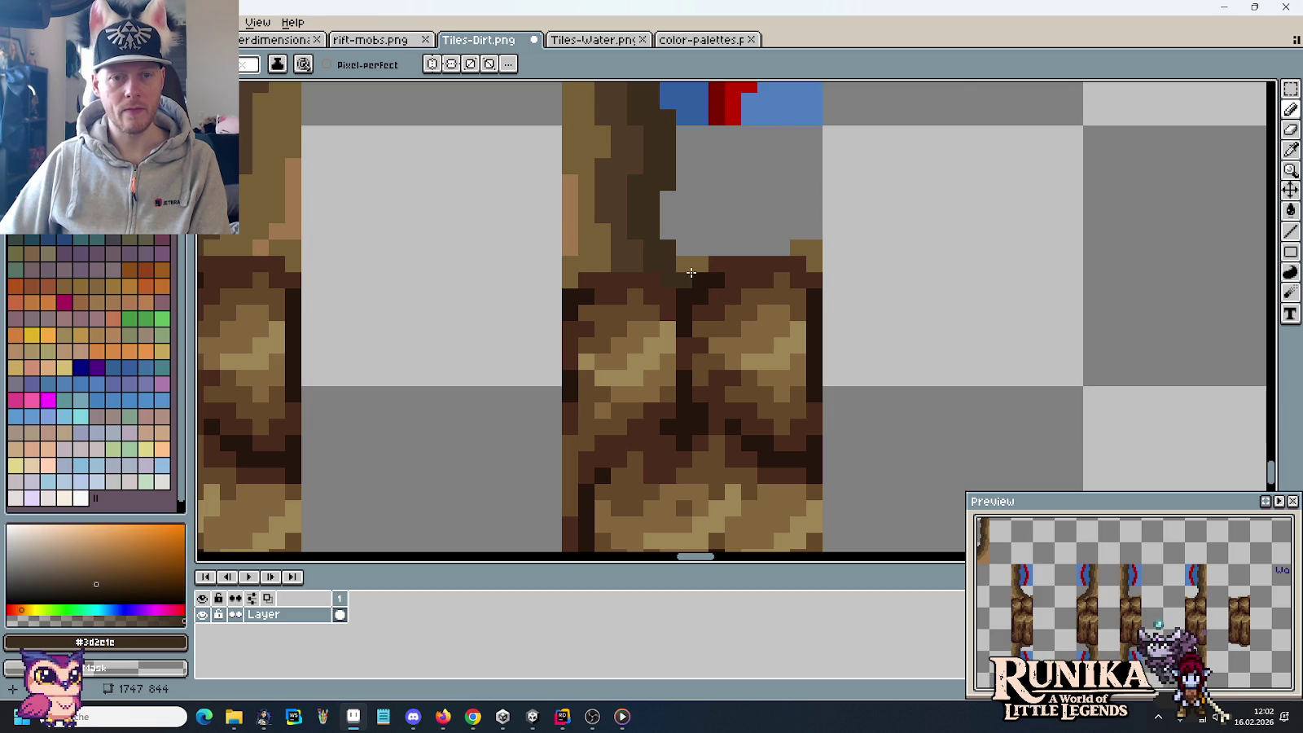
pyautogui.scroll(-3, 896, 361)
pyautogui.moveTo(911, 364); pyautogui.dragTo(802, 265)
pyautogui.scroll(1, 773, 261)
pyautogui.scroll(2, 750, 256)
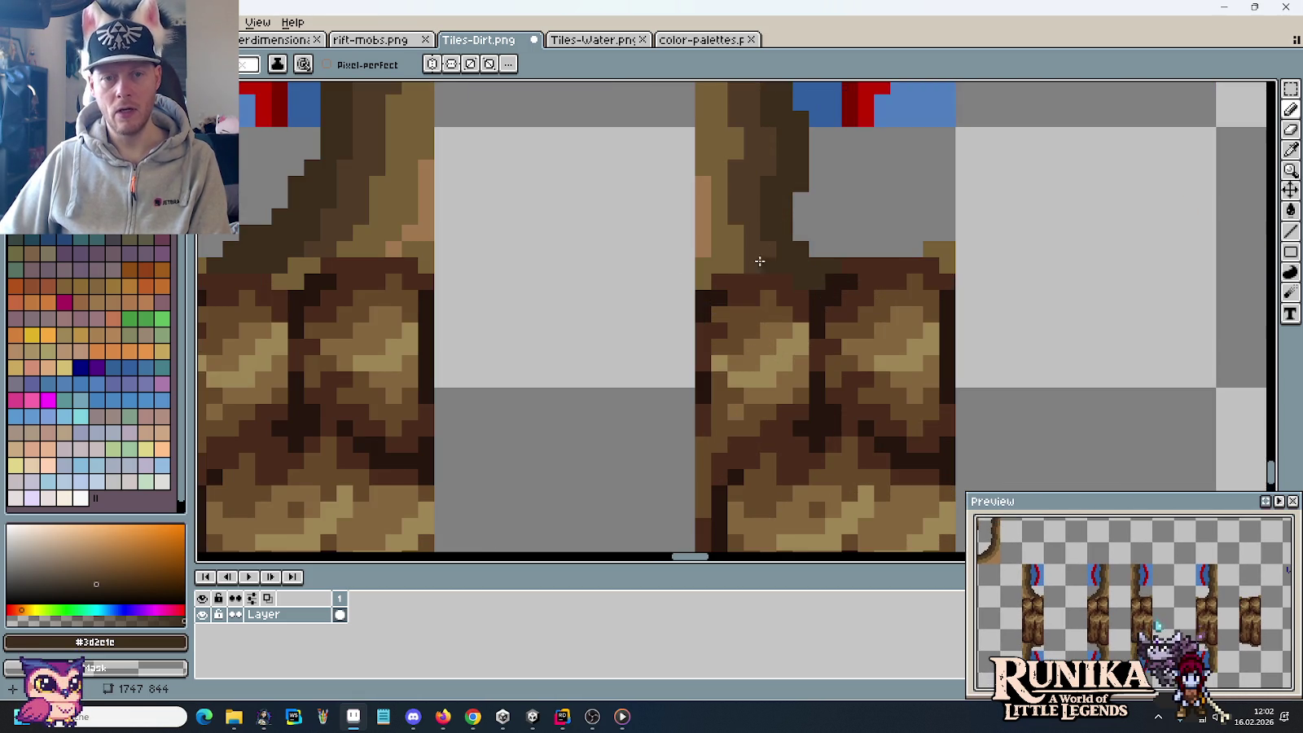
pyautogui.keyDown('alt'); pyautogui.click(737, 255); pyautogui.keyUp('alt')
pyautogui.keyDown('alt'); pyautogui.click(736, 267); pyautogui.keyUp('alt')
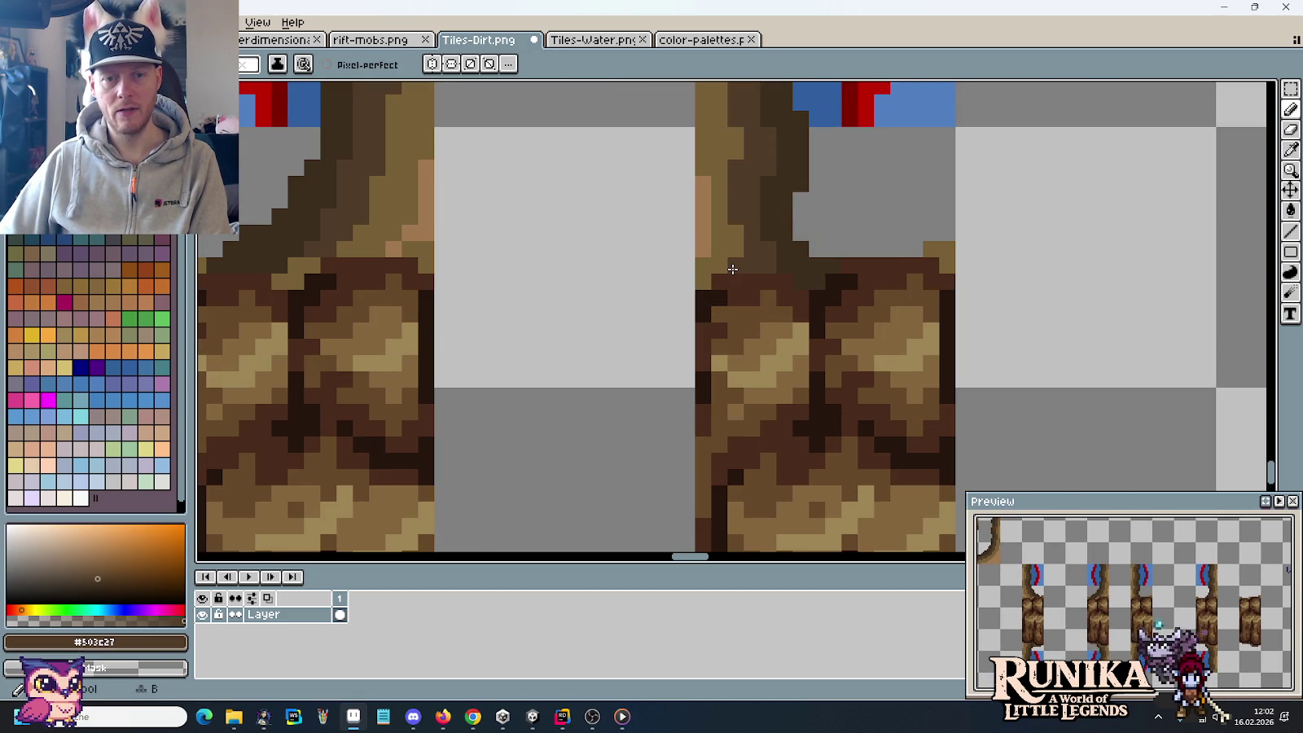
pyautogui.scroll(-1, 953, 316)
pyautogui.scroll(-1, 701, 322)
pyautogui.scroll(3, 838, 311)
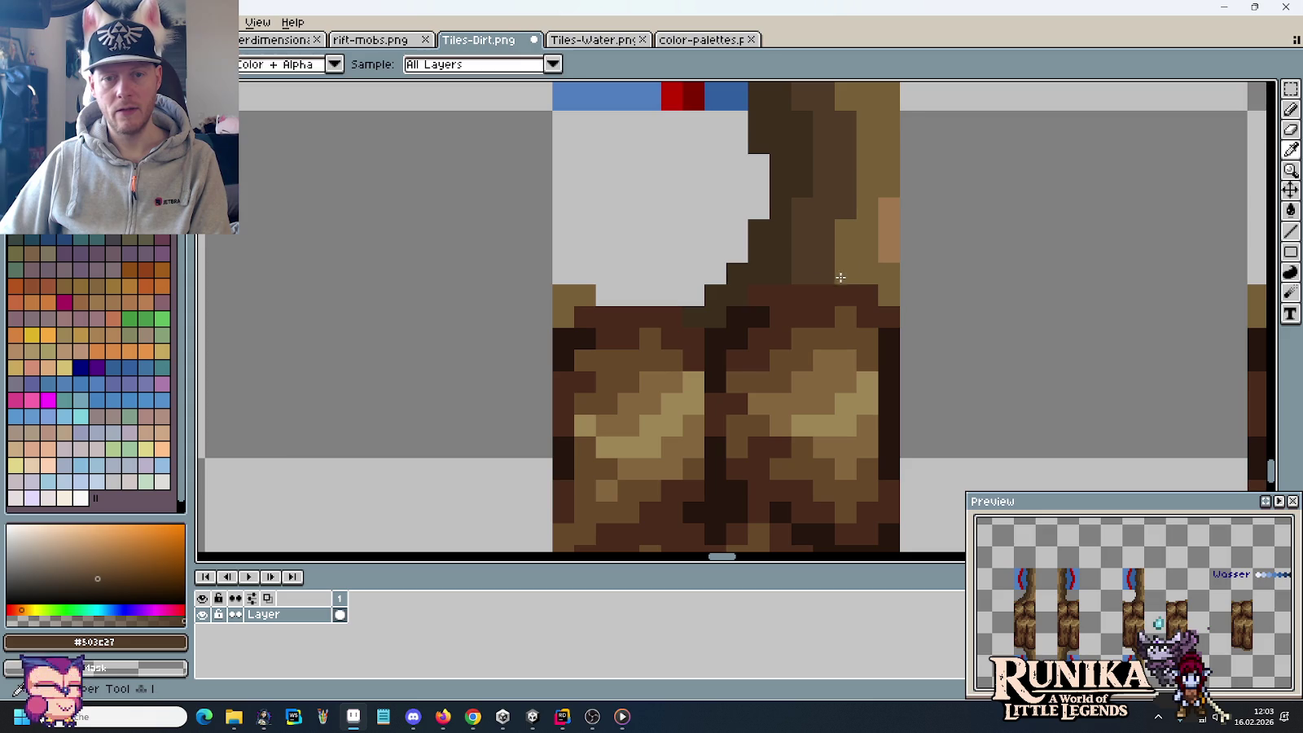
pyautogui.keyDown('alt'); pyautogui.click(801, 277); pyautogui.keyUp('alt')
pyautogui.scroll(-1, 848, 304)
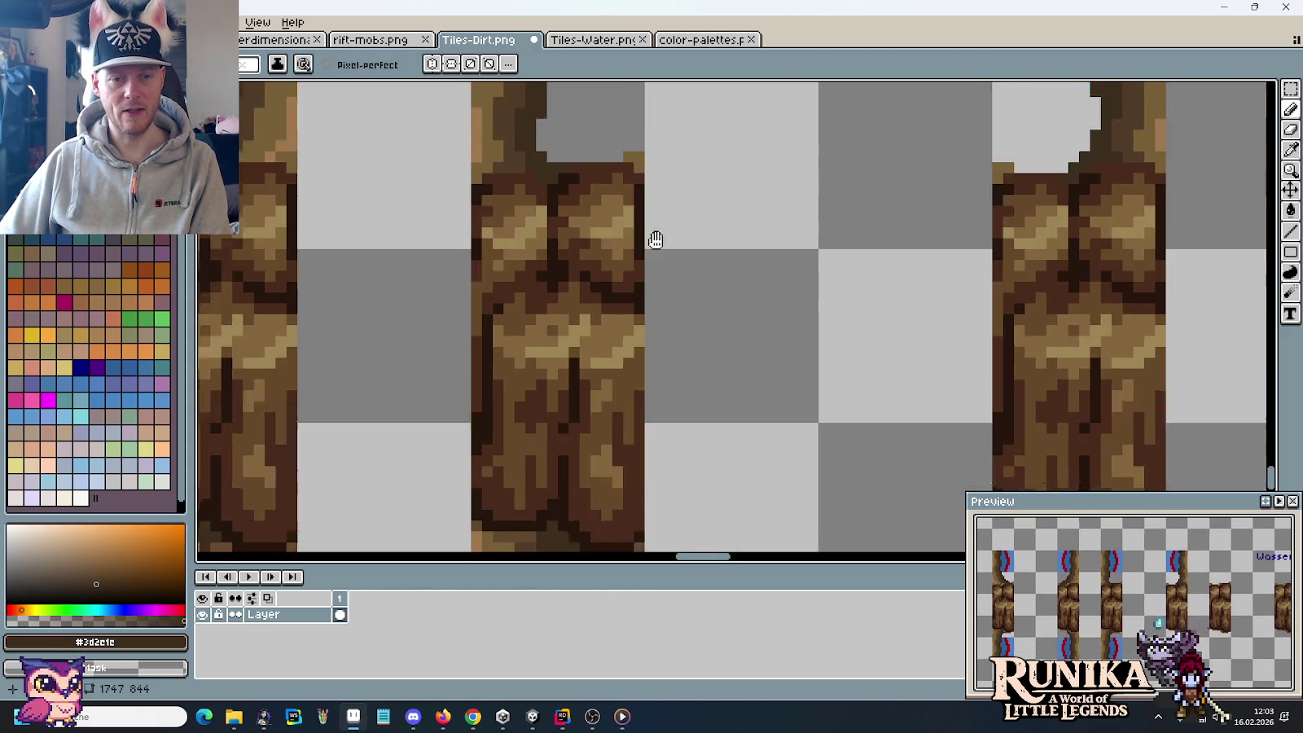
pyautogui.moveTo(654, 239); pyautogui.dragTo(696, 264)
pyautogui.scroll(2, 599, 326)
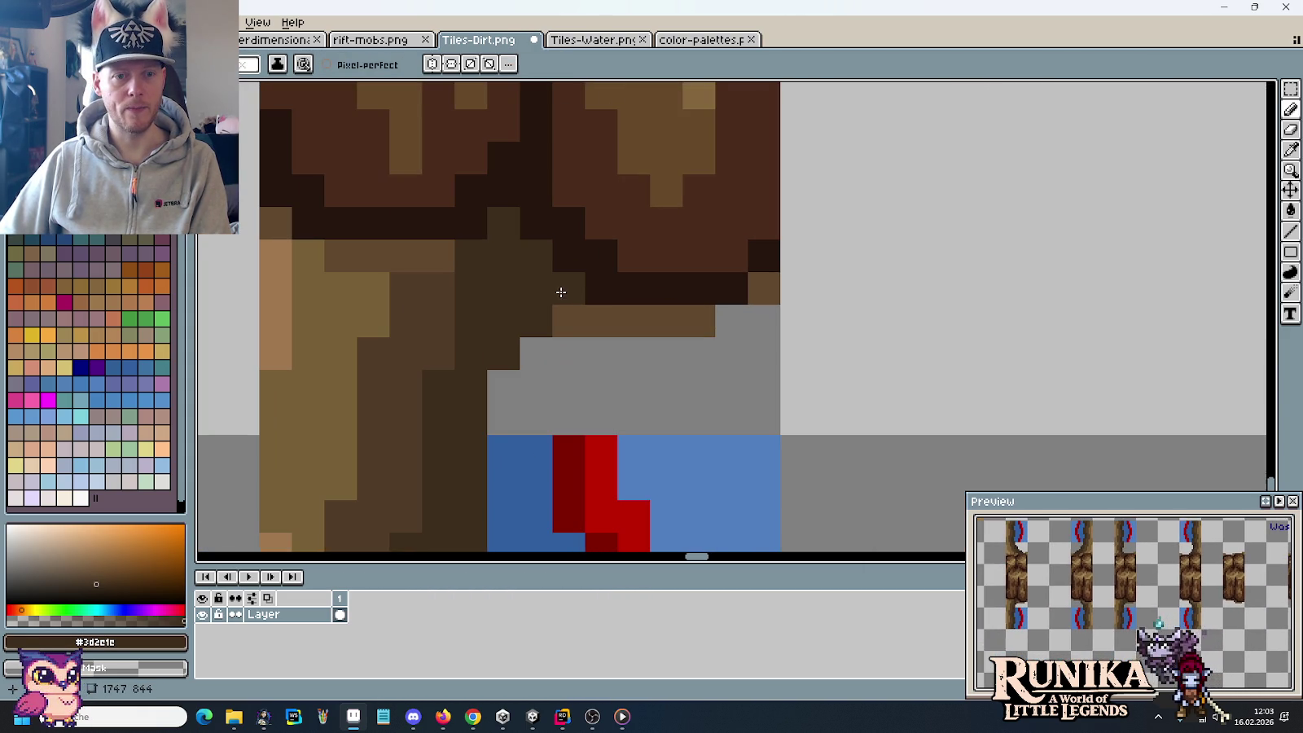
# Step: Repaint join pixels with #503c27, the darkest brown and #61492f
pyautogui.keyDown('alt'); pyautogui.click(442, 281); pyautogui.keyUp('alt')
pyautogui.click(391, 265)
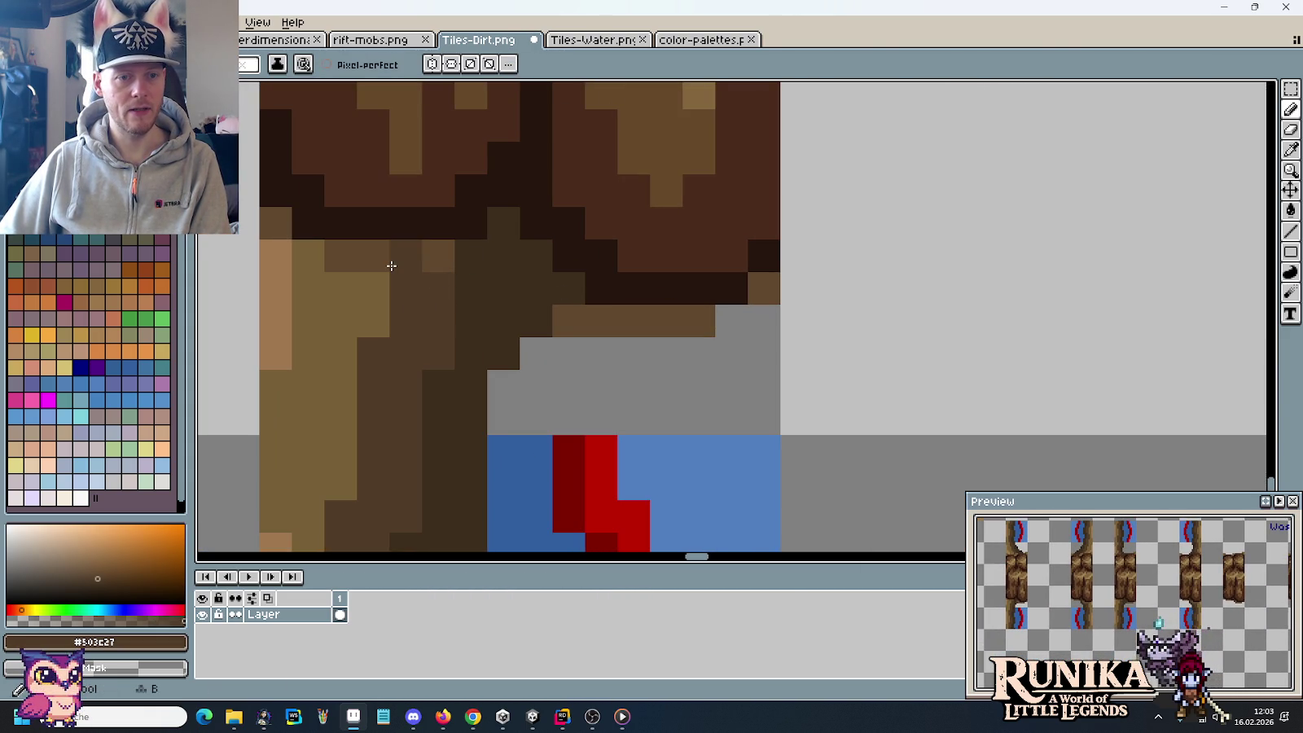
pyautogui.keyDown('alt'); pyautogui.click(446, 276); pyautogui.keyUp('alt')
pyautogui.click(440, 258)
pyautogui.keyDown('alt'); pyautogui.click(352, 253); pyautogui.keyUp('alt')
pyautogui.click(371, 289)
pyautogui.click(374, 320)
pyautogui.click(309, 256)
pyautogui.click(699, 355)
pyautogui.scroll(-1, 689, 367)
pyautogui.scroll(-2, 689, 367)
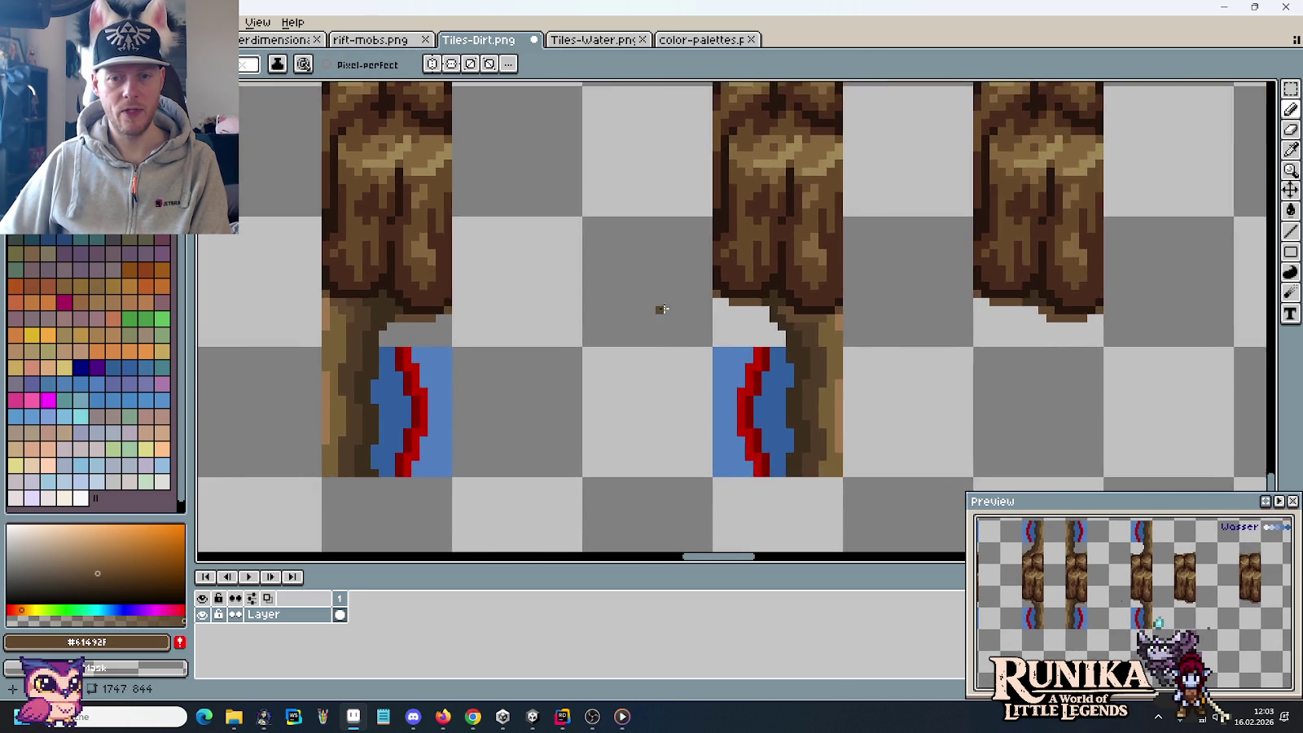
pyautogui.scroll(4, 657, 308)
pyautogui.click(634, 302)
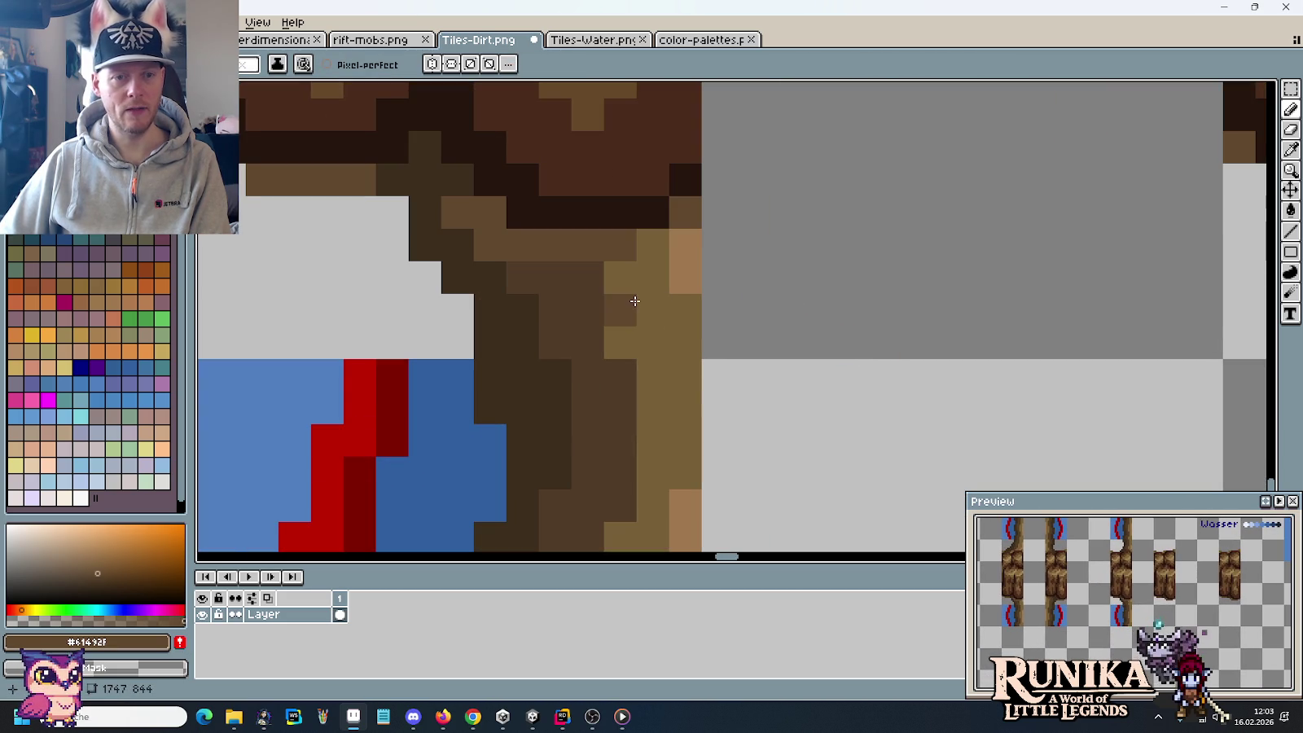
# Step: Darken further trunk pixels with #503c27 and repaint others in #61492f
pyautogui.keyDown('alt'); pyautogui.click(549, 279); pyautogui.keyUp('alt')
pyautogui.click(524, 253)
pyautogui.click(499, 250)
pyautogui.click(489, 213)
pyautogui.click(456, 217)
pyautogui.click(554, 247)
pyautogui.click(620, 274)
pyautogui.keyDown('alt'); pyautogui.click(624, 254); pyautogui.keyUp('alt')
pyautogui.click(647, 252)
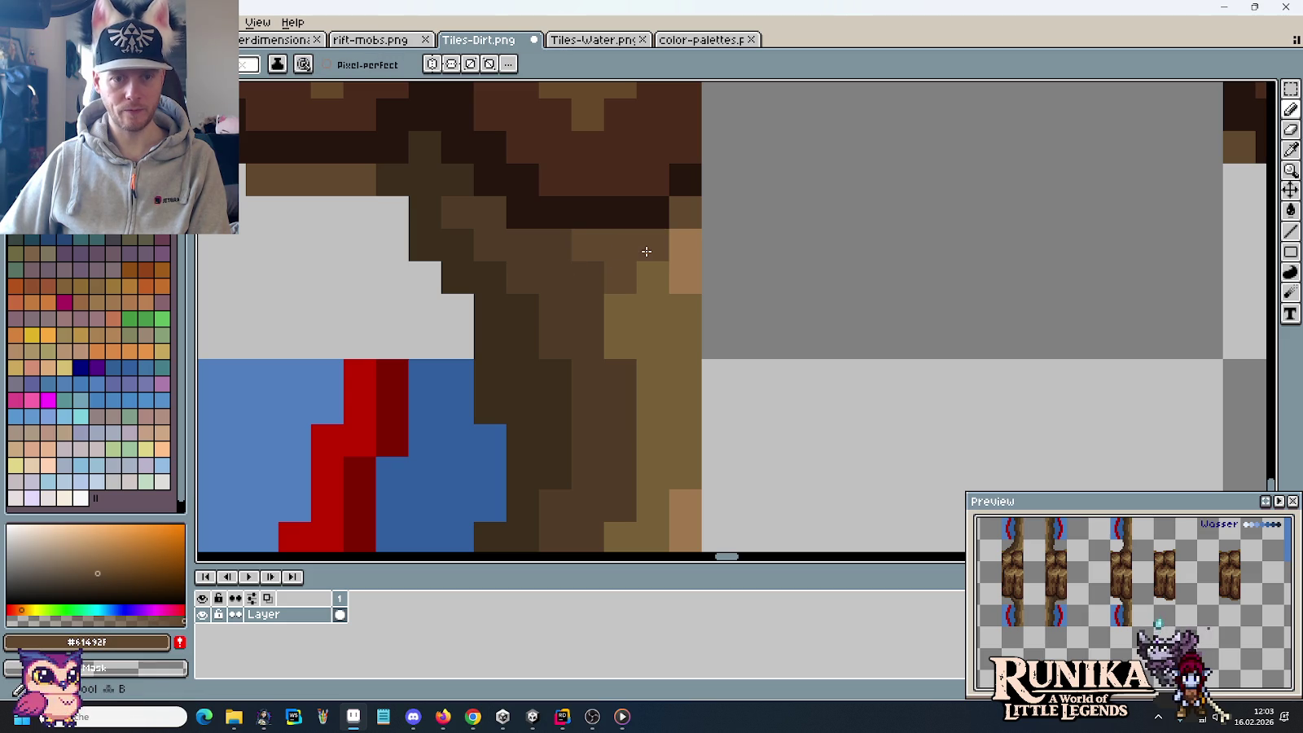
# Step: Sample the darkest trunk brown and zoom over the finished joins to check them
pyautogui.scroll(-5, 753, 343)
pyautogui.scroll(-2, 758, 343)
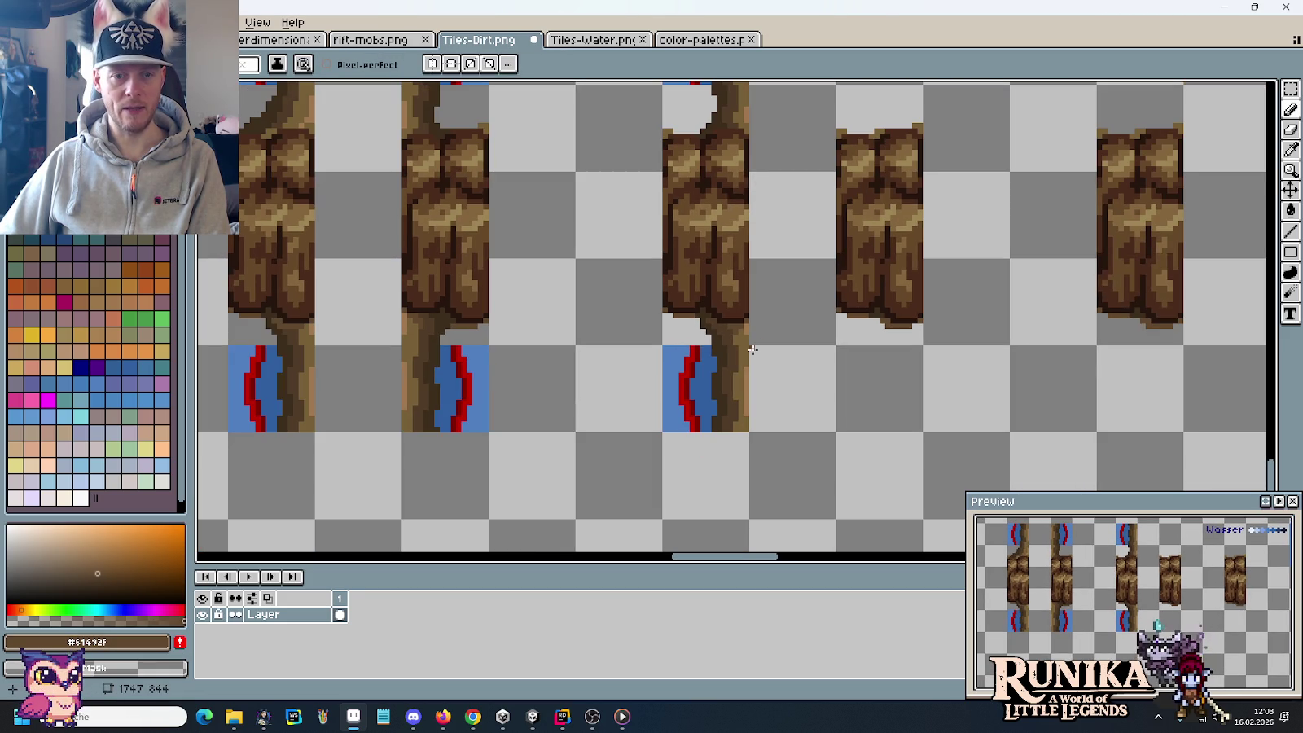
pyautogui.scroll(2, 753, 350)
pyautogui.scroll(3, 669, 328)
pyautogui.keyDown('alt'); pyautogui.click(692, 339); pyautogui.keyUp('alt')
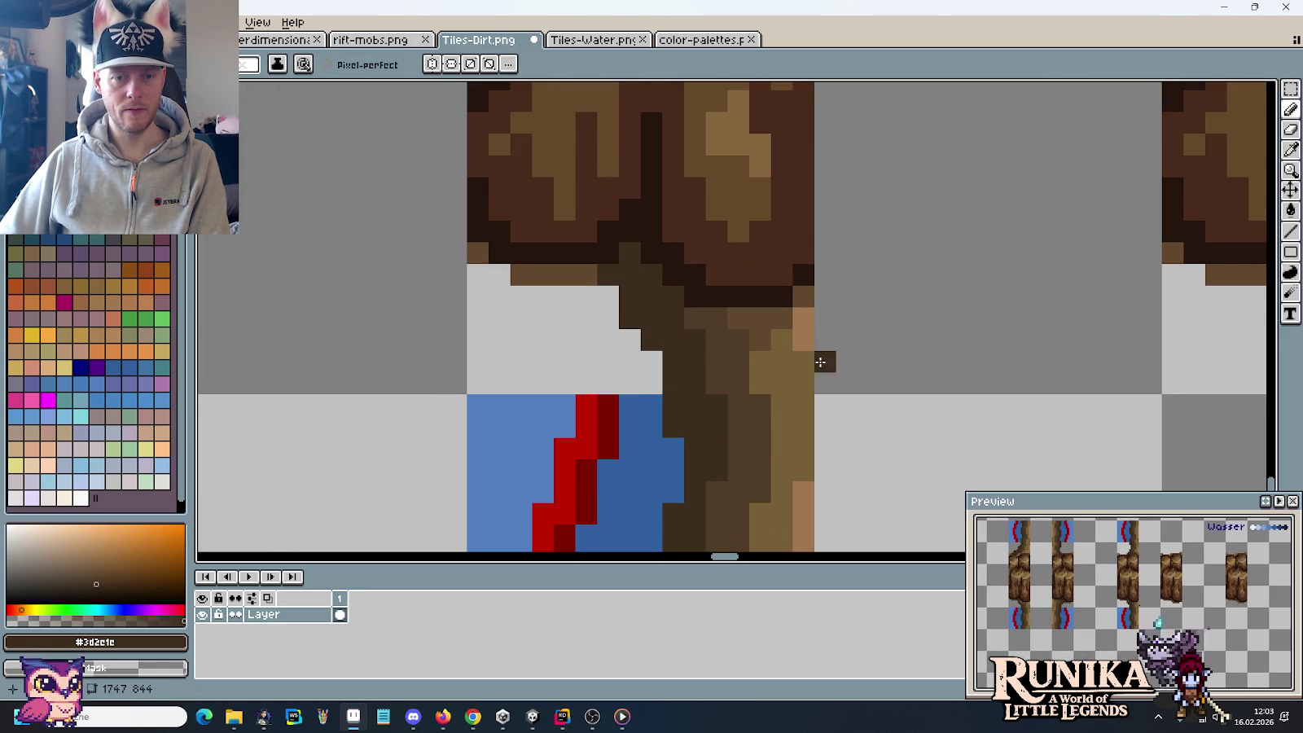
pyautogui.scroll(-4, 819, 362)
pyautogui.scroll(1, 819, 361)
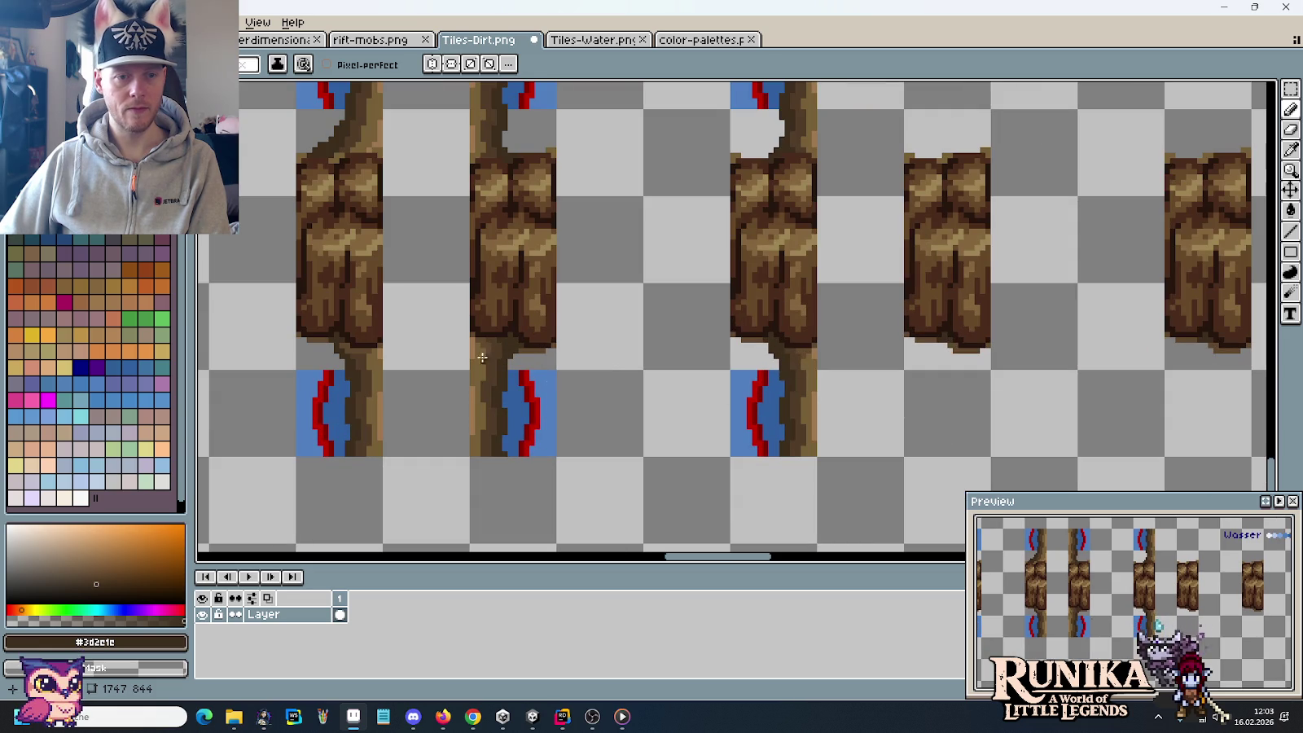
pyautogui.scroll(3, 491, 365)
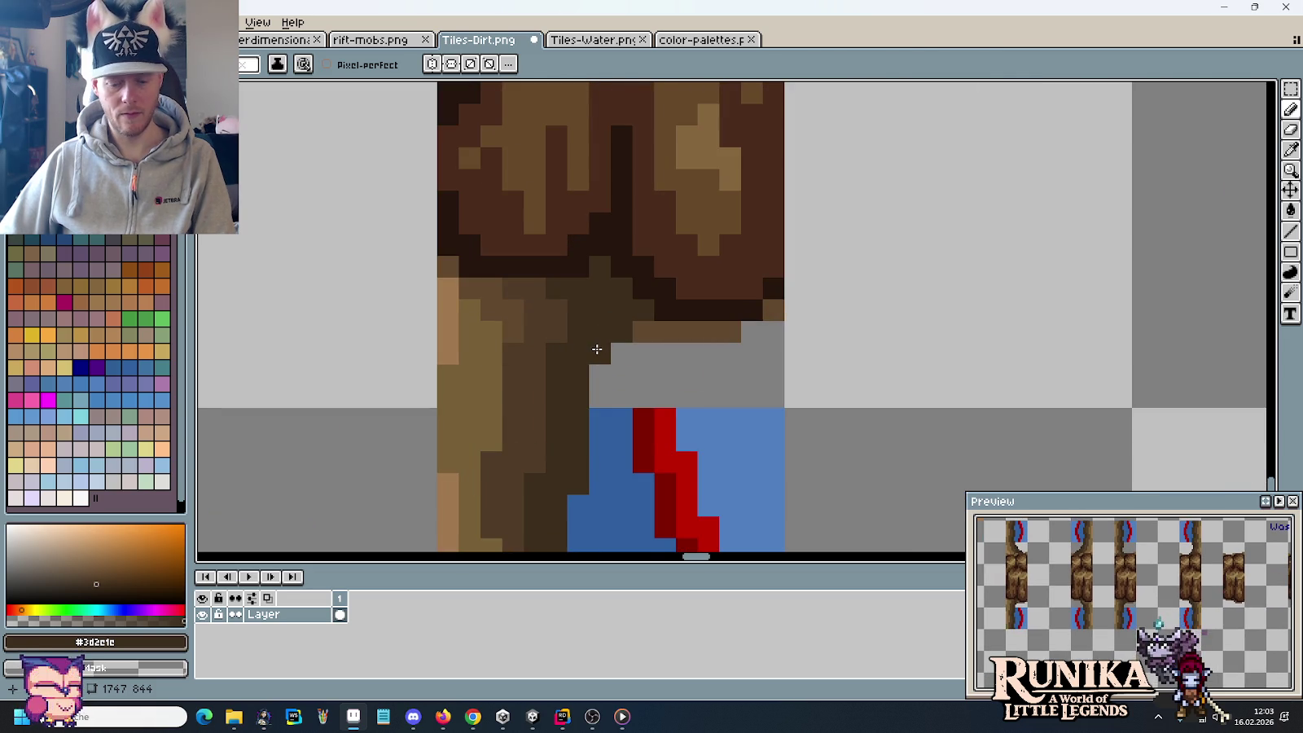
pyautogui.scroll(-3, 617, 344)
pyautogui.press('m')
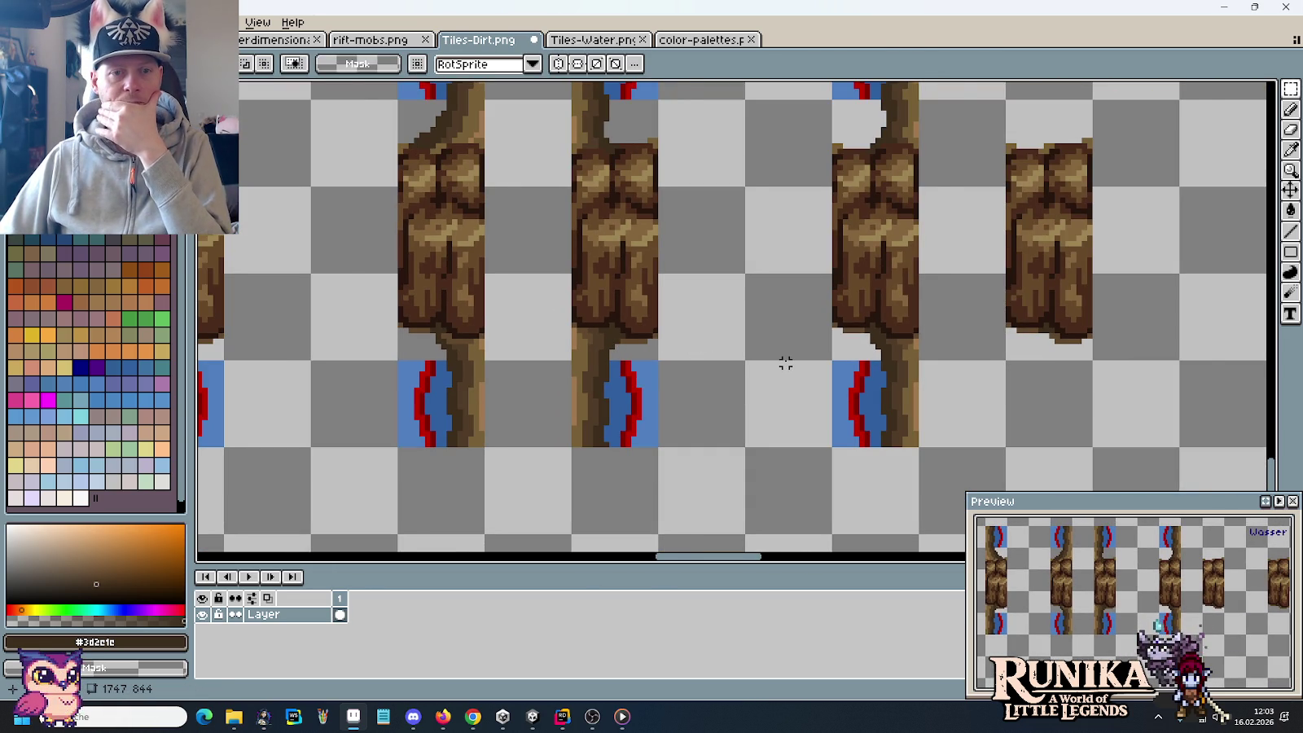
# Step: Zoom around the dirt tiles, then switch to the Tiles-Water.png tab
pyautogui.scroll(-1, 785, 363)
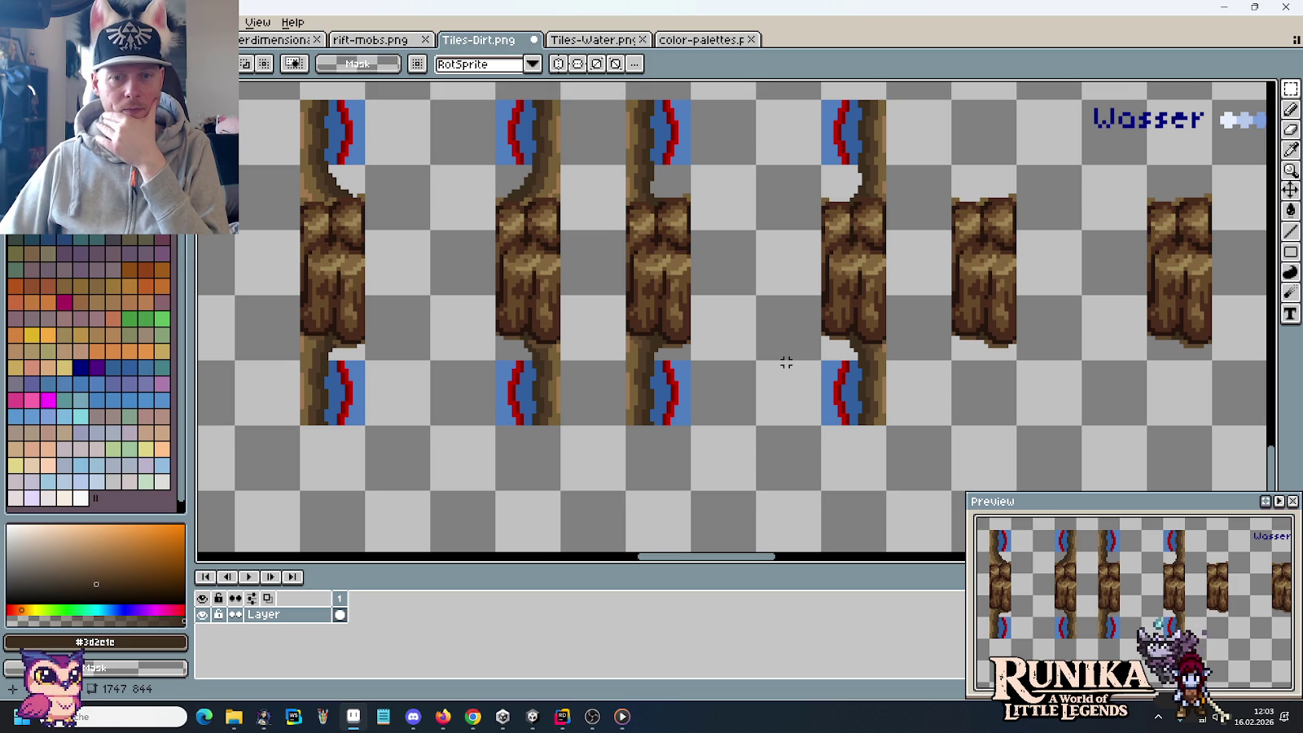
pyautogui.scroll(1, 693, 344)
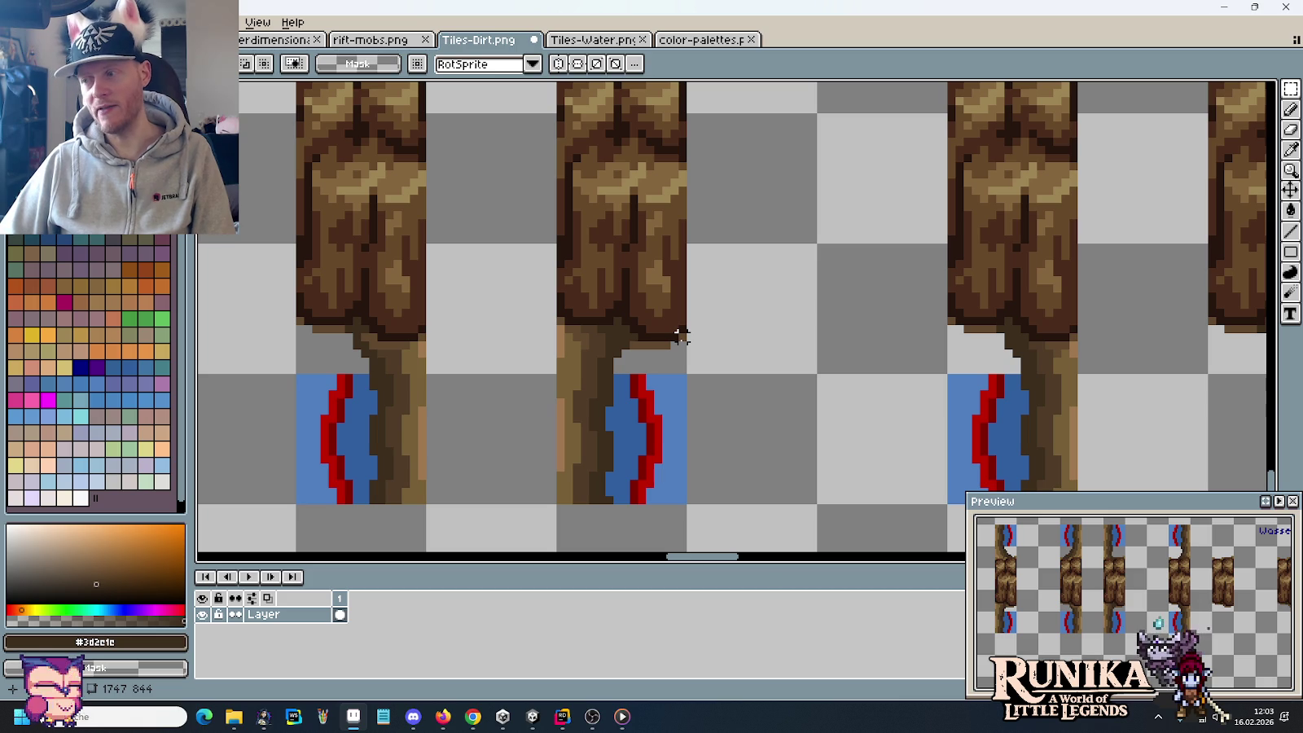
pyautogui.scroll(-1, 681, 336)
pyautogui.scroll(-1, 681, 338)
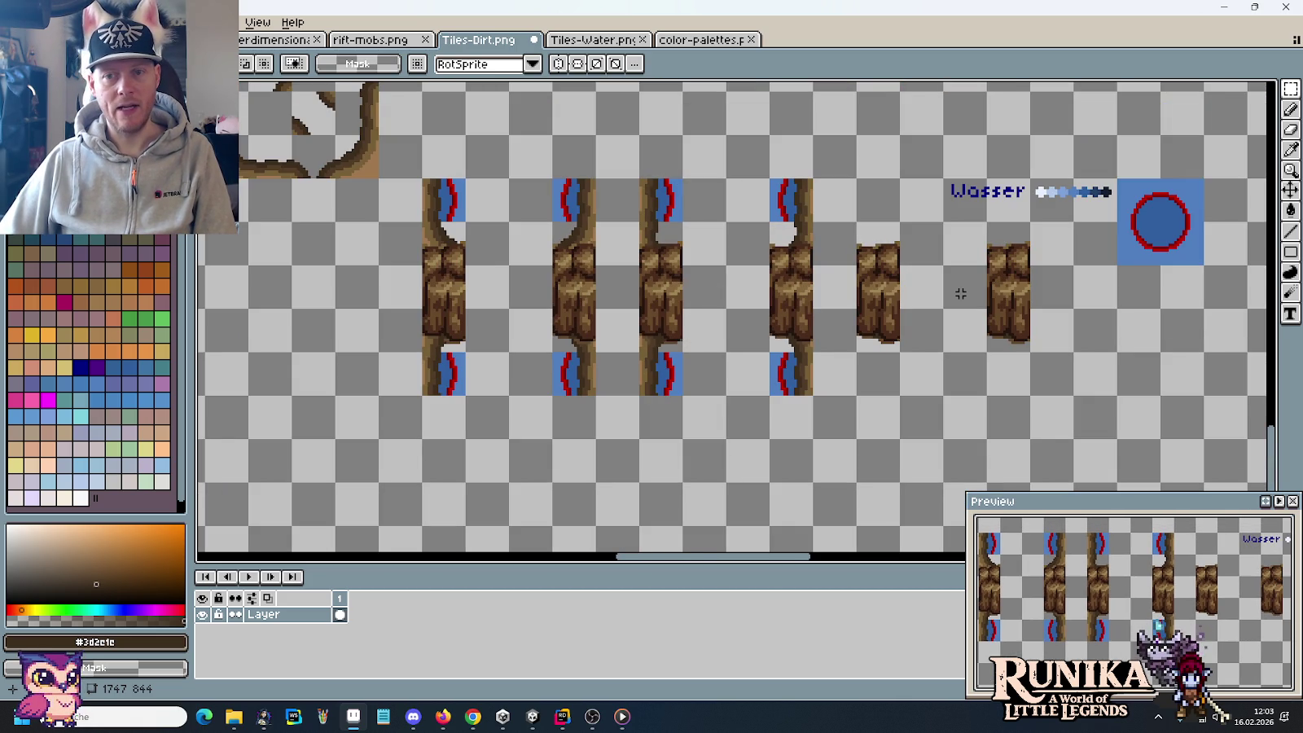
pyautogui.click(611, 39)
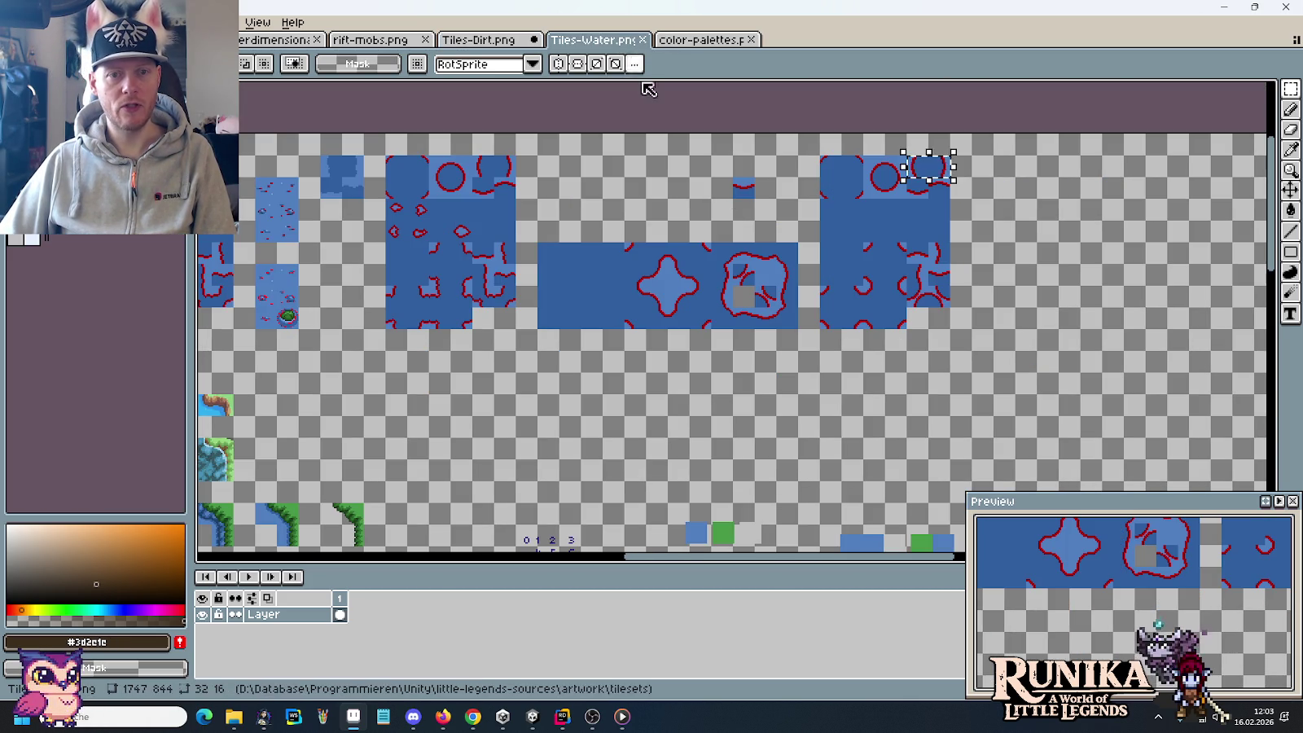
# Step: Select the 32x16 curved bottom half of the circle water tile, then return to Tiles-Dirt.png
pyautogui.scroll(2, 831, 186)
pyautogui.scroll(1, 815, 228)
pyautogui.hscroll(1, 814, 228)
pyautogui.scroll(1, 761, 259)
pyautogui.hscroll(1, 762, 259)
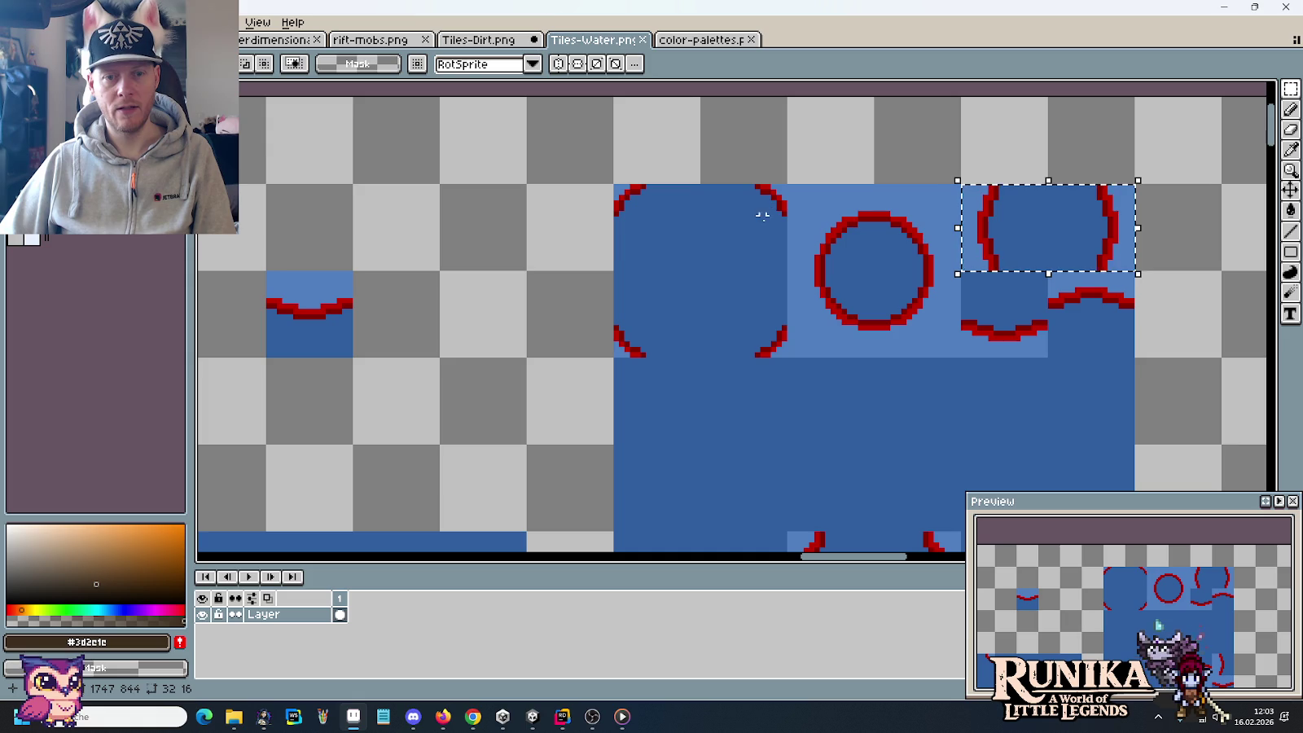
pyautogui.moveTo(757, 333); pyautogui.dragTo(762, 342)
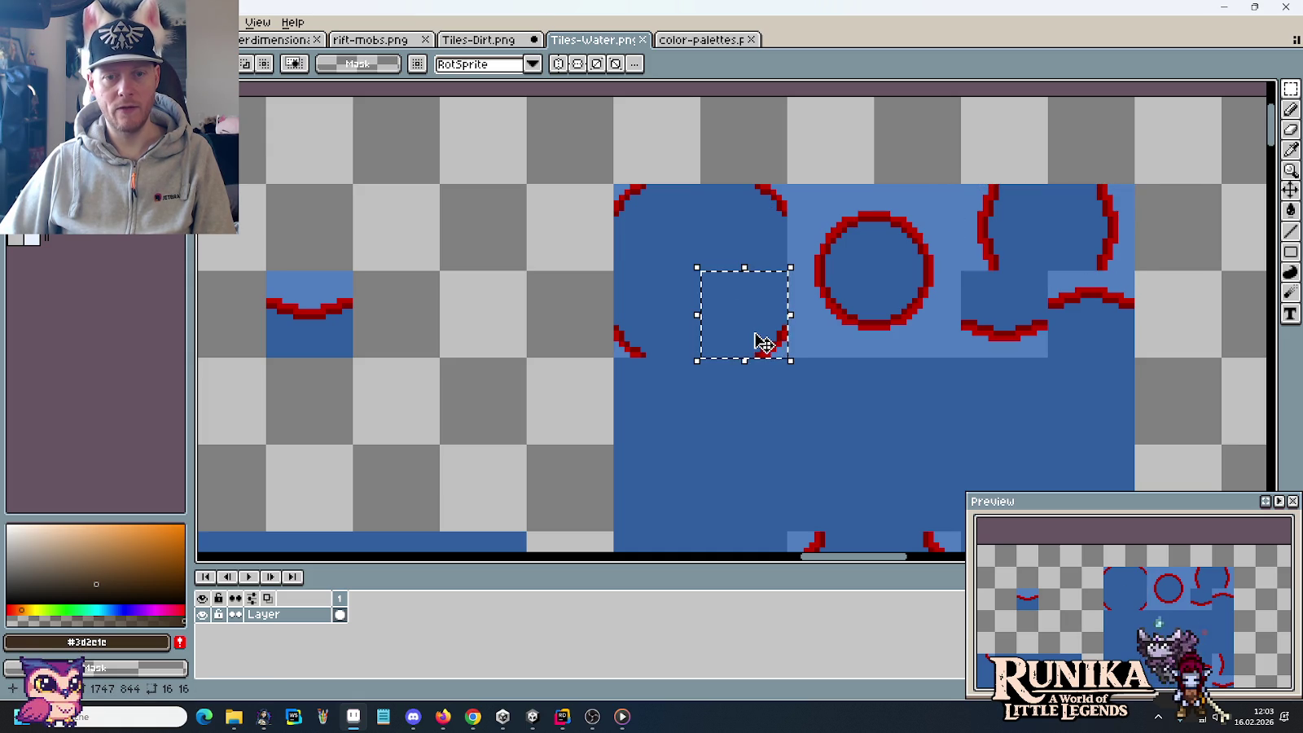
pyautogui.moveTo(870, 402)
pyautogui.mouseDown()
pyautogui.moveTo(817, 88)
pyautogui.moveTo(811, 207)
pyautogui.moveTo(896, 494)
pyautogui.moveTo(807, 350)
pyautogui.moveTo(809, 428)
pyautogui.mouseUp()
pyautogui.moveTo(652, 337); pyautogui.dragTo(728, 345)
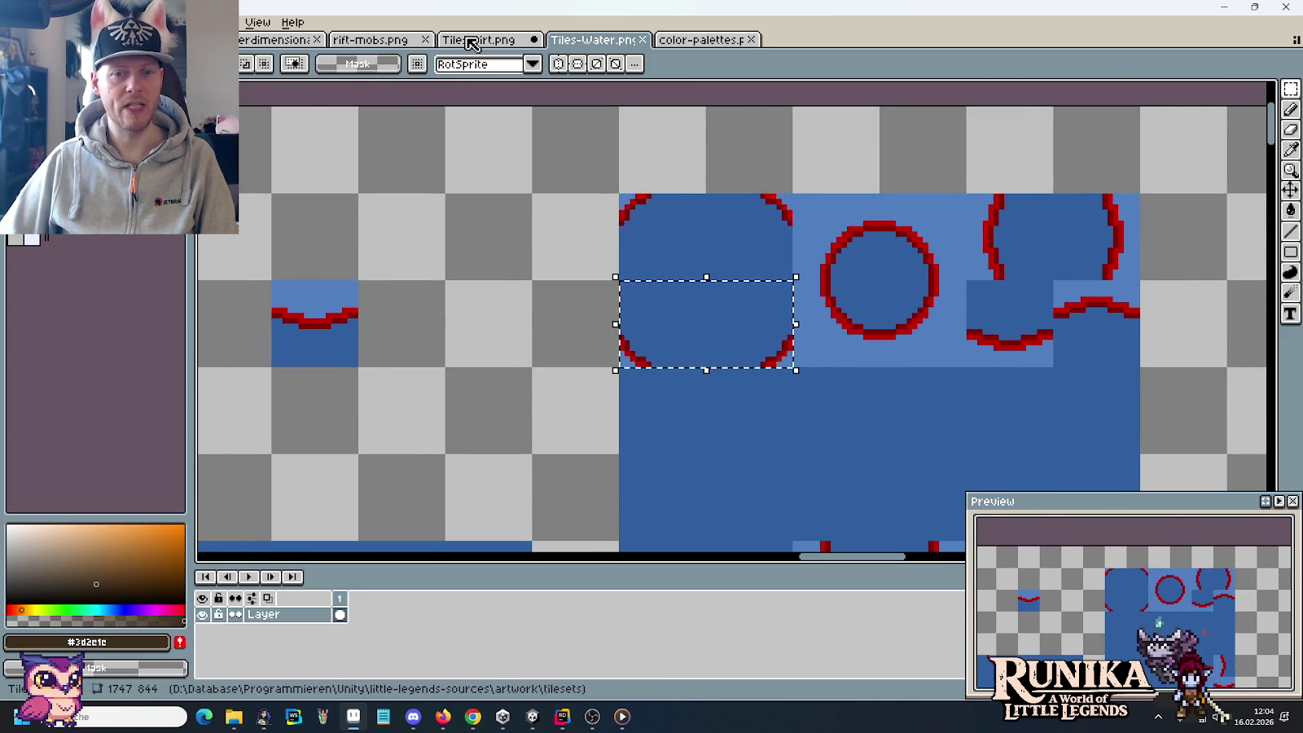
pyautogui.click(472, 40)
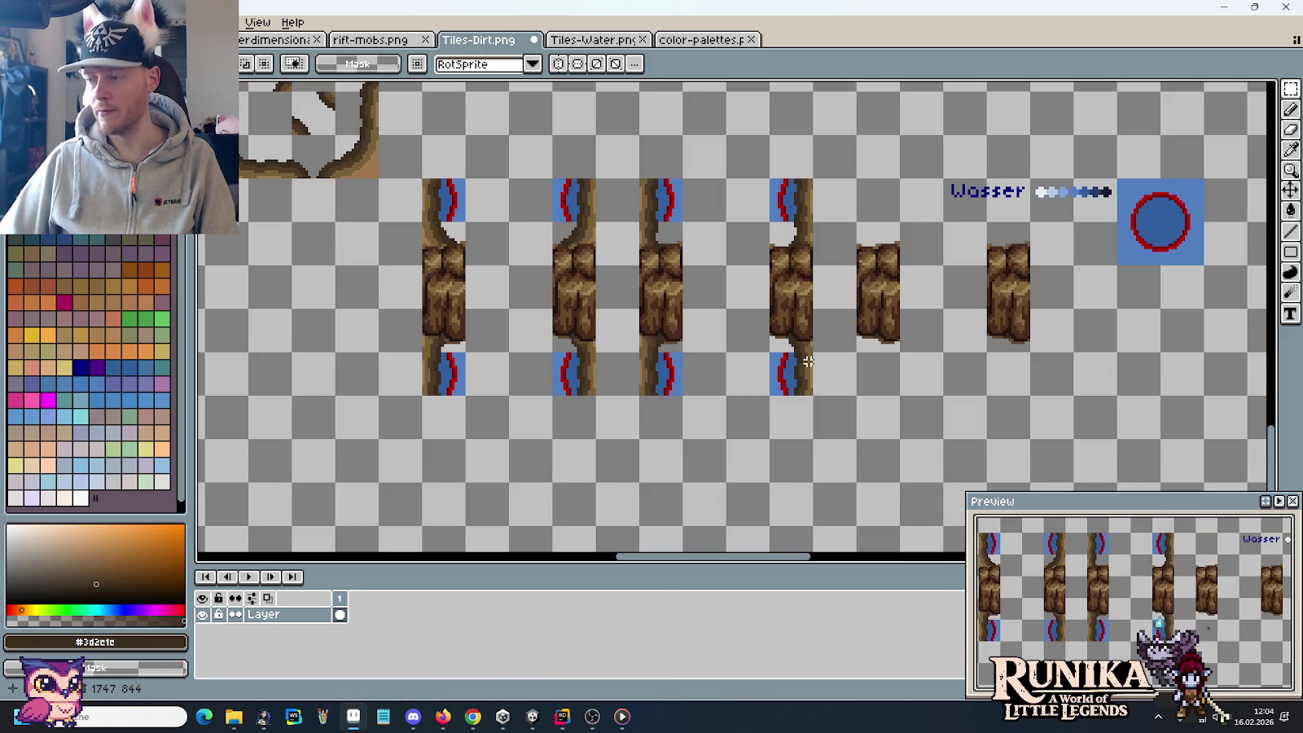
# Step: Paste the curved water-edge piece and commit it below the trunk tiles
pyautogui.scroll(3, 797, 398)
pyautogui.hotkey('ctrl', 'v')
pyautogui.moveTo(785, 359)
pyautogui.mouseDown()
pyautogui.moveTo(1030, 398)
pyautogui.moveTo(989, 424)
pyautogui.mouseUp()
pyautogui.scroll(-1, 711, 412)
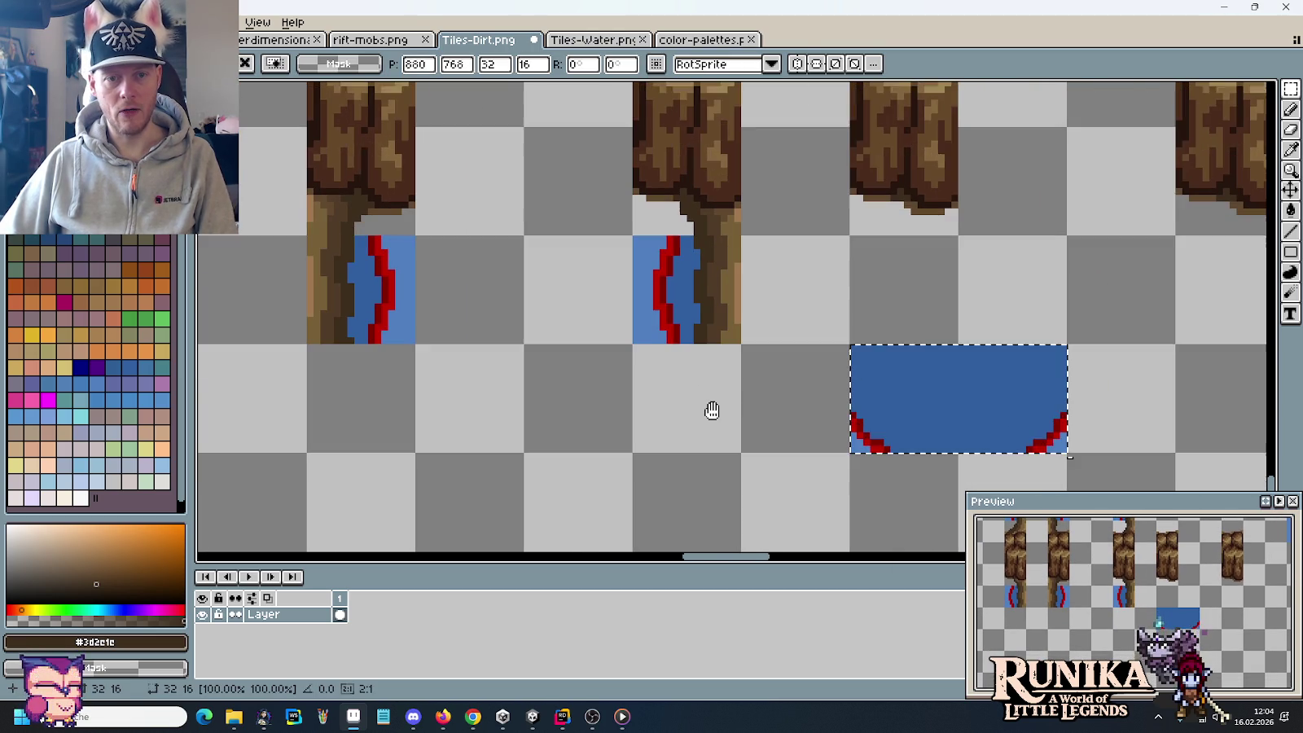
pyautogui.press('Return')
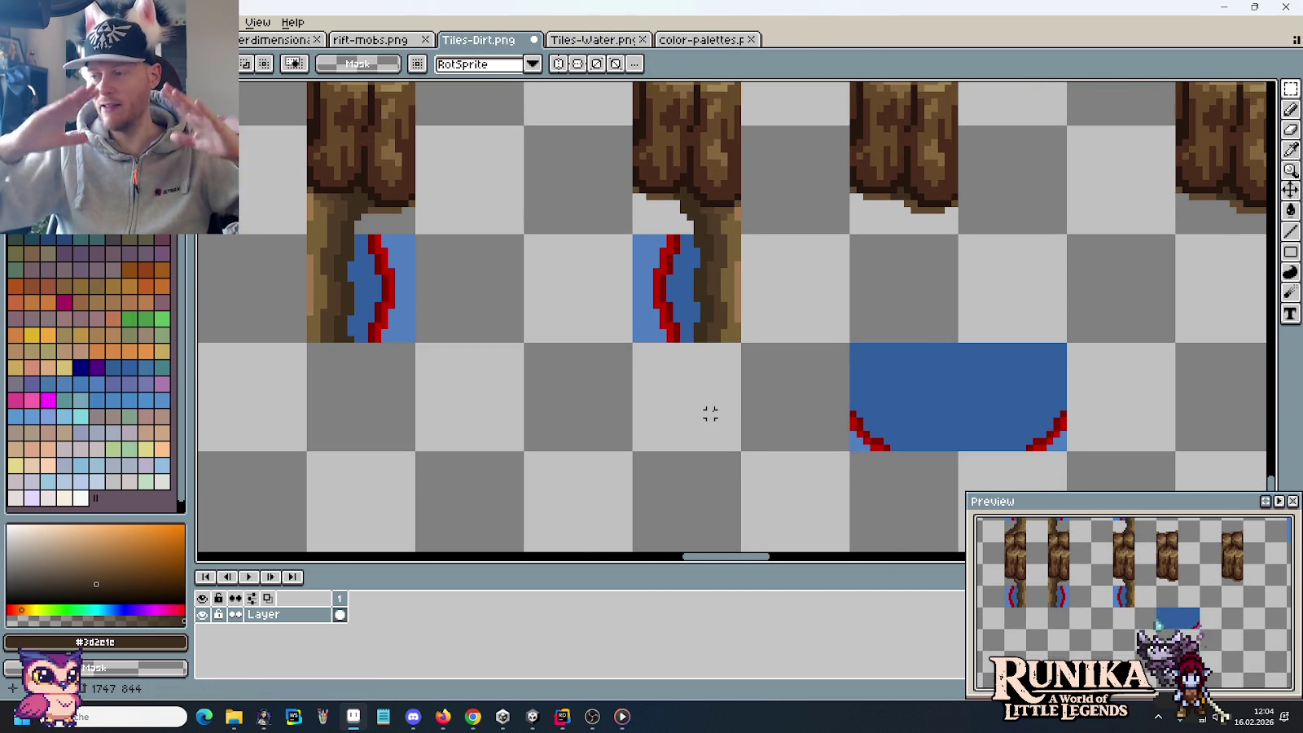
# Step: Zoom out and select the bottom tile row across two trunk tiles
pyautogui.moveTo(435, 240)
pyautogui.mouseDown()
pyautogui.moveTo(504, 349)
pyautogui.moveTo(602, 405)
pyautogui.mouseUp()
pyautogui.scroll(-1, 724, 412)
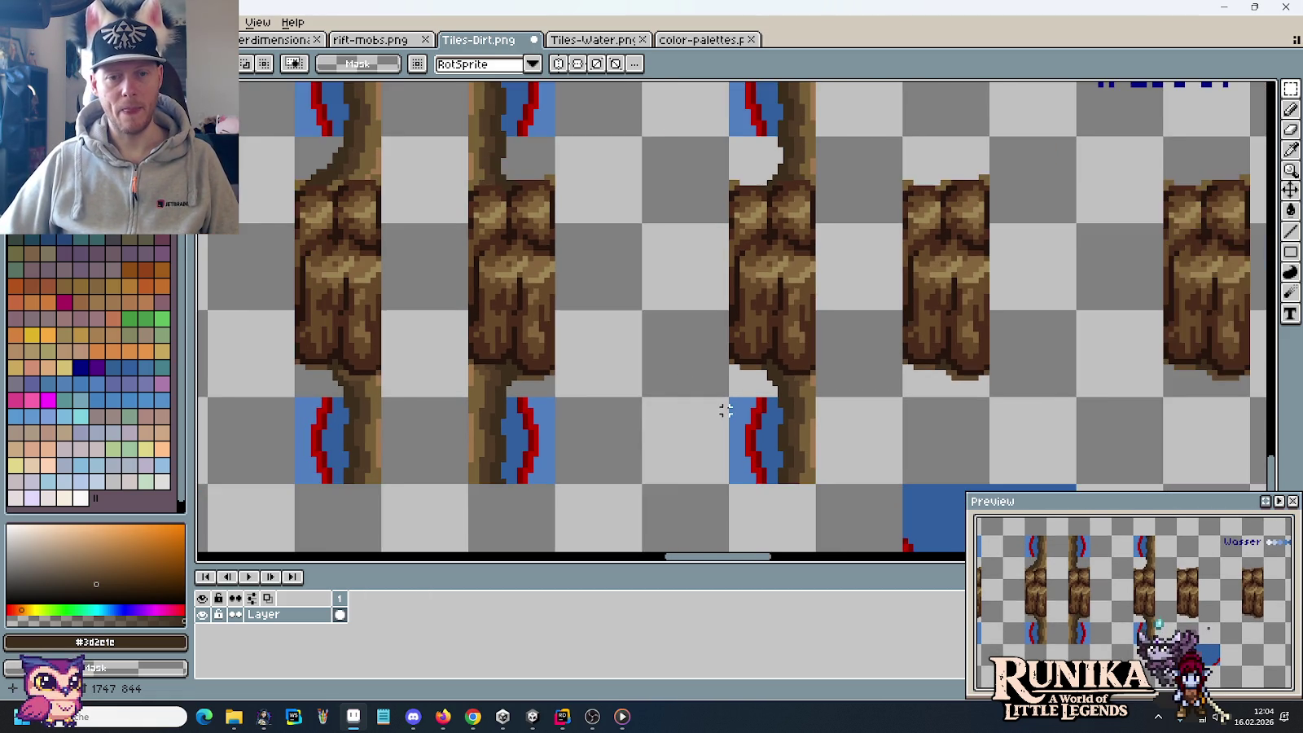
pyautogui.scroll(-1, 725, 410)
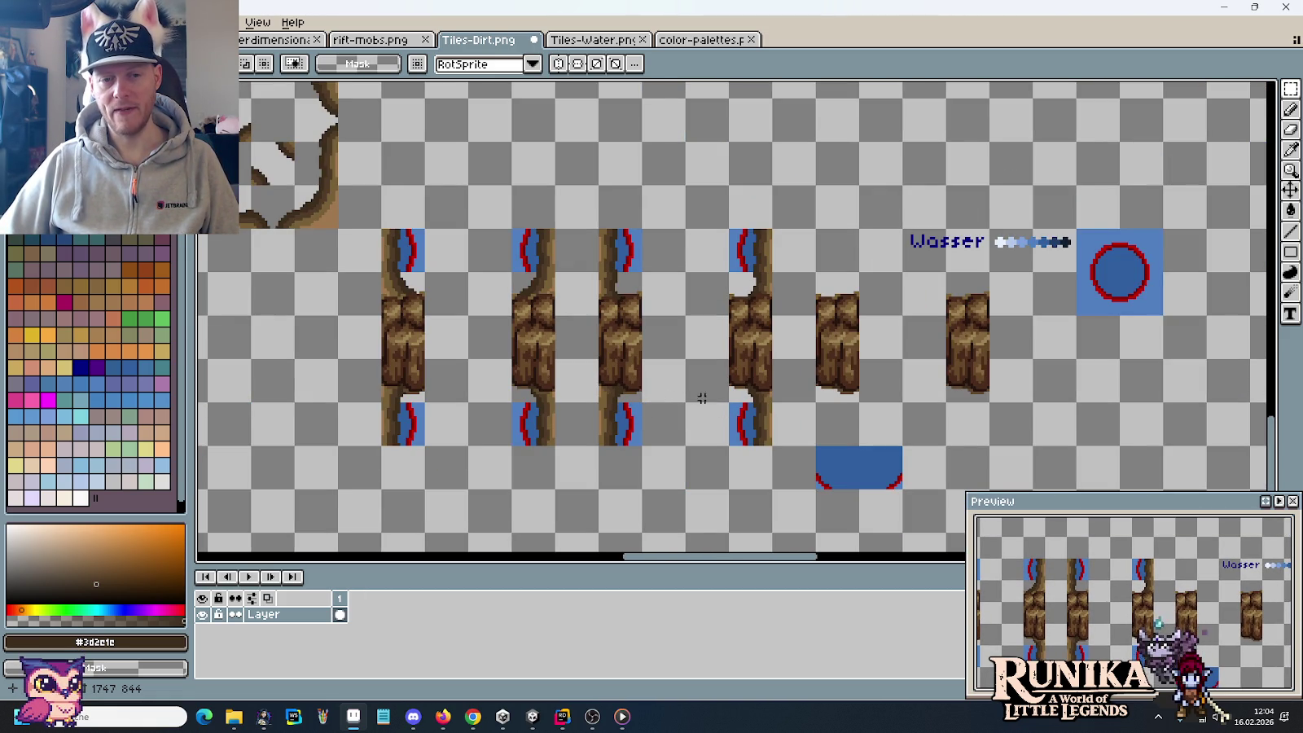
pyautogui.moveTo(761, 439); pyautogui.dragTo(620, 428)
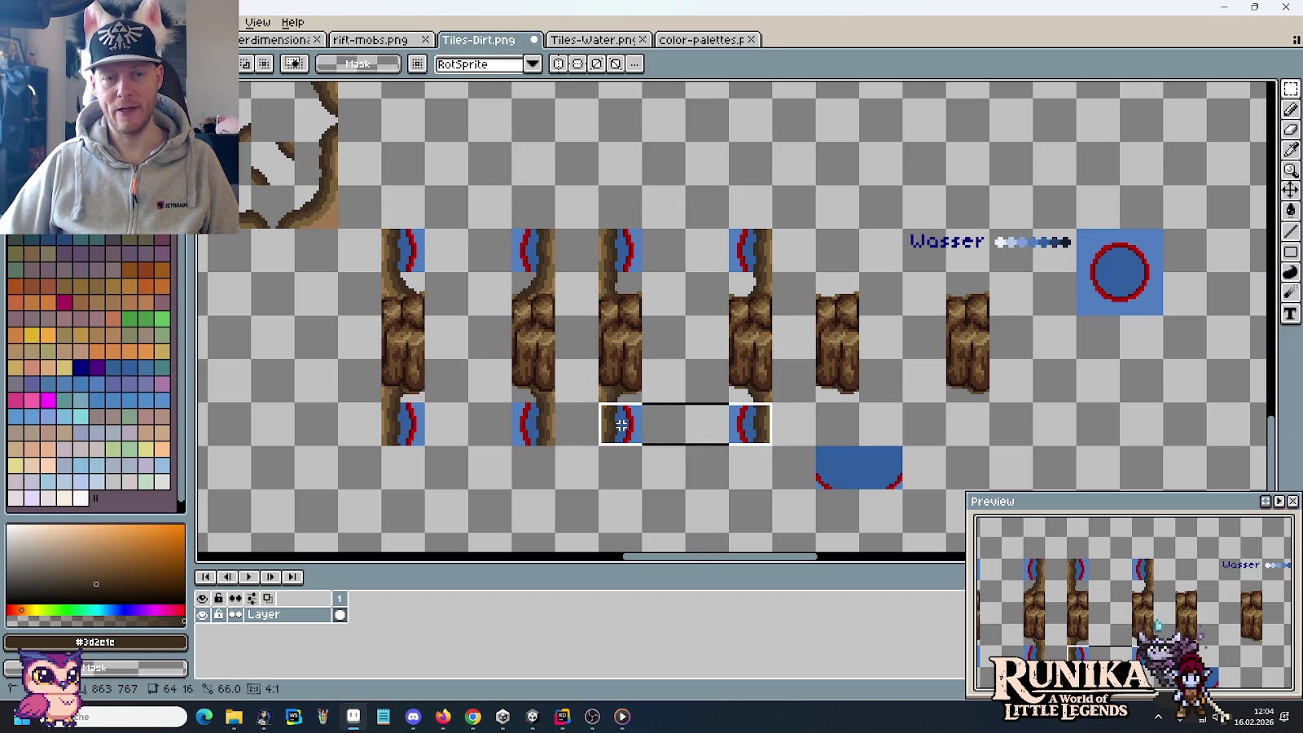
pyautogui.moveTo(621, 425); pyautogui.dragTo(619, 281)
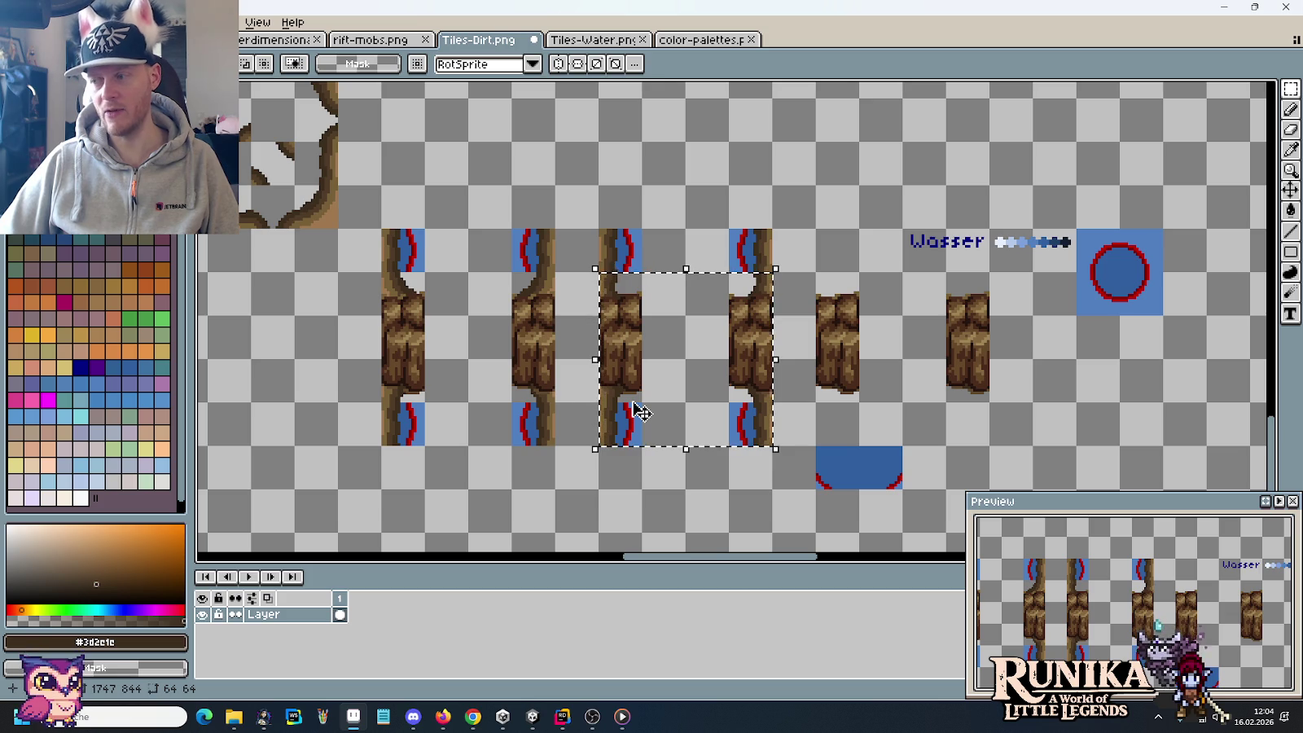
pyautogui.click(811, 434)
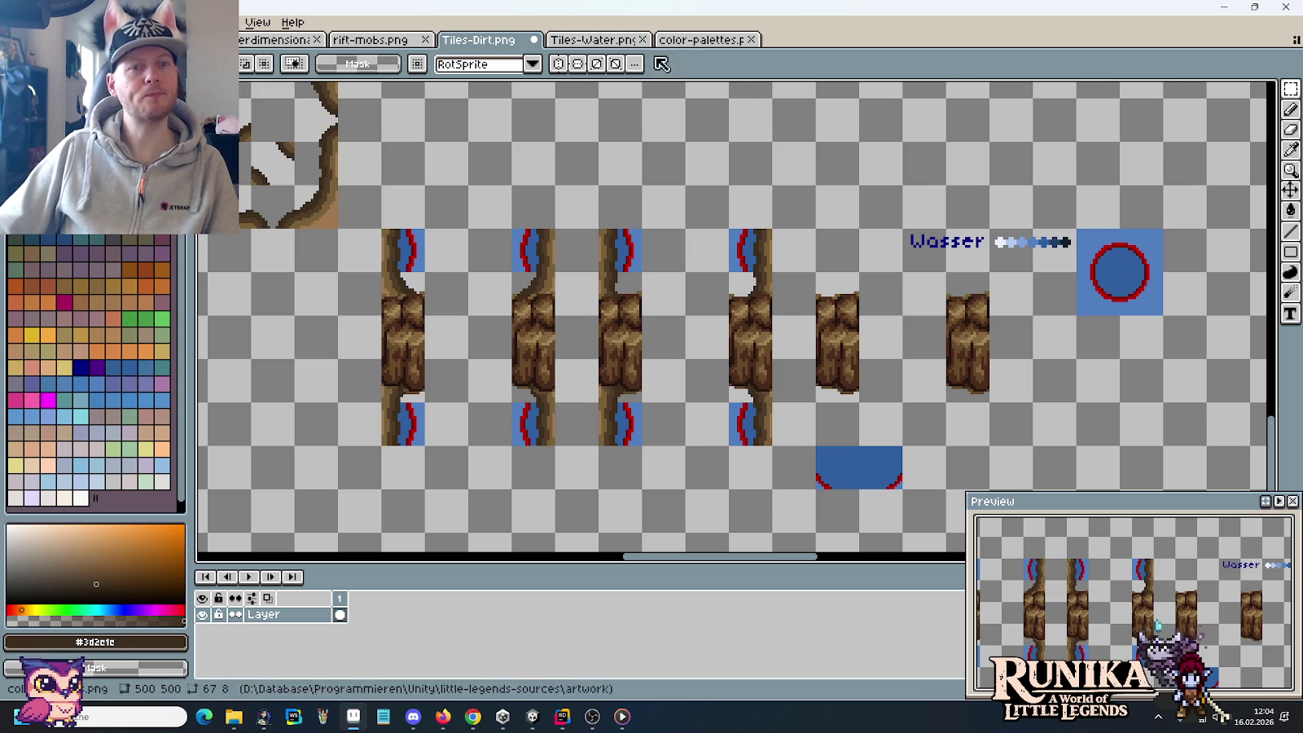
# Step: Copy the wavy red-edged water tile from Tiles-Water and paste it into Tiles-Dirt
pyautogui.click(579, 39)
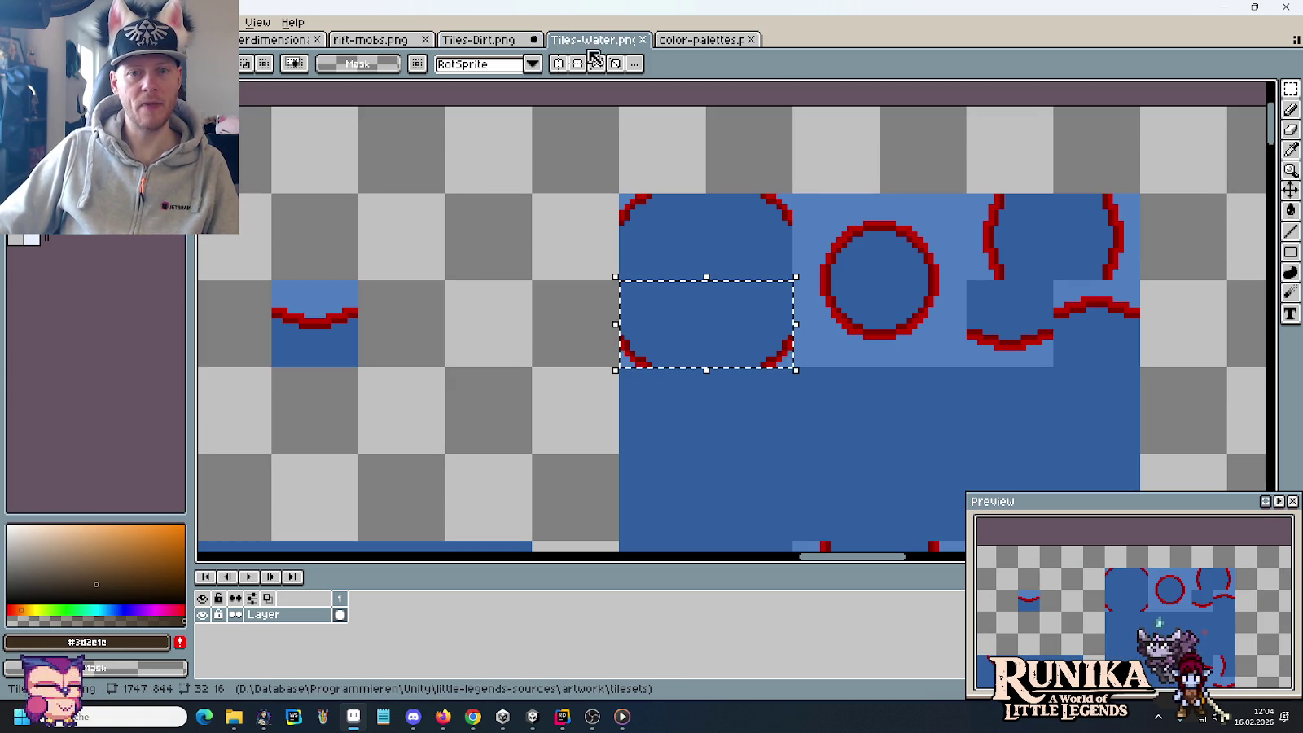
pyautogui.hotkey('ctrl', 'shift', 'Tab')
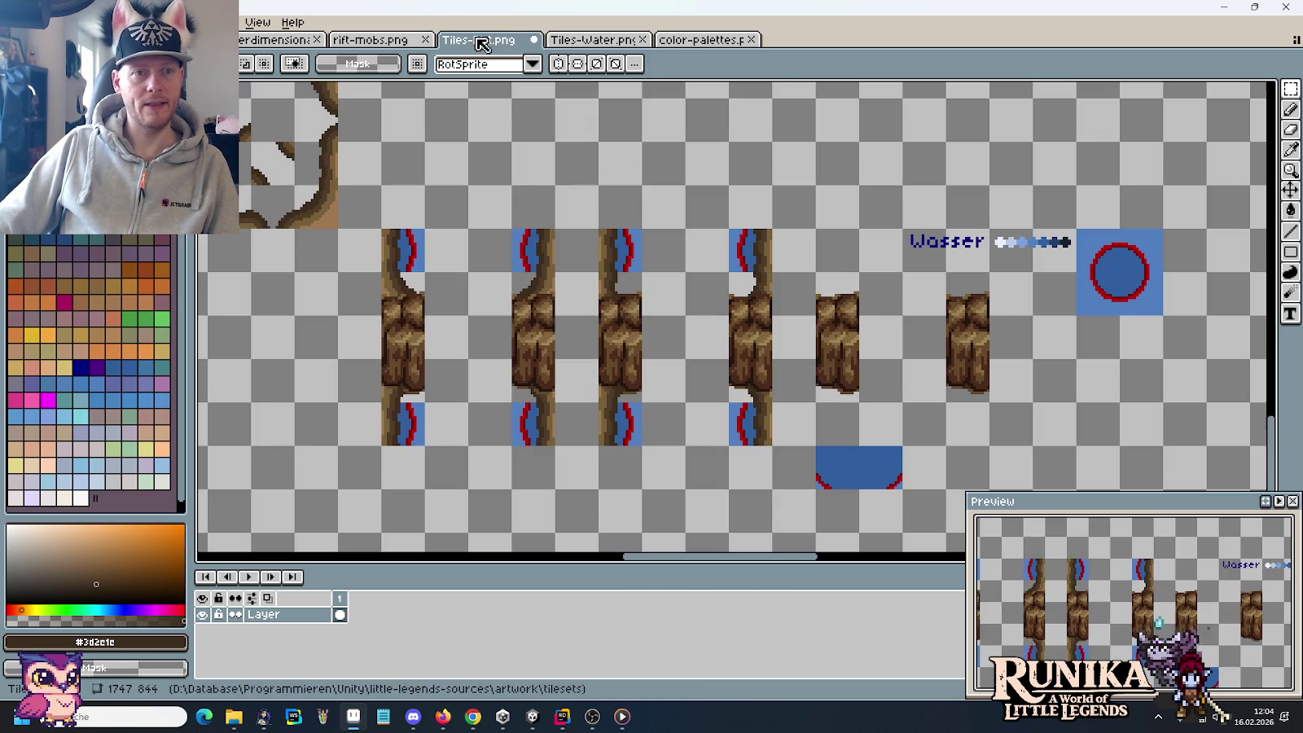
pyautogui.click(570, 41)
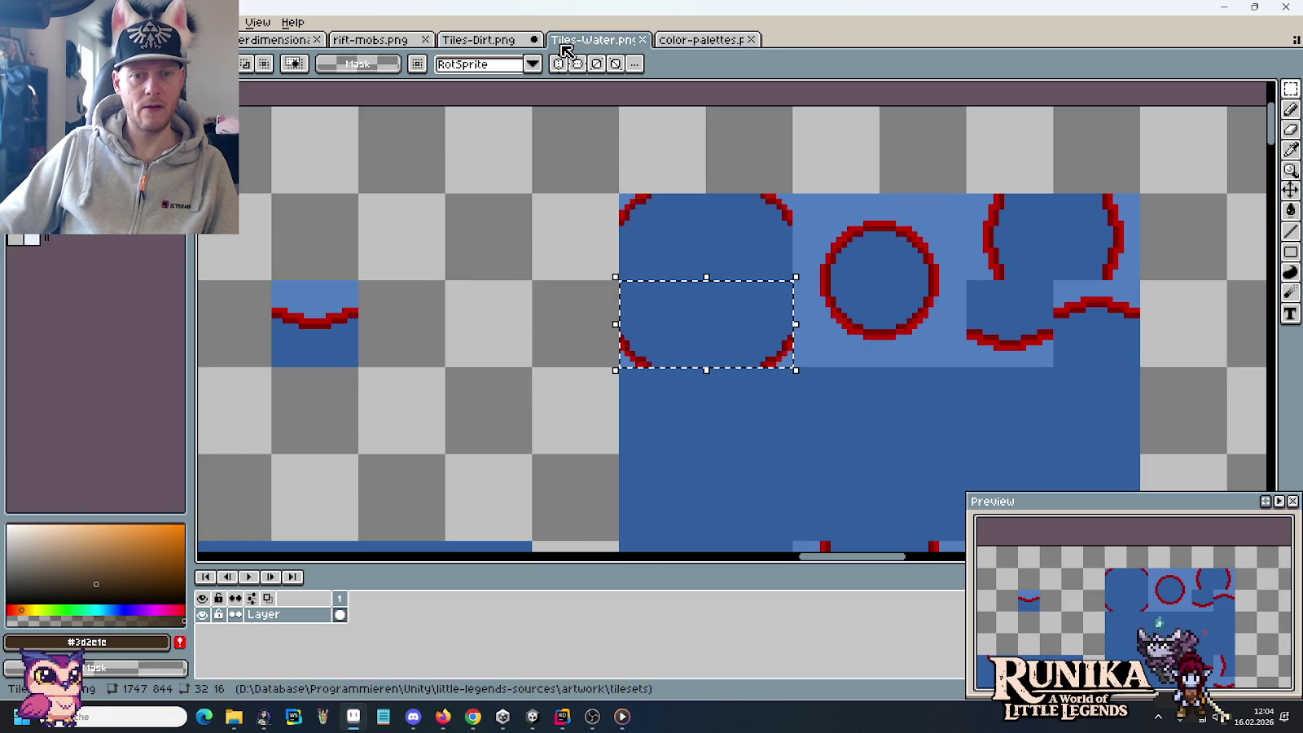
pyautogui.click(1027, 326)
pyautogui.click(492, 41)
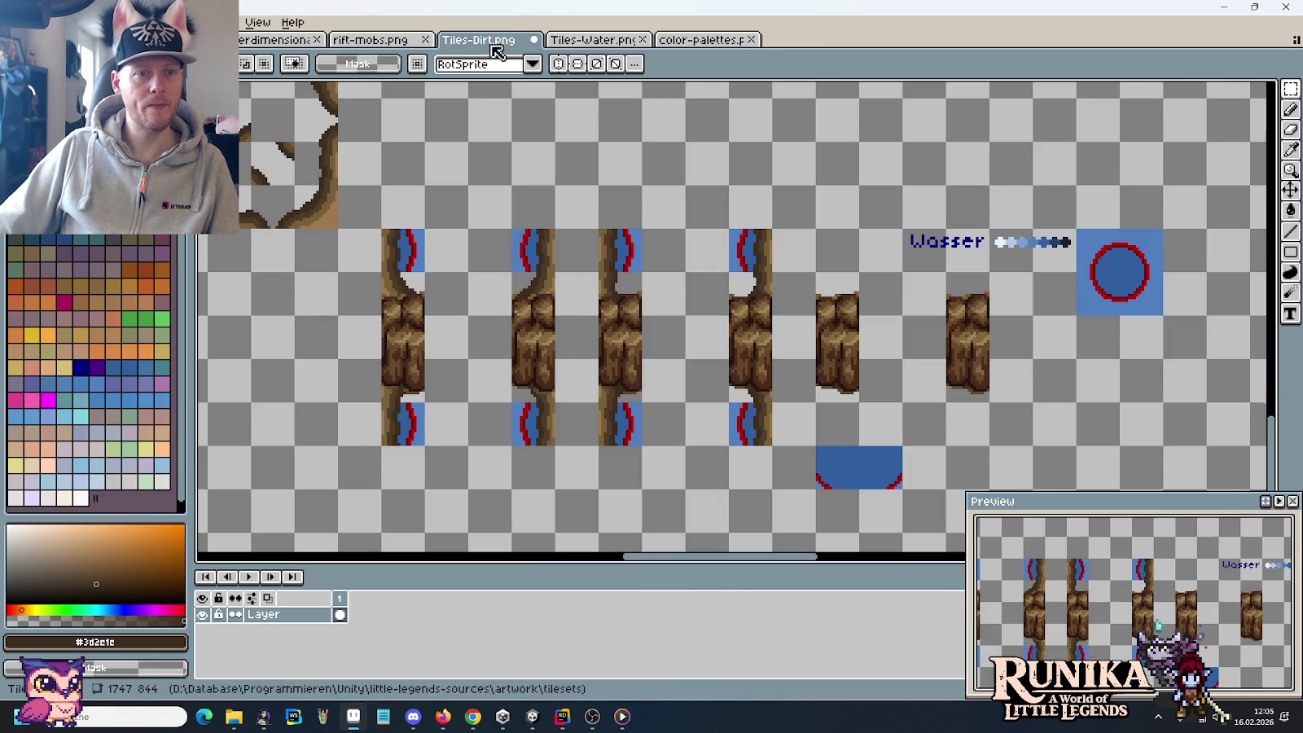
pyautogui.scroll(2, 802, 319)
pyautogui.scroll(1, 802, 320)
pyautogui.hotkey('ctrl', 'v')
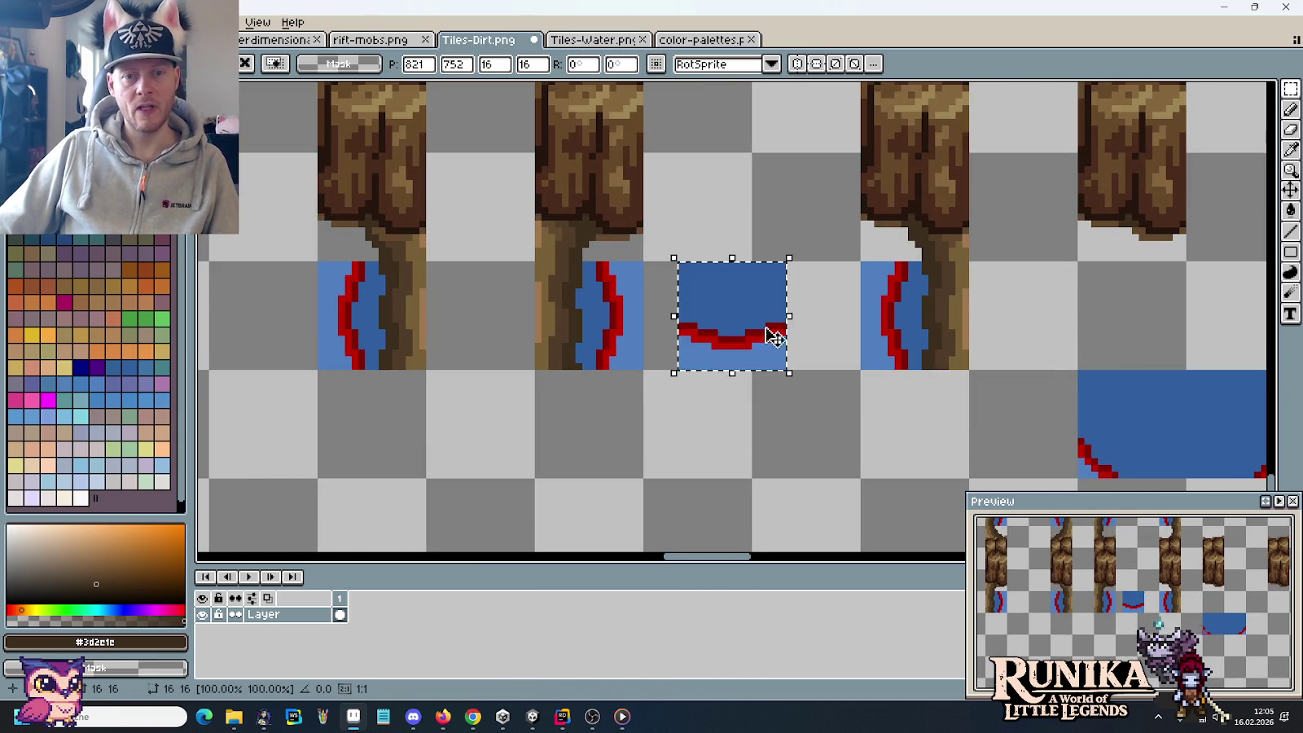
# Step: Place the wavy-edged tile beside the second trunk, nudge it down, and duplicate it one tile right
pyautogui.moveTo(720, 366); pyautogui.dragTo(687, 259)
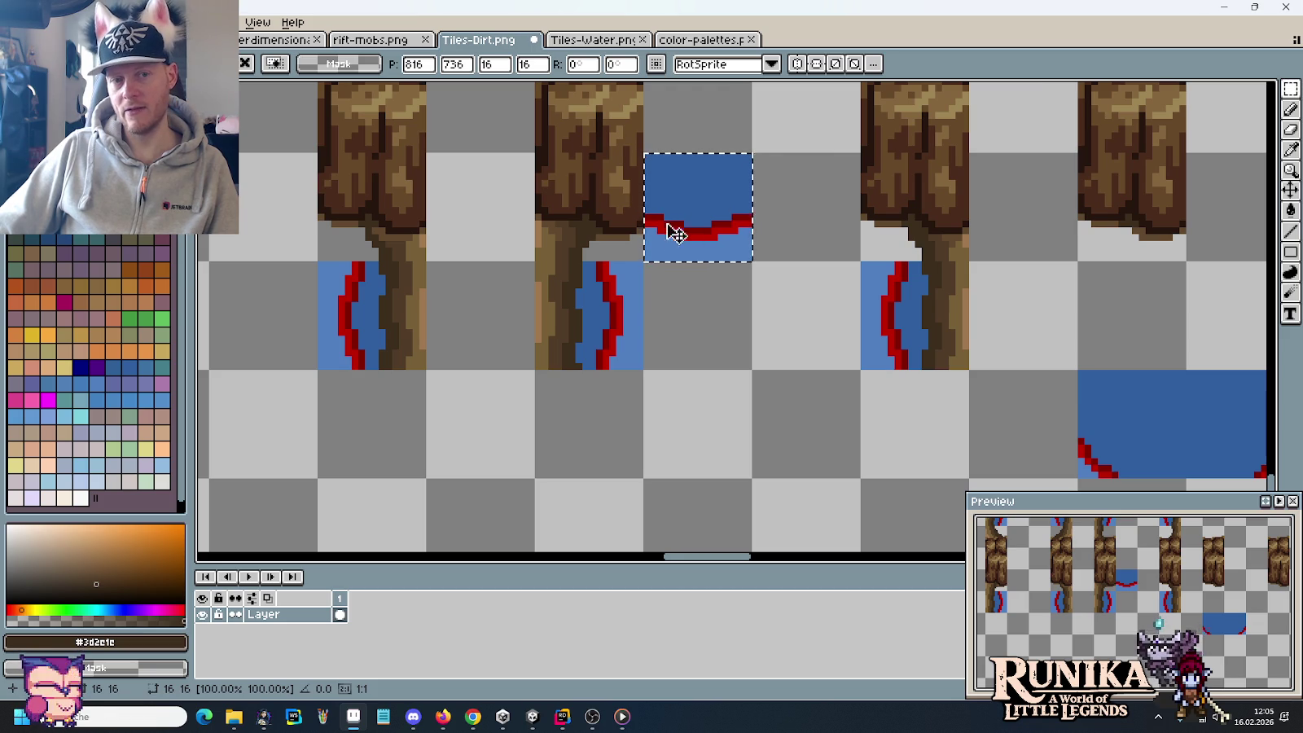
pyautogui.press('Return')
pyautogui.moveTo(711, 226); pyautogui.dragTo(709, 251)
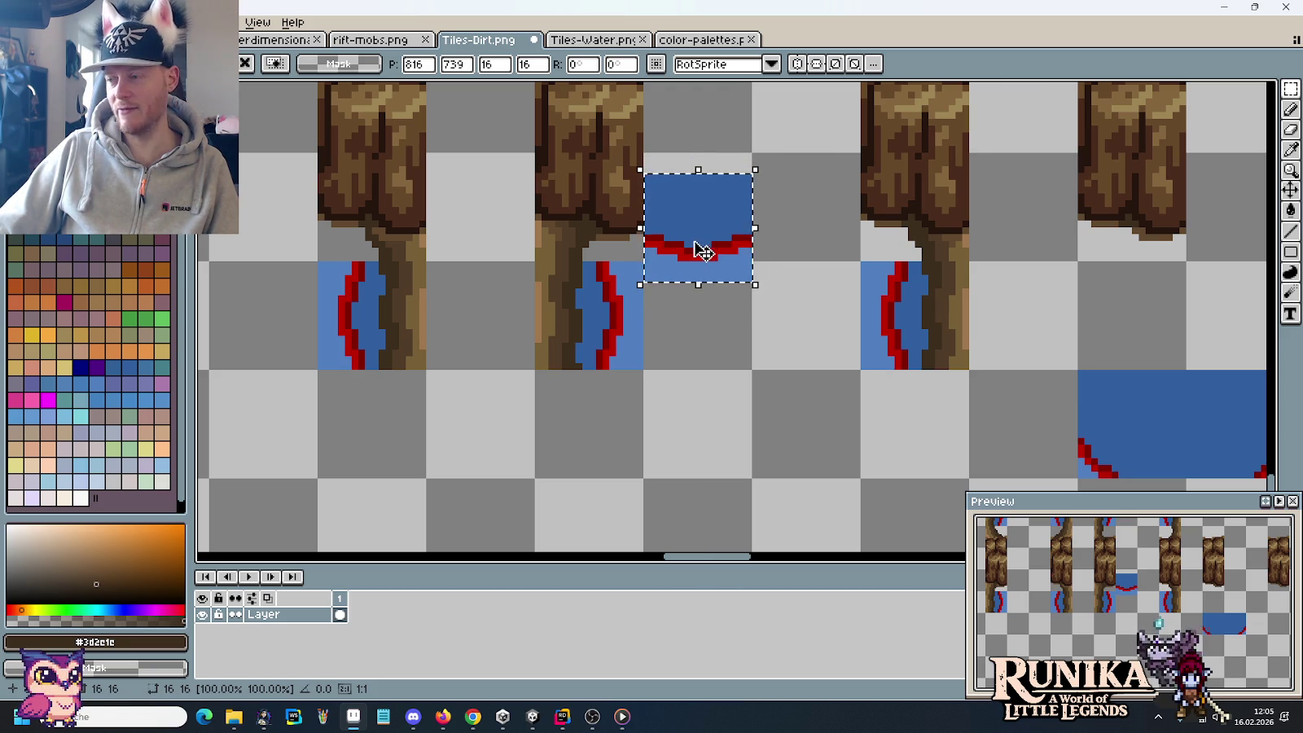
pyautogui.moveTo(707, 247); pyautogui.dragTo(715, 287)
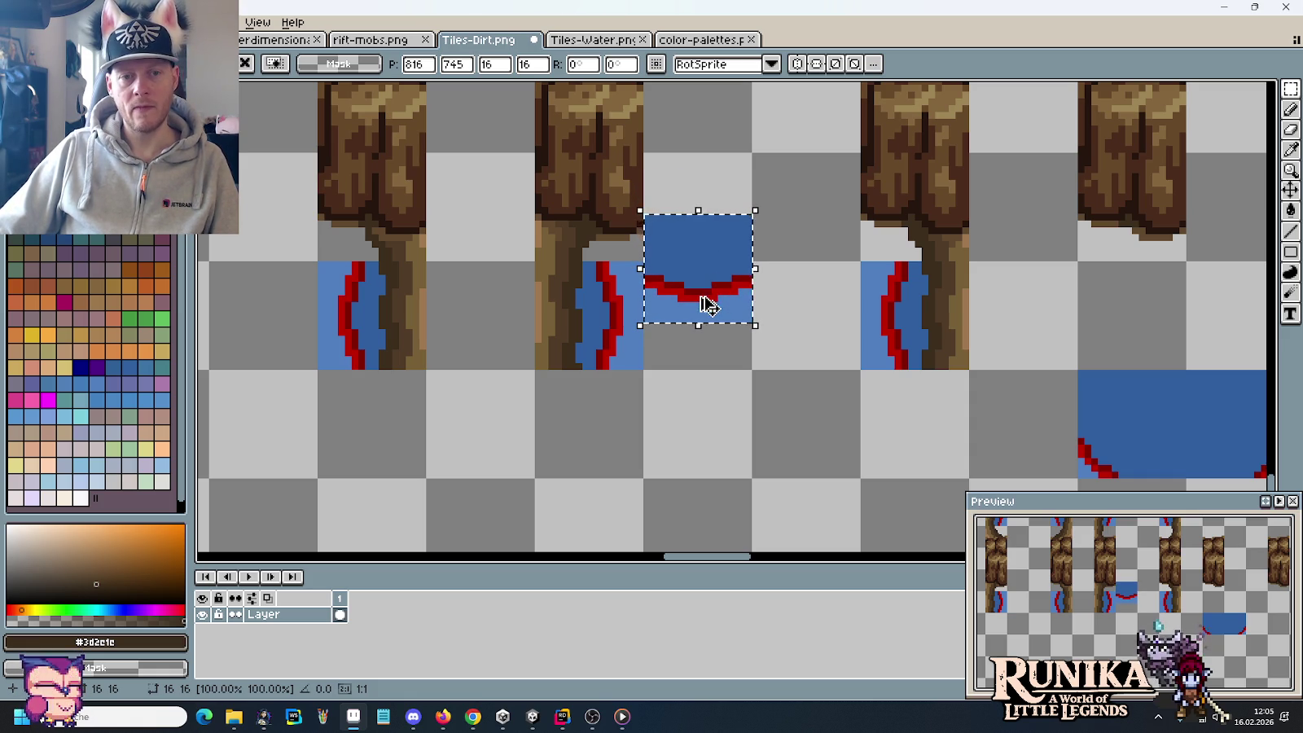
pyautogui.moveTo(705, 298); pyautogui.dragTo(817, 305)
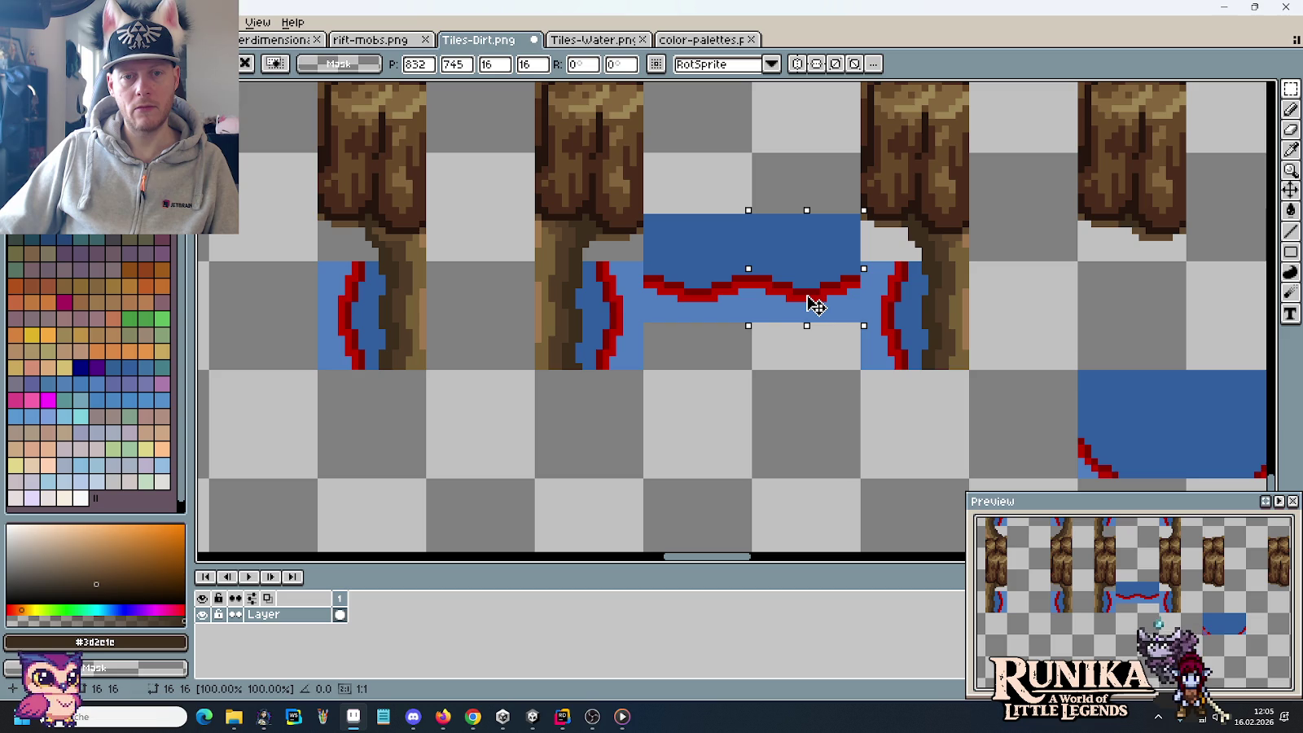
pyautogui.click(883, 407)
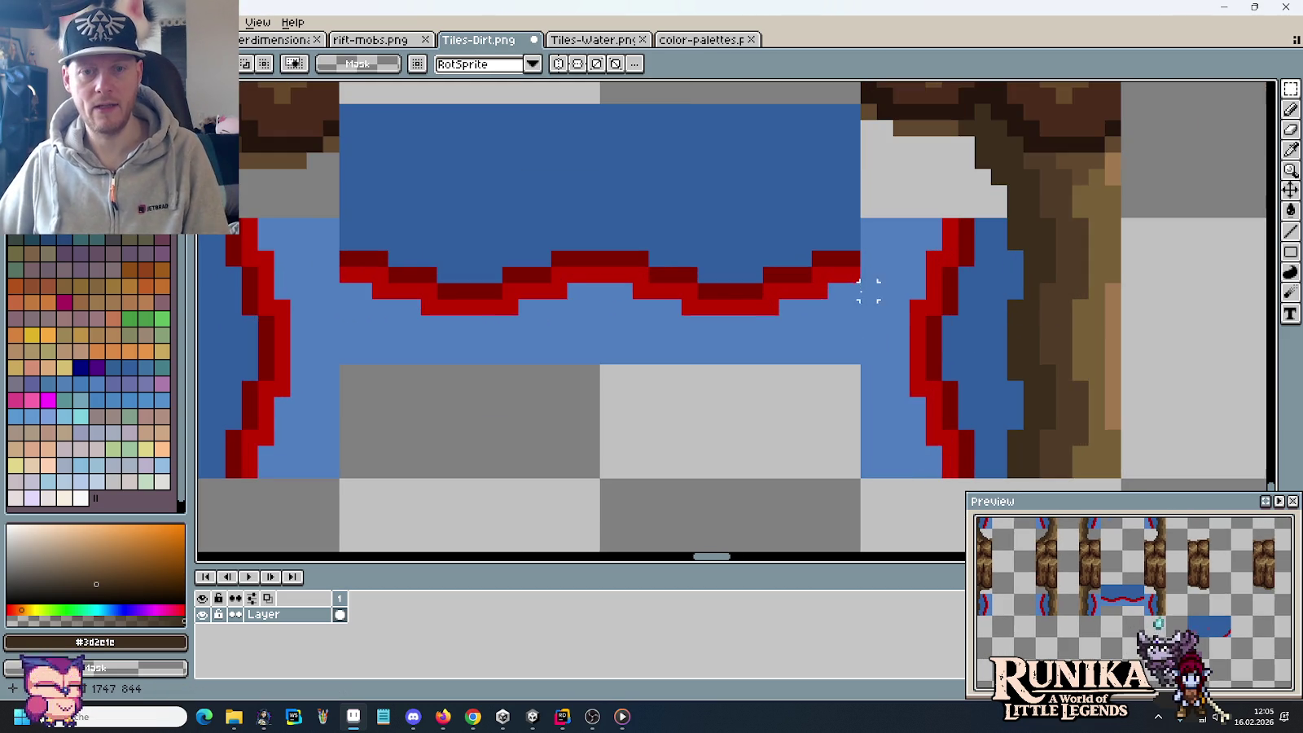
# Step: Extend the bright red edge line toward the bank and add a dark red join pixel
pyautogui.scroll(2, 859, 285)
pyautogui.press('i')
pyautogui.keyDown('alt'); pyautogui.click(914, 323); pyautogui.keyUp('alt')
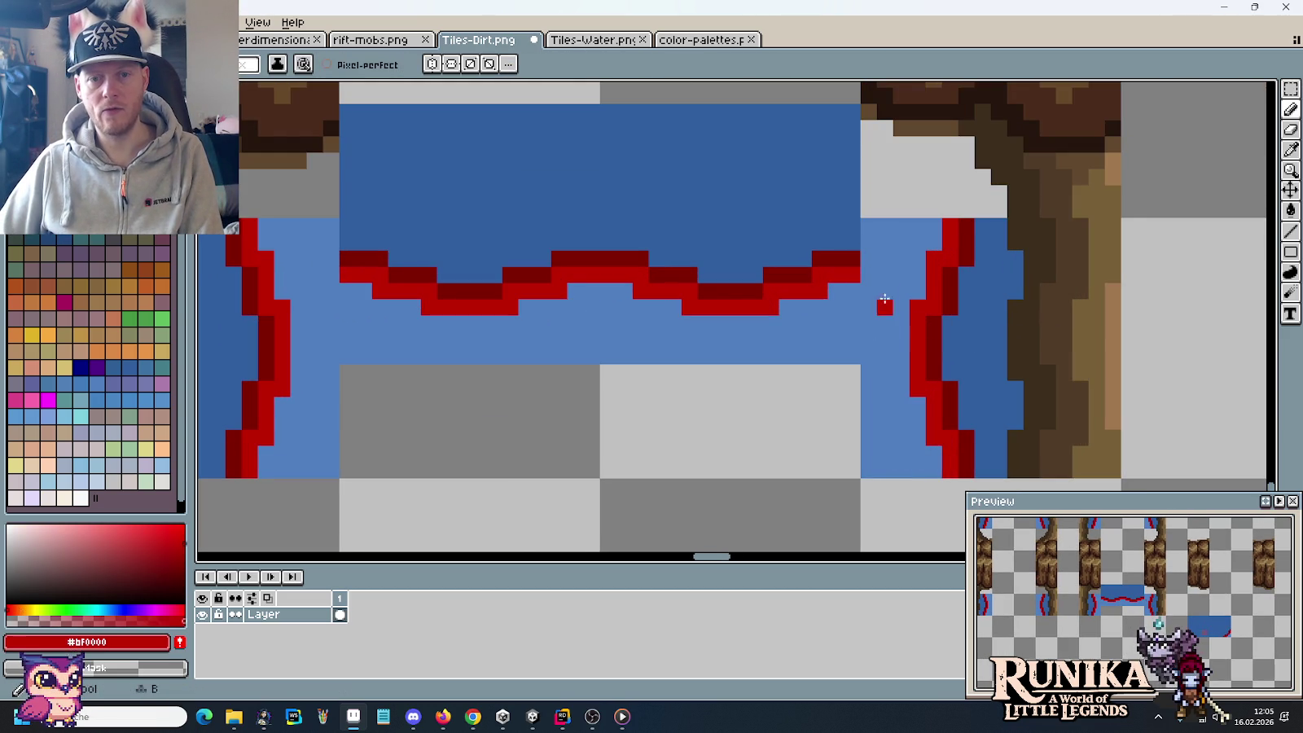
pyautogui.moveTo(870, 304); pyautogui.dragTo(876, 310)
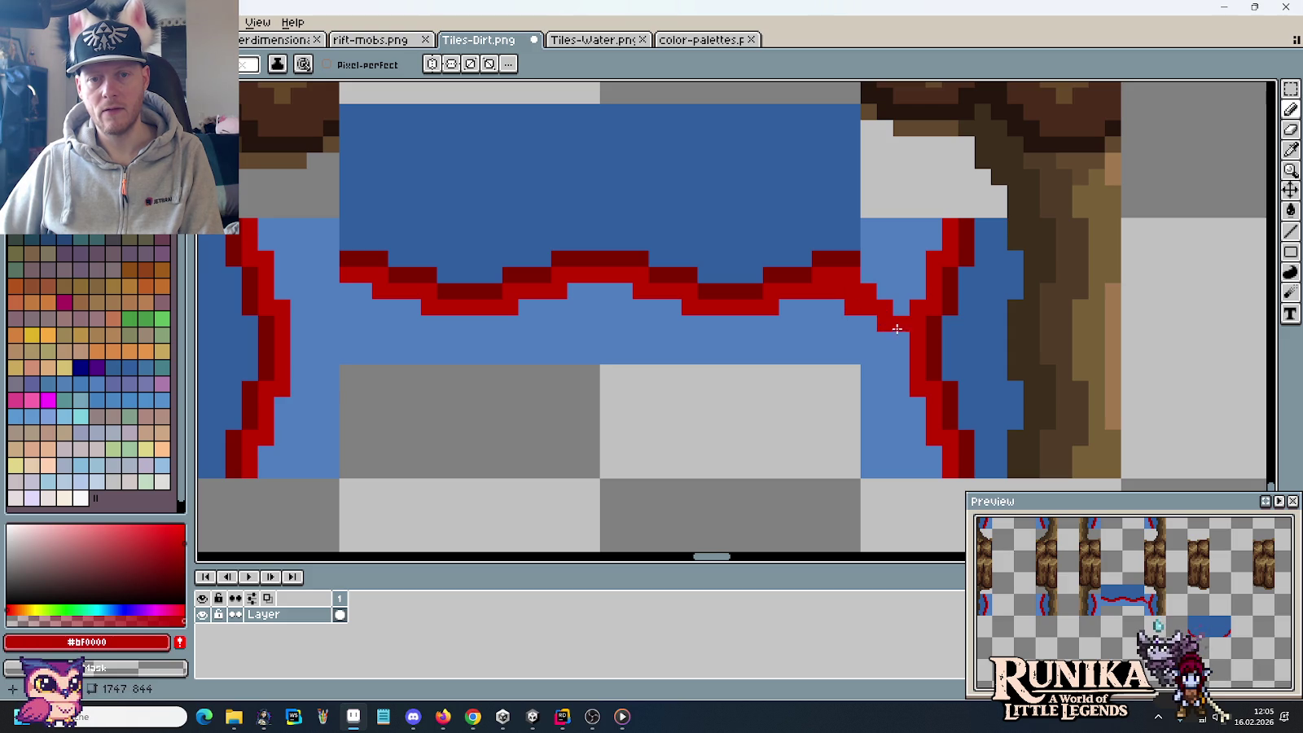
pyautogui.keyDown('alt'); pyautogui.click(937, 350); pyautogui.keyUp('alt')
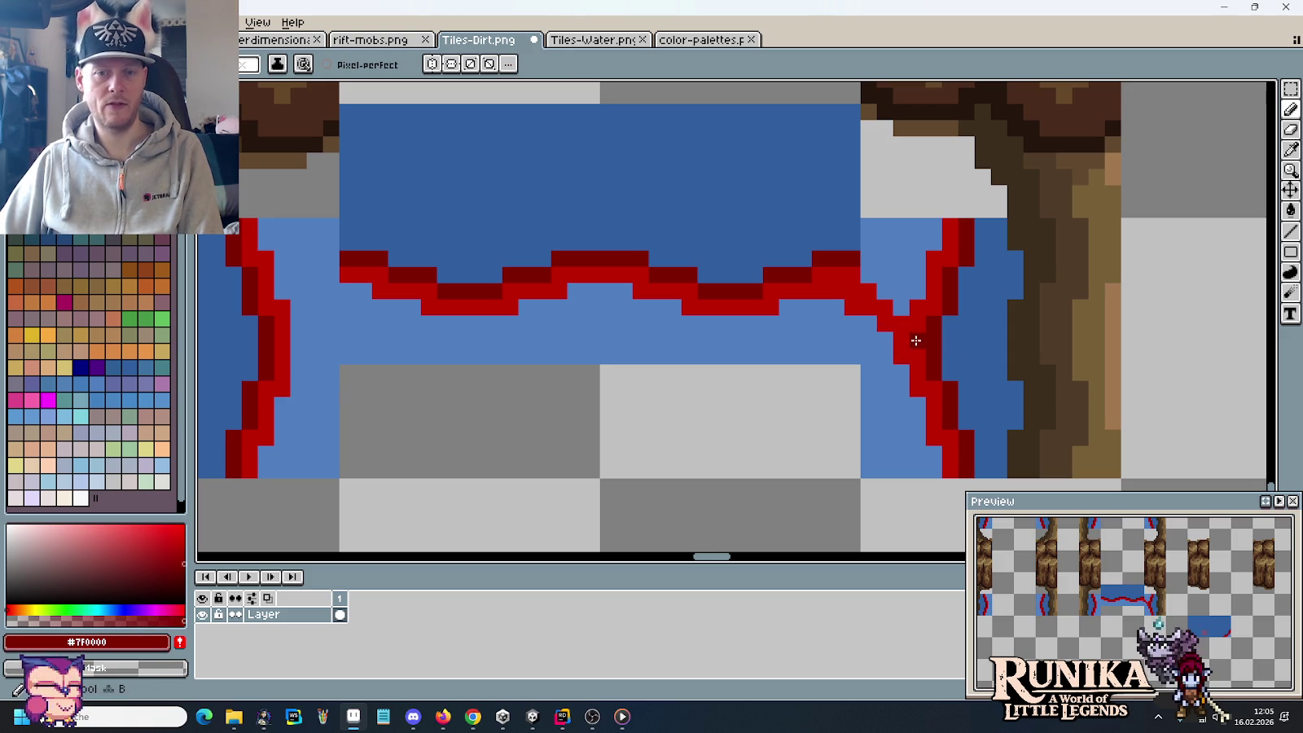
pyautogui.click(919, 324)
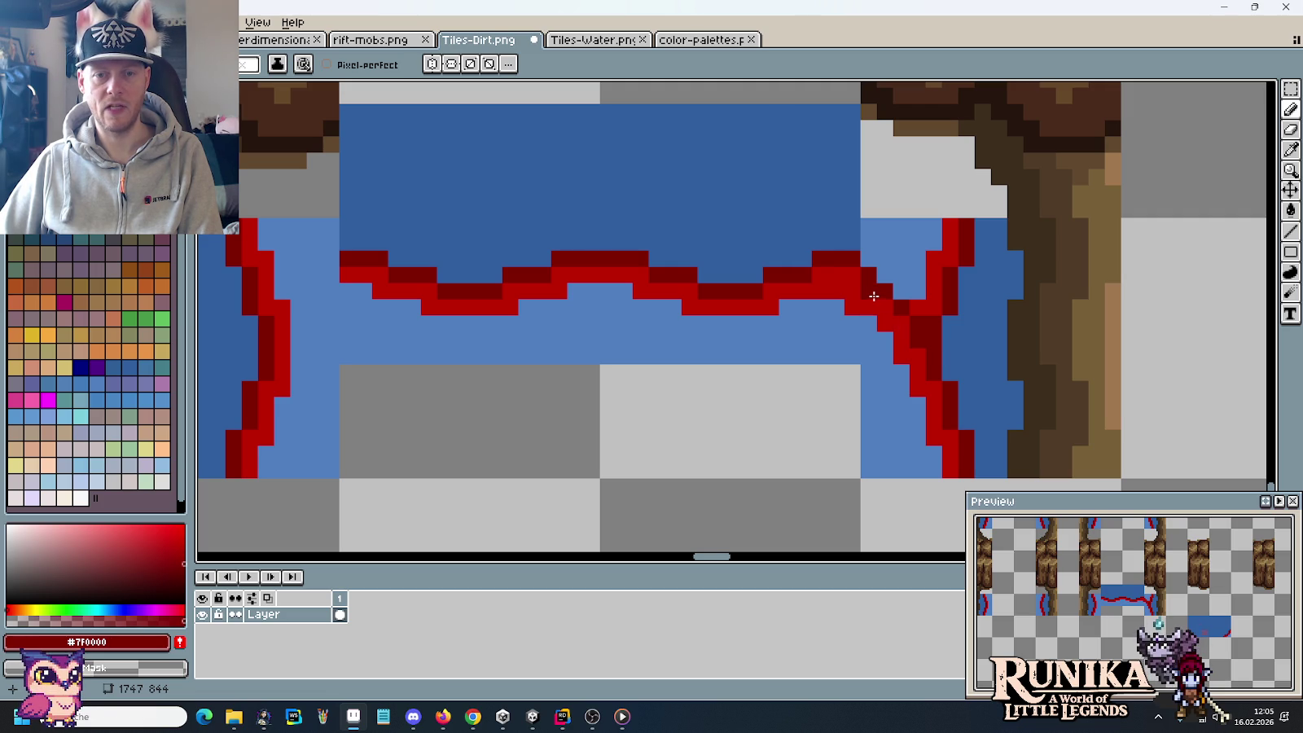
# Step: Paint dark red along the joint, cover strays with water blue, and reshape the downward turn
pyautogui.keyDown('alt'); pyautogui.click(859, 271); pyautogui.keyUp('alt')
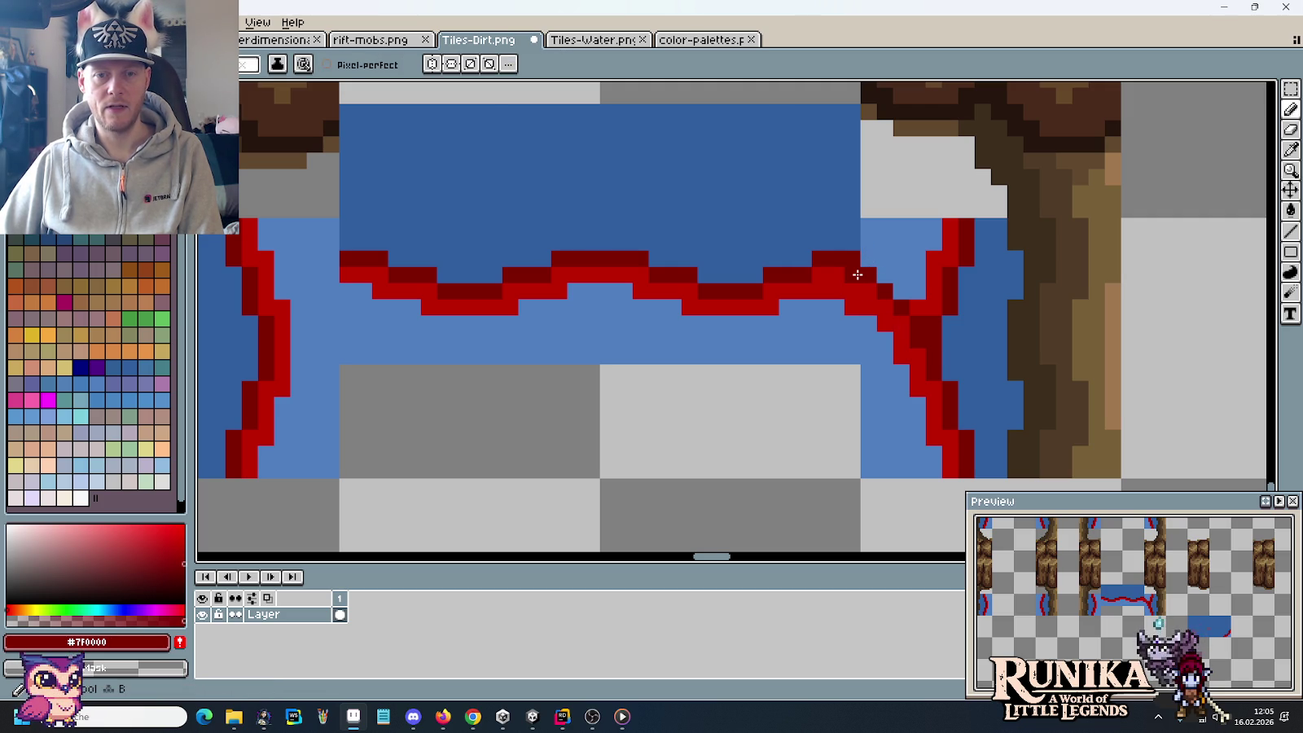
pyautogui.moveTo(857, 274); pyautogui.dragTo(872, 289)
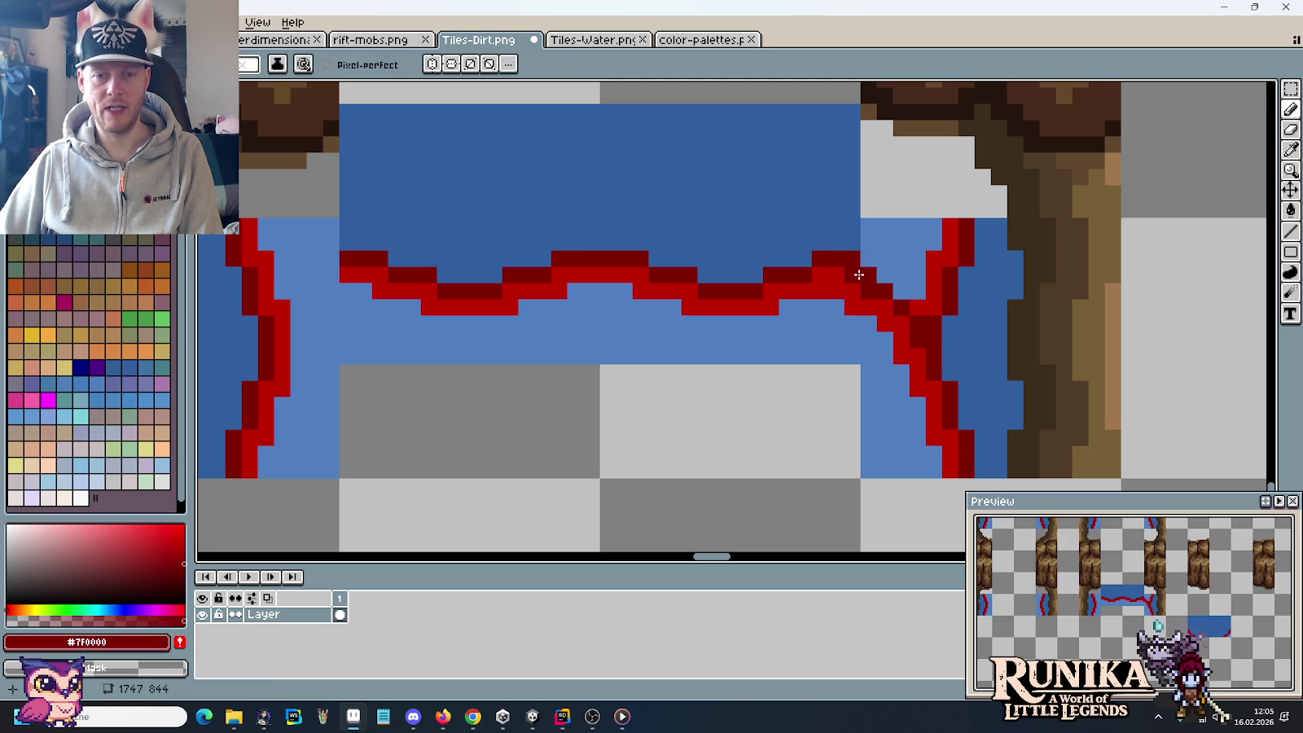
pyautogui.keyDown('alt'); pyautogui.click(823, 245); pyautogui.keyUp('alt')
pyautogui.moveTo(827, 259); pyautogui.dragTo(869, 262)
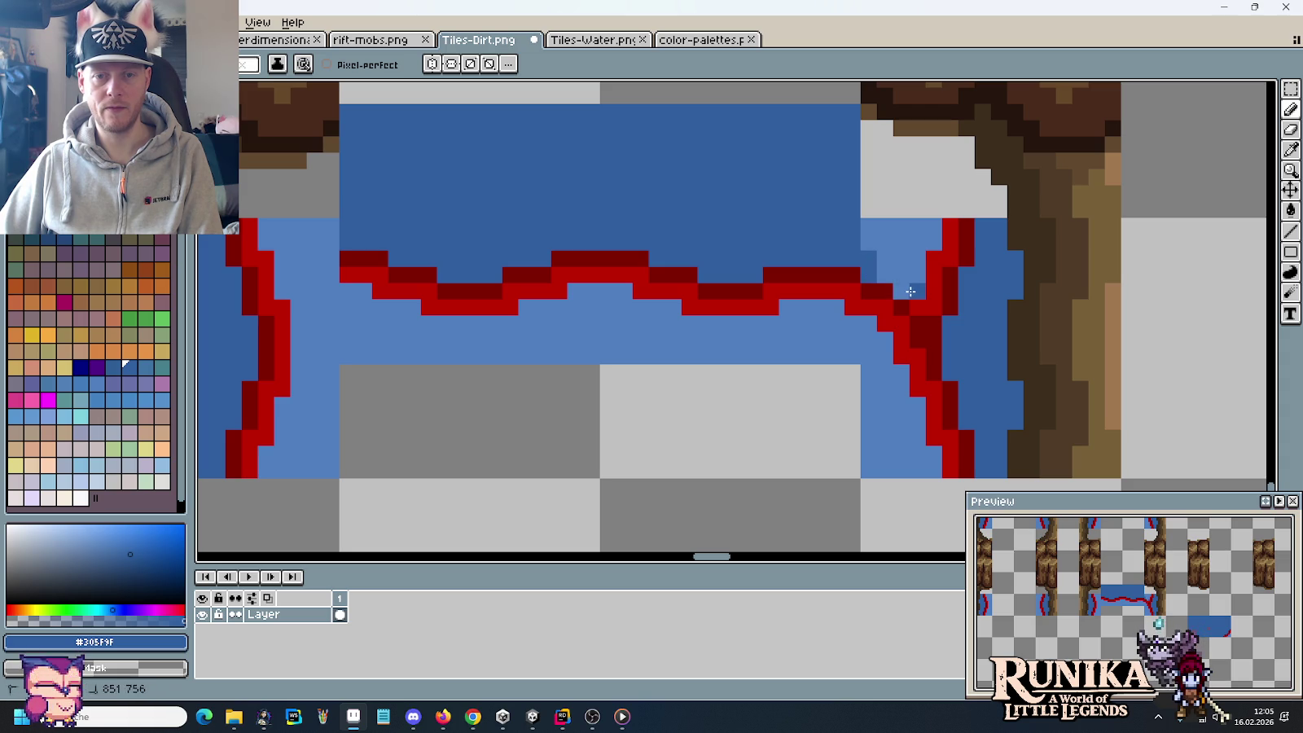
pyautogui.moveTo(924, 310)
pyautogui.mouseDown()
pyautogui.moveTo(933, 324)
pyautogui.moveTo(936, 300)
pyautogui.moveTo(901, 271)
pyautogui.moveTo(963, 261)
pyautogui.moveTo(870, 241)
pyautogui.moveTo(945, 230)
pyautogui.mouseUp()
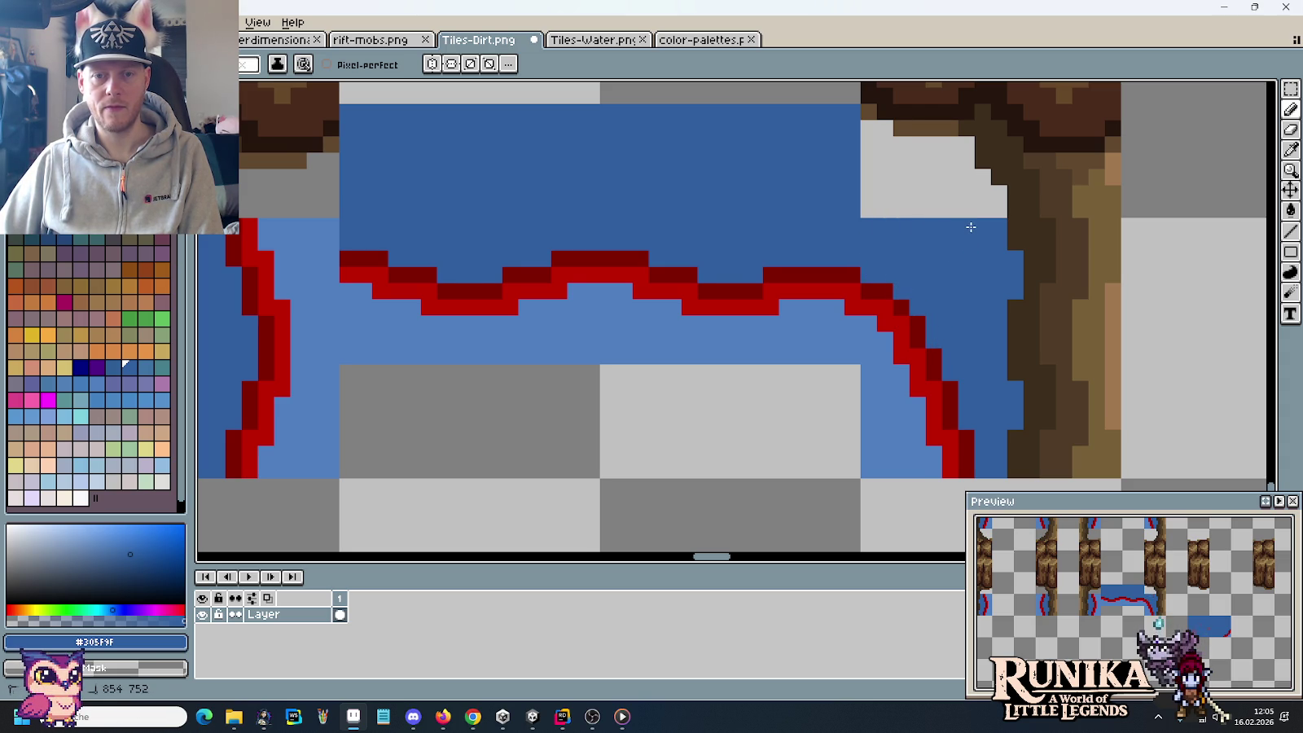
pyautogui.scroll(-2, 904, 253)
# Step: Copy the right waterfall curve, flip it horizontally, and fit it onto the left bank
pyautogui.scroll(-3, 904, 265)
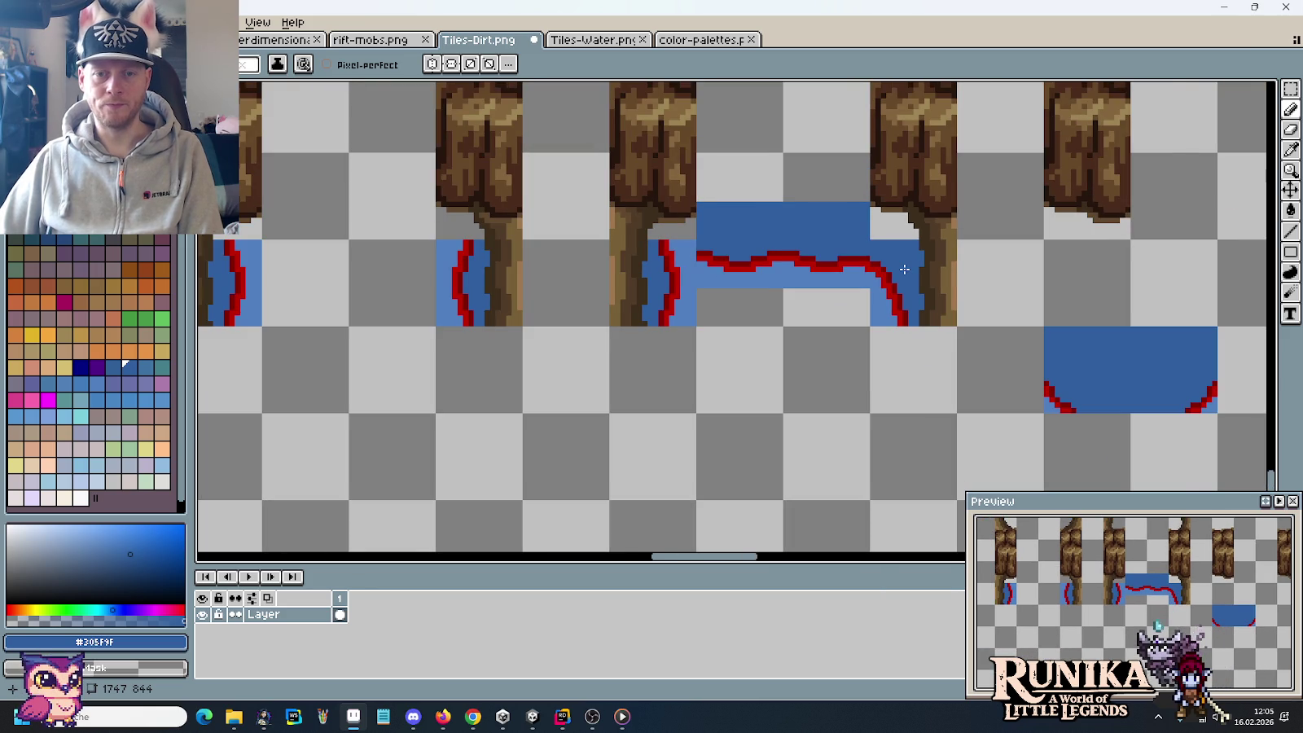
pyautogui.scroll(1, 904, 269)
pyautogui.scroll(2, 954, 346)
pyautogui.scroll(-1, 820, 268)
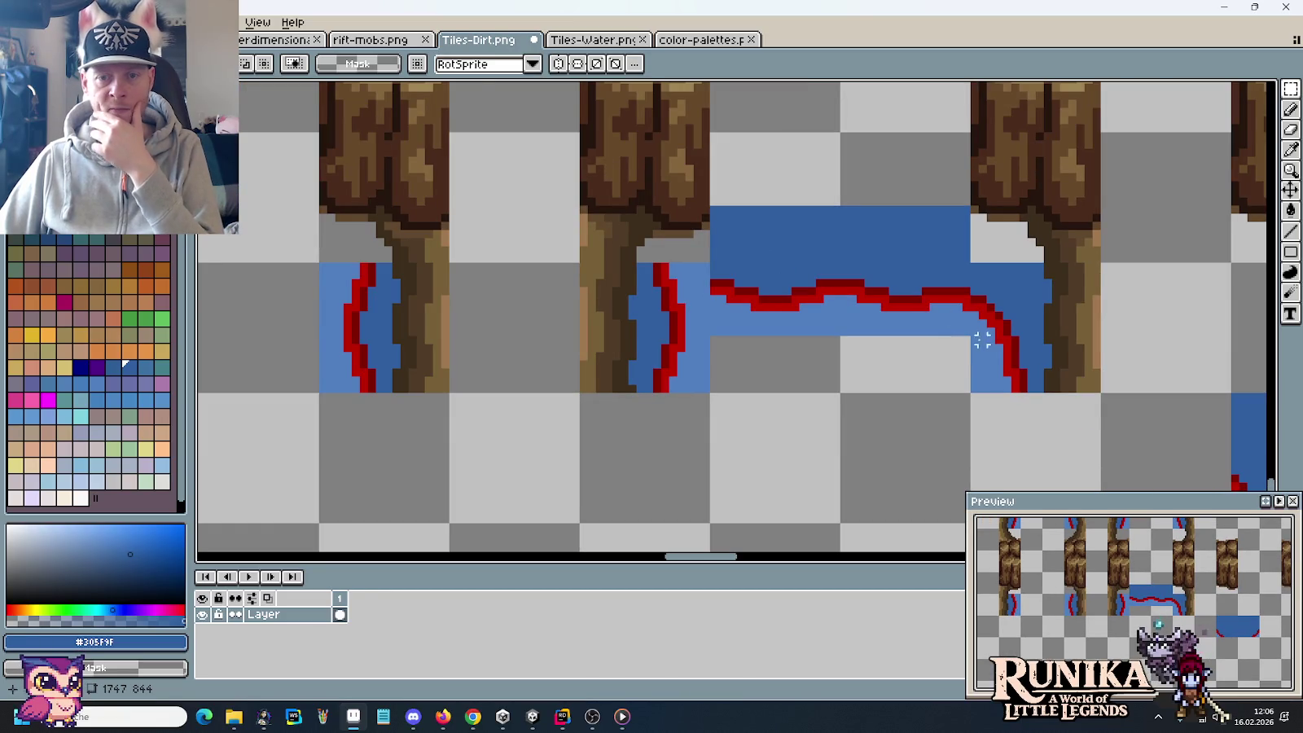
pyautogui.moveTo(974, 268)
pyautogui.mouseDown()
pyautogui.moveTo(1022, 390)
pyautogui.moveTo(838, 260)
pyautogui.mouseUp()
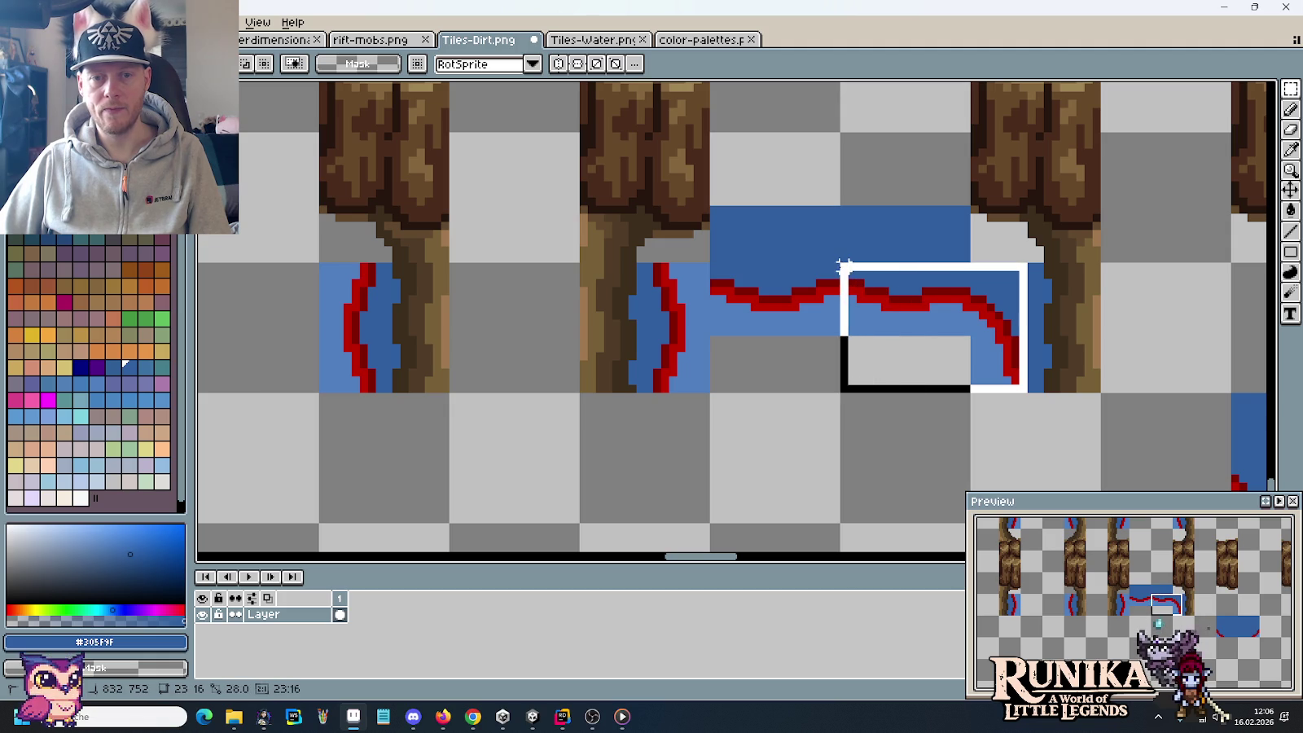
pyautogui.moveTo(889, 306); pyautogui.dragTo(766, 297)
pyautogui.click(41, 22)
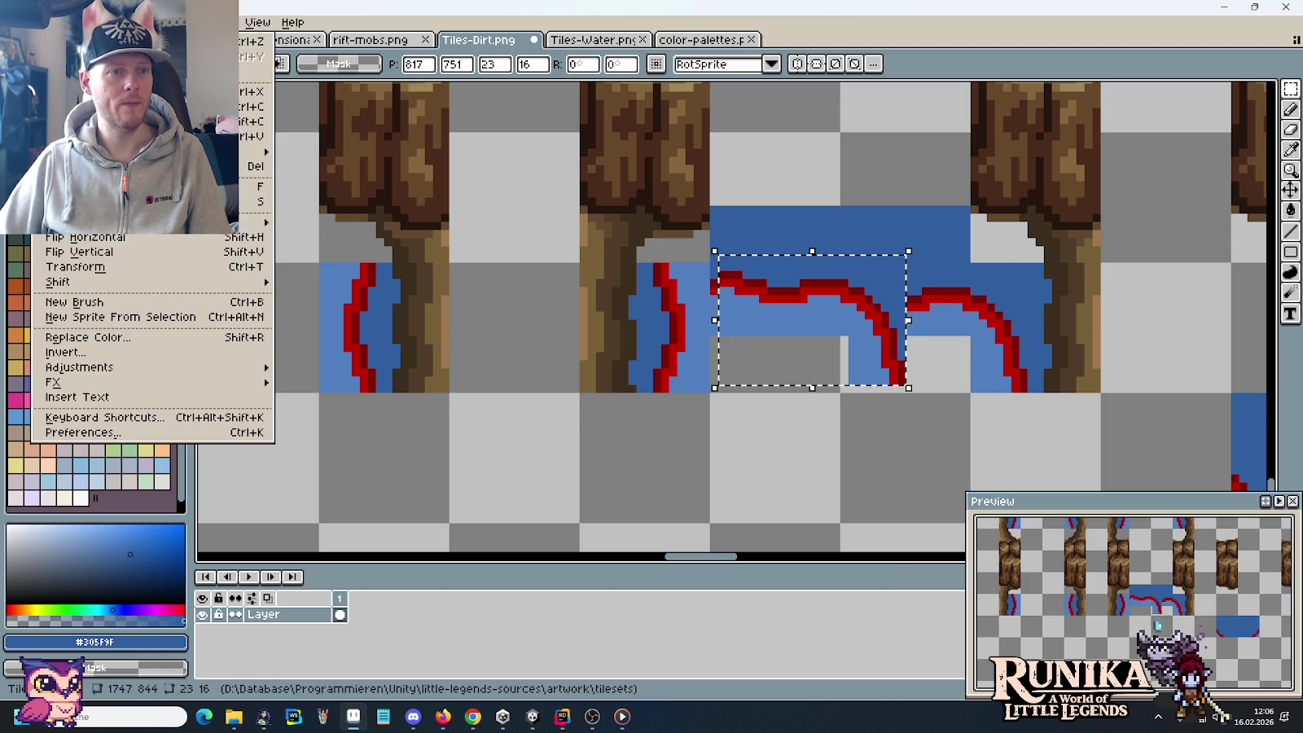
pyautogui.click(132, 237)
pyautogui.moveTo(806, 320)
pyautogui.mouseDown()
pyautogui.moveTo(716, 311)
pyautogui.moveTo(736, 352)
pyautogui.moveTo(743, 333)
pyautogui.mouseUp()
pyautogui.click(948, 355)
pyautogui.click(948, 355)
# Step: Review the upper tile row and save Tiles-Dirt.png
pyautogui.scroll(-1, 948, 355)
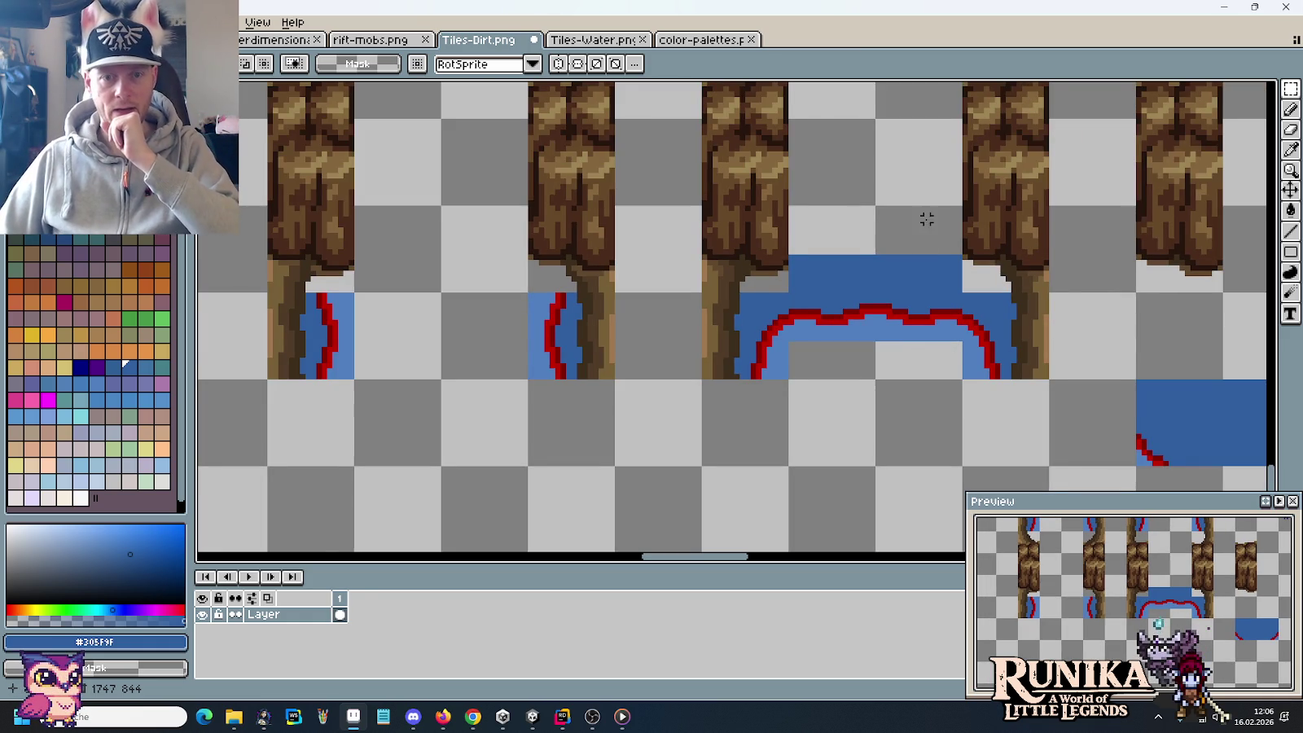
pyautogui.moveTo(927, 219); pyautogui.dragTo(860, 417)
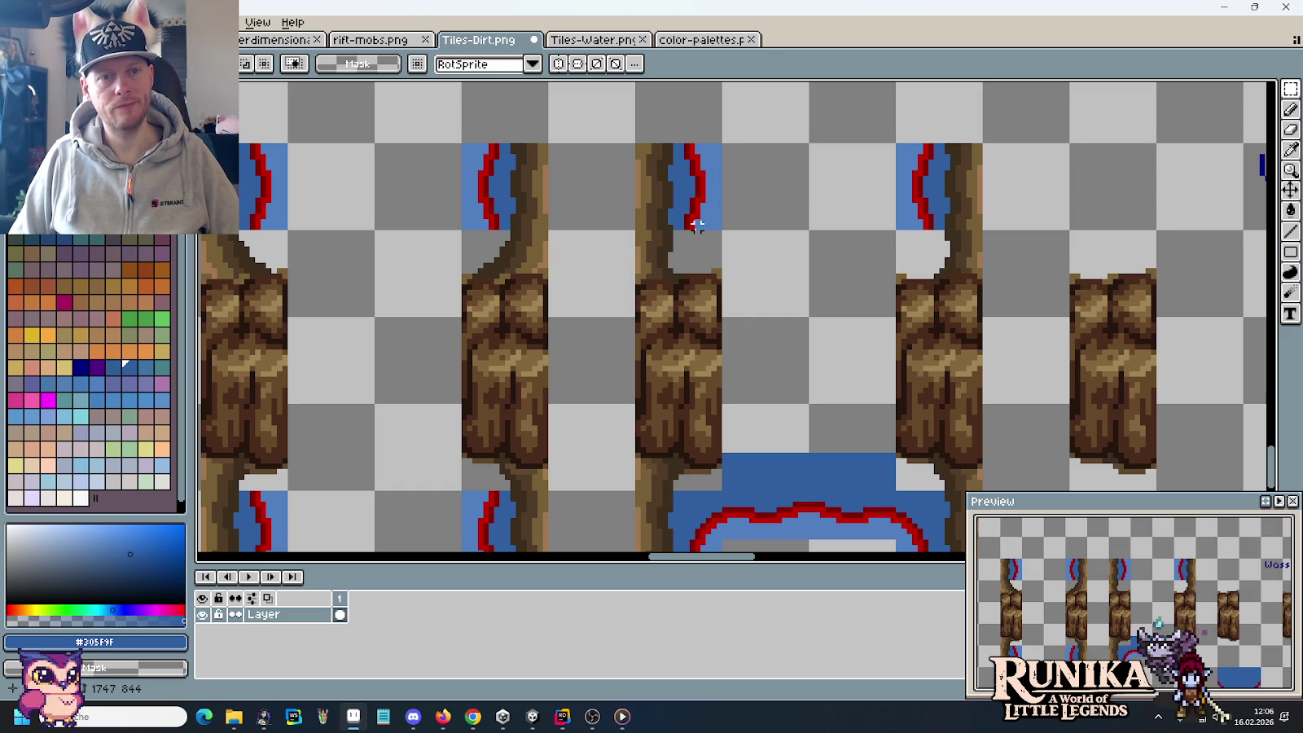
pyautogui.hotkey('ctrl', 's')
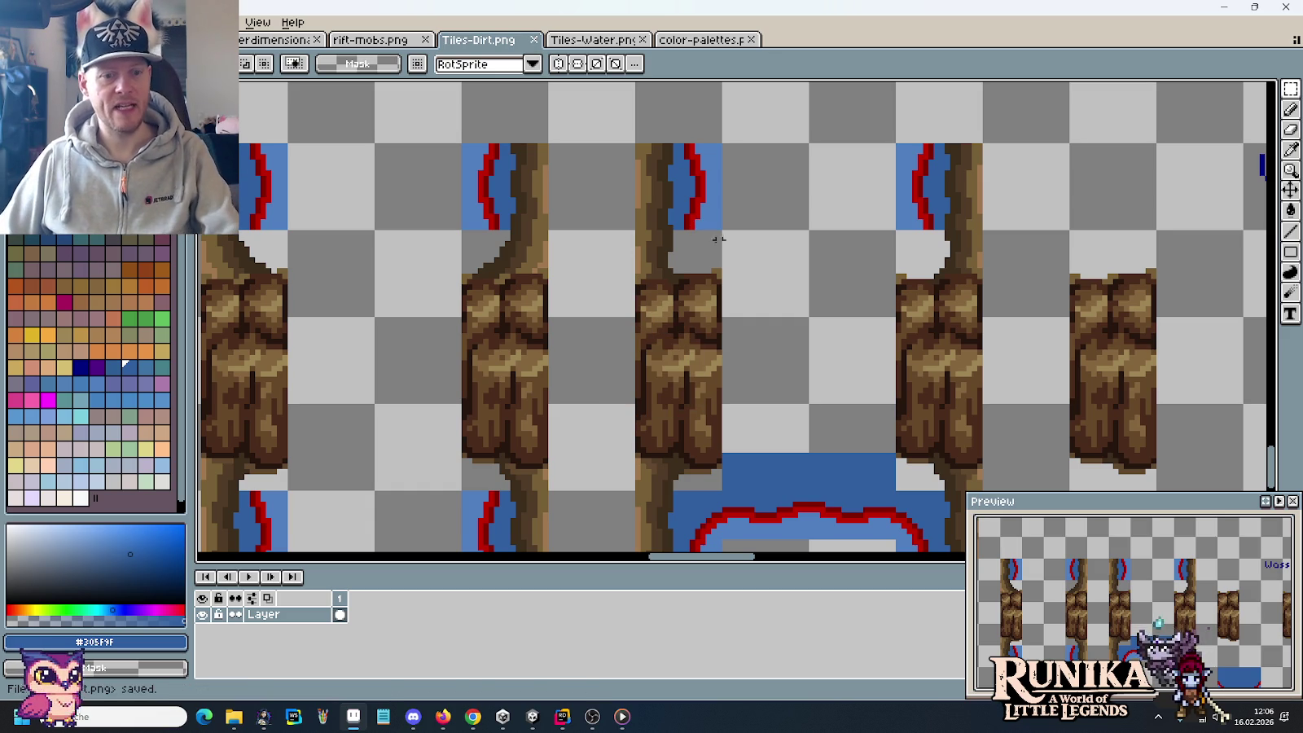
# Step: Search Google Images for 'zelda alttp waterfall', preview the Water Walk video, then return to Aseprite
pyautogui.click(473, 718)
pyautogui.click(1164, 16)
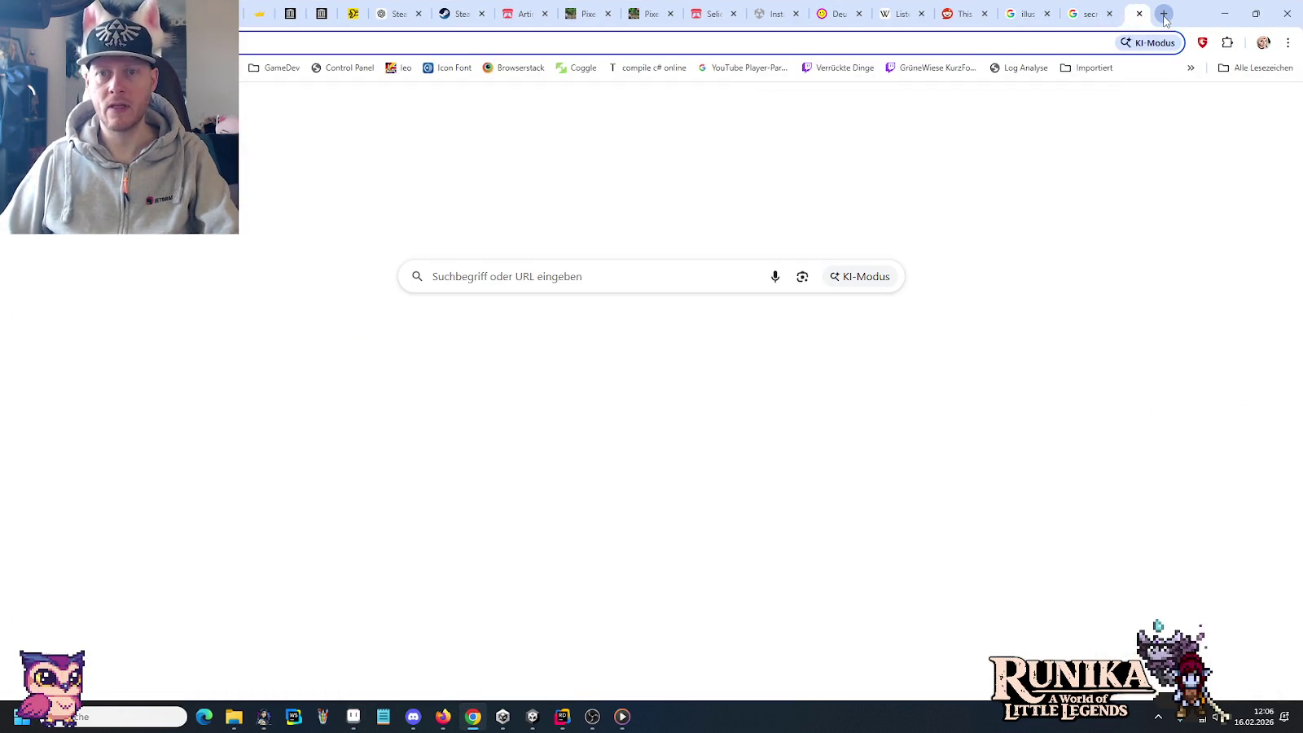
pyautogui.write('lda')
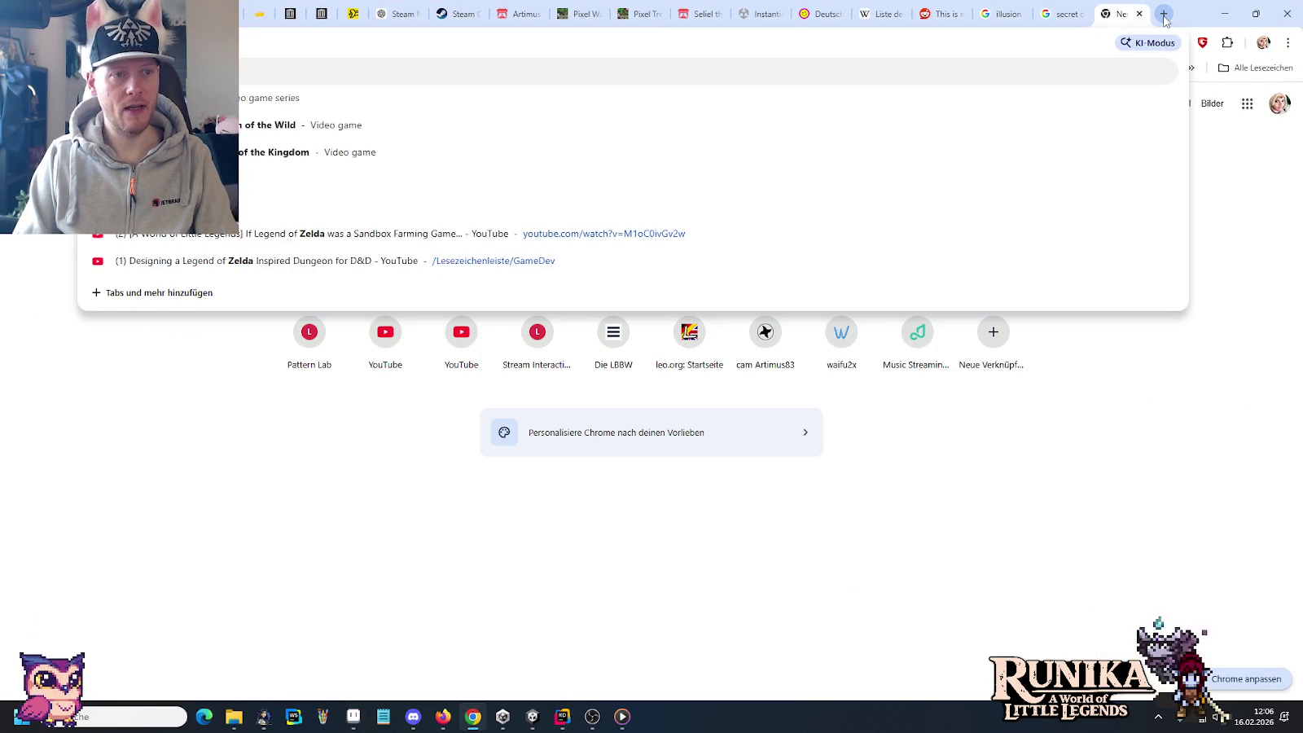
pyautogui.write(' alttp wate')
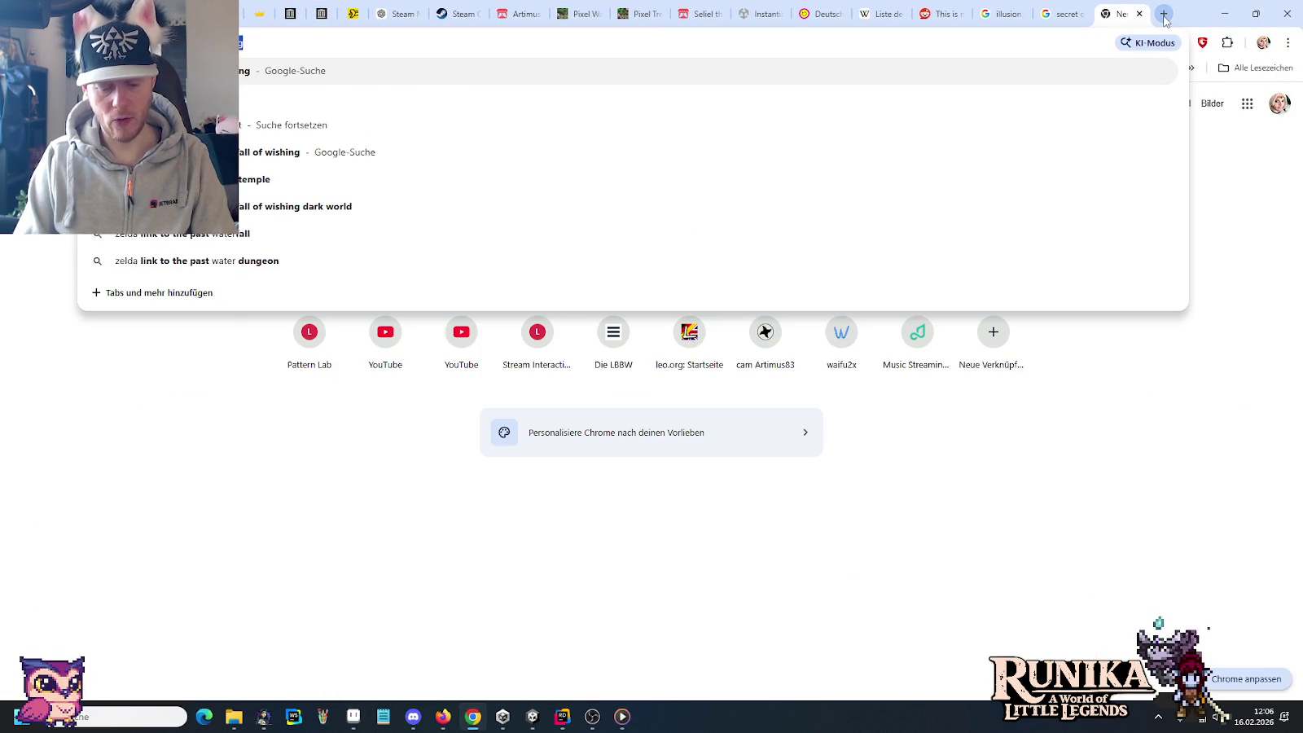
pyautogui.write('rfall')
pyautogui.press('Return')
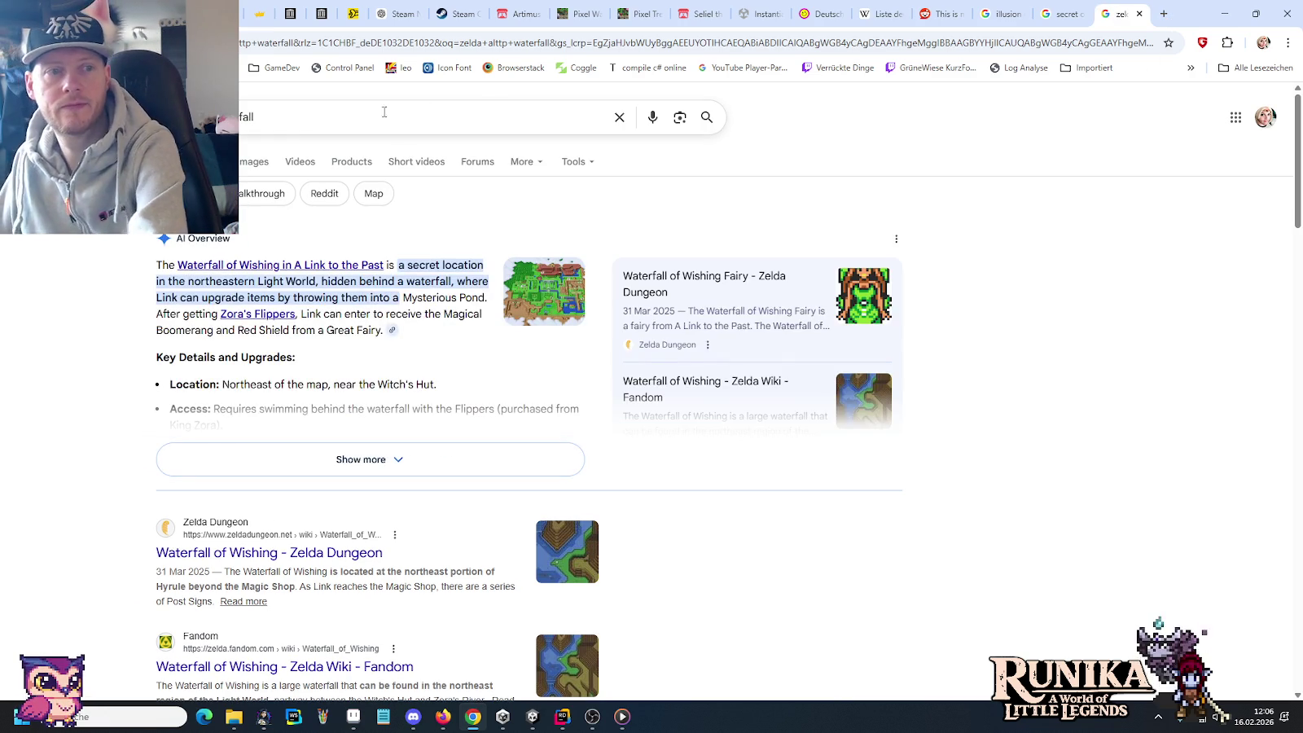
pyautogui.click(257, 162)
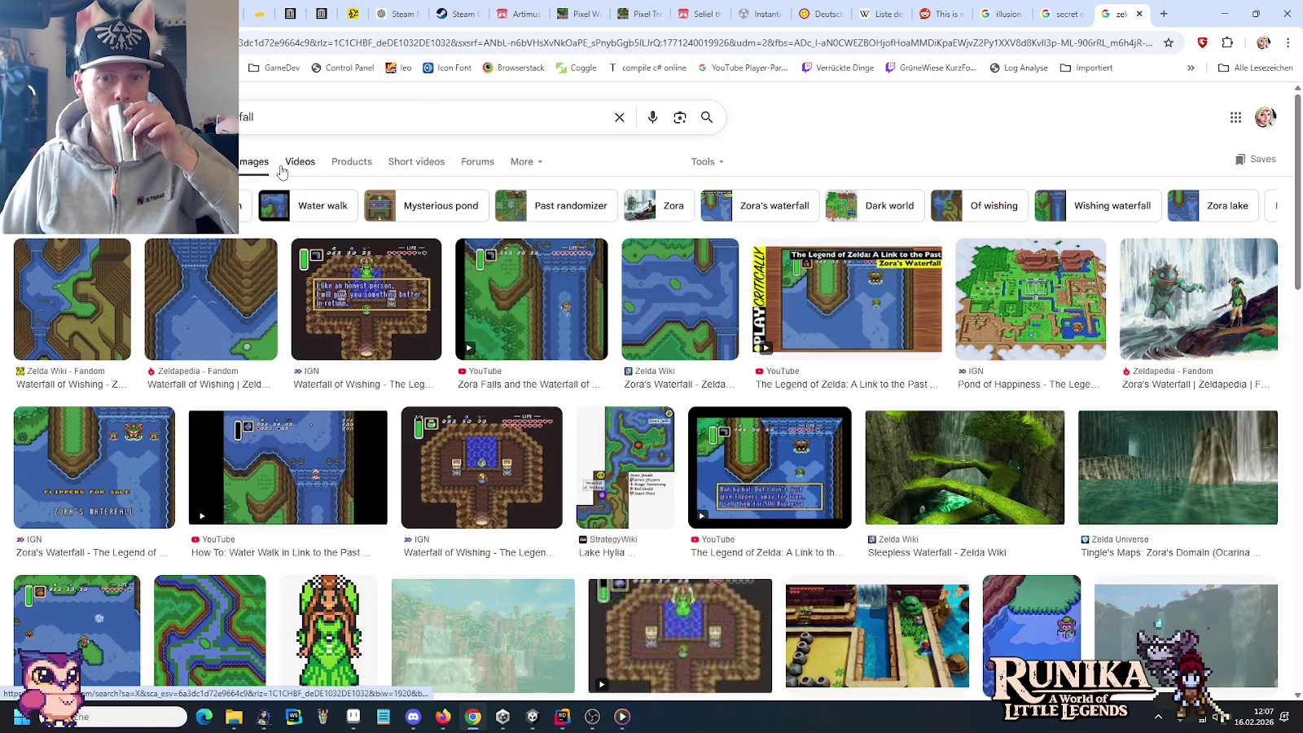
pyautogui.click(291, 454)
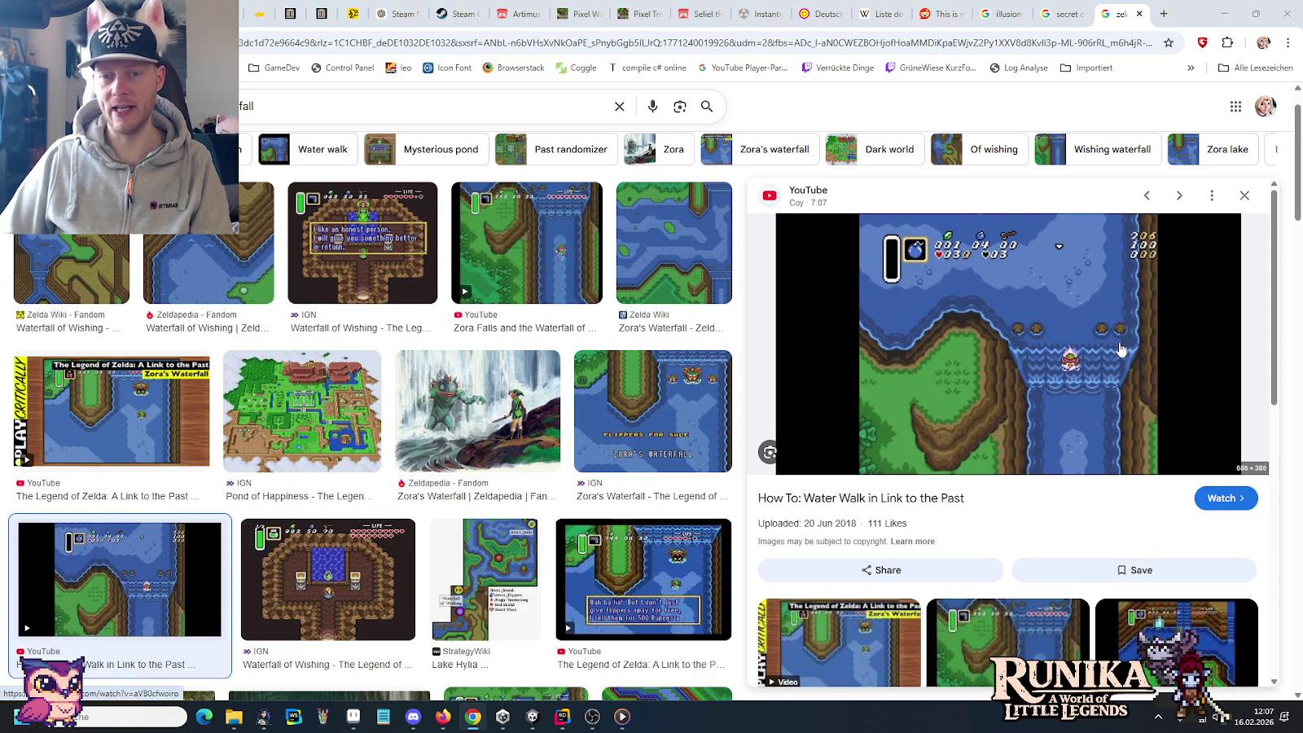
pyautogui.hotkey('alt', 'Tab')
pyautogui.scroll(1, 750, 244)
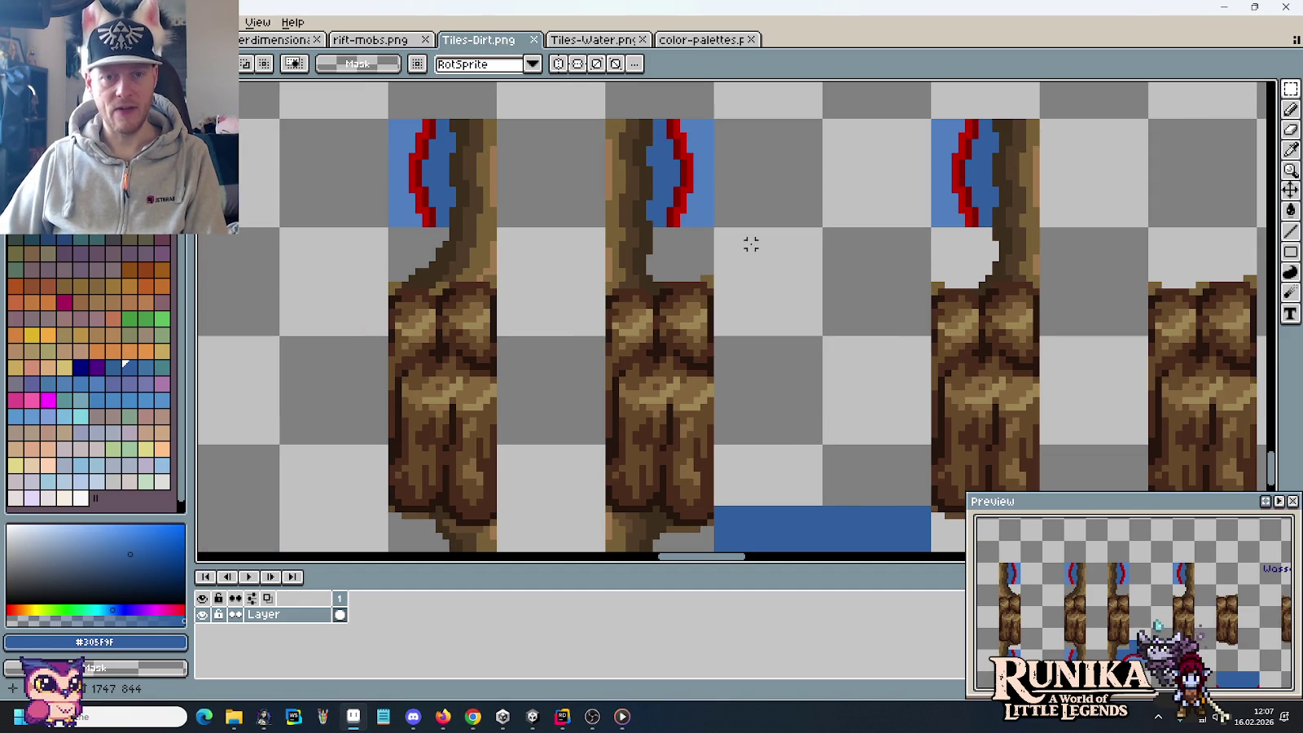
# Step: Select the arched water tile on the Tiles-Water sheet
pyautogui.press('i')
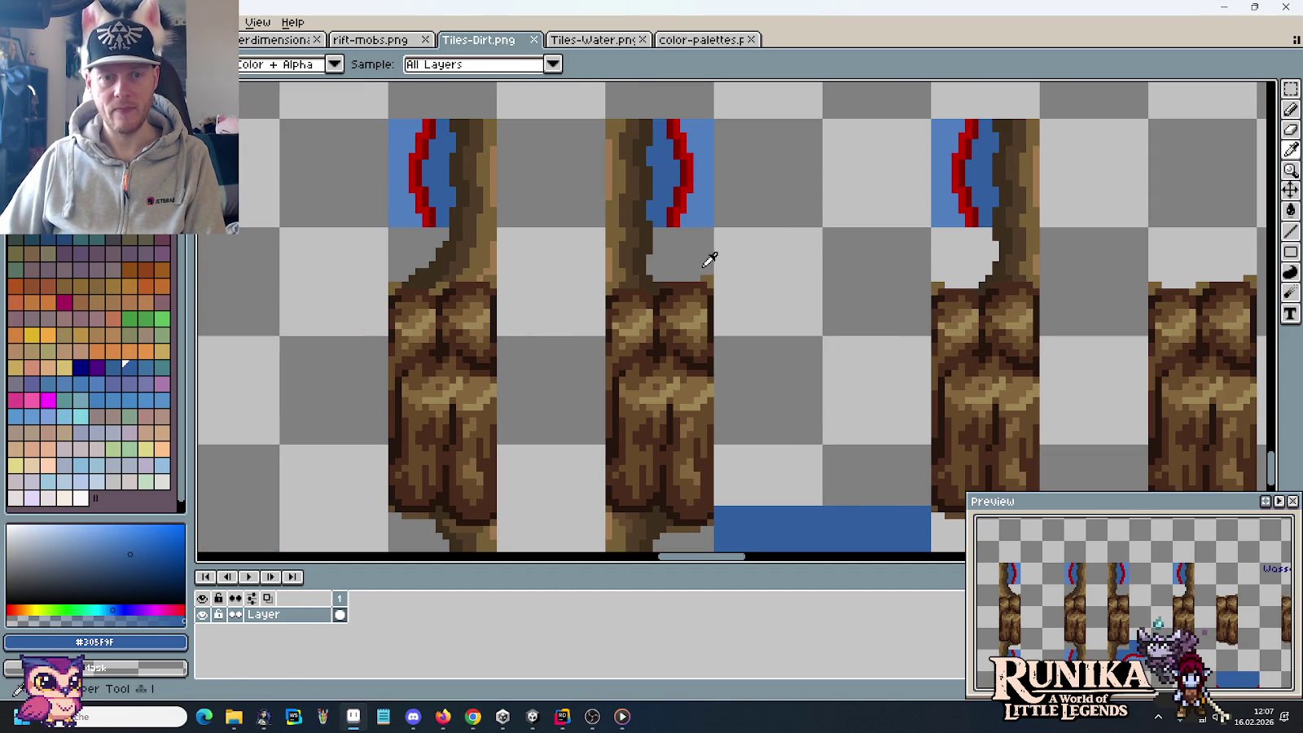
pyautogui.moveTo(775, 333)
pyautogui.mouseDown()
pyautogui.moveTo(757, 247)
pyautogui.moveTo(742, 293)
pyautogui.mouseUp()
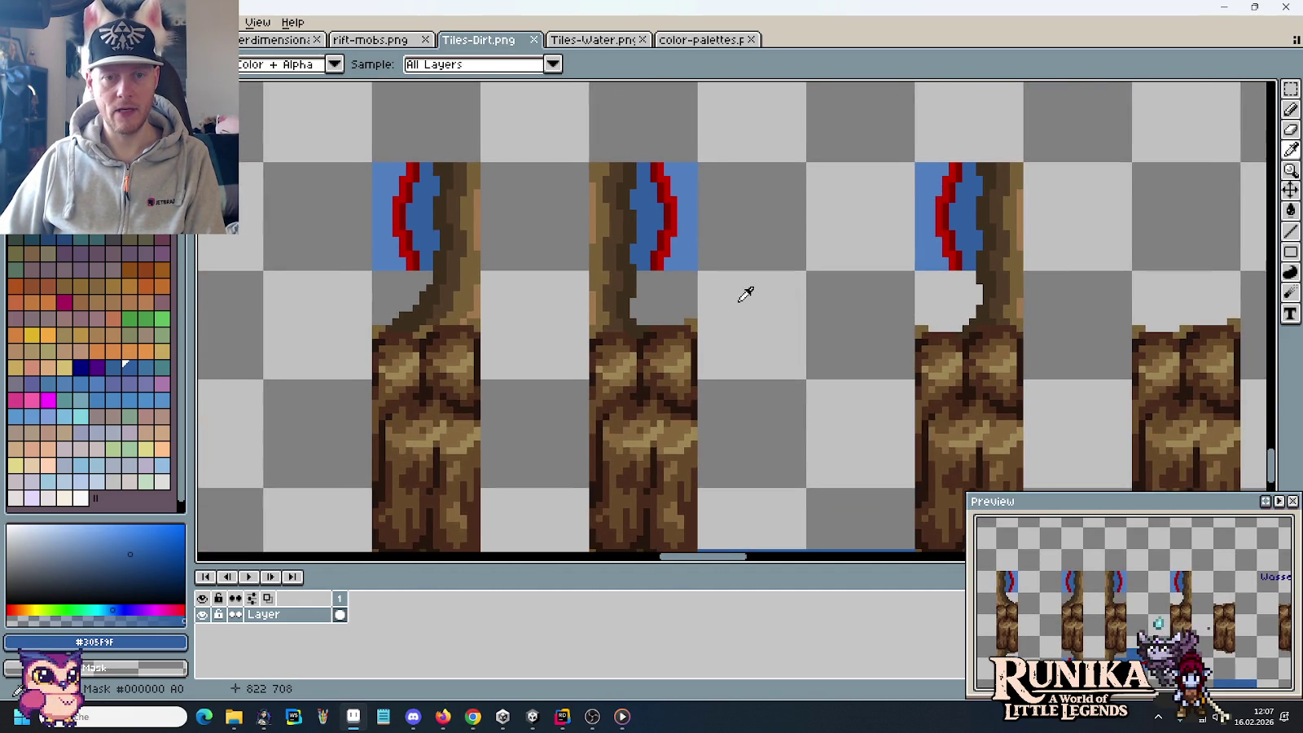
pyautogui.scroll(1, 742, 293)
pyautogui.press('b')
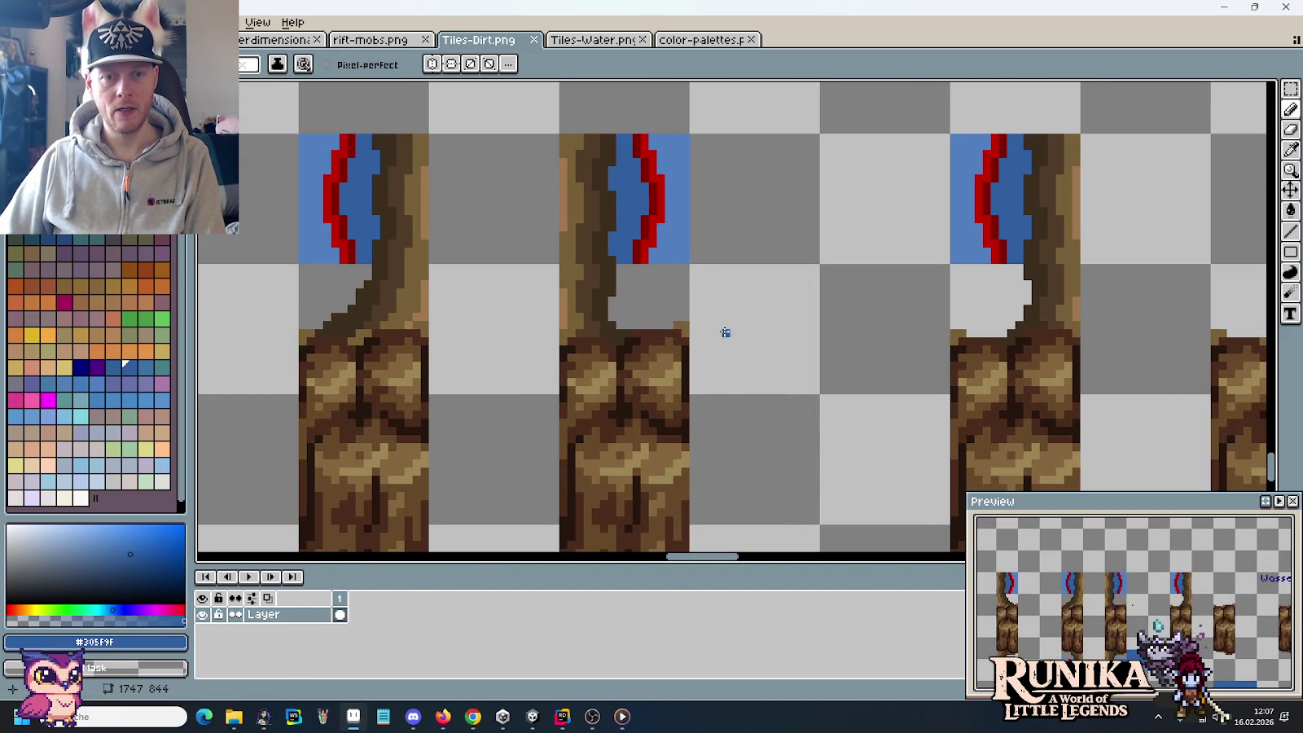
pyautogui.scroll(-1, 733, 328)
pyautogui.scroll(-3, 771, 291)
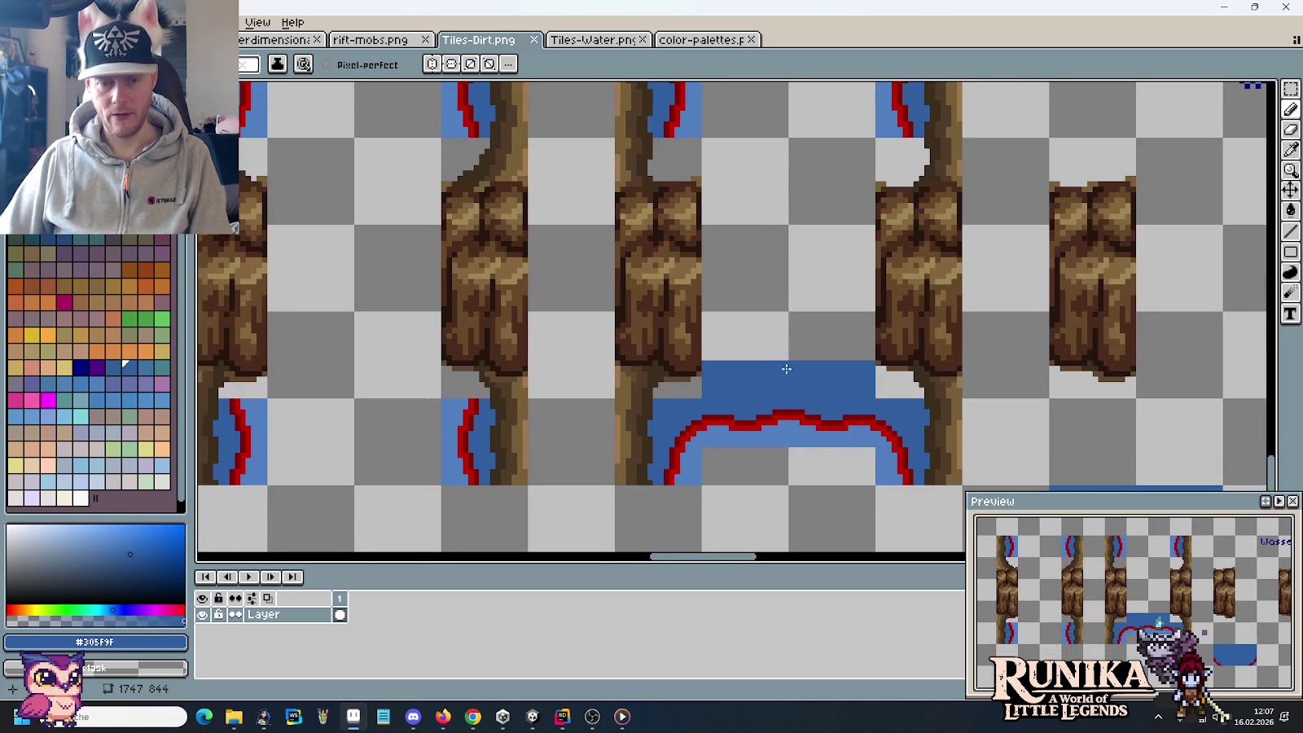
pyautogui.press('m')
pyautogui.click(591, 39)
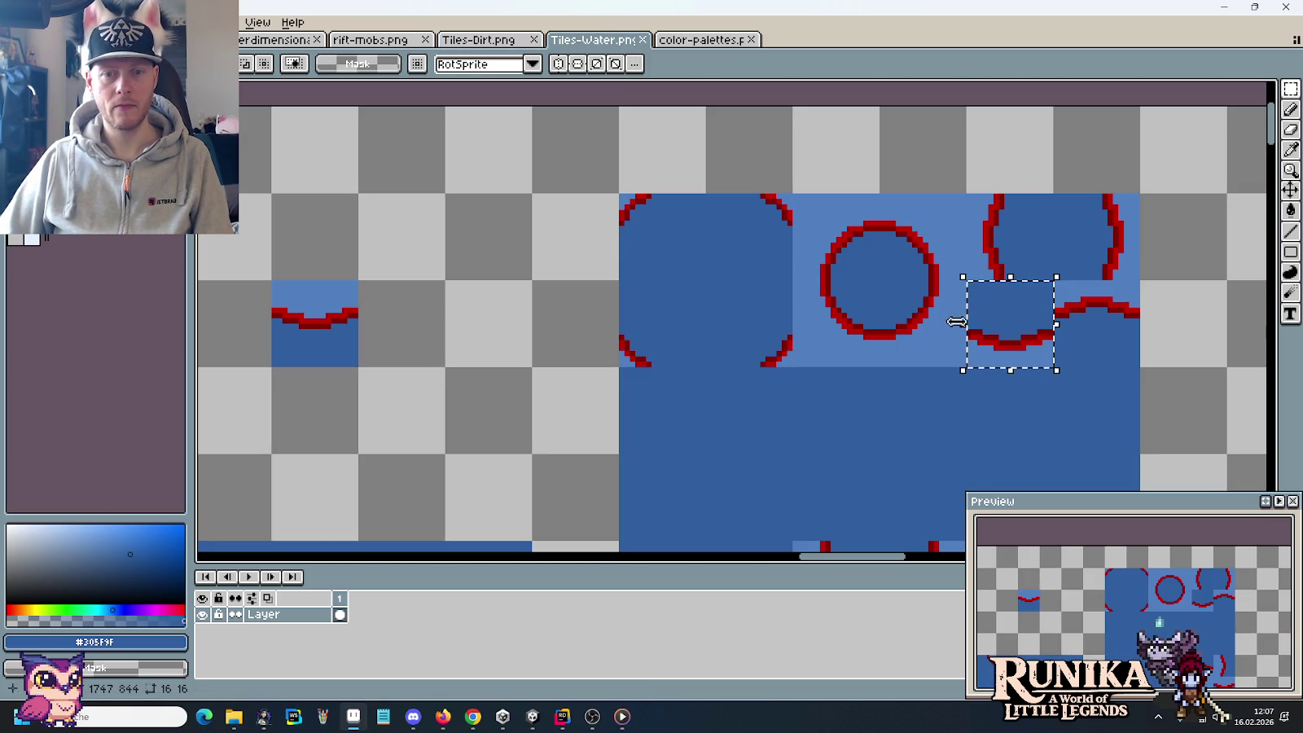
pyautogui.moveTo(954, 320); pyautogui.dragTo(1114, 337)
# Step: Paste the water tile into Tiles-Dirt and place it between the two tree trunks
pyautogui.click(477, 40)
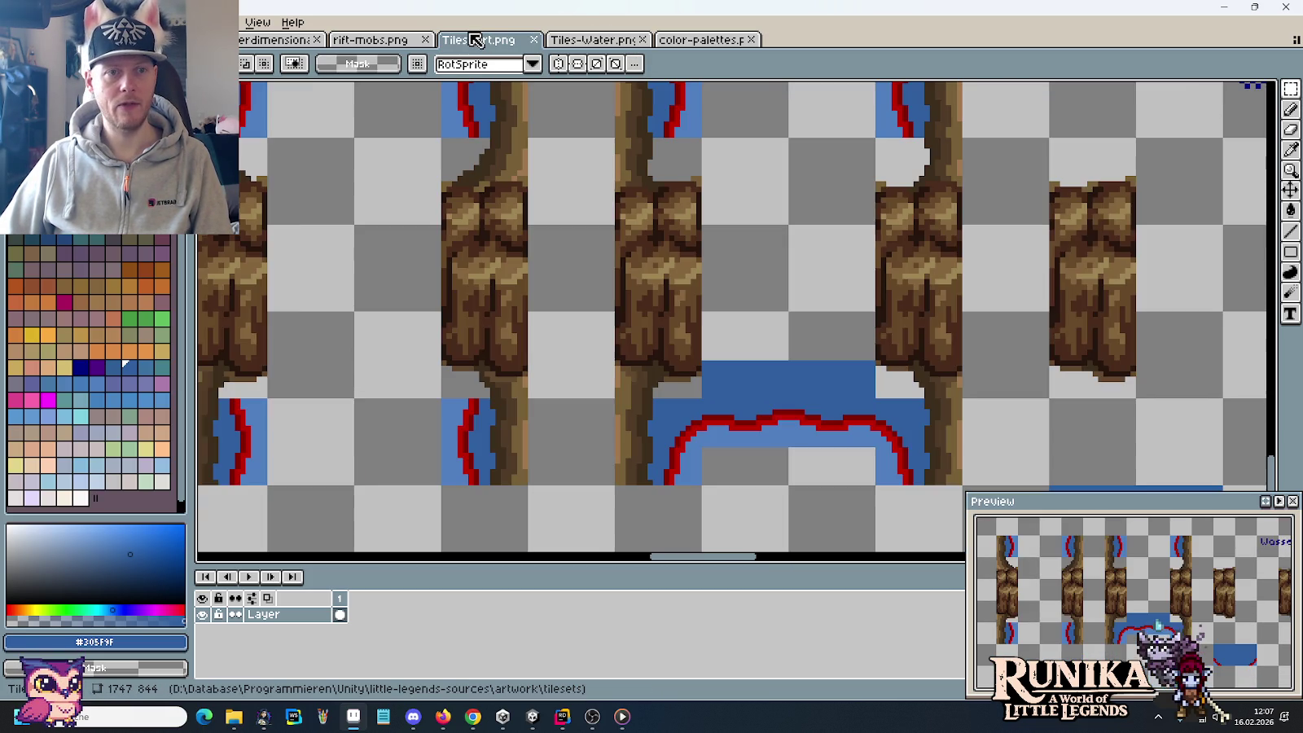
pyautogui.scroll(1, 780, 239)
pyautogui.scroll(1, 756, 285)
pyautogui.scroll(1, 762, 291)
pyautogui.hotkey('ctrl', 'v')
pyautogui.moveTo(723, 299); pyautogui.dragTo(698, 233)
# Step: Check the browser reference images, then recentre on the arch and take its red outline colour
pyautogui.hotkey('alt', 'Tab')
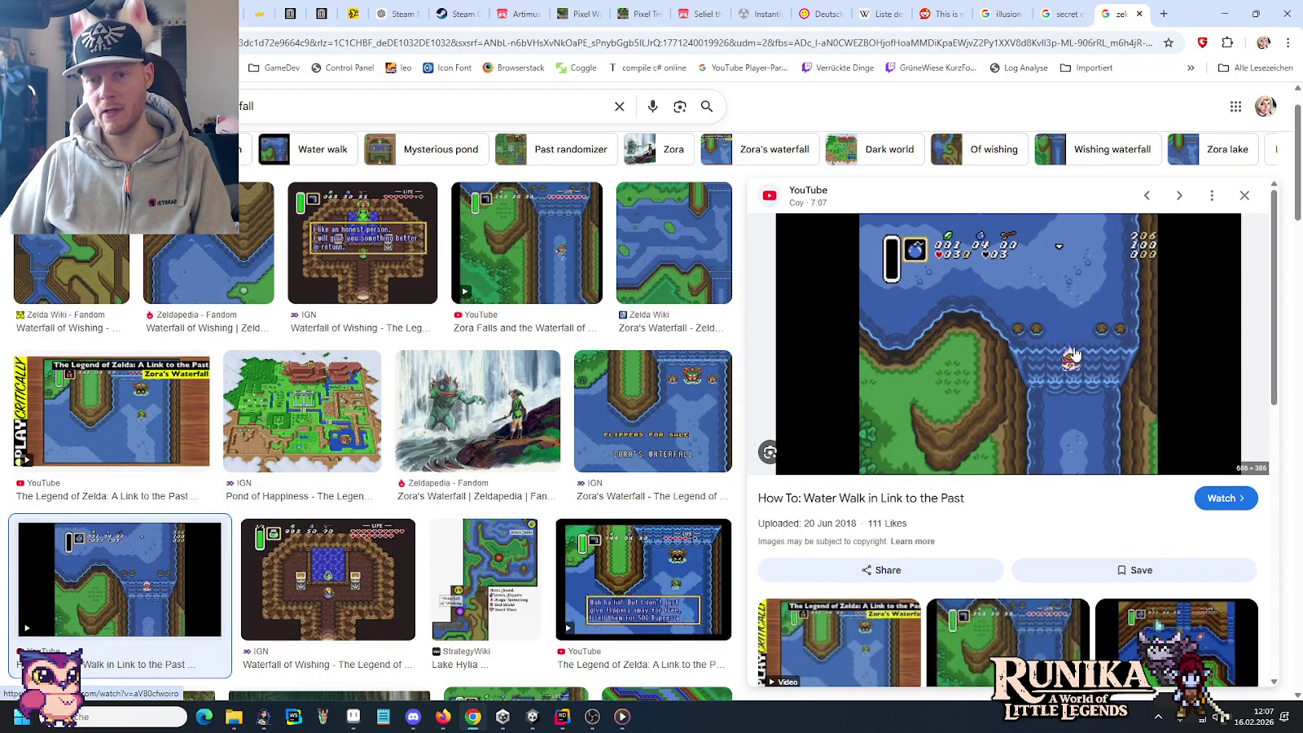
pyautogui.hotkey('alt', 'Tab')
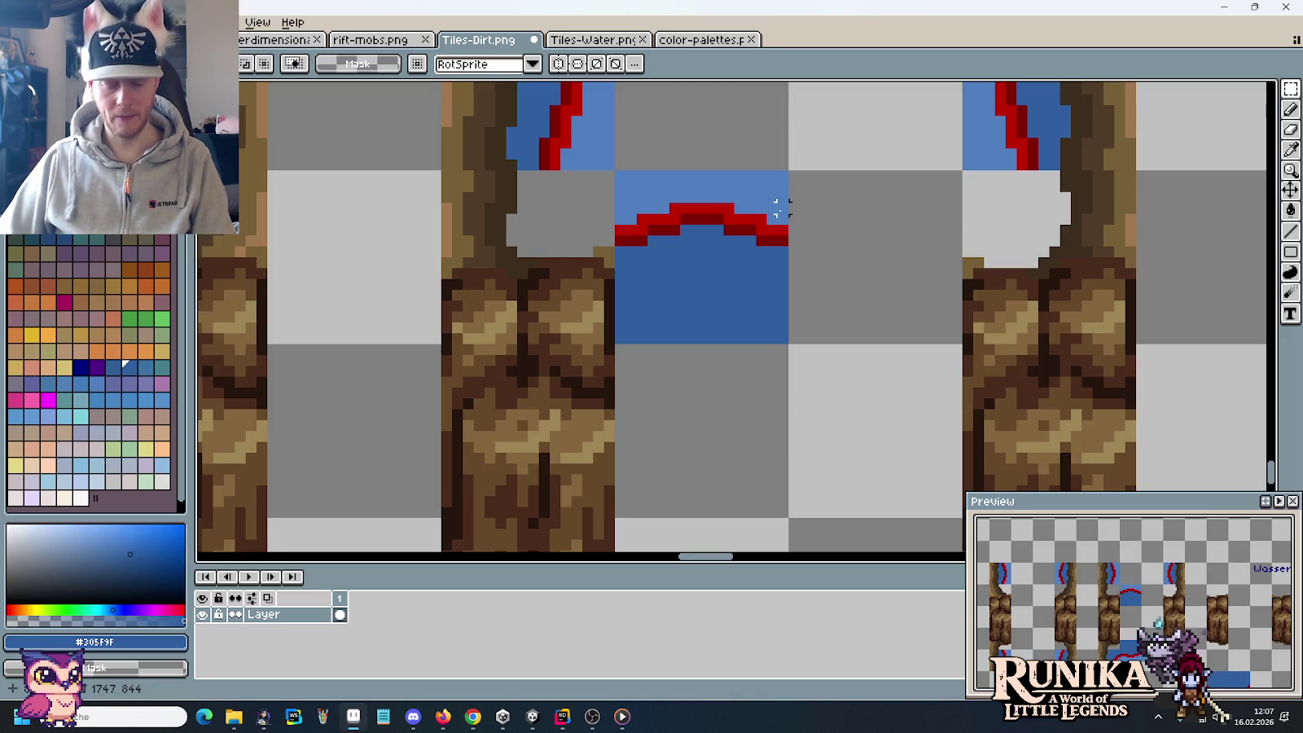
pyautogui.scroll(1, 780, 208)
pyautogui.moveTo(615, 245); pyautogui.dragTo(703, 297)
pyautogui.press('b')
pyautogui.keyDown('alt'); pyautogui.click(557, 293); pyautogui.keyUp('alt')
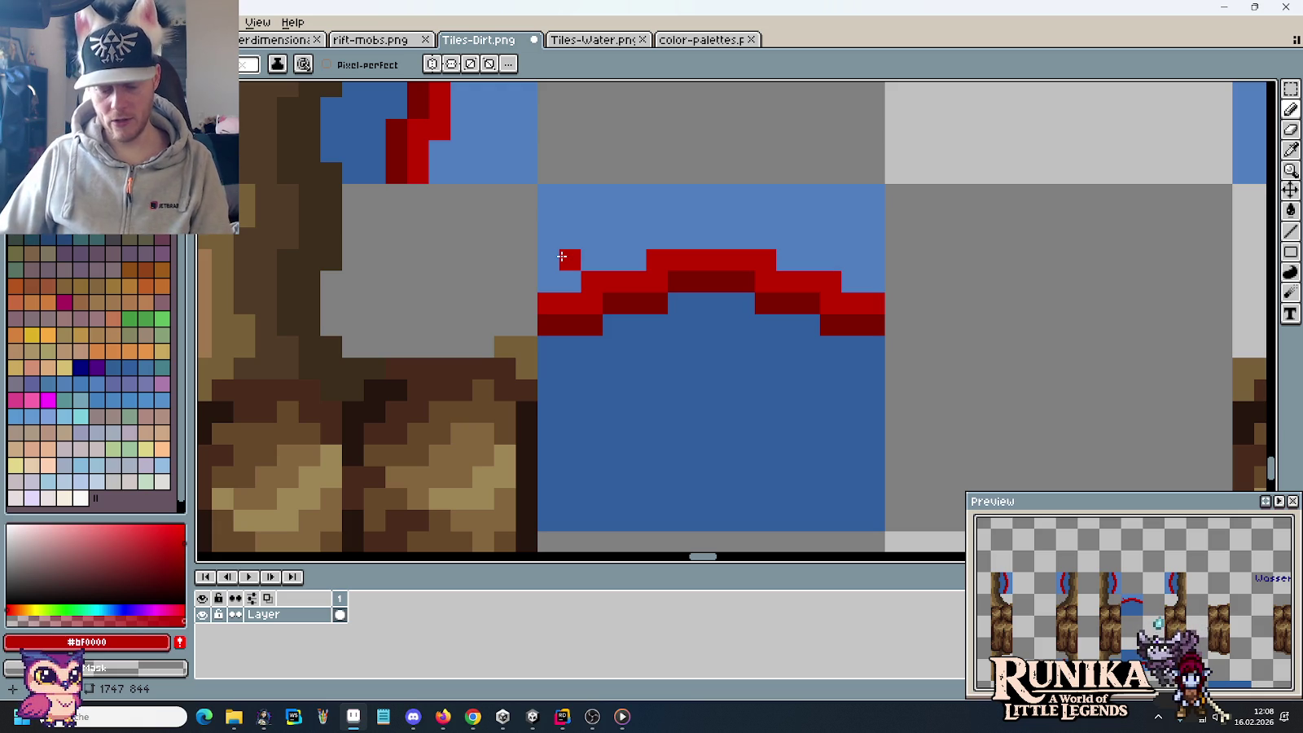
# Step: Draw a bright red zigzag edge across the empty tile beside the arch
pyautogui.moveTo(1047, 299); pyautogui.dragTo(756, 289)
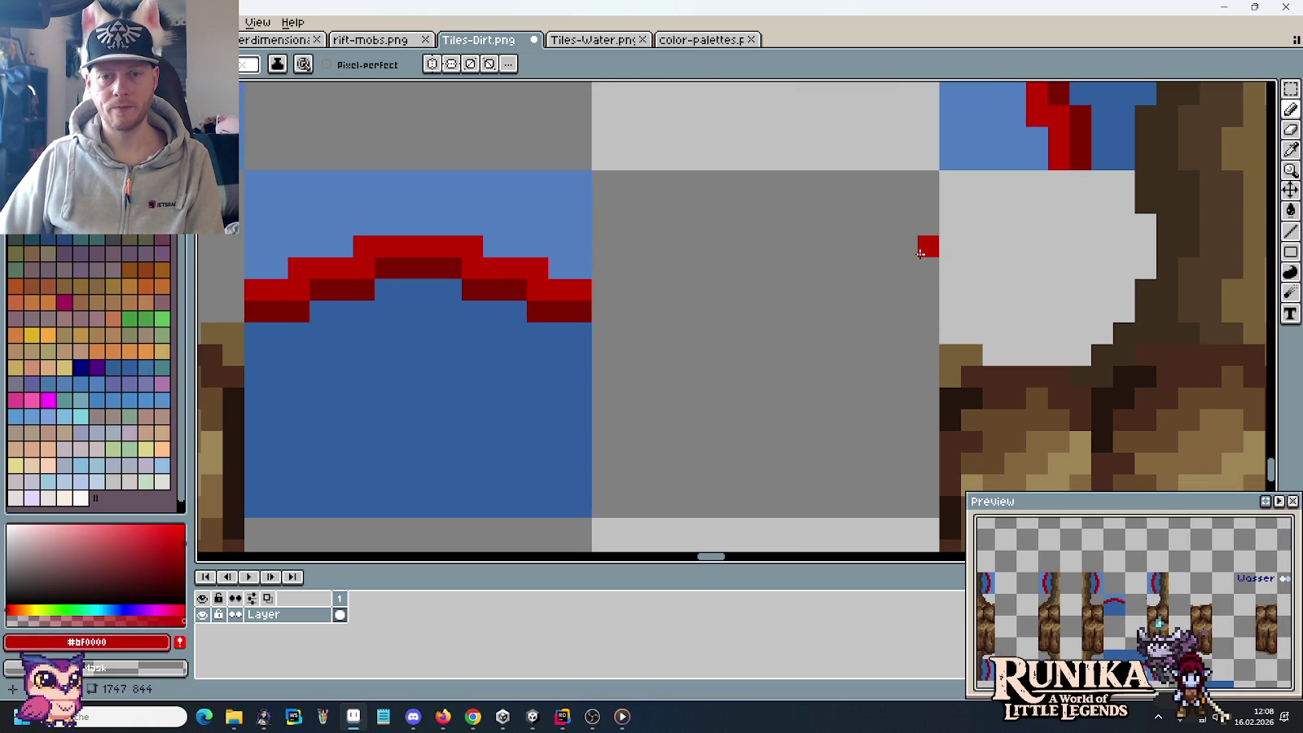
pyautogui.moveTo(919, 254); pyautogui.dragTo(920, 268)
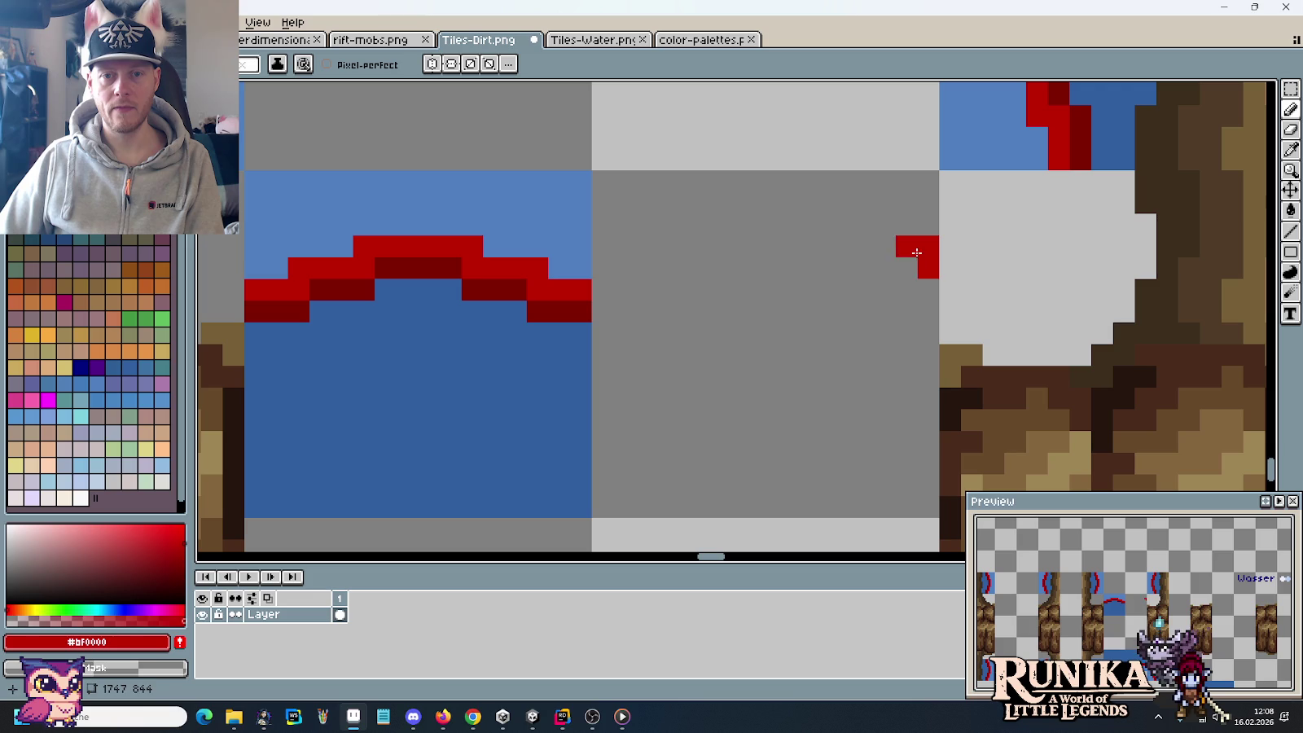
pyautogui.click(907, 247)
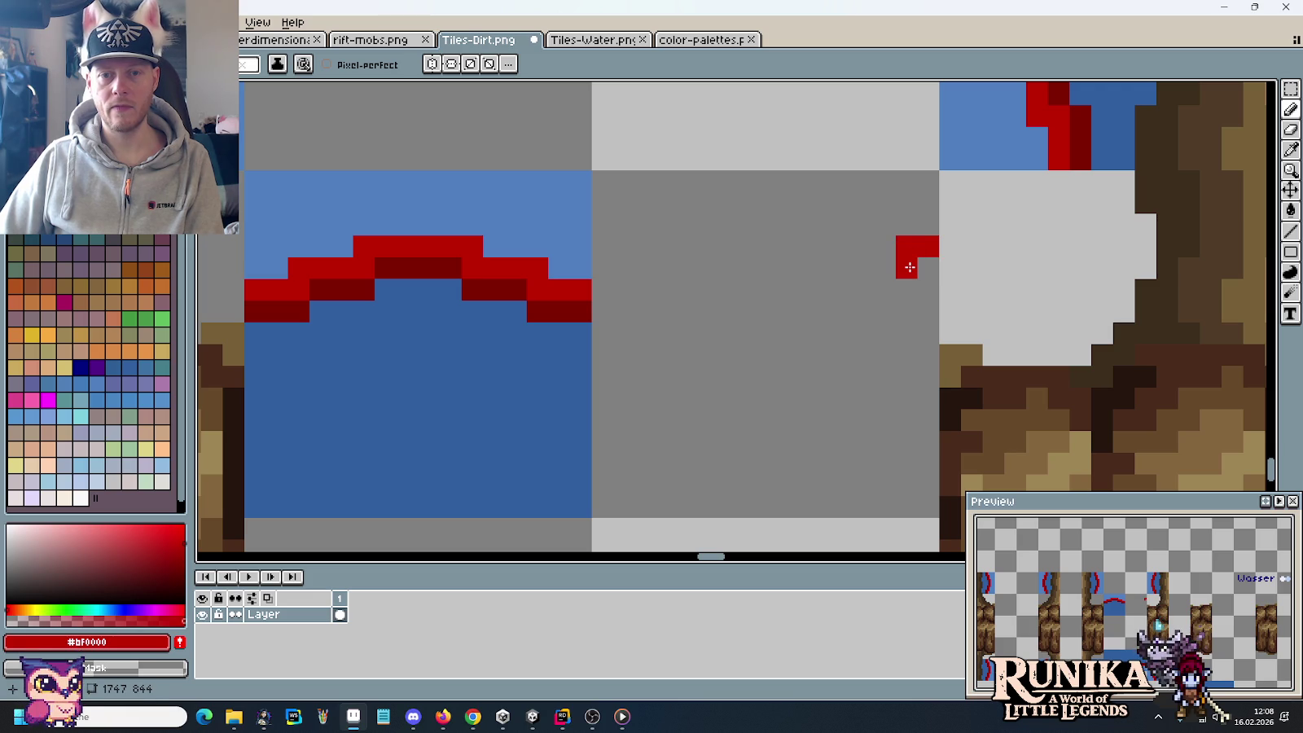
pyautogui.moveTo(910, 267); pyautogui.dragTo(900, 283)
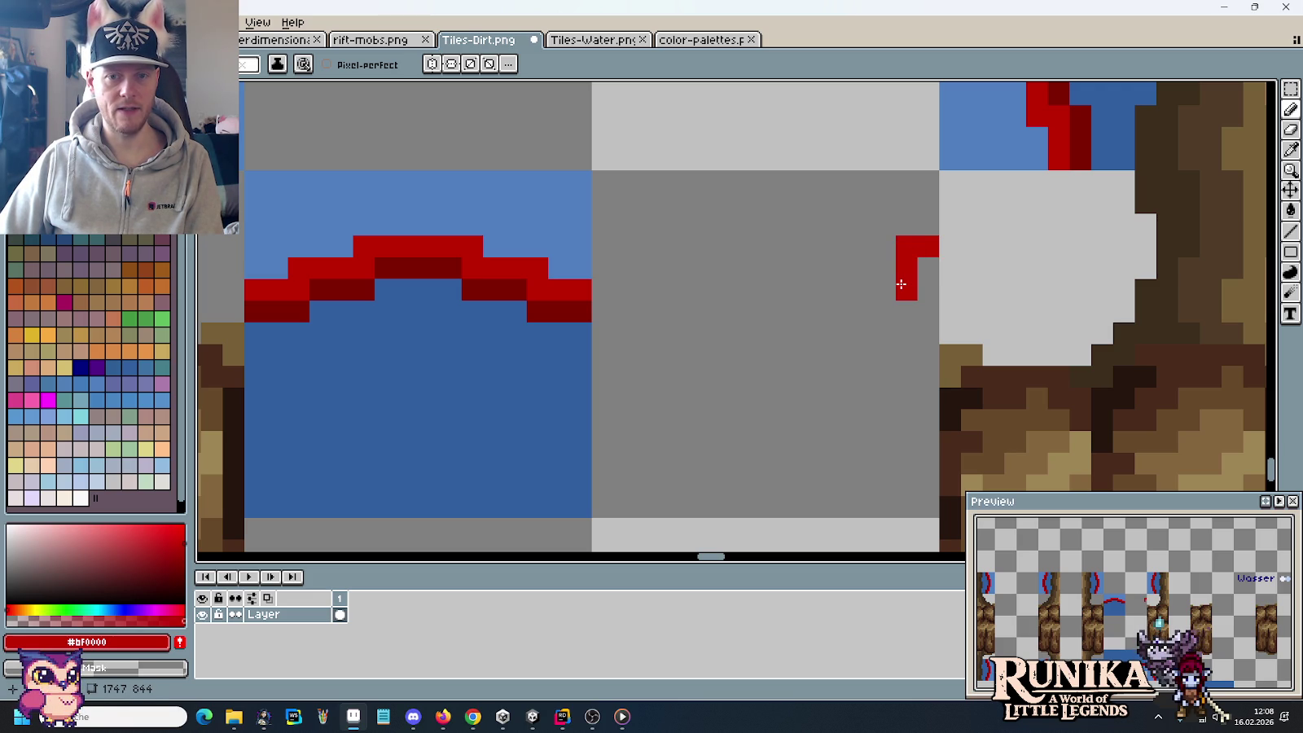
pyautogui.moveTo(872, 314)
pyautogui.mouseDown()
pyautogui.moveTo(841, 318)
pyautogui.moveTo(809, 250)
pyautogui.moveTo(776, 247)
pyautogui.moveTo(754, 305)
pyautogui.moveTo(716, 312)
pyautogui.mouseUp()
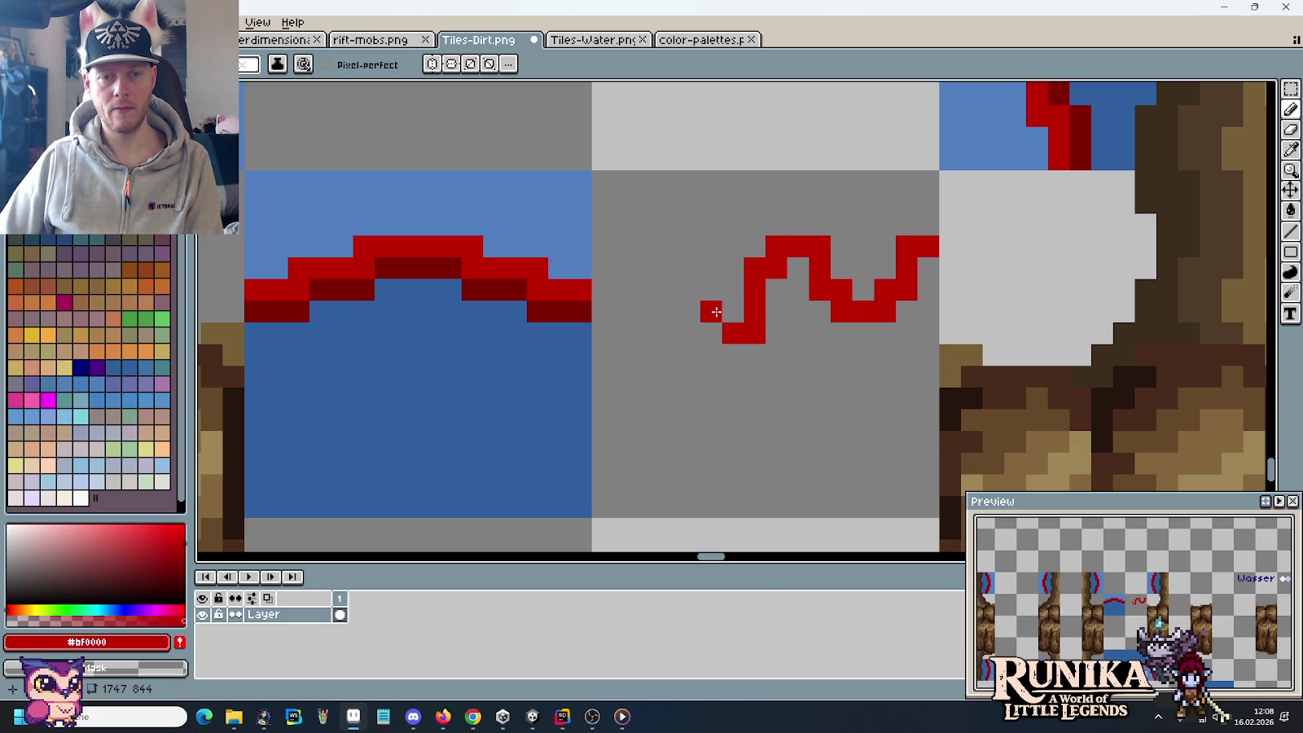
# Step: Undo the stray red pixels and extend the zigzag's left end down until it joins the arch
pyautogui.hotkey('ctrl', 'z')
pyautogui.click(713, 314)
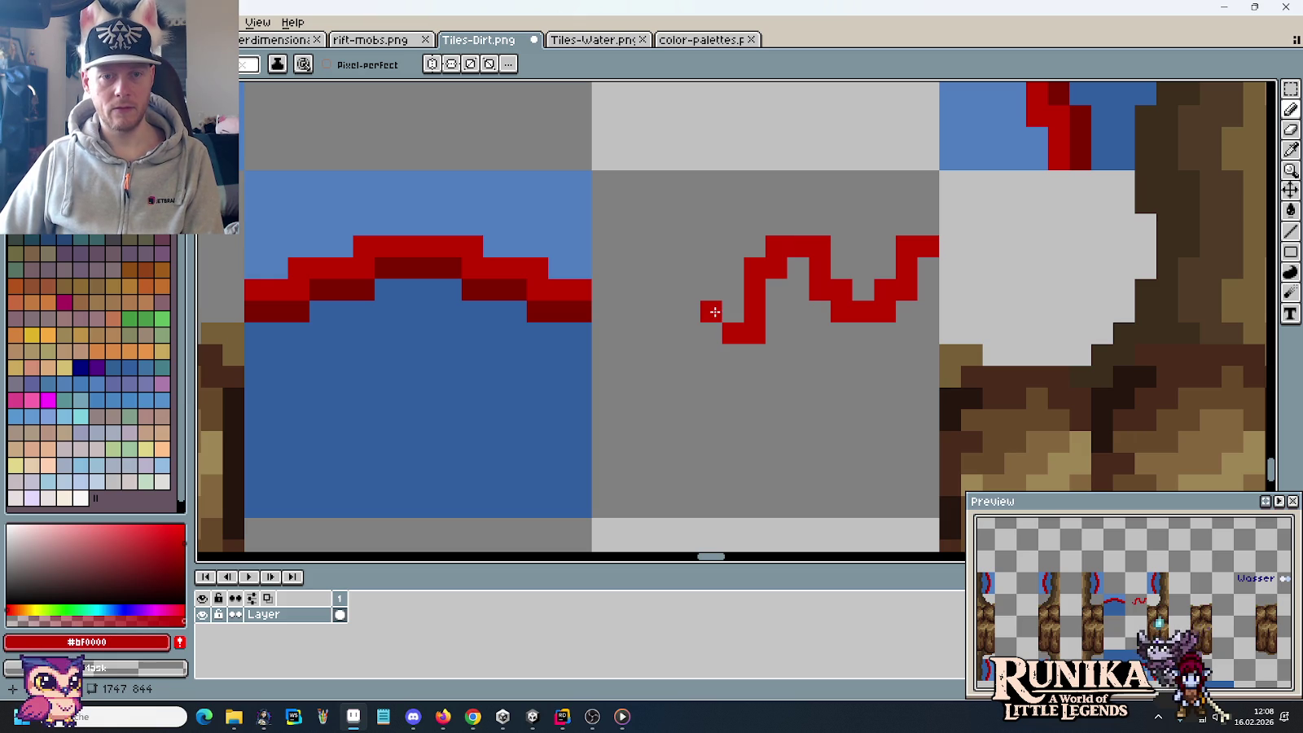
pyautogui.hotkey('ctrl', 'z')
pyautogui.click(715, 328)
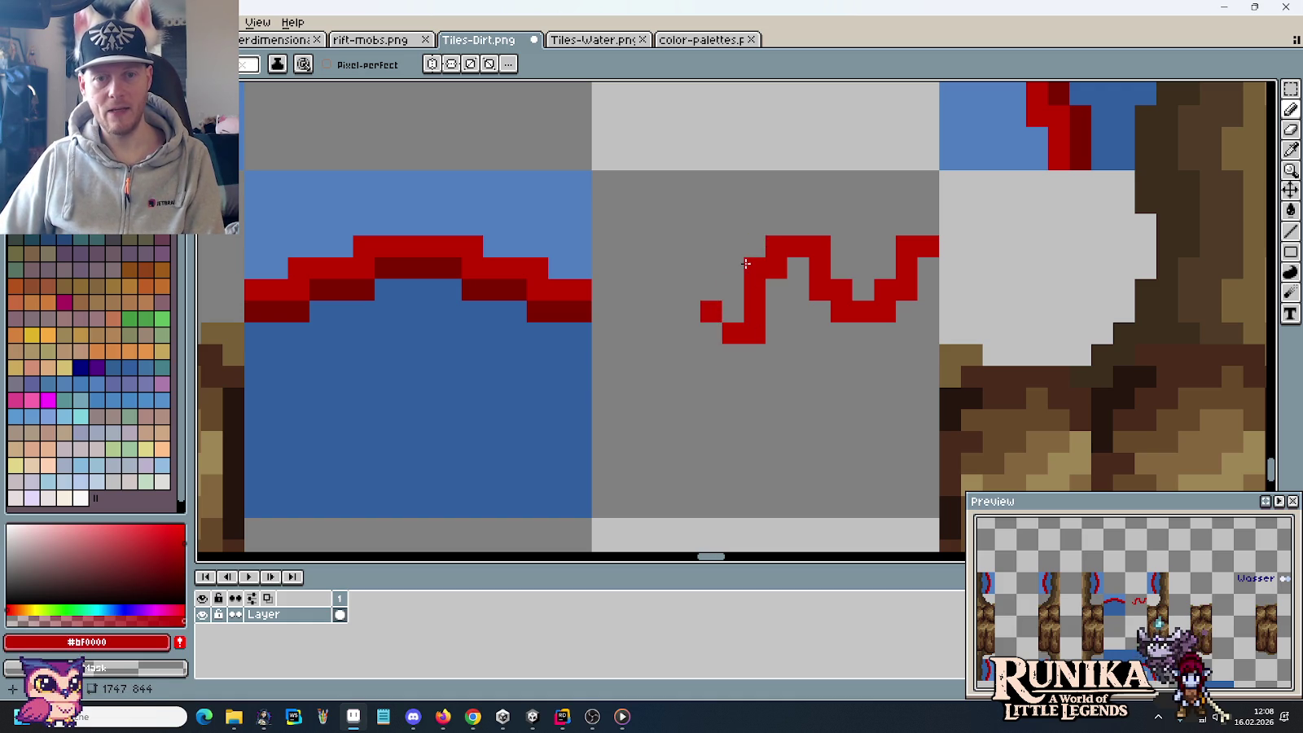
pyautogui.hotkey('ctrl', 'z')
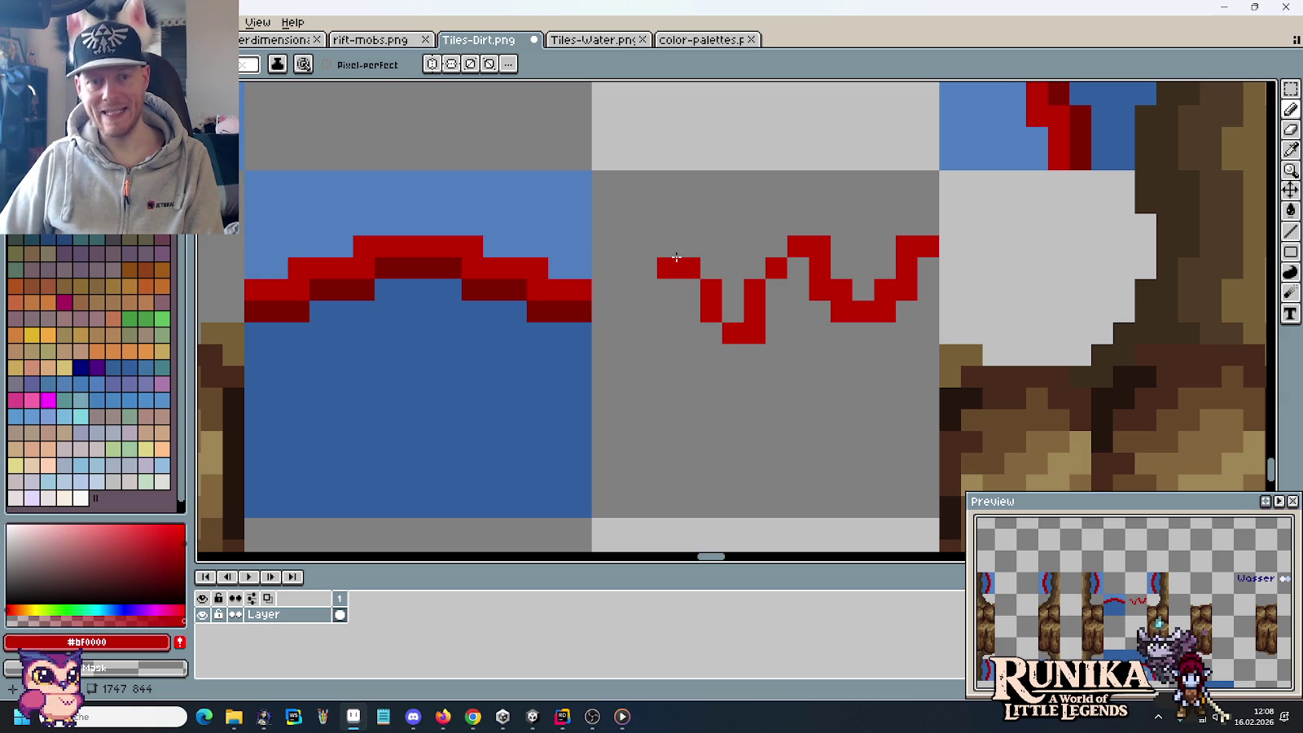
pyautogui.moveTo(668, 268); pyautogui.dragTo(670, 313)
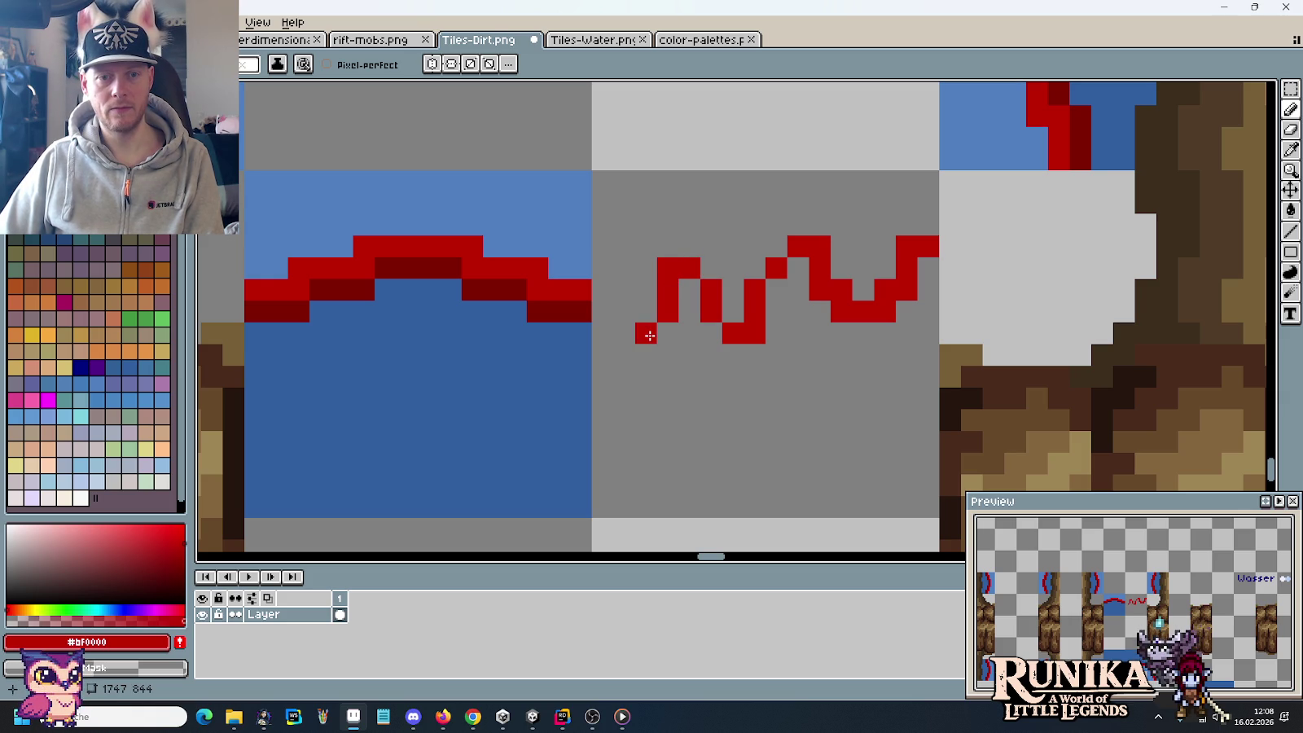
pyautogui.moveTo(640, 336); pyautogui.dragTo(633, 335)
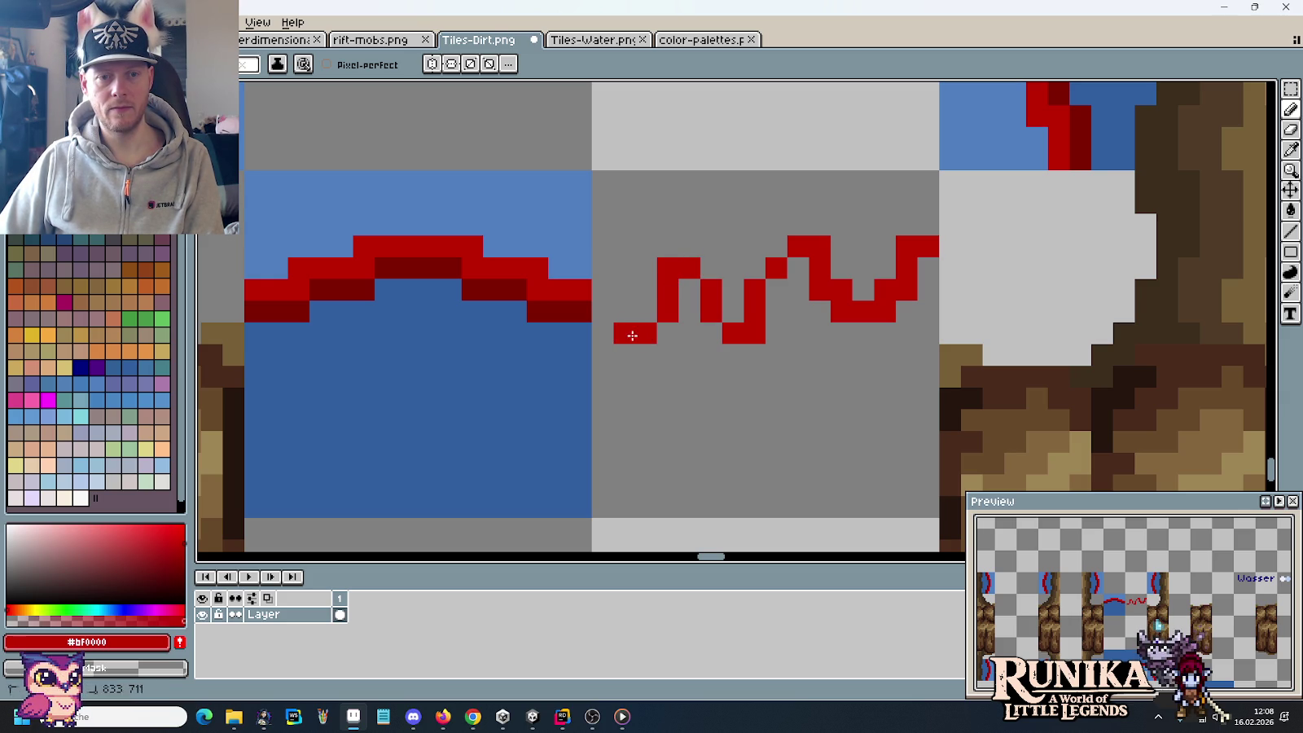
pyautogui.click(603, 289)
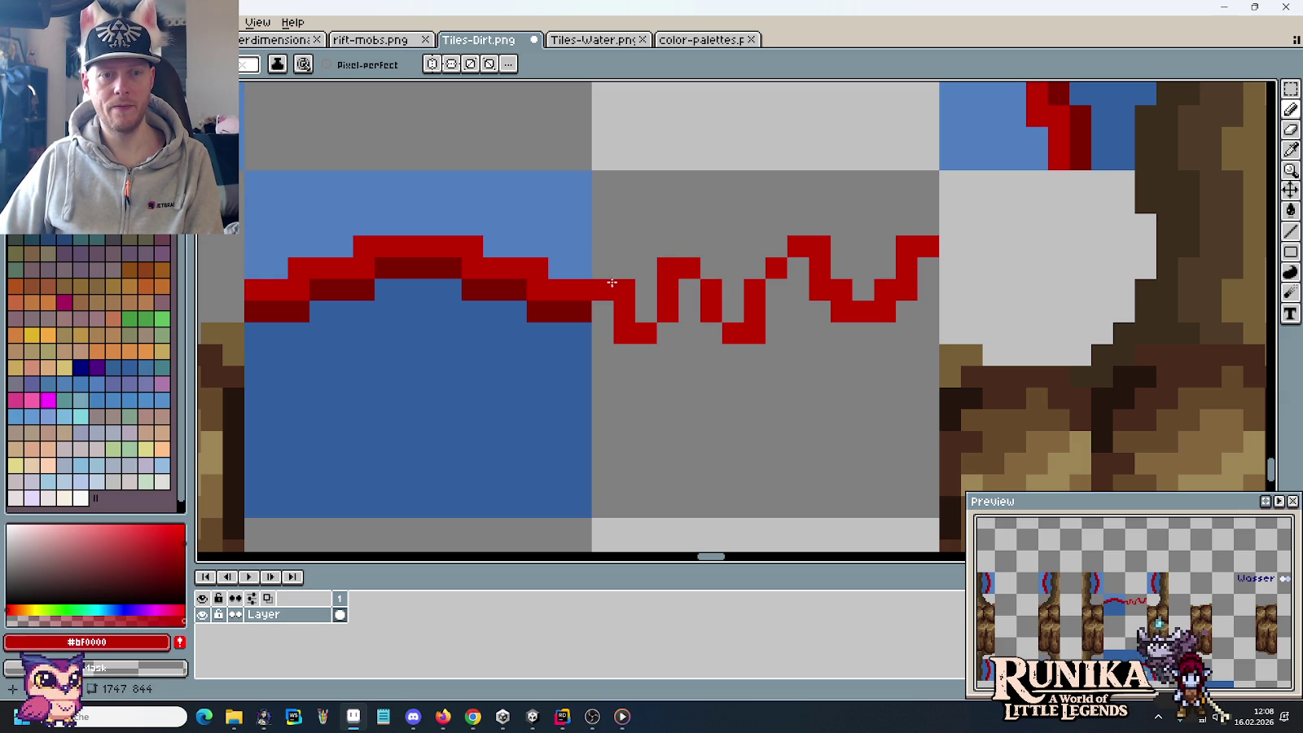
pyautogui.scroll(-4, 818, 401)
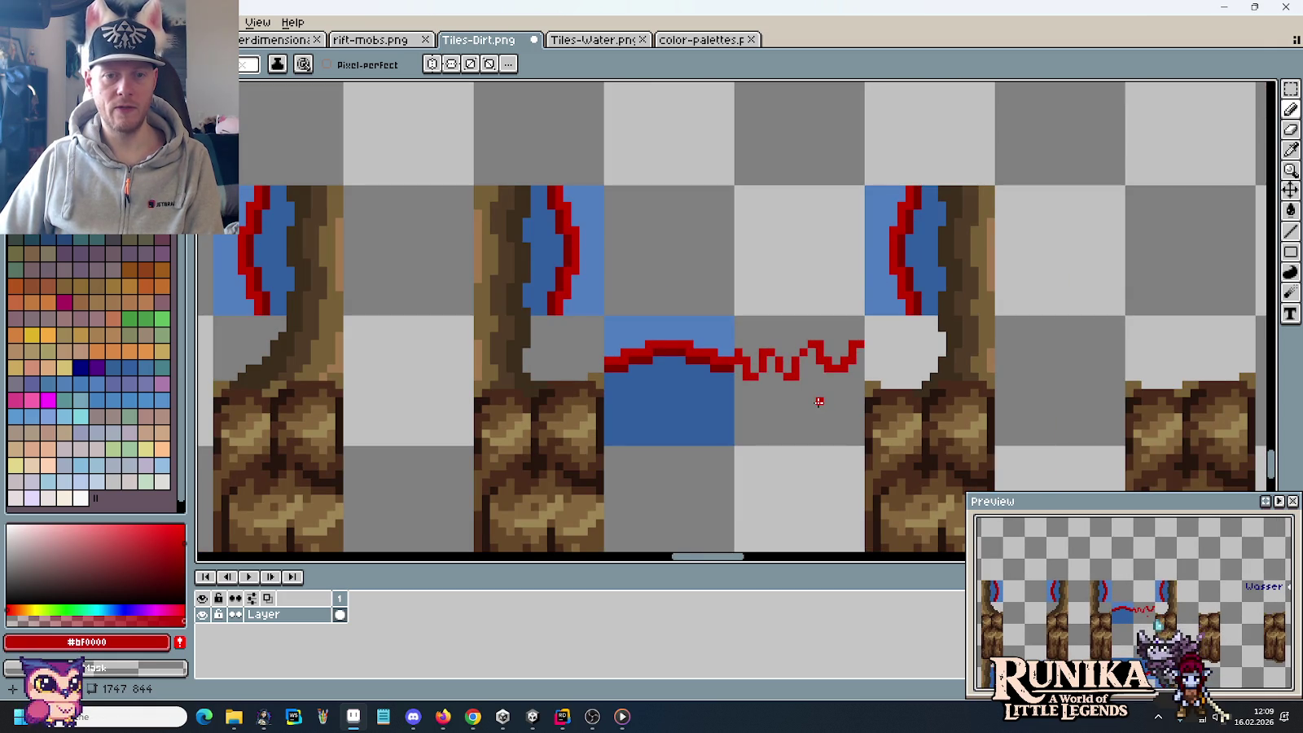
# Step: Shade pixels along the zigzag's lower side with dark red #7F0000
pyautogui.scroll(2, 819, 401)
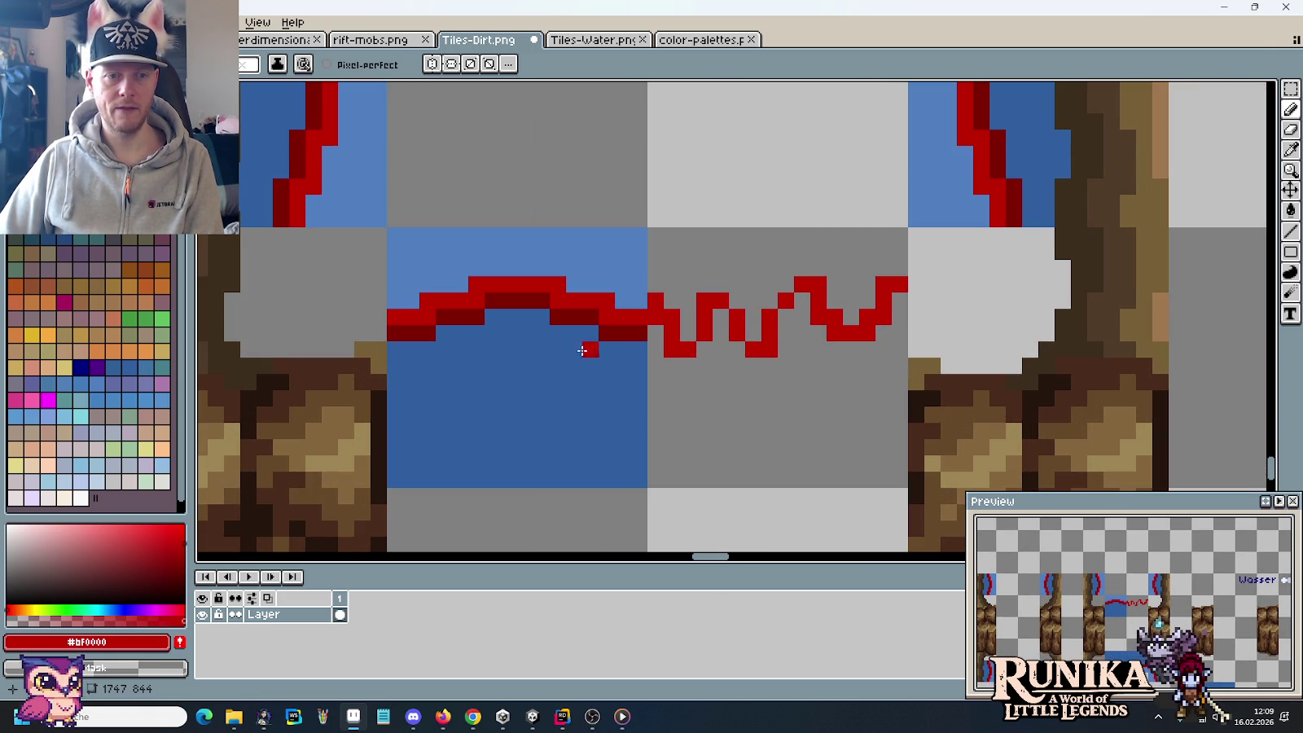
pyautogui.keyDown('alt'); pyautogui.click(631, 331); pyautogui.keyUp('alt')
pyautogui.click(660, 339)
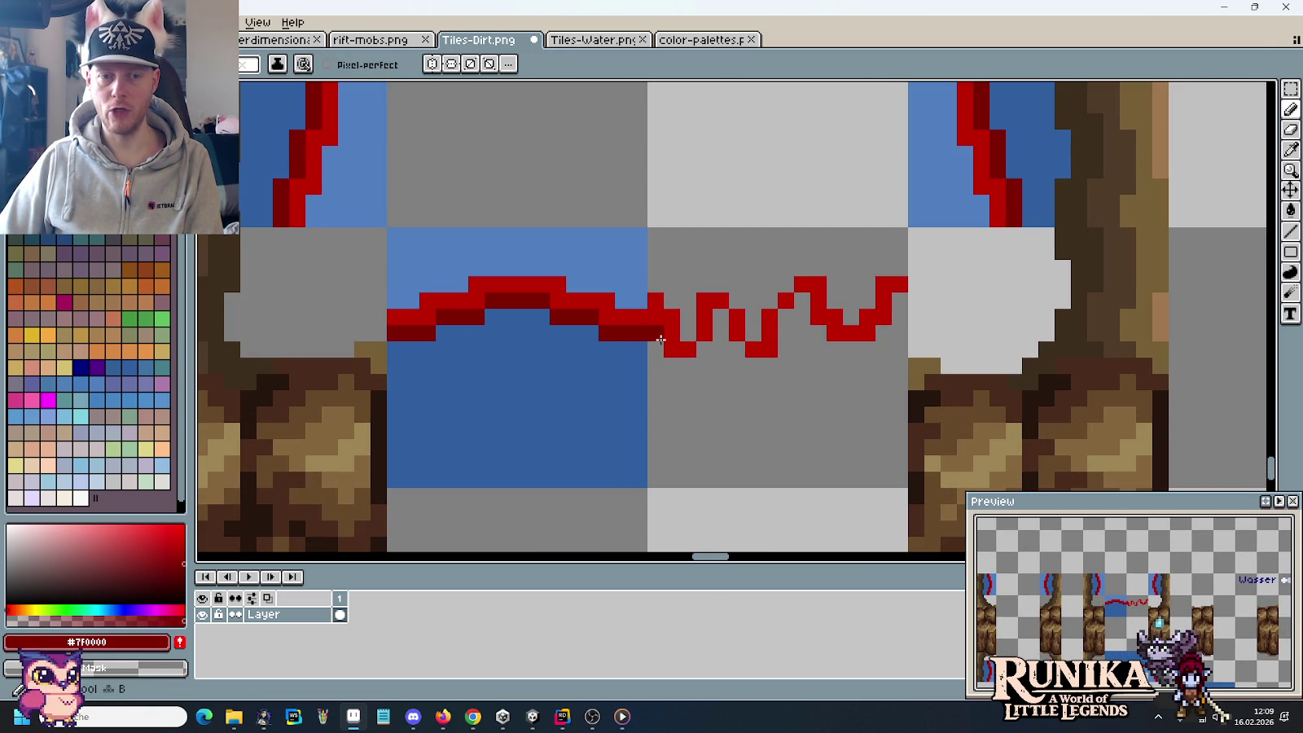
pyautogui.click(718, 315)
pyautogui.click(737, 349)
pyautogui.click(753, 365)
pyautogui.click(786, 319)
pyautogui.click(834, 348)
pyautogui.click(851, 349)
pyautogui.click(867, 349)
pyautogui.click(884, 332)
pyautogui.click(900, 300)
pyautogui.click(900, 365)
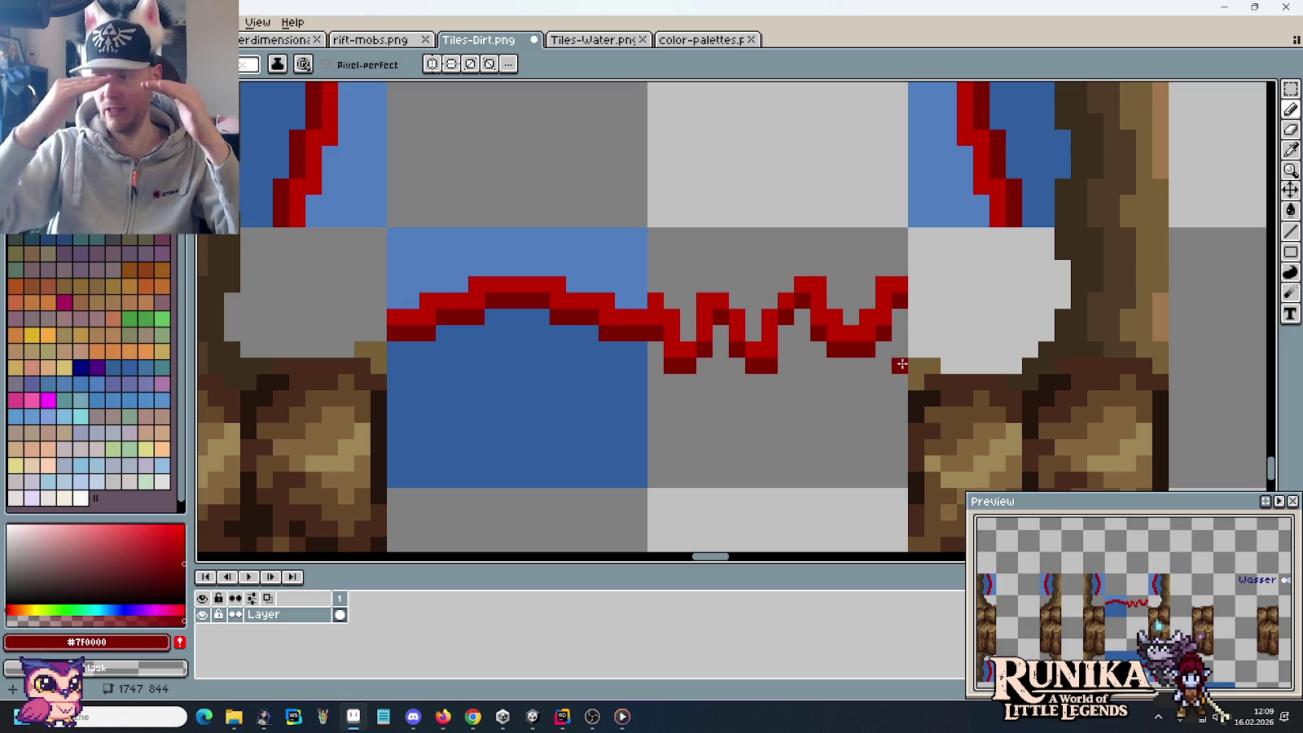
# Step: Undo the misplaced dark pixel and erase a stray bright red pixel above the zigzag
pyautogui.hotkey('ctrl', 'z')
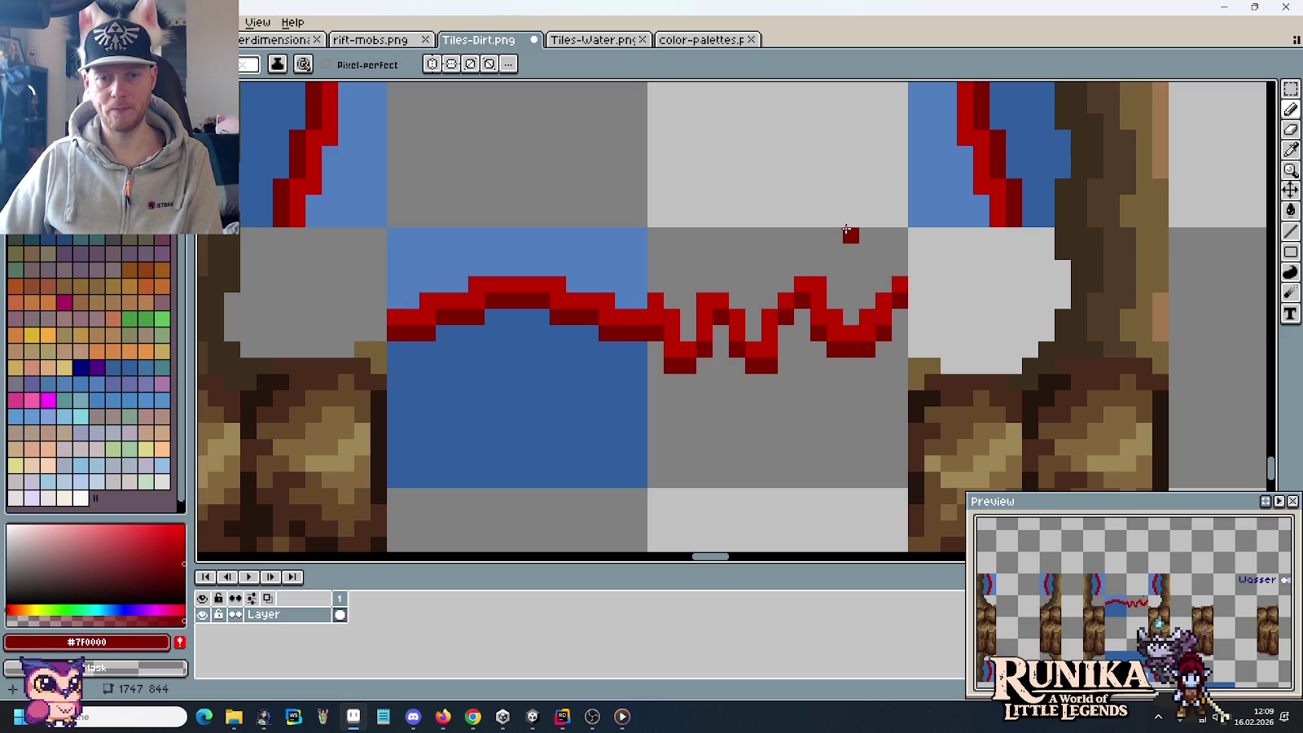
pyautogui.keyDown('alt'); pyautogui.click(807, 281); pyautogui.keyUp('alt')
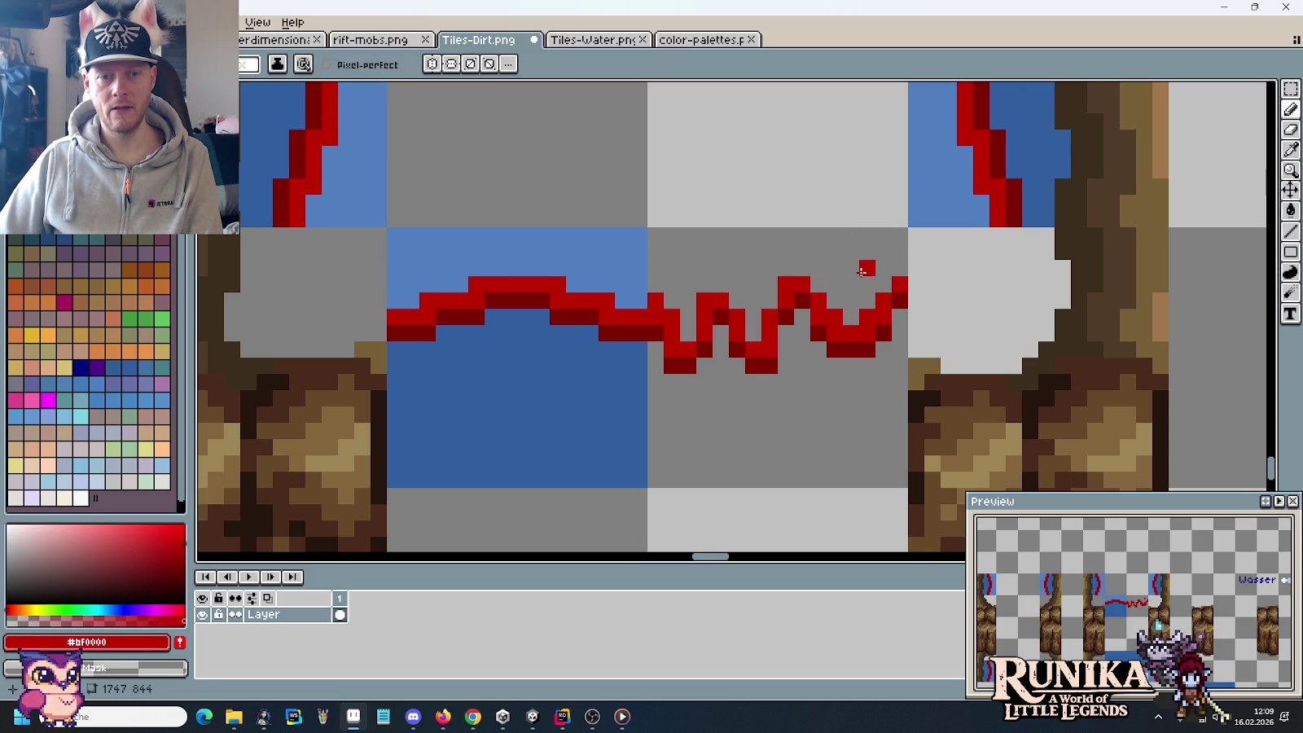
pyautogui.rightClick(786, 285)
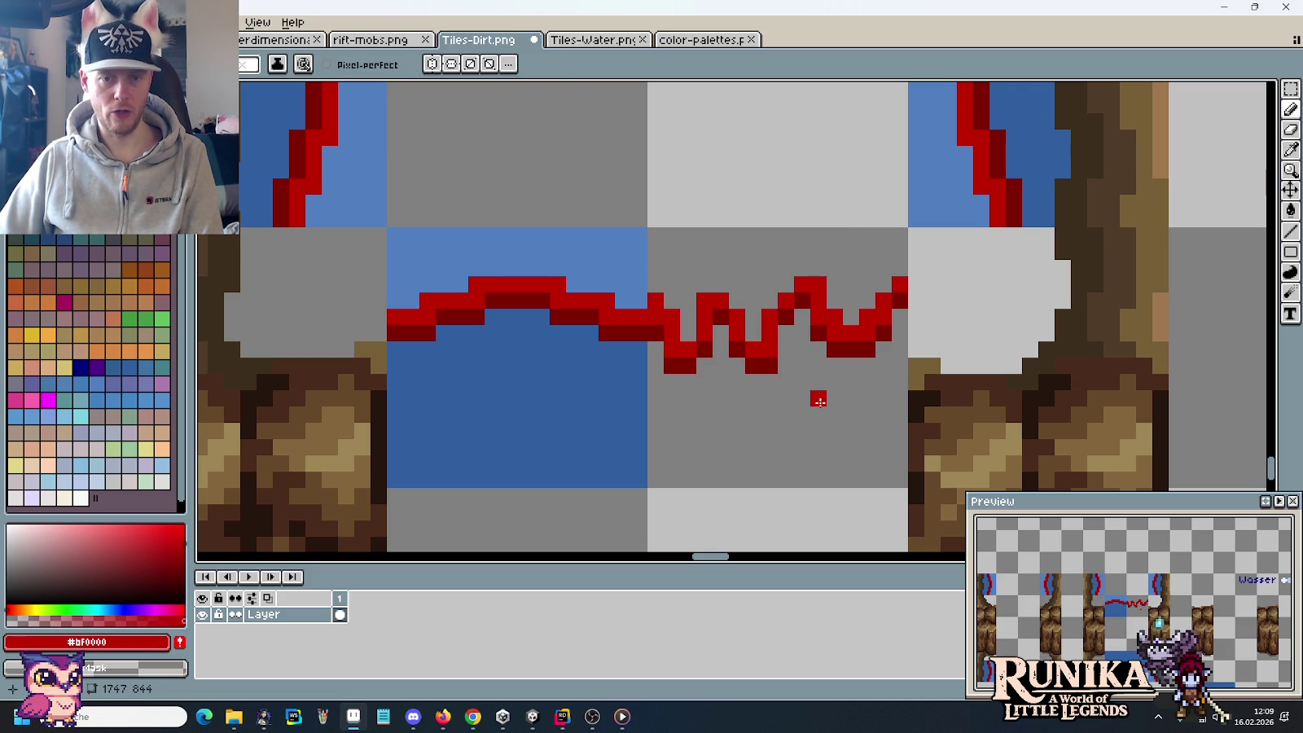
pyautogui.scroll(-5, 819, 401)
pyautogui.scroll(1, 820, 402)
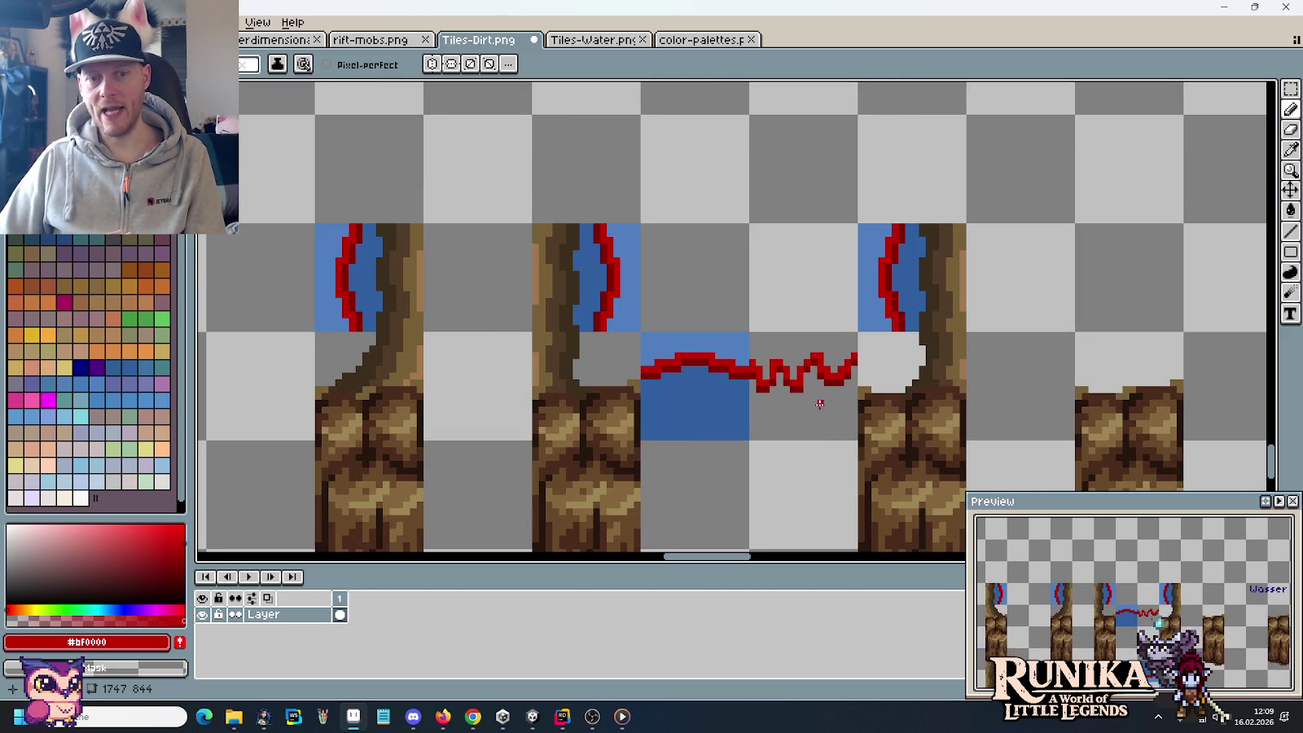
pyautogui.scroll(-1, 814, 411)
pyautogui.scroll(-4, 802, 342)
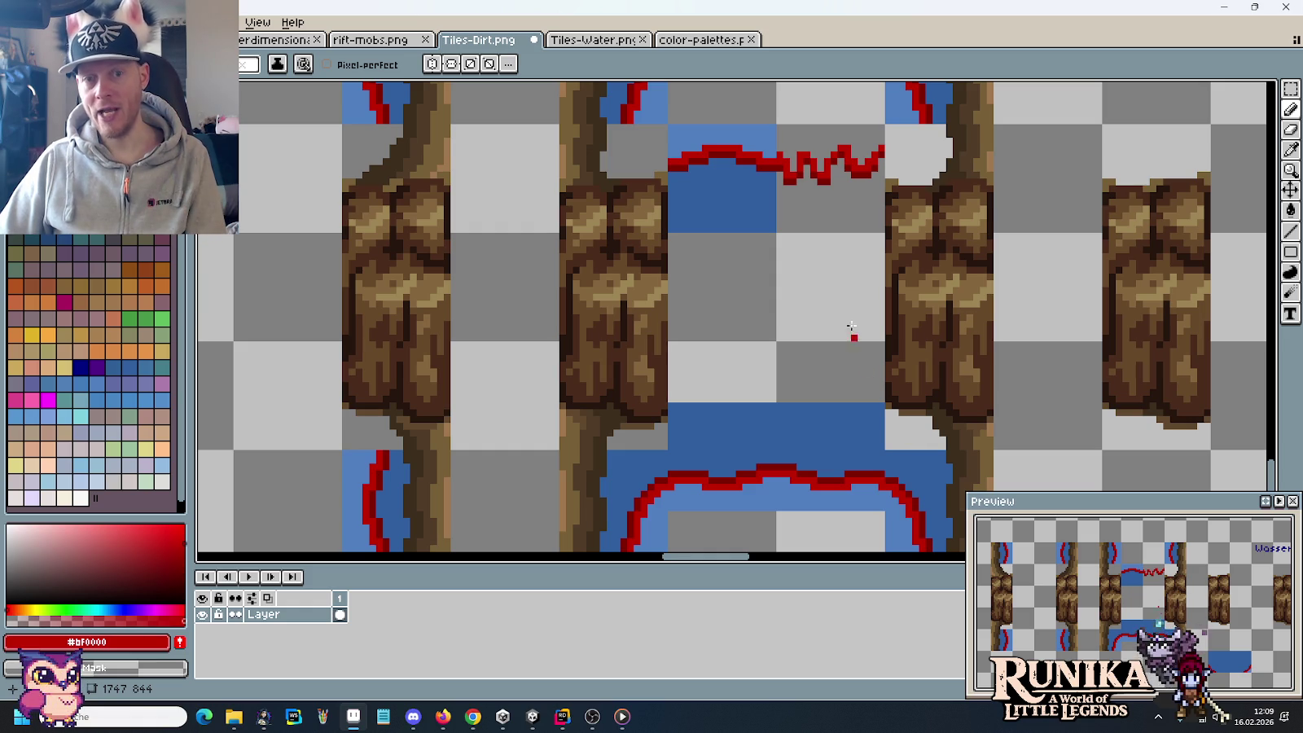
# Step: Fill the zigzag tile with dark blue #305F9F below the line and light blue #507FBF above
pyautogui.scroll(3, 852, 375)
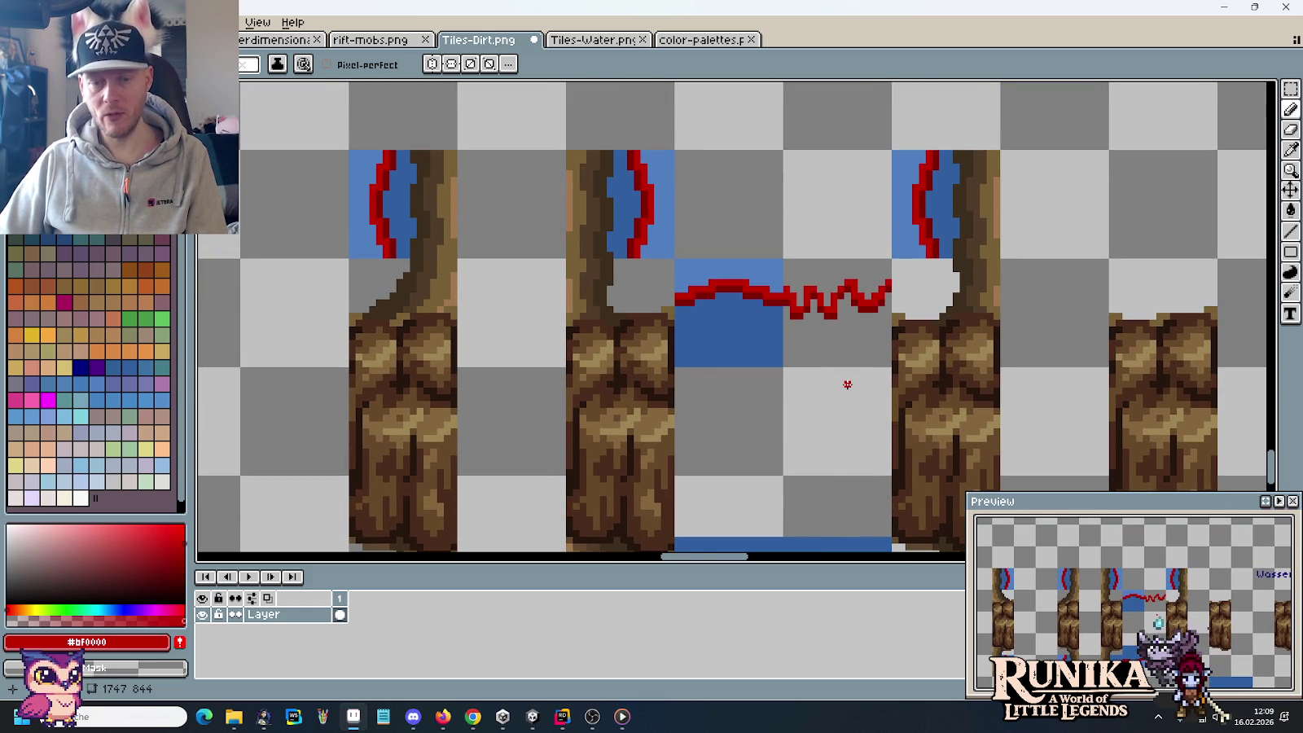
pyautogui.press('m')
pyautogui.moveTo(848, 359); pyautogui.dragTo(843, 329)
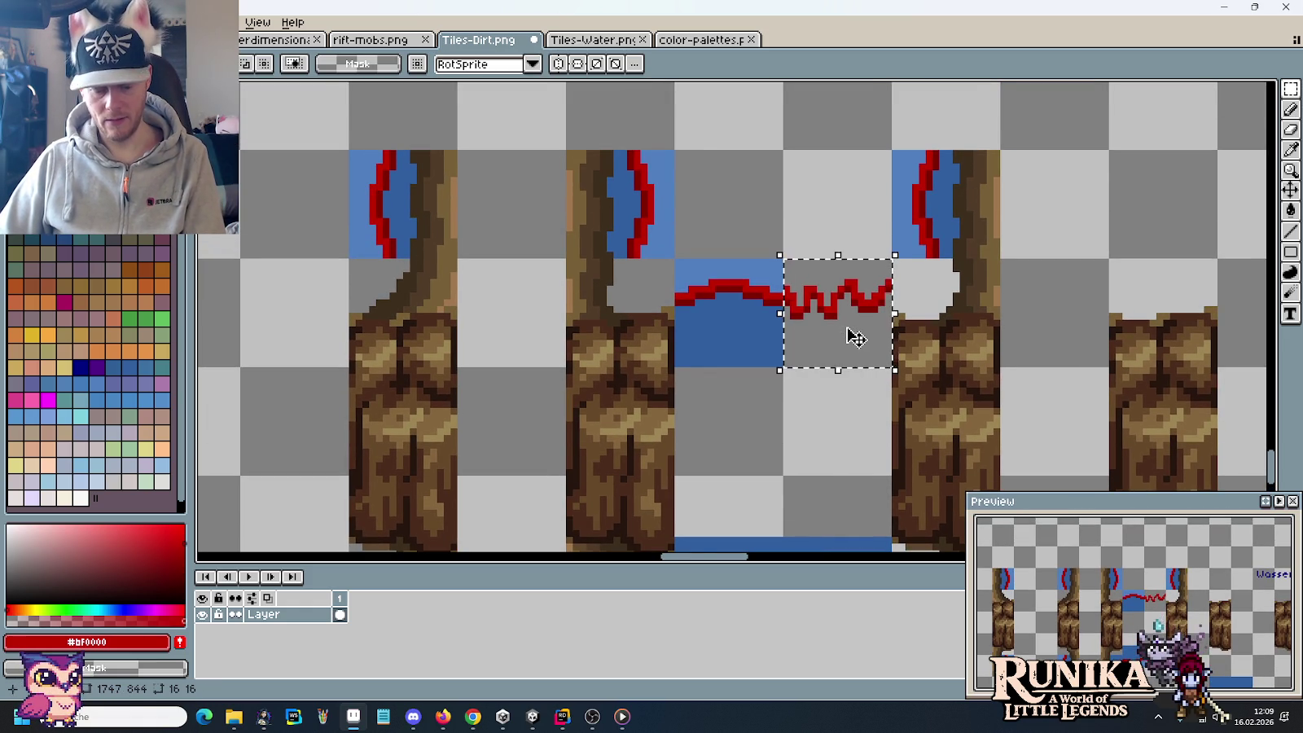
pyautogui.press('i')
pyautogui.click(766, 323)
pyautogui.press('f')
pyautogui.click(815, 338)
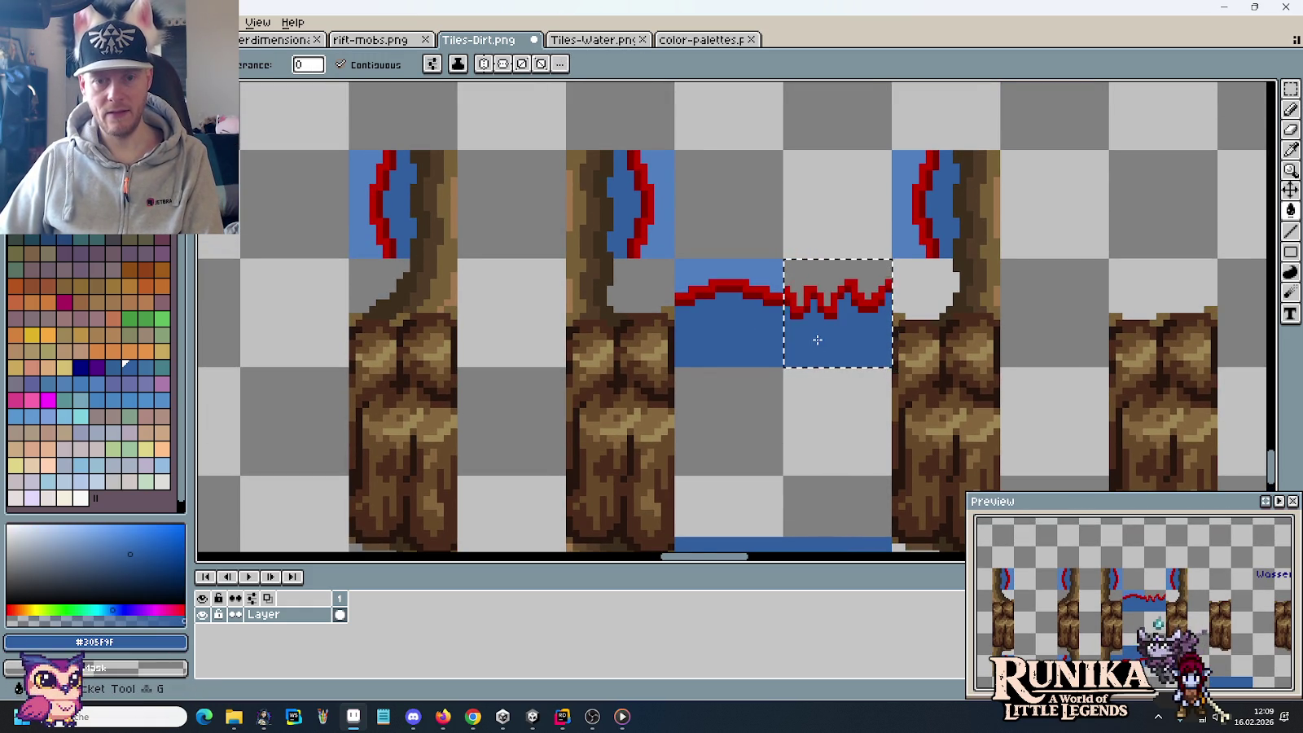
pyautogui.press('i')
pyautogui.click(756, 261)
pyautogui.press('f')
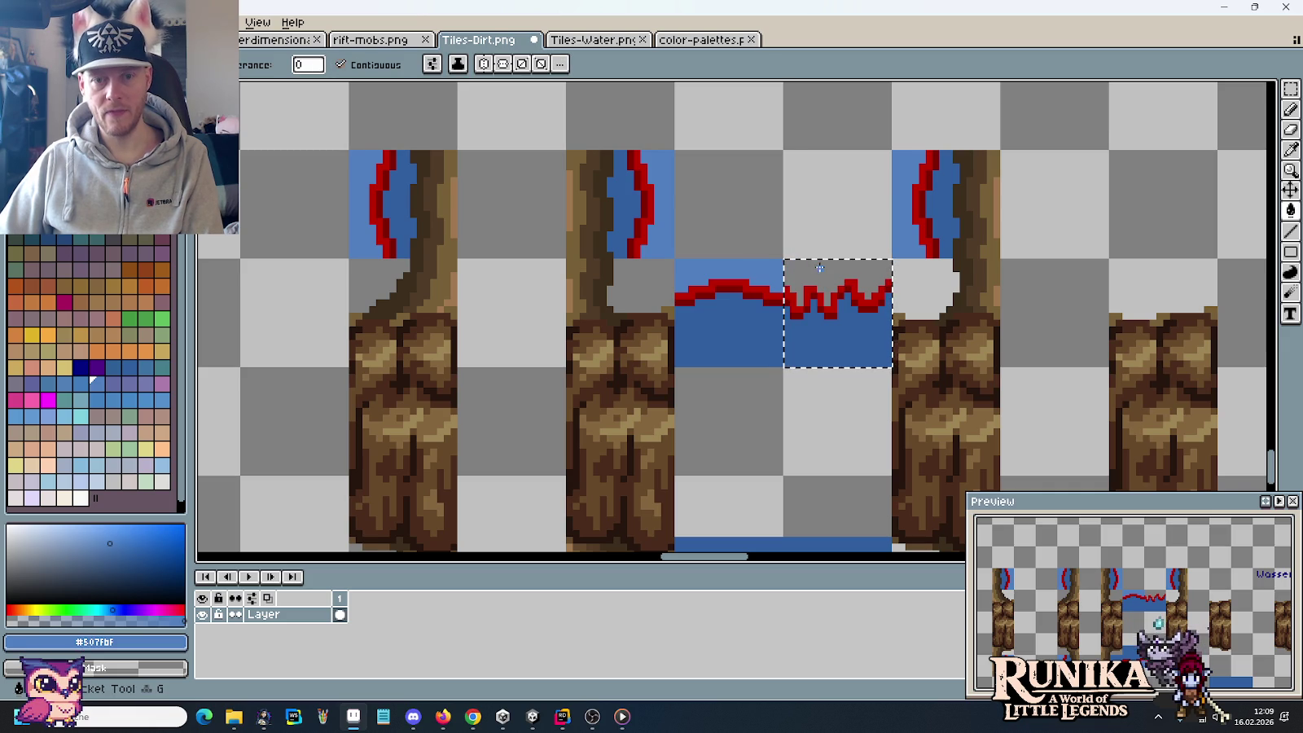
pyautogui.click(820, 267)
# Step: Copy the filled zigzag tile over the arch tile
pyautogui.press('m')
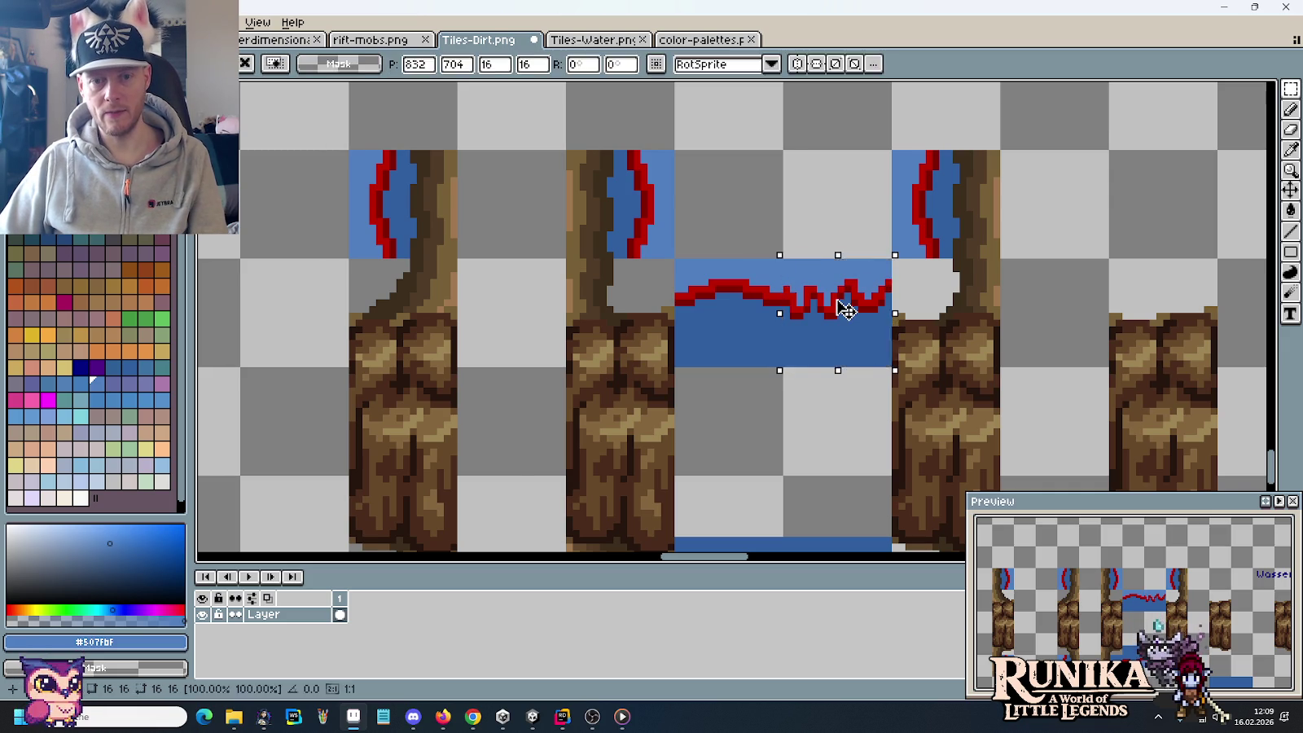
pyautogui.hotkey('ctrl', 'space')
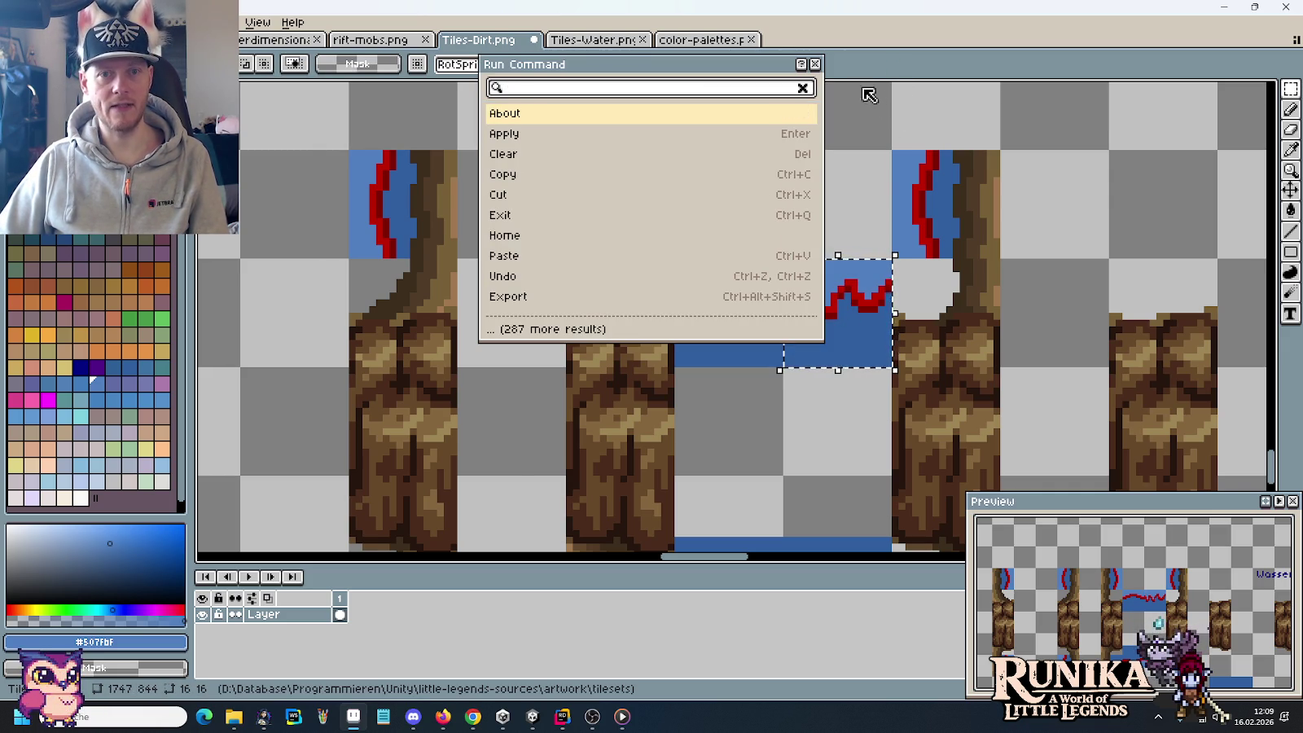
pyautogui.click(814, 63)
pyautogui.click(831, 328)
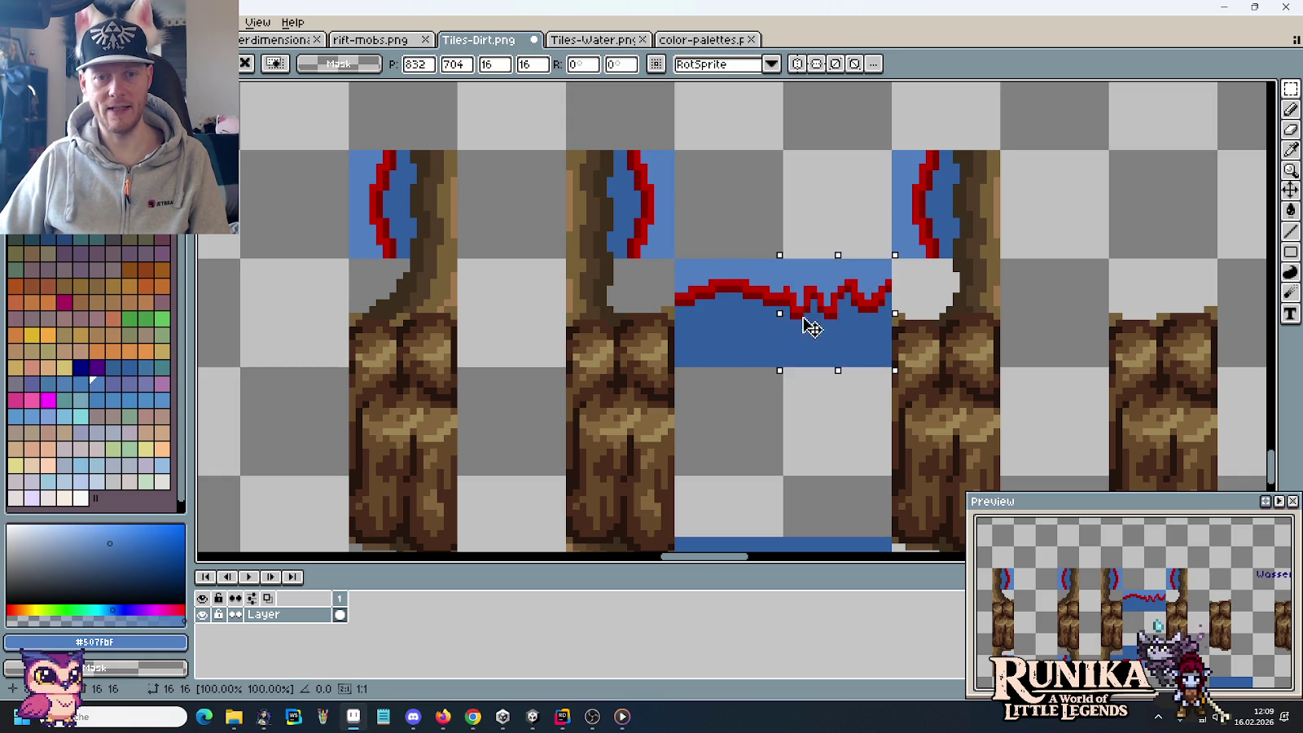
pyautogui.press('Return')
pyautogui.hotkey('ctrl', 'd')
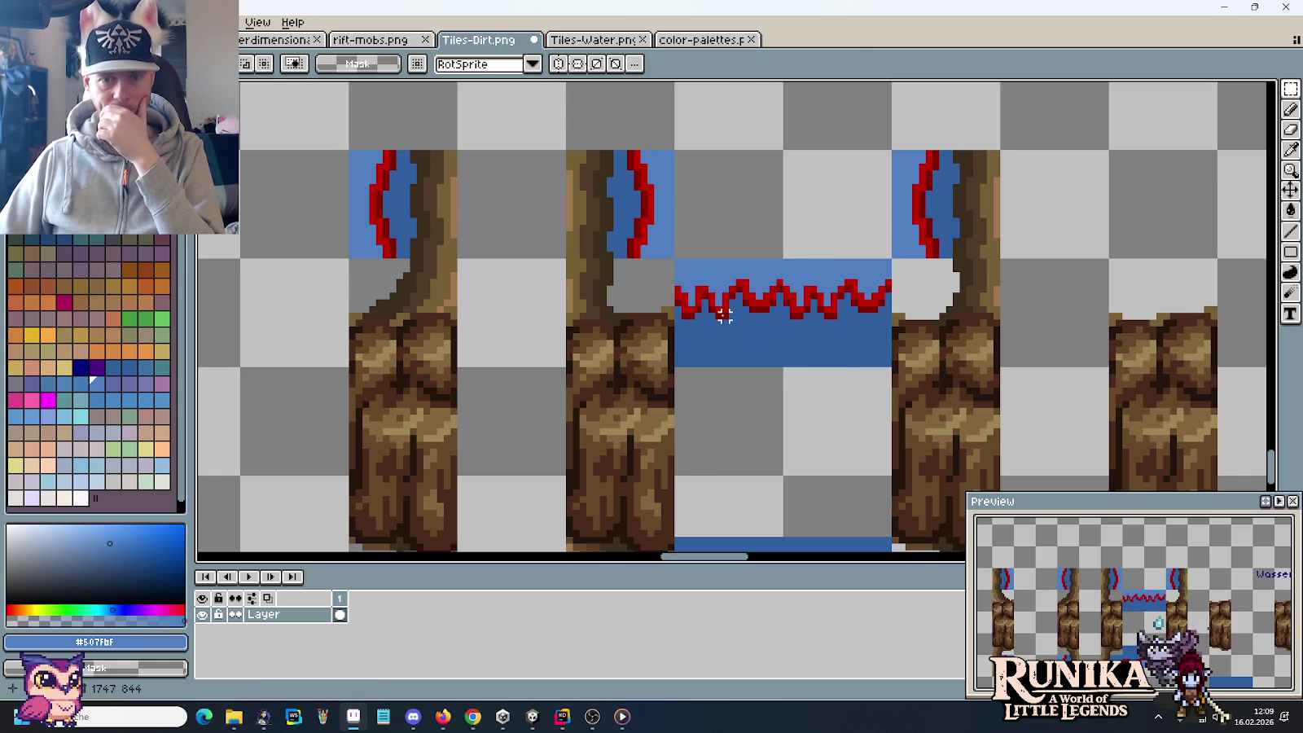
# Step: Try flipping the left zigzag tile horizontally, then undo the flip
pyautogui.moveTo(723, 313); pyautogui.dragTo(743, 335)
pyautogui.click(42, 22)
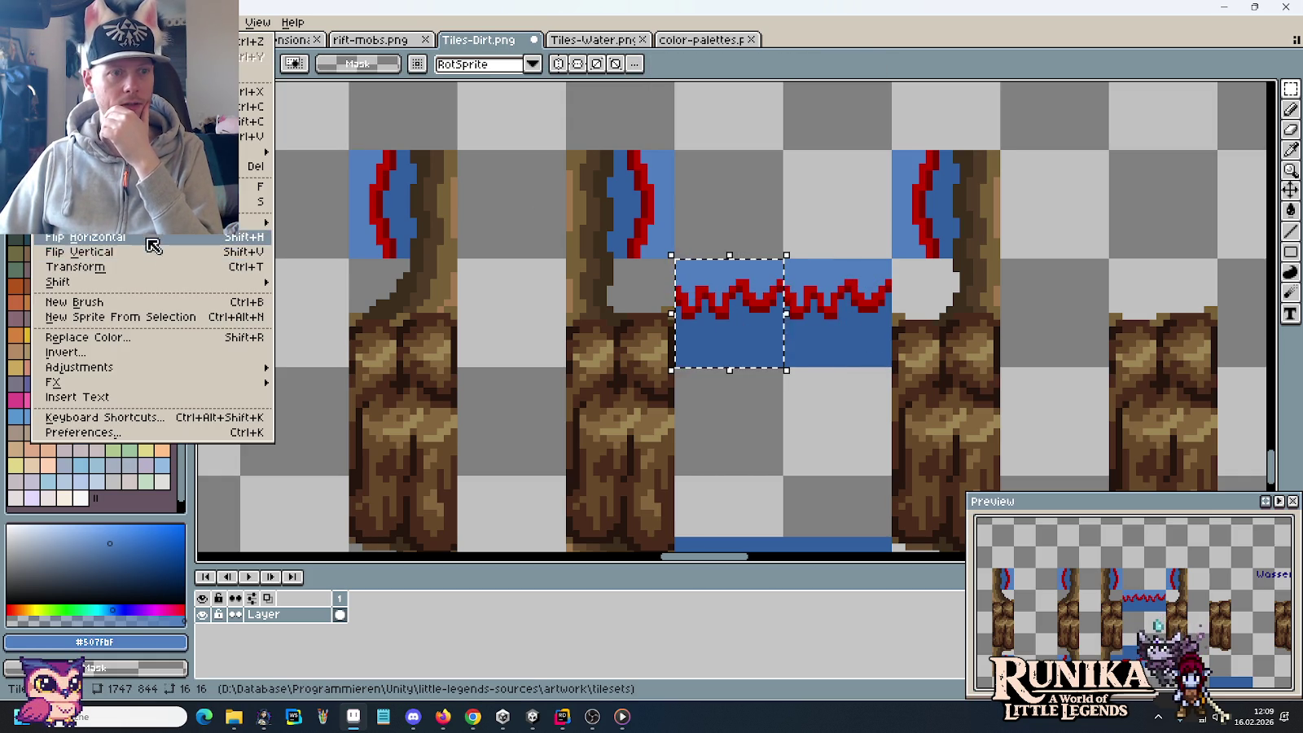
pyautogui.click(148, 242)
pyautogui.hotkey('ctrl', 'd')
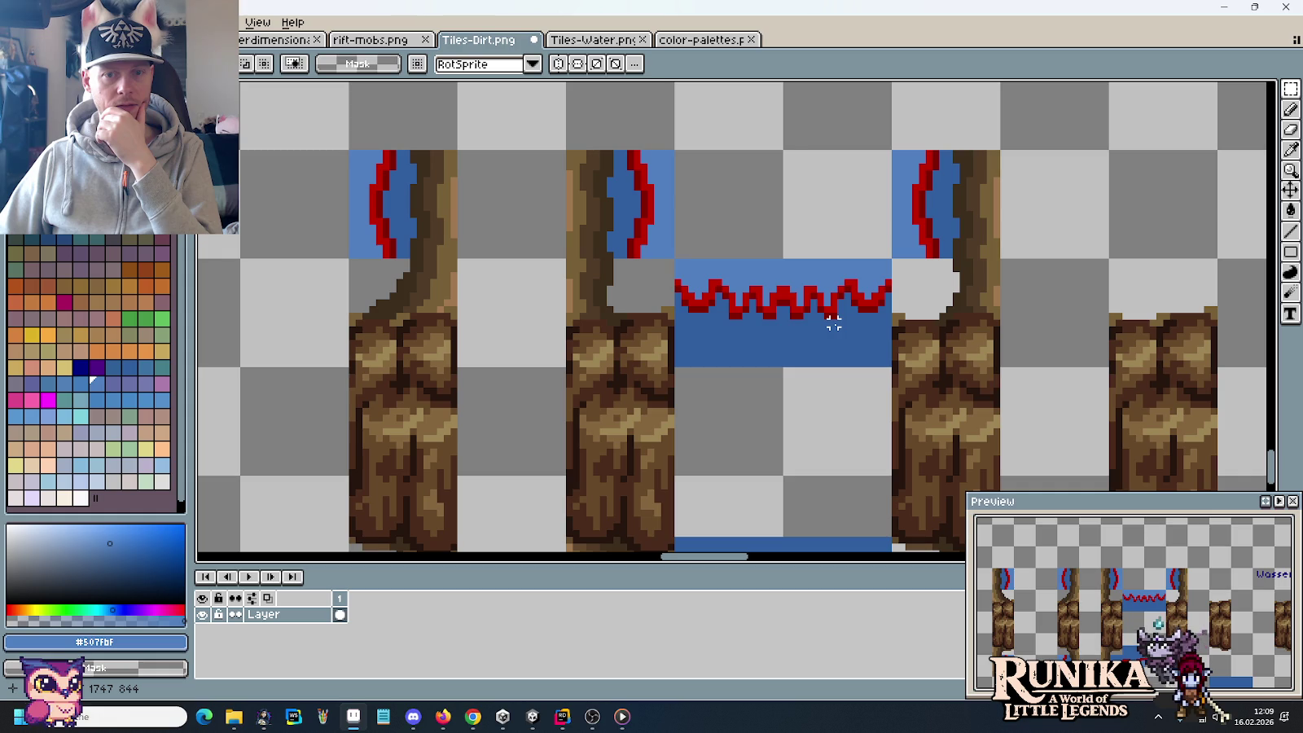
pyautogui.hotkey('ctrl', 'z')
pyautogui.hotkey('ctrl', 'z')
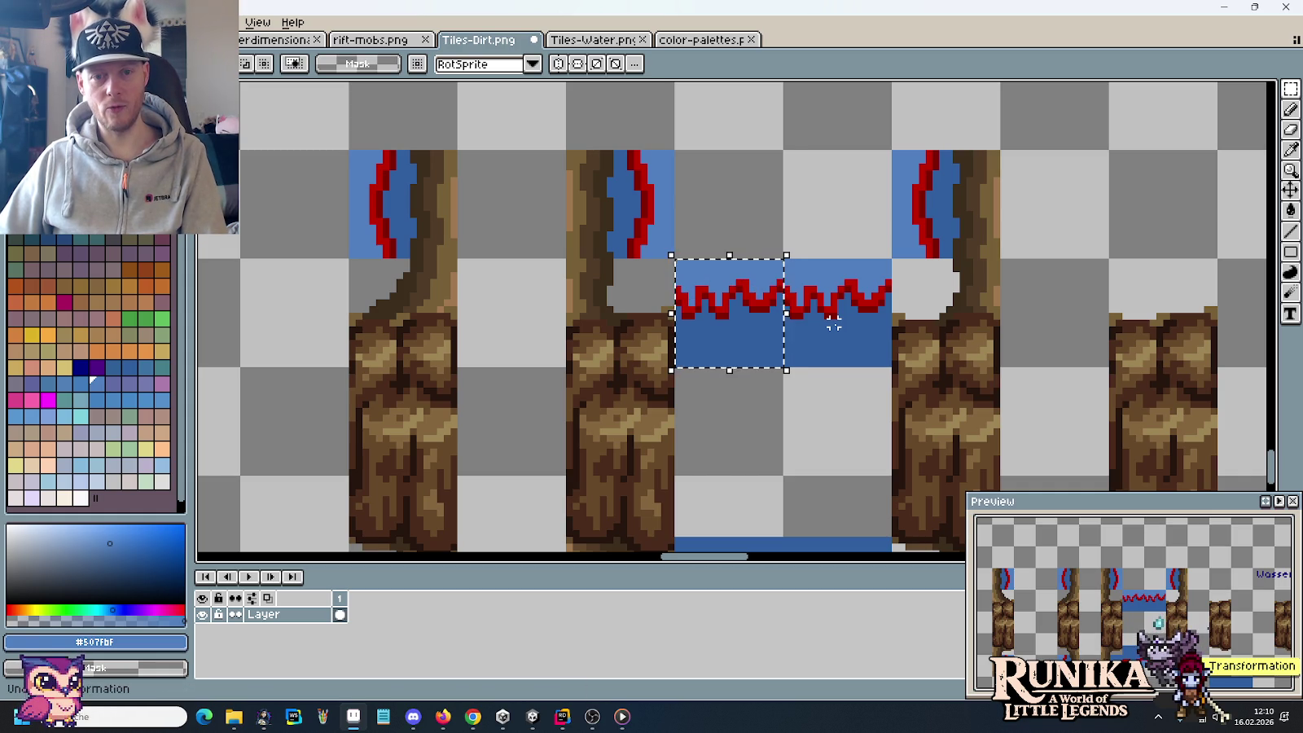
pyautogui.hotkey('ctrl', 'z')
# Step: Take the bright red from the zigzag for pencil drawing
pyautogui.scroll(2, 819, 310)
pyautogui.scroll(1, 798, 277)
pyautogui.scroll(1, 737, 272)
pyautogui.press('i')
pyautogui.click(723, 274)
pyautogui.press('b')
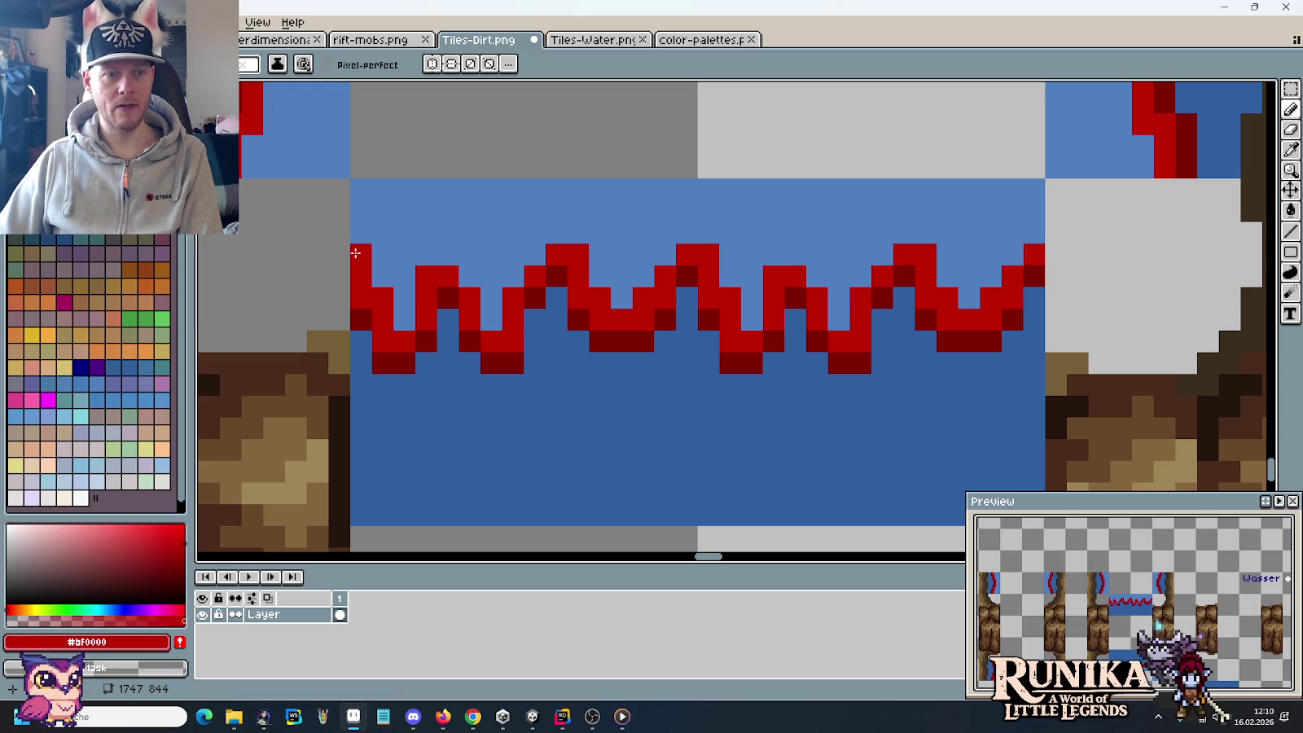
# Step: Touch up the zigzag's left end with red, dark red and dark blue pixels
pyautogui.click(383, 276)
pyautogui.keyDown('alt'); pyautogui.click(365, 313); pyautogui.keyUp('alt')
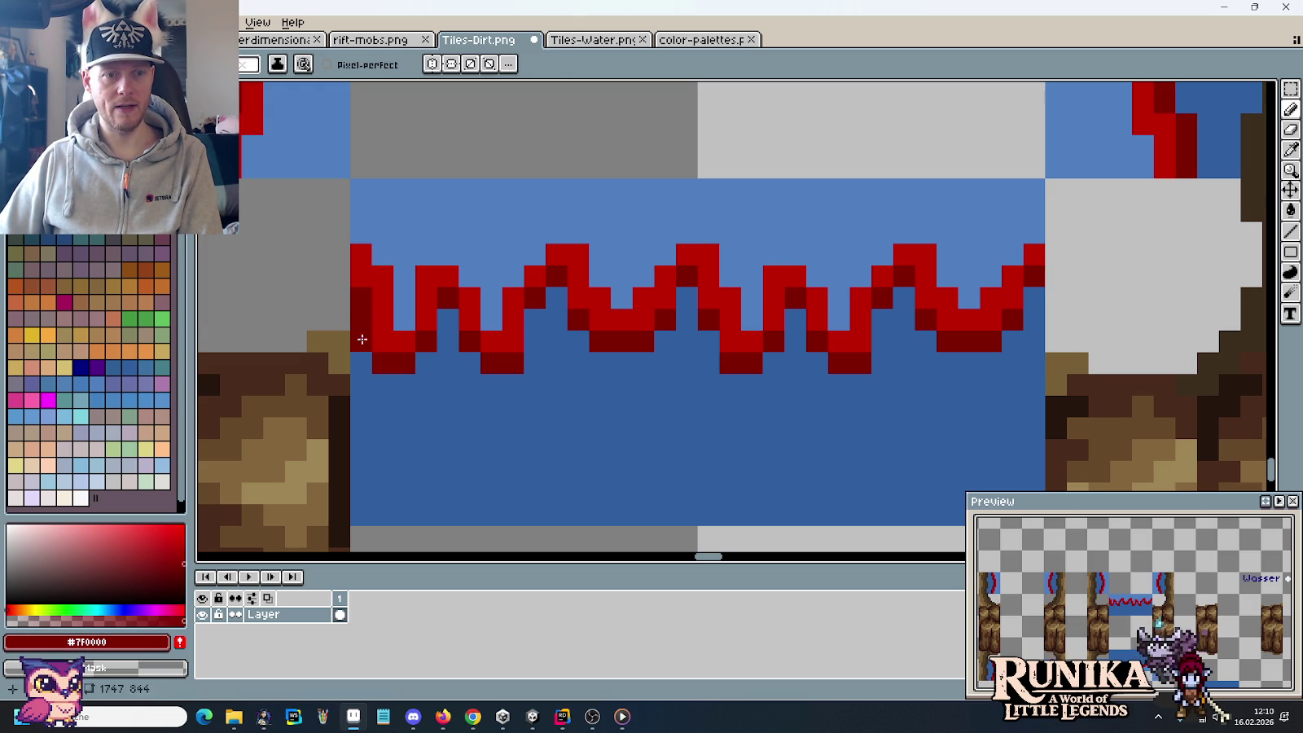
pyautogui.keyDown('alt'); pyautogui.click(362, 327); pyautogui.keyUp('alt')
pyautogui.keyDown('alt'); pyautogui.click(398, 355); pyautogui.keyUp('alt')
pyautogui.click(383, 340)
pyautogui.keyDown('alt'); pyautogui.click(393, 375); pyautogui.keyUp('alt')
pyautogui.click(383, 364)
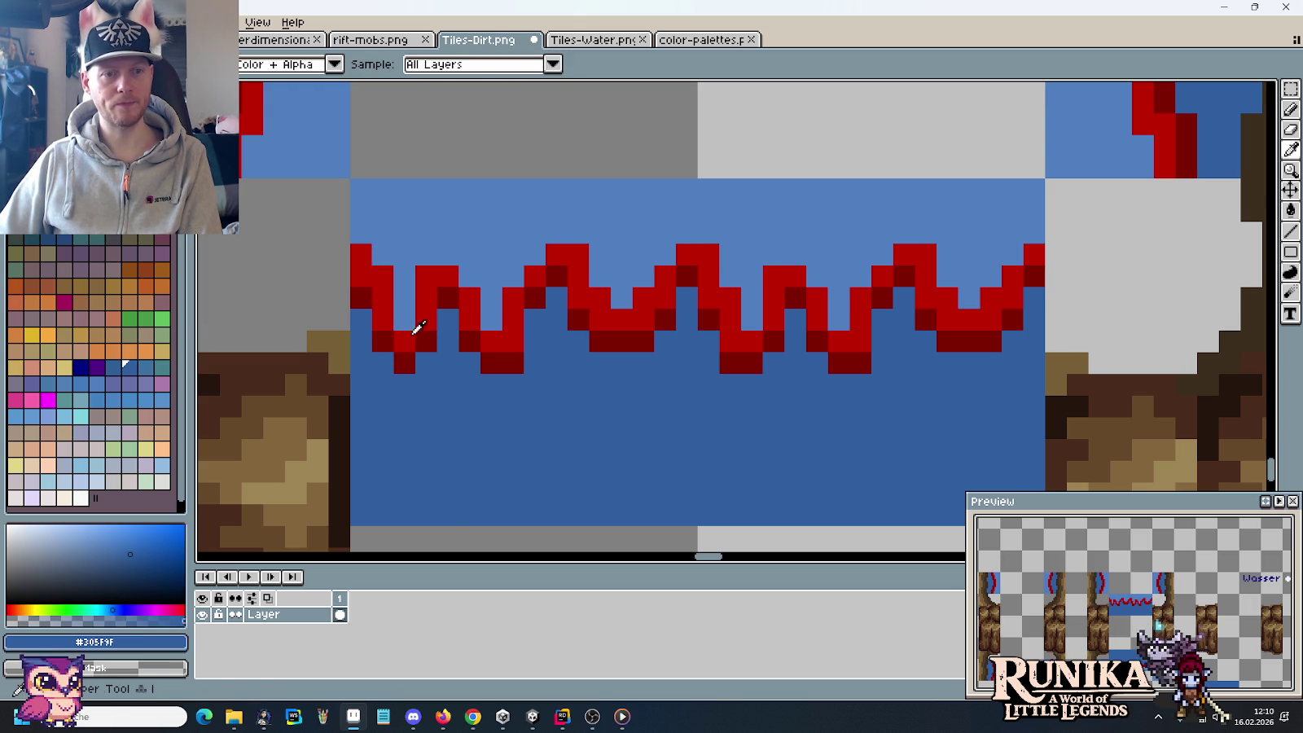
pyautogui.keyDown('alt'); pyautogui.click(424, 314); pyautogui.keyUp('alt')
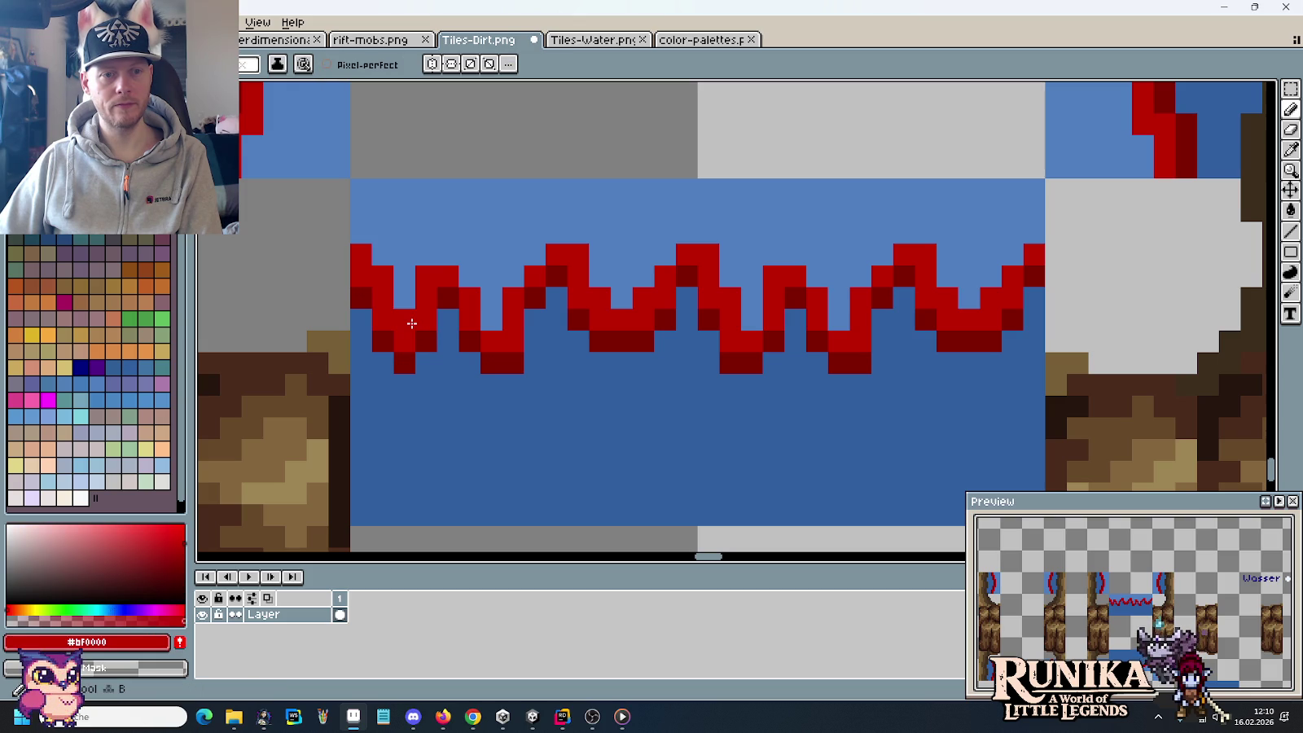
# Step: Zoom out to check the tileset
pyautogui.scroll(-3, 526, 408)
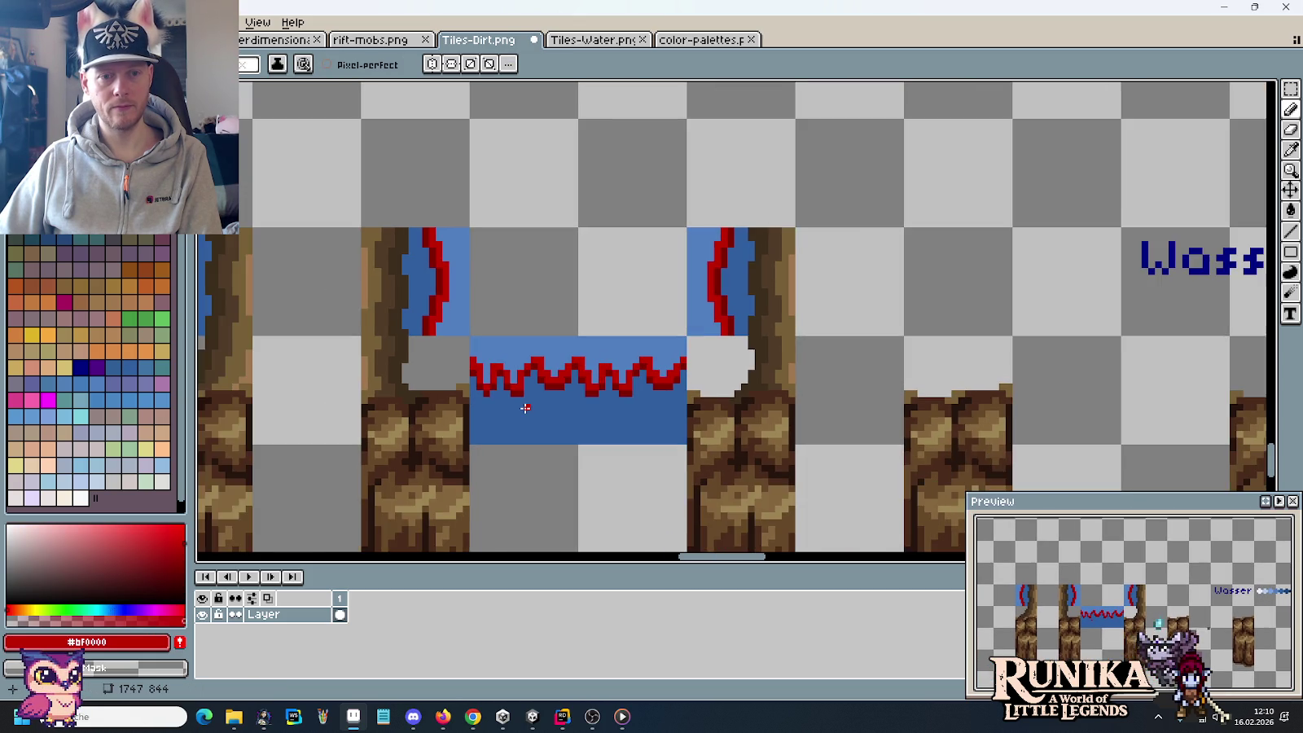
pyautogui.scroll(2, 611, 421)
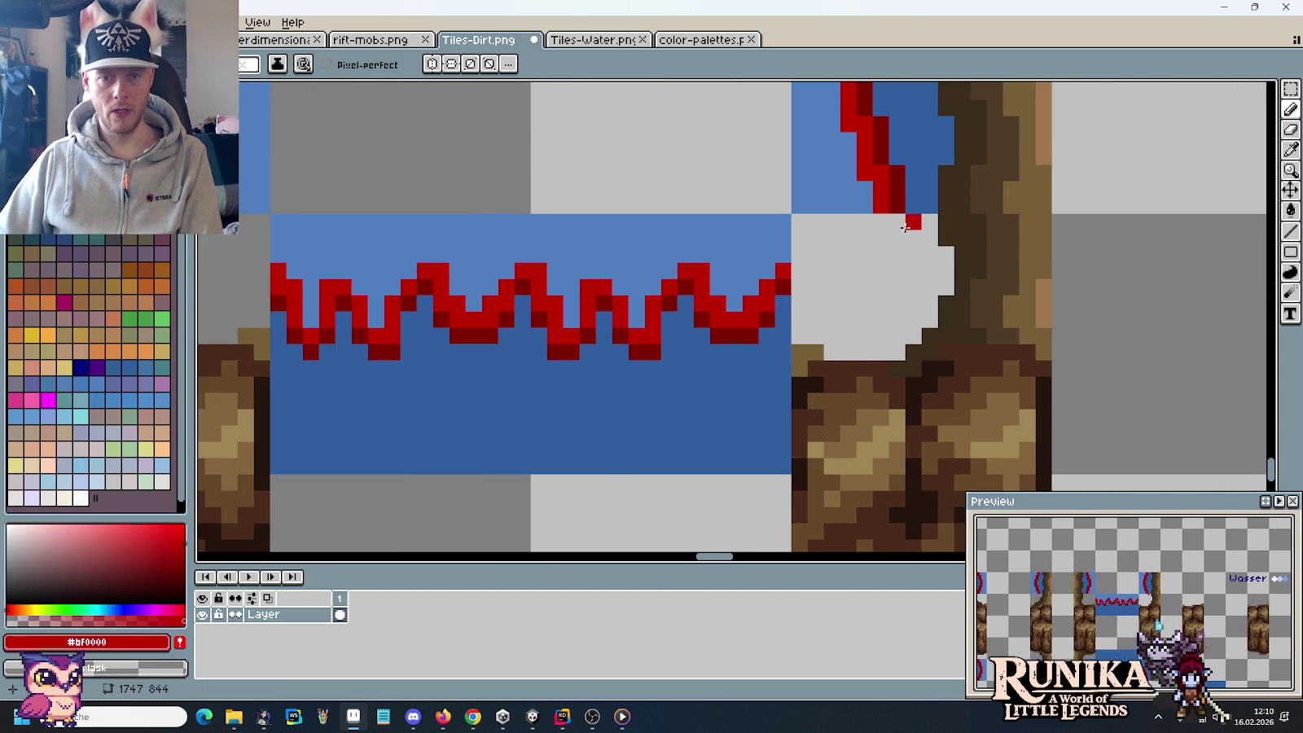
pyautogui.scroll(-2, 896, 235)
pyautogui.scroll(-2, 890, 208)
pyautogui.scroll(-3, 785, 160)
pyautogui.scroll(-3, 785, 276)
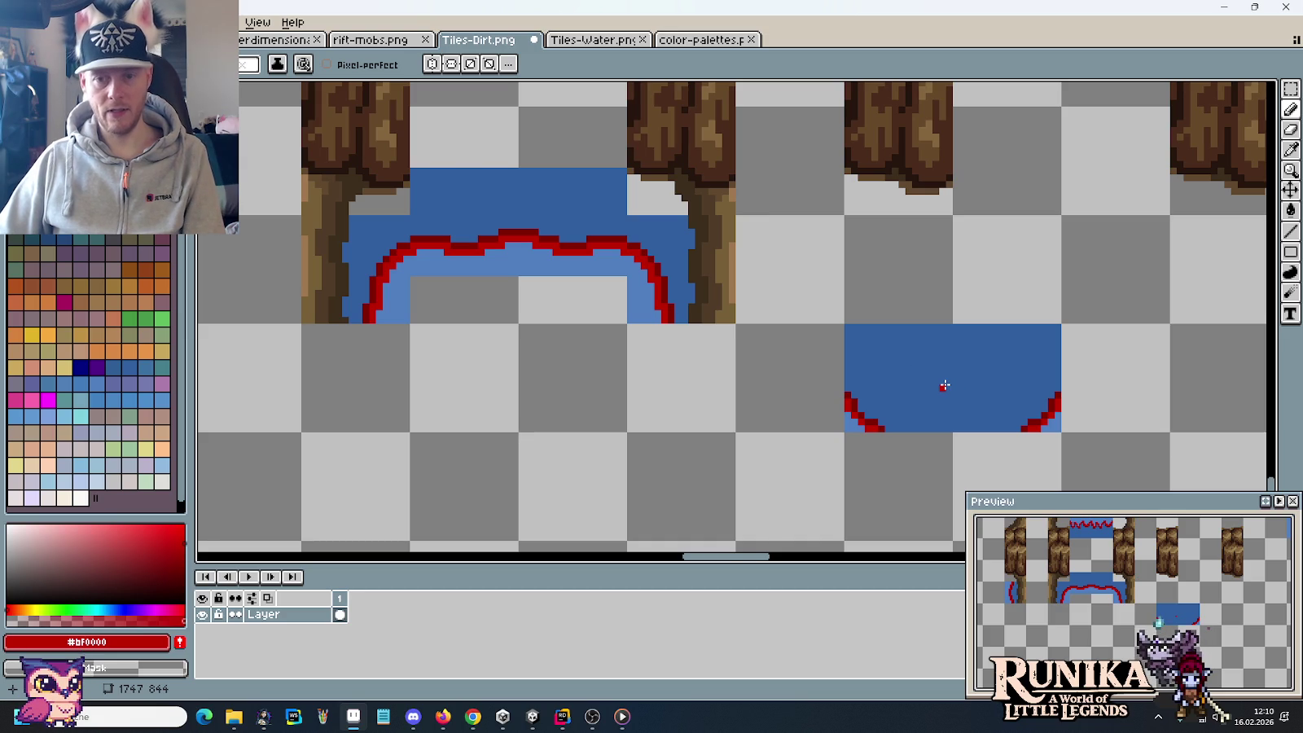
# Step: Flip the water tiles vertically and move the flipped tile beside the Wasser label
pyautogui.press('m')
pyautogui.moveTo(989, 392); pyautogui.dragTo(863, 382)
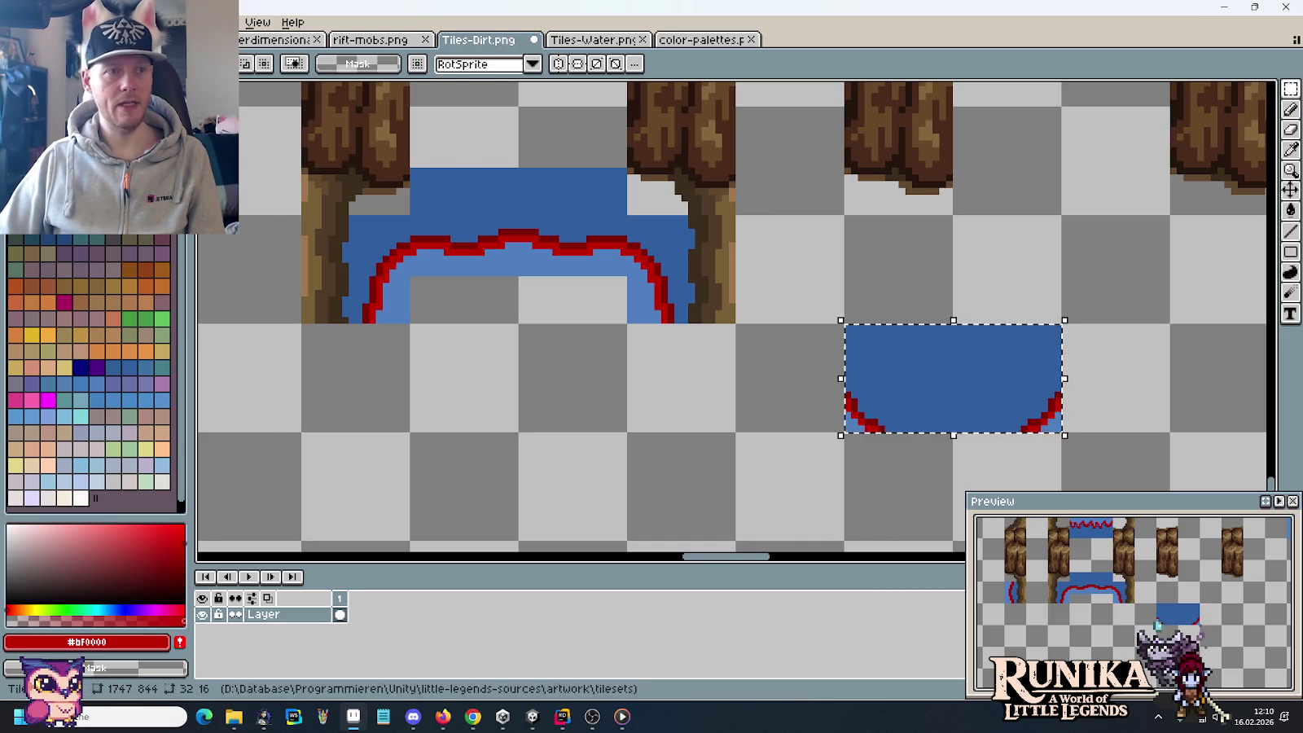
pyautogui.click(45, 22)
pyautogui.click(79, 252)
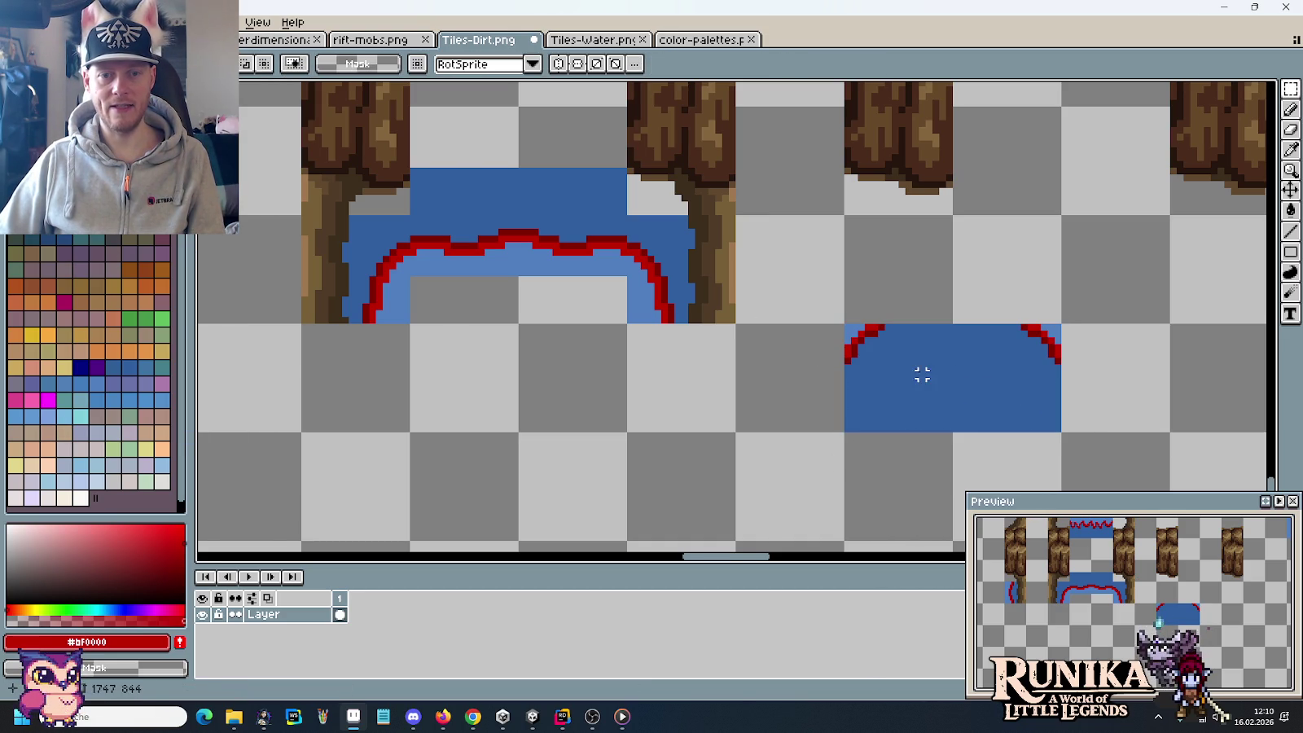
pyautogui.scroll(5, 911, 387)
pyautogui.moveTo(501, 212)
pyautogui.mouseDown()
pyautogui.moveTo(725, 425)
pyautogui.moveTo(799, 430)
pyautogui.moveTo(707, 428)
pyautogui.moveTo(812, 413)
pyautogui.moveTo(922, 282)
pyautogui.mouseUp()
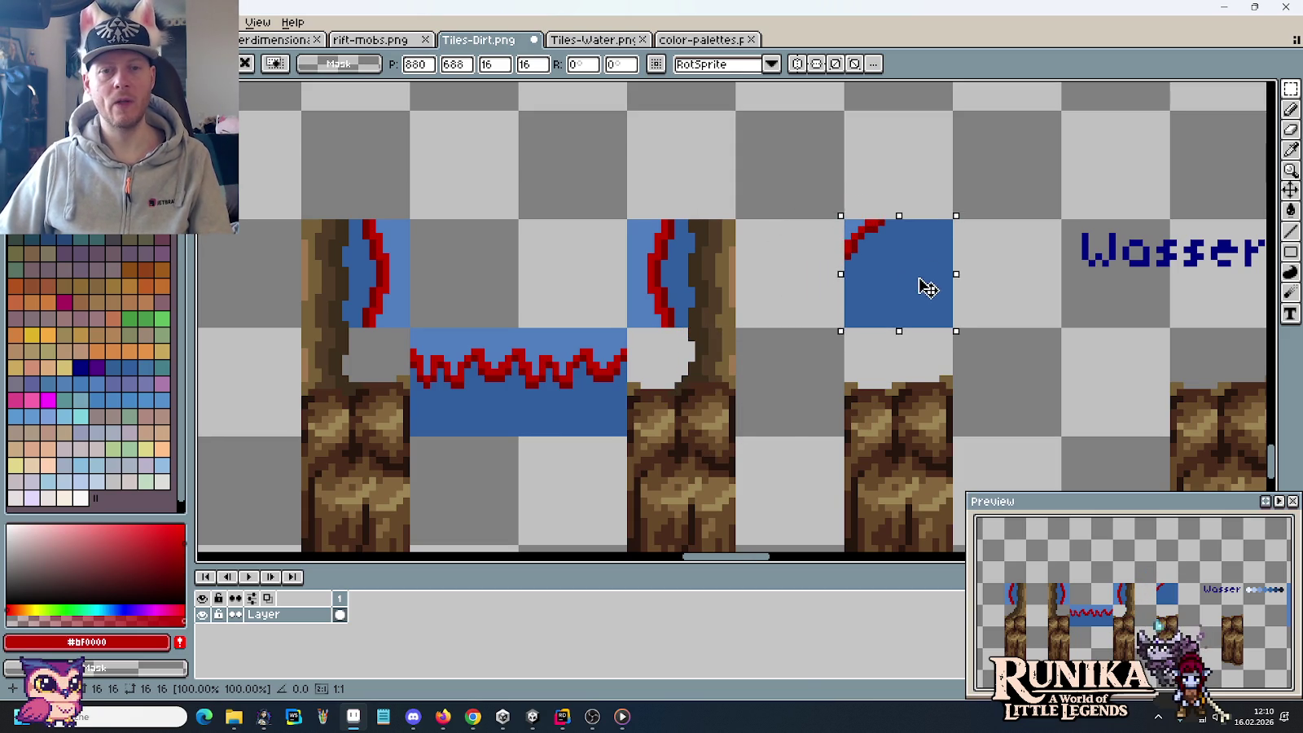
pyautogui.click(751, 332)
# Step: Copy the red corner piece onto the zigzag's right end to curve it into the bank
pyautogui.hscroll(-2, 830, 322)
pyautogui.scroll(1, 823, 326)
pyautogui.scroll(1, 824, 322)
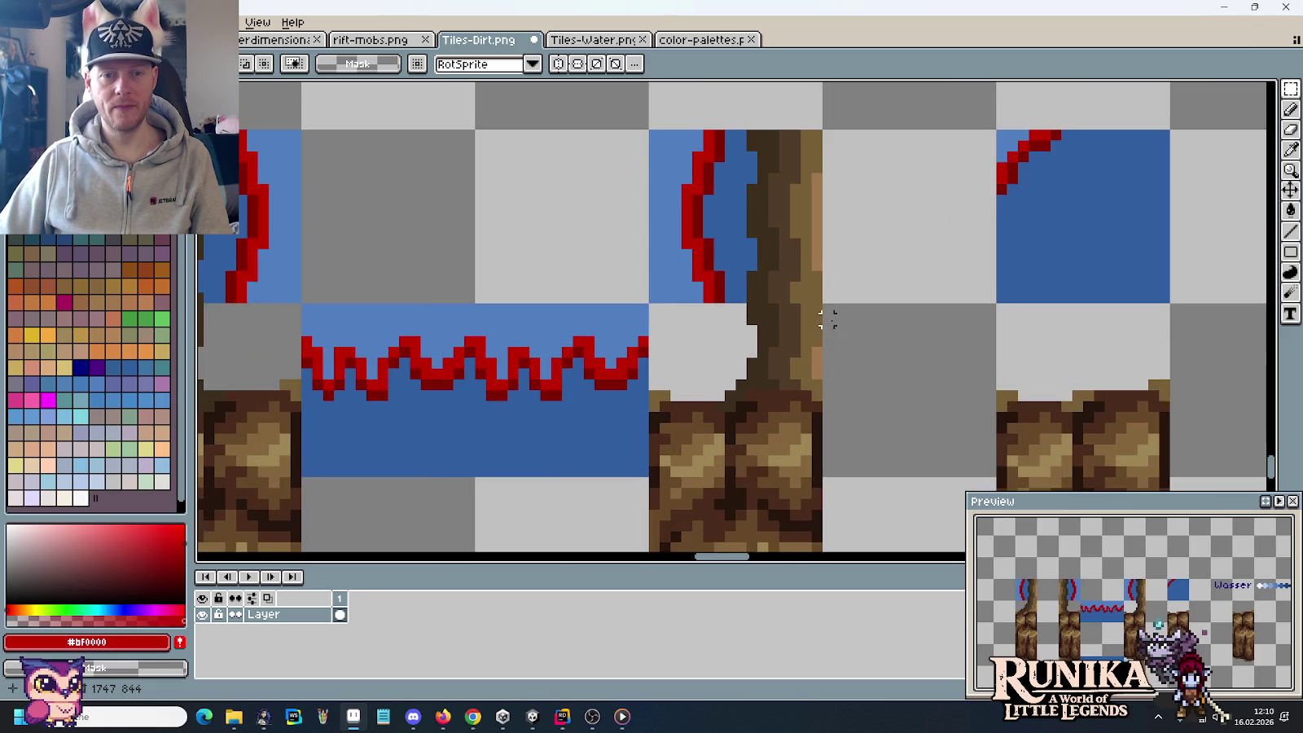
pyautogui.moveTo(1001, 210)
pyautogui.mouseDown()
pyautogui.moveTo(1067, 281)
pyautogui.moveTo(751, 440)
pyautogui.moveTo(707, 429)
pyautogui.mouseUp()
pyautogui.click(830, 450)
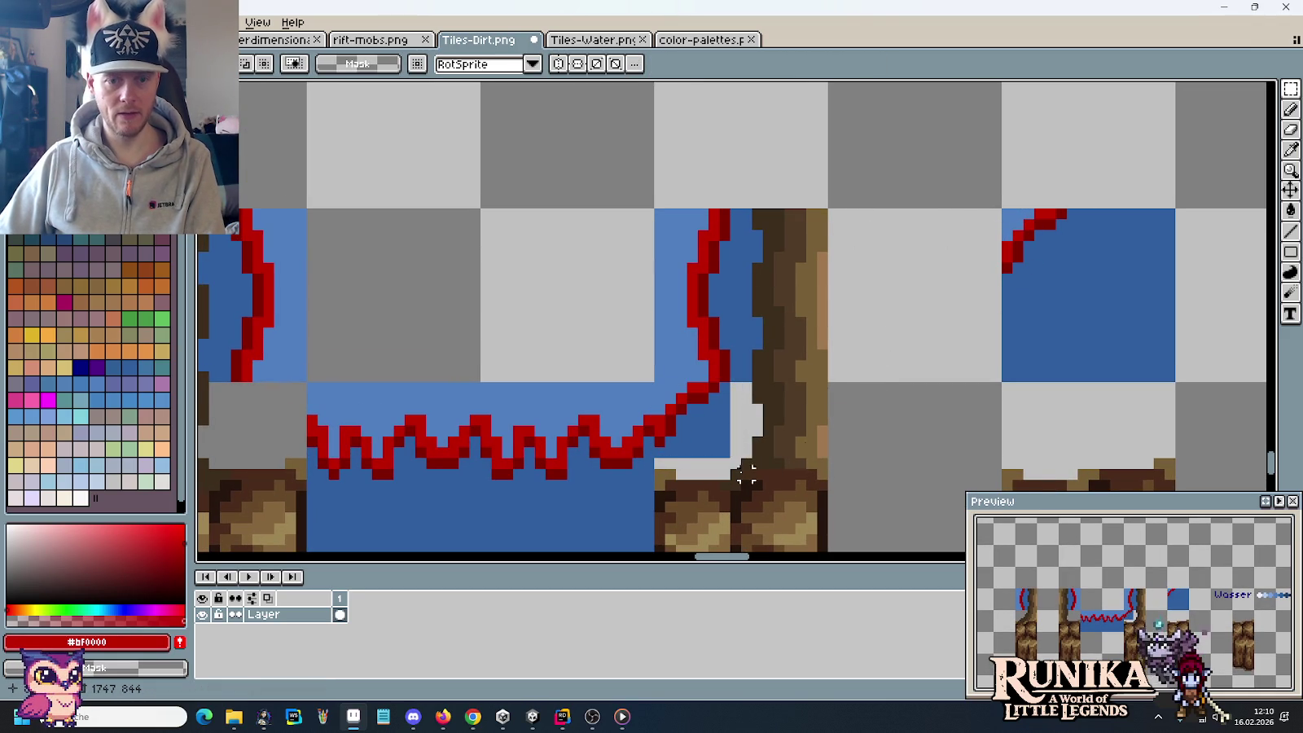
# Step: Pick the blue water colour at the right corner joint
pyautogui.moveTo(831, 451); pyautogui.dragTo(918, 378)
pyautogui.scroll(2, 731, 377)
pyautogui.scroll(1, 731, 377)
pyautogui.press('b')
pyautogui.keyDown('alt'); pyautogui.click(688, 383); pyautogui.keyUp('alt')
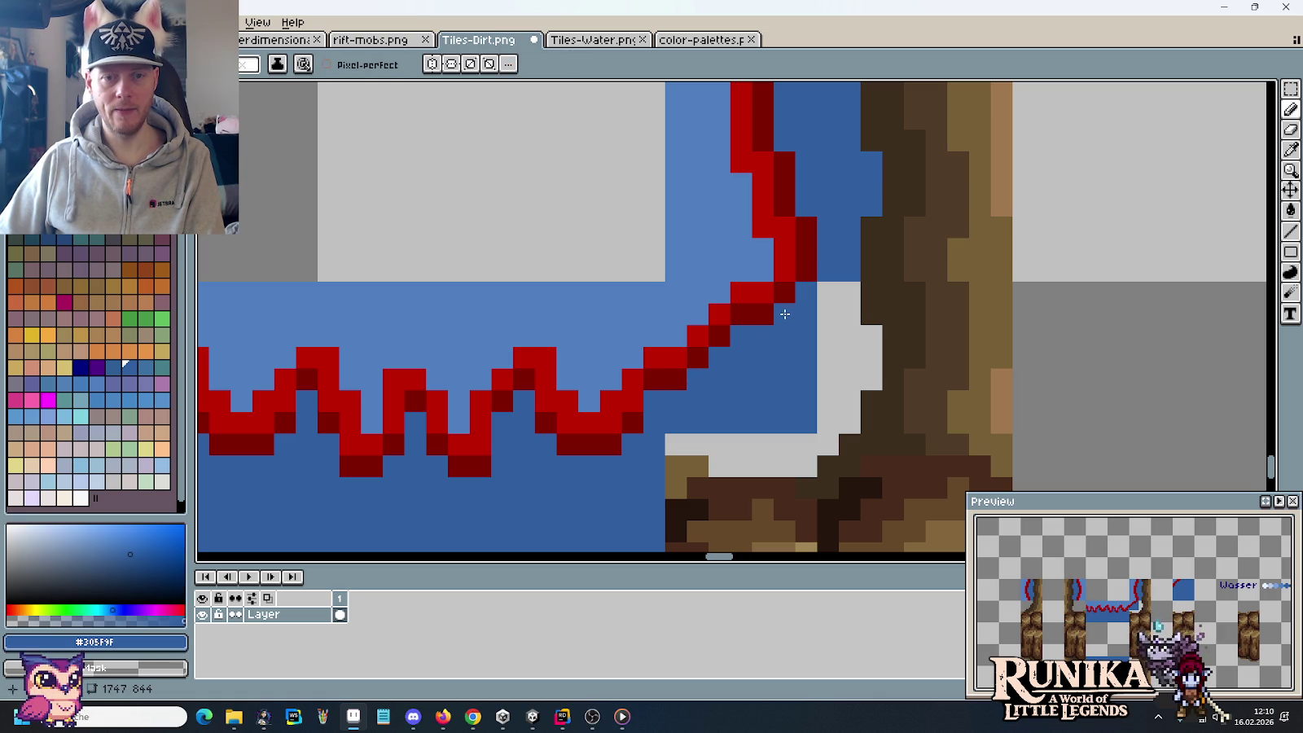
pyautogui.scroll(-2, 790, 393)
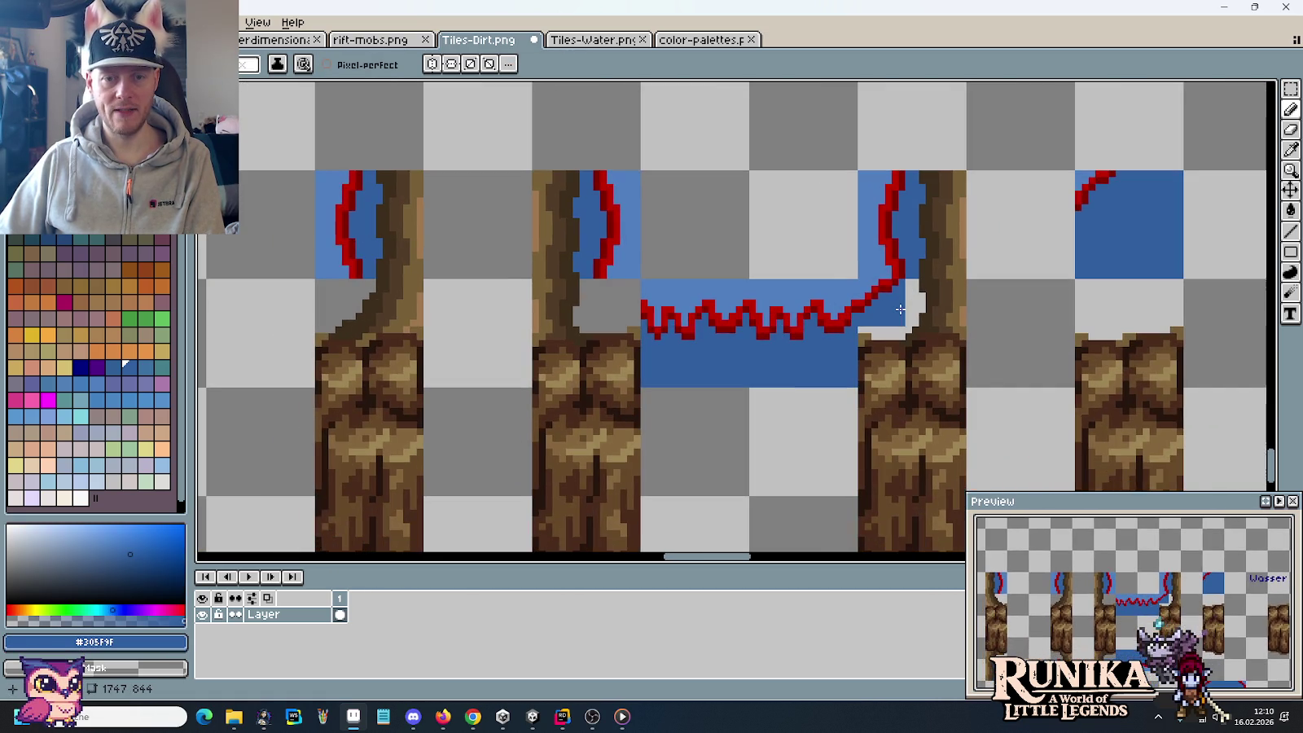
pyautogui.scroll(1, 898, 305)
pyautogui.scroll(1, 898, 305)
pyautogui.scroll(-1, 898, 305)
pyautogui.scroll(-1, 896, 319)
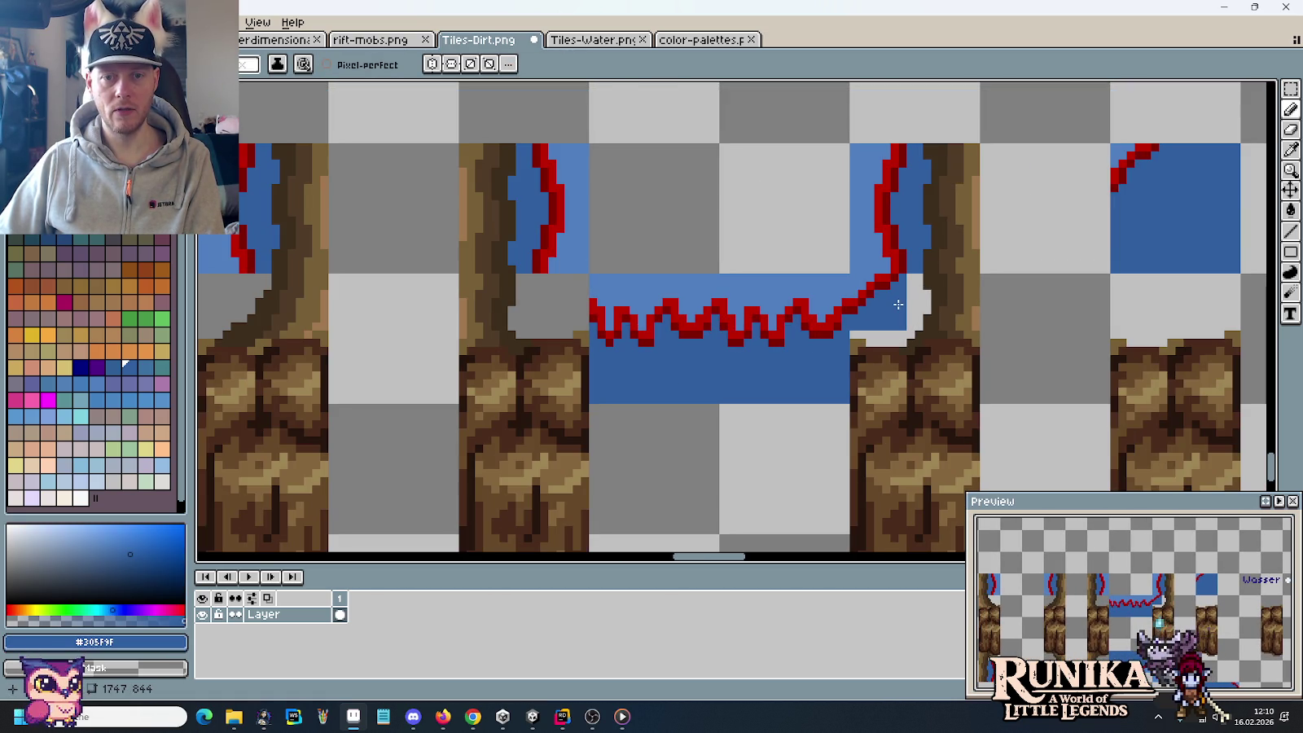
# Step: Copy the red corner piece to the zigzag's left end and flip it horizontally
pyautogui.press('m')
pyautogui.moveTo(905, 332)
pyautogui.mouseDown()
pyautogui.moveTo(852, 272)
pyautogui.moveTo(819, 305)
pyautogui.moveTo(553, 303)
pyautogui.mouseUp()
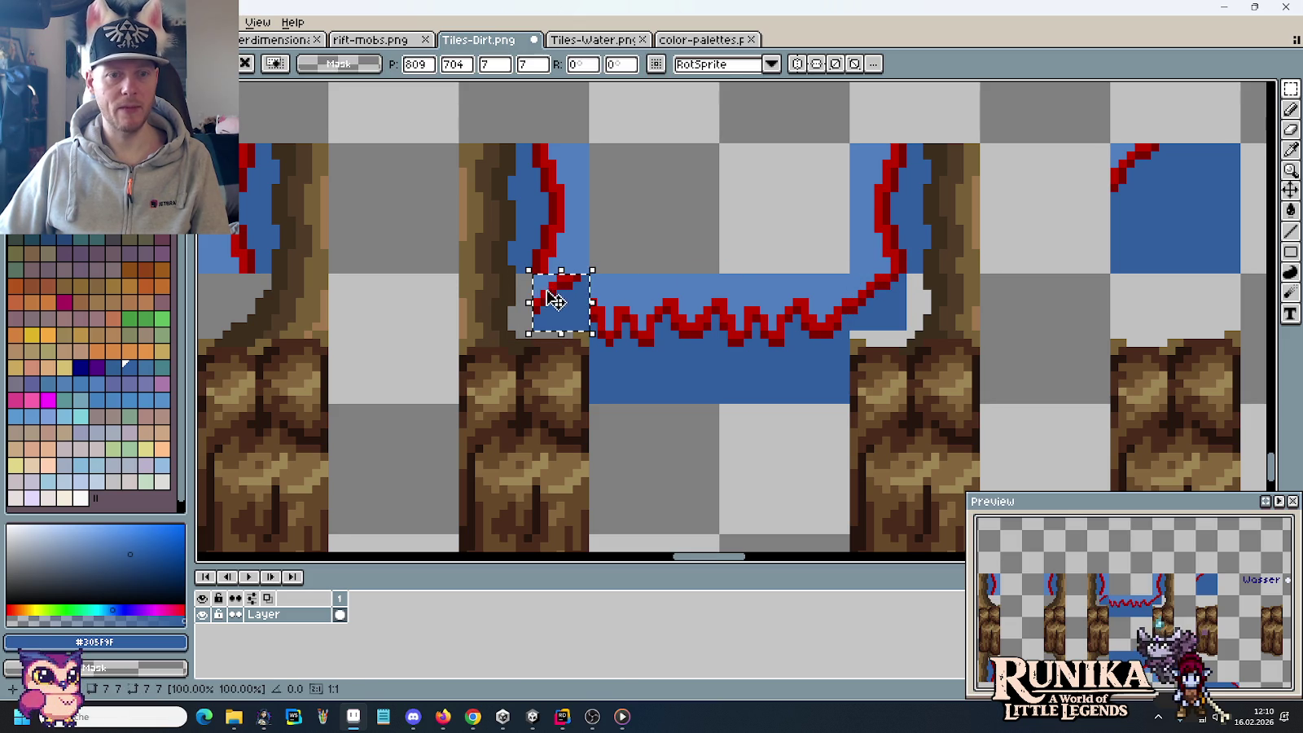
pyautogui.click(40, 22)
pyautogui.click(81, 237)
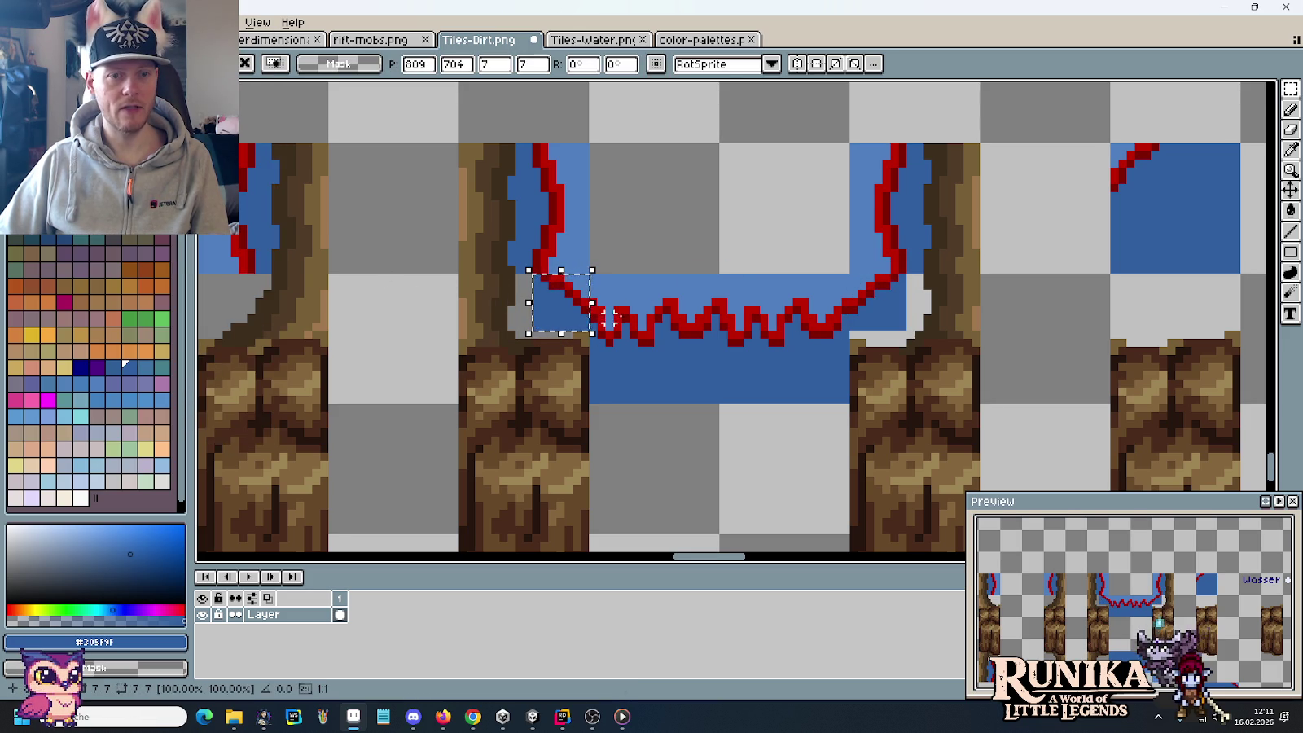
pyautogui.scroll(1, 644, 309)
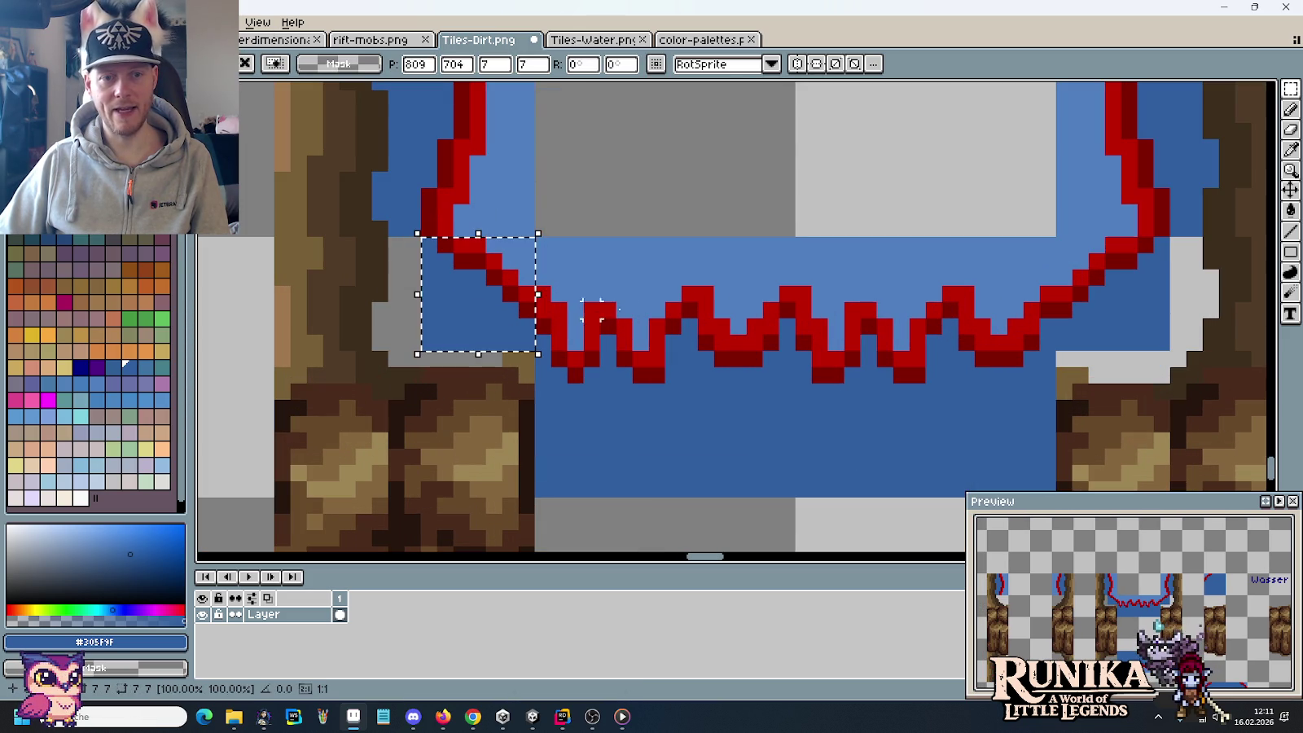
pyautogui.click(558, 293)
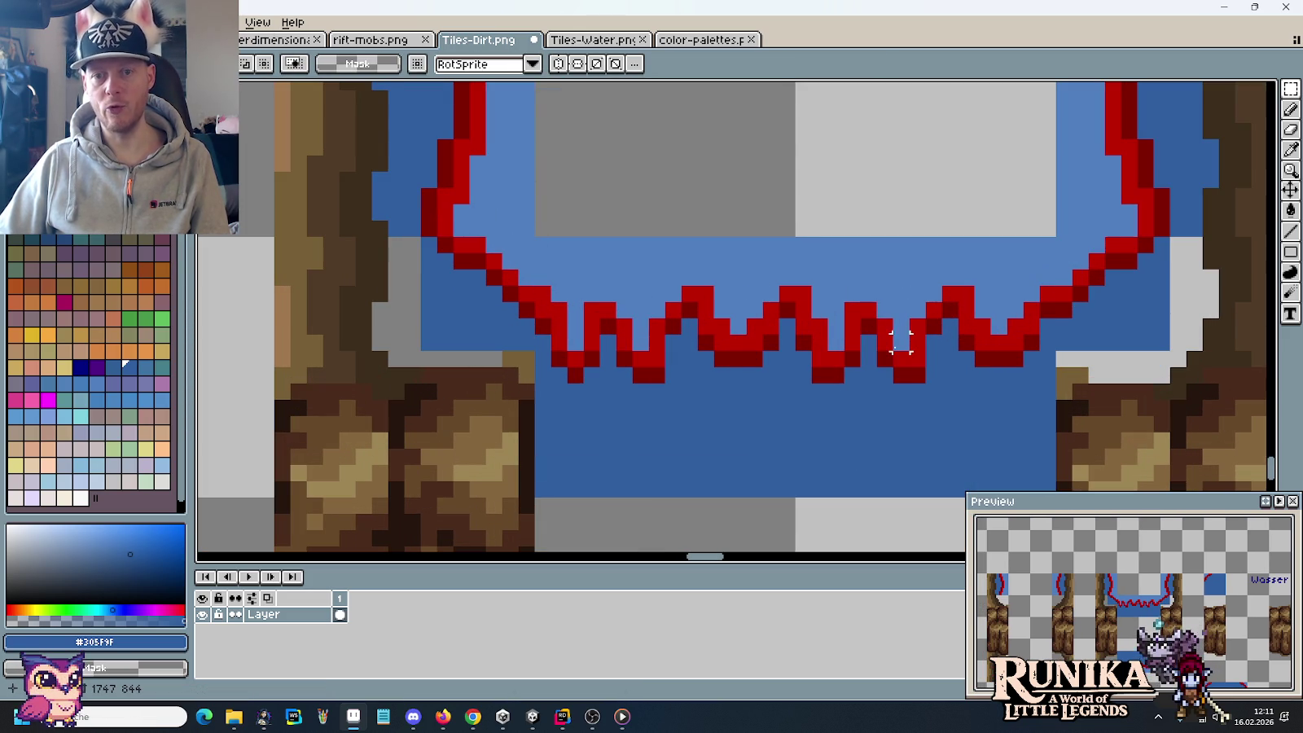
pyautogui.scroll(-2, 900, 342)
pyautogui.scroll(-1, 900, 342)
pyautogui.moveTo(850, 442); pyautogui.dragTo(742, 298)
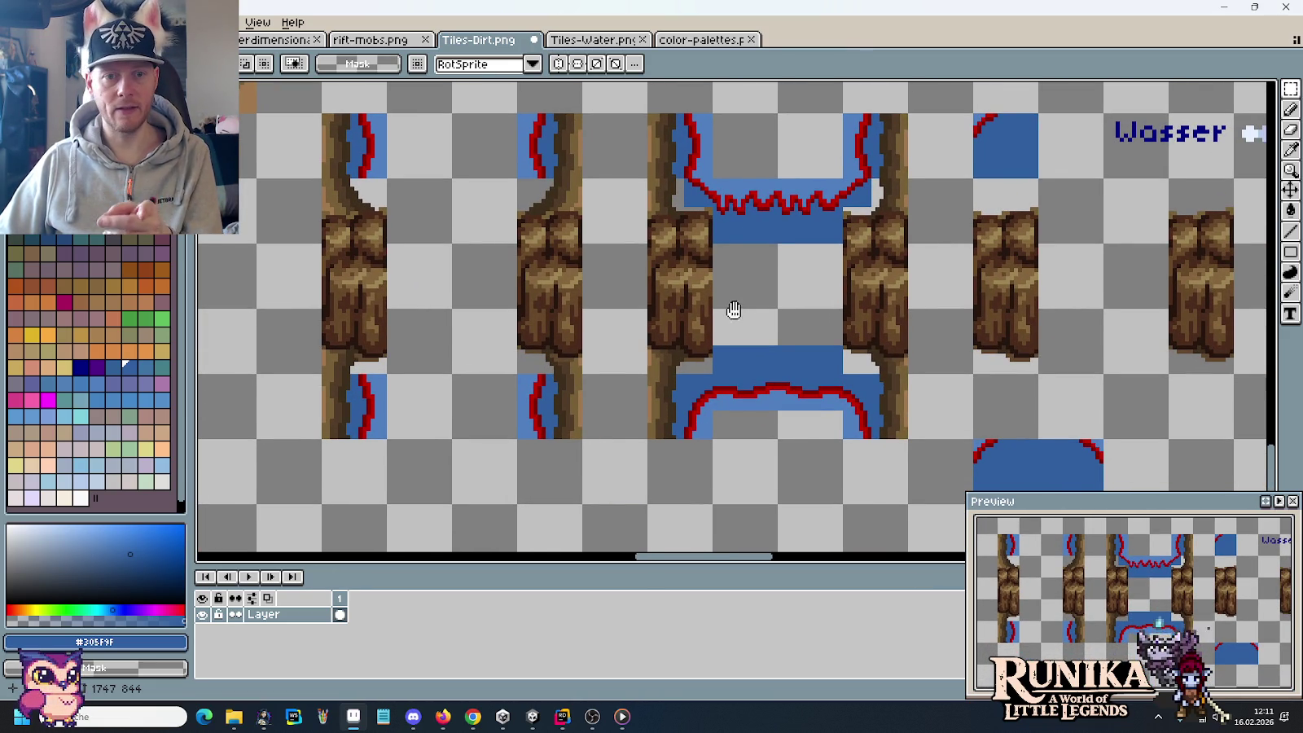
# Step: Copy the zigzag-and-arch tile pair upward into free space on the sheet
pyautogui.moveTo(726, 311); pyautogui.dragTo(784, 354)
pyautogui.scroll(-1, 785, 354)
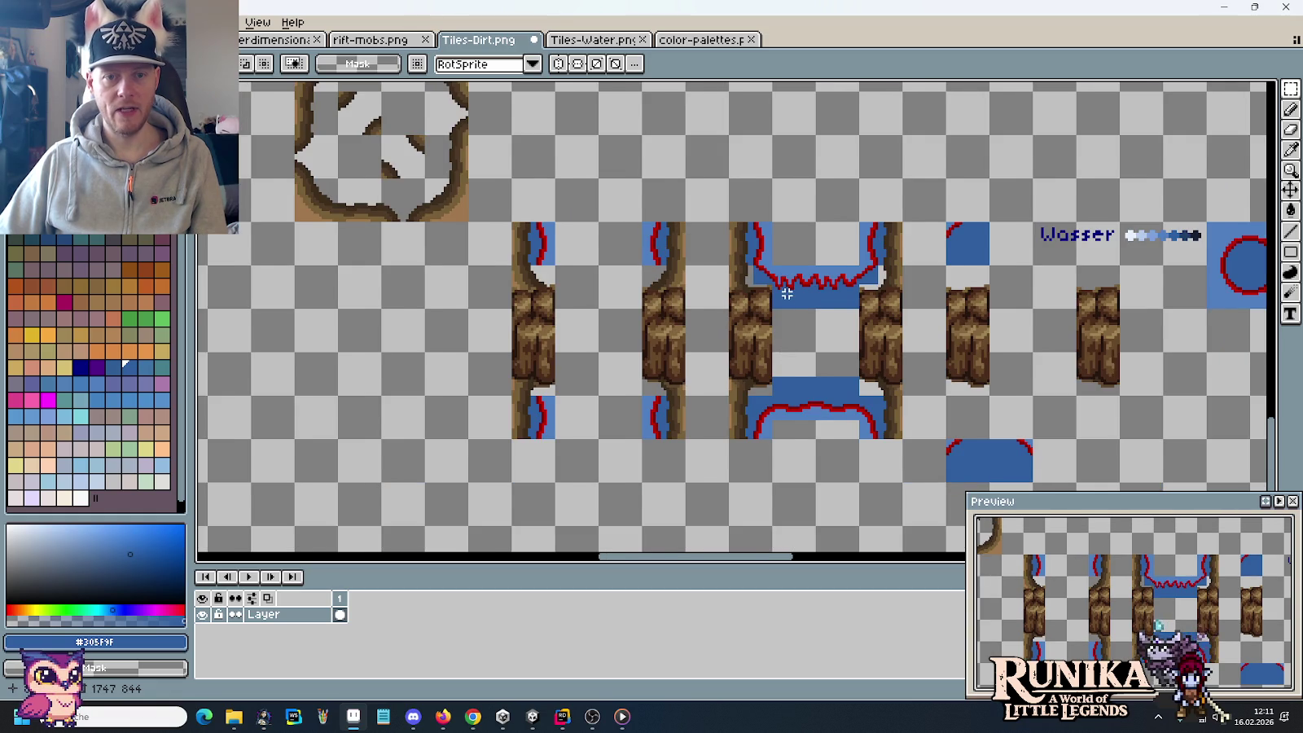
pyautogui.moveTo(729, 300)
pyautogui.mouseDown()
pyautogui.moveTo(863, 444)
pyautogui.moveTo(853, 287)
pyautogui.mouseUp()
pyautogui.click(939, 282)
pyautogui.scroll(1, 896, 277)
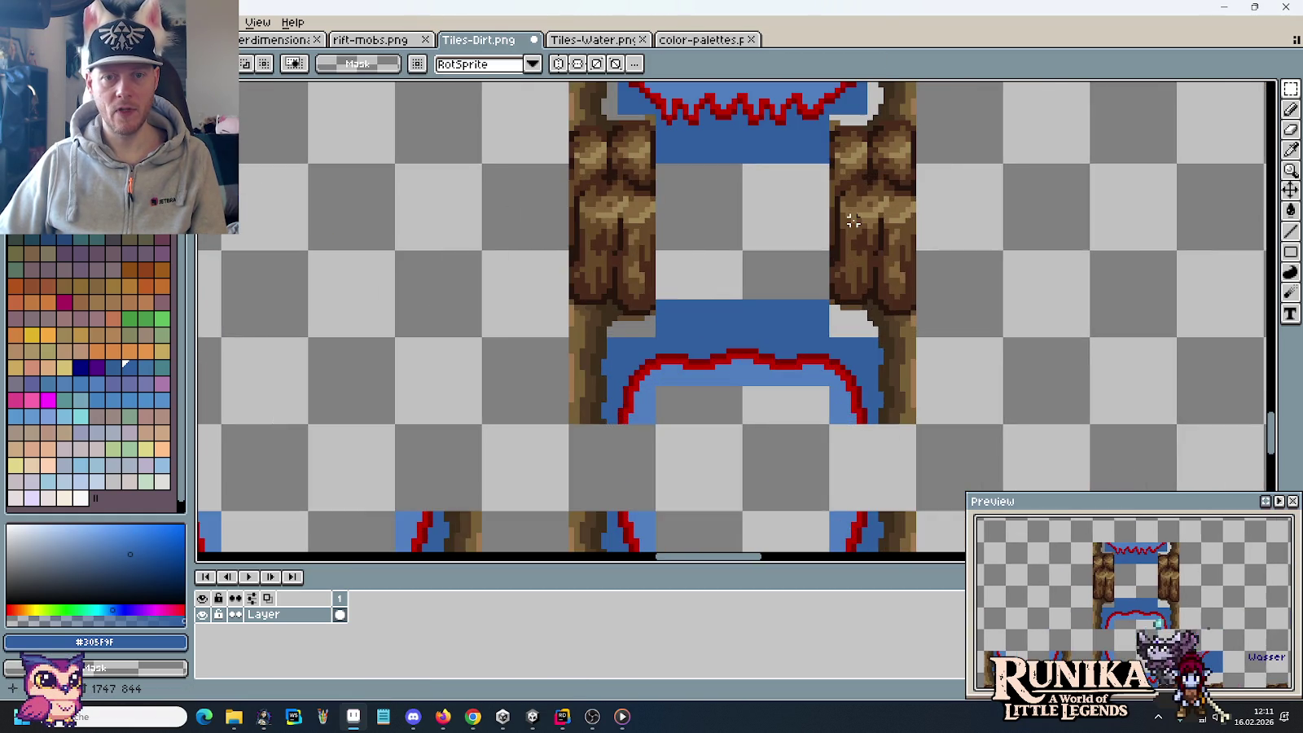
pyautogui.moveTo(849, 236); pyautogui.dragTo(847, 301)
# Step: Erase the tree trunk strips on both sides of the copied tiles
pyautogui.moveTo(827, 199); pyautogui.dragTo(942, 414)
pyautogui.press('Delete')
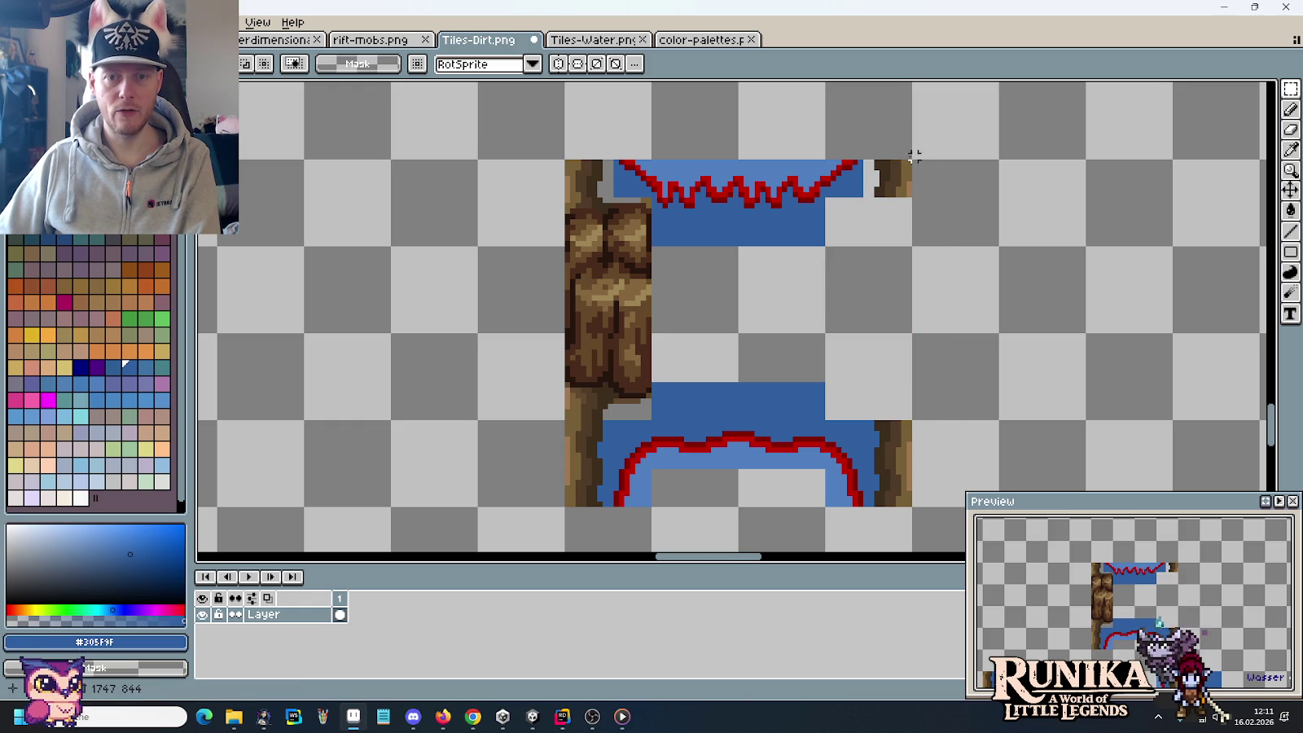
pyautogui.moveTo(908, 162); pyautogui.dragTo(872, 534)
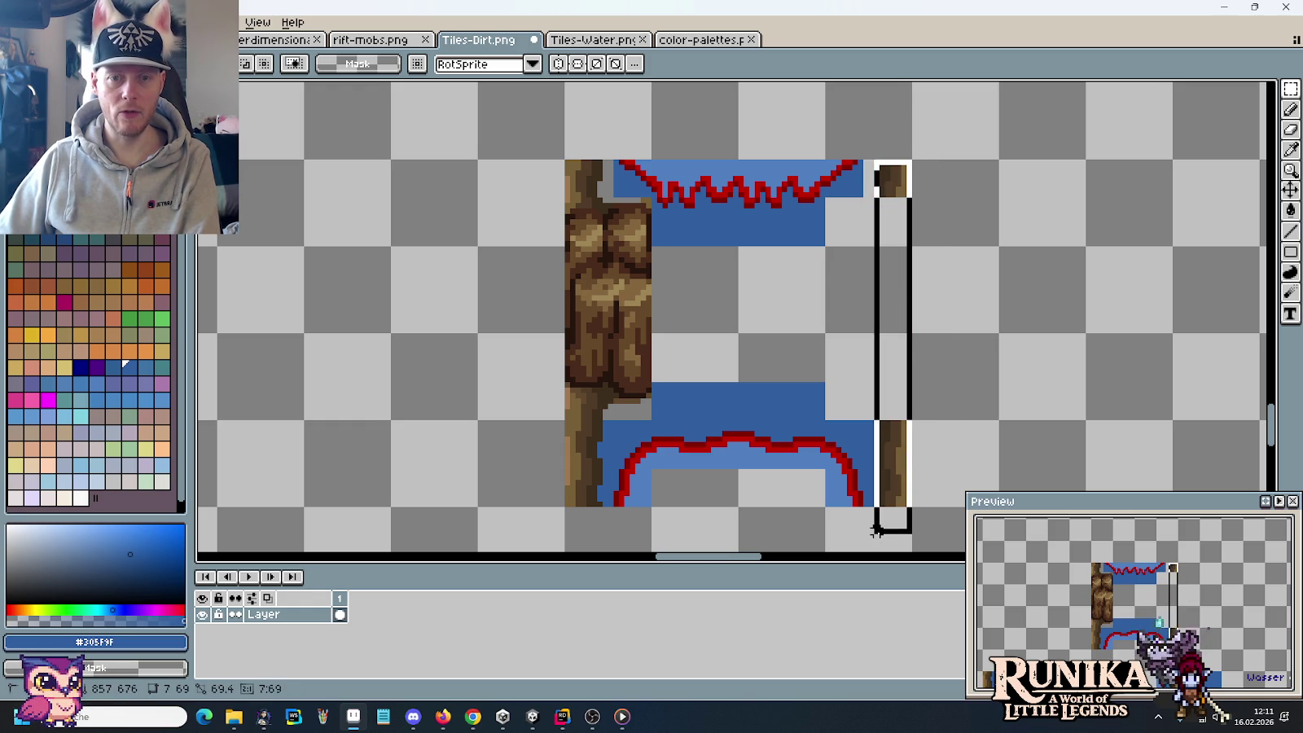
pyautogui.press('Delete')
pyautogui.moveTo(568, 163); pyautogui.dragTo(607, 534)
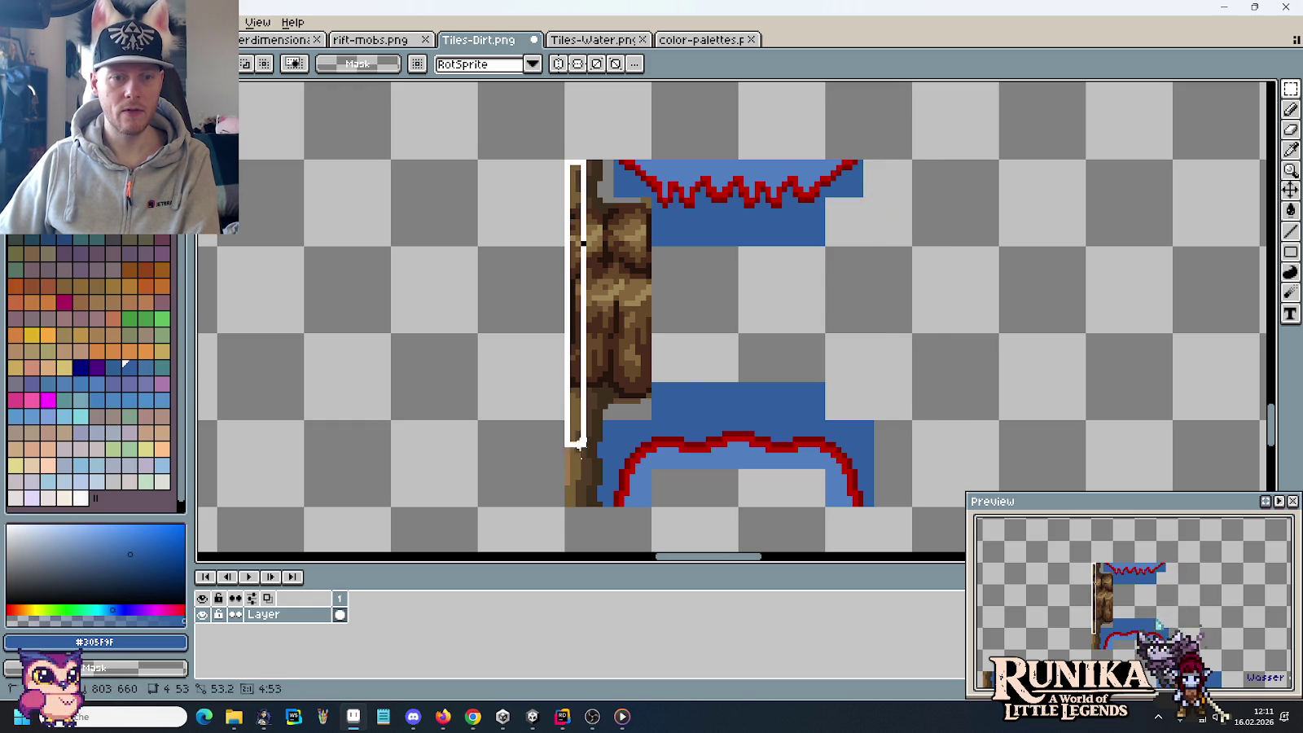
pyautogui.press('Delete')
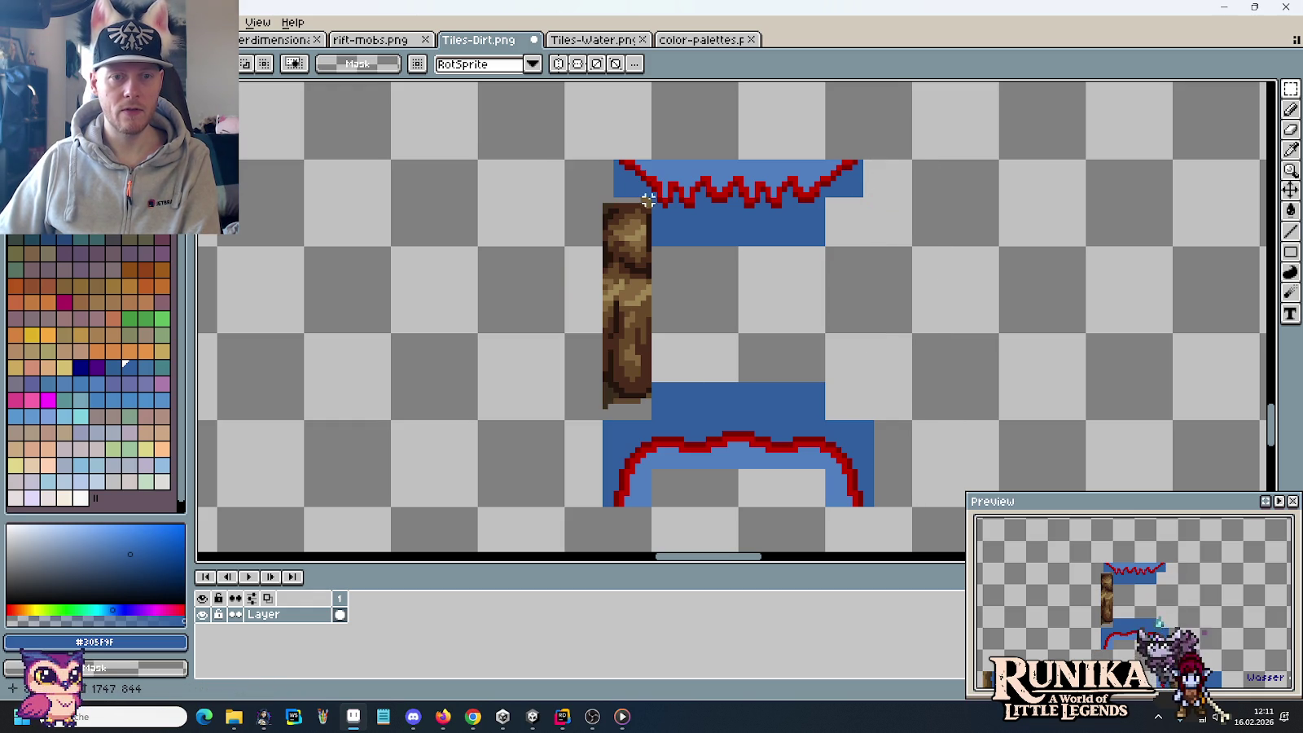
pyautogui.moveTo(647, 199); pyautogui.dragTo(595, 405)
pyautogui.press('Delete')
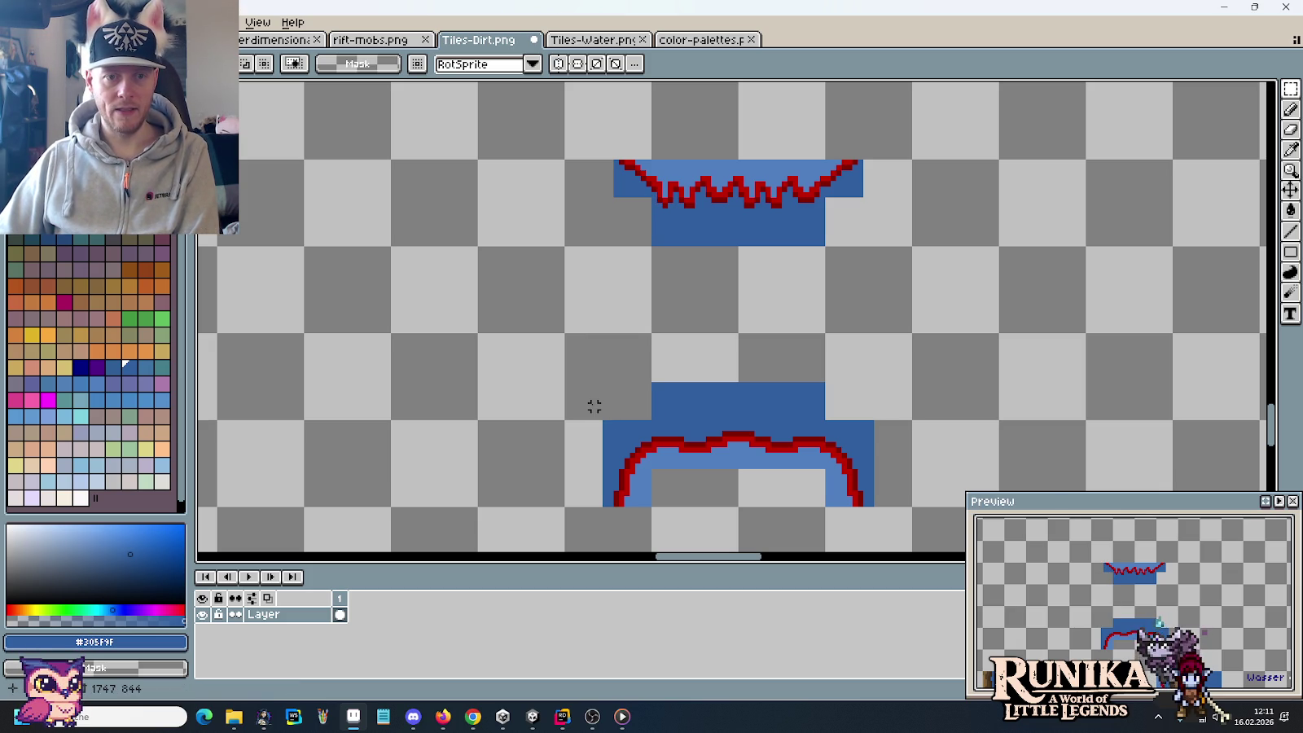
# Step: Fill the 32x32 gap under the zigzag with solid dark blue water down to the arch
pyautogui.moveTo(702, 287); pyautogui.dragTo(757, 352)
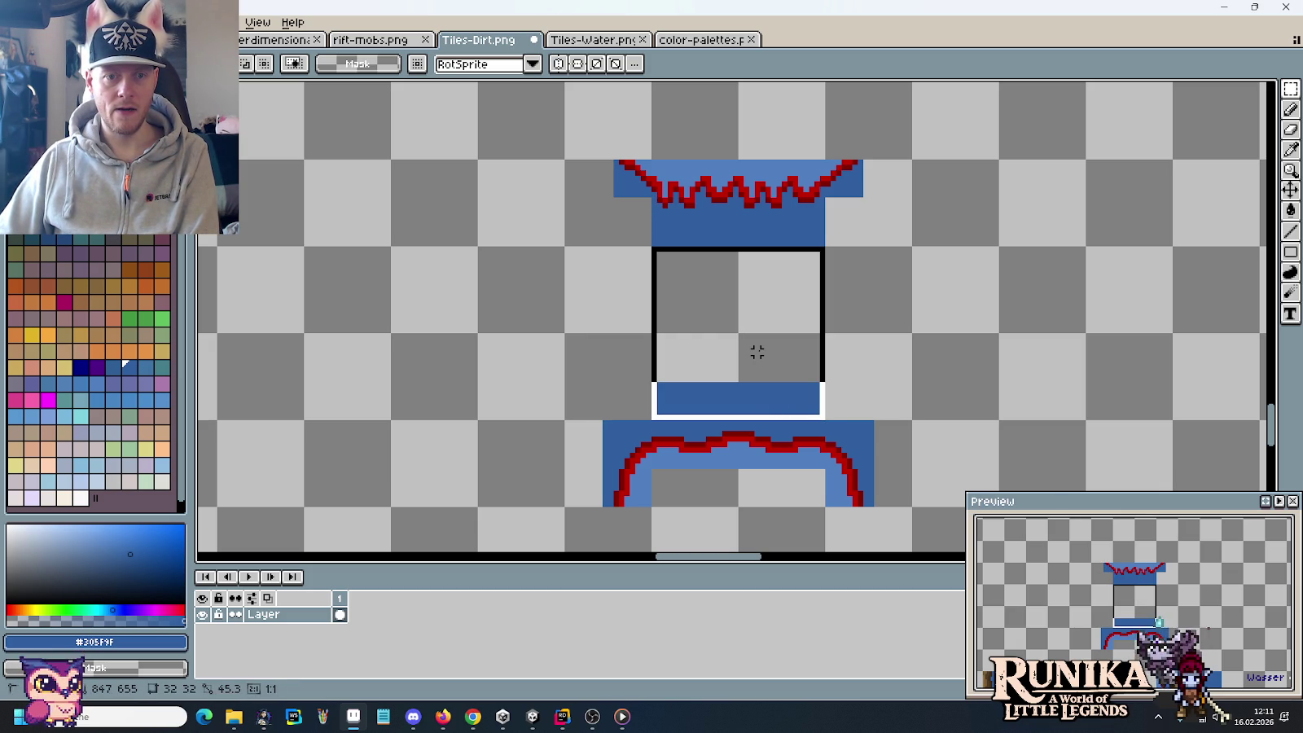
pyautogui.press('i')
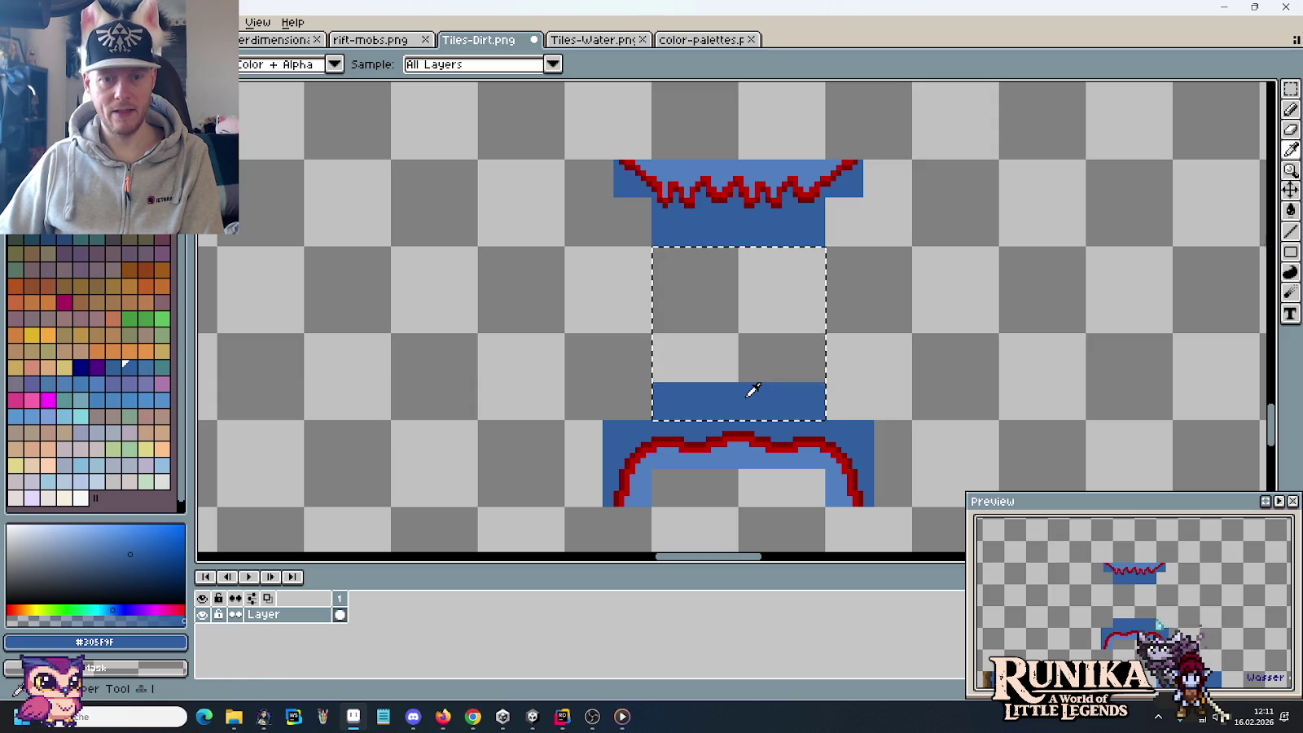
pyautogui.press('g')
pyautogui.click(742, 343)
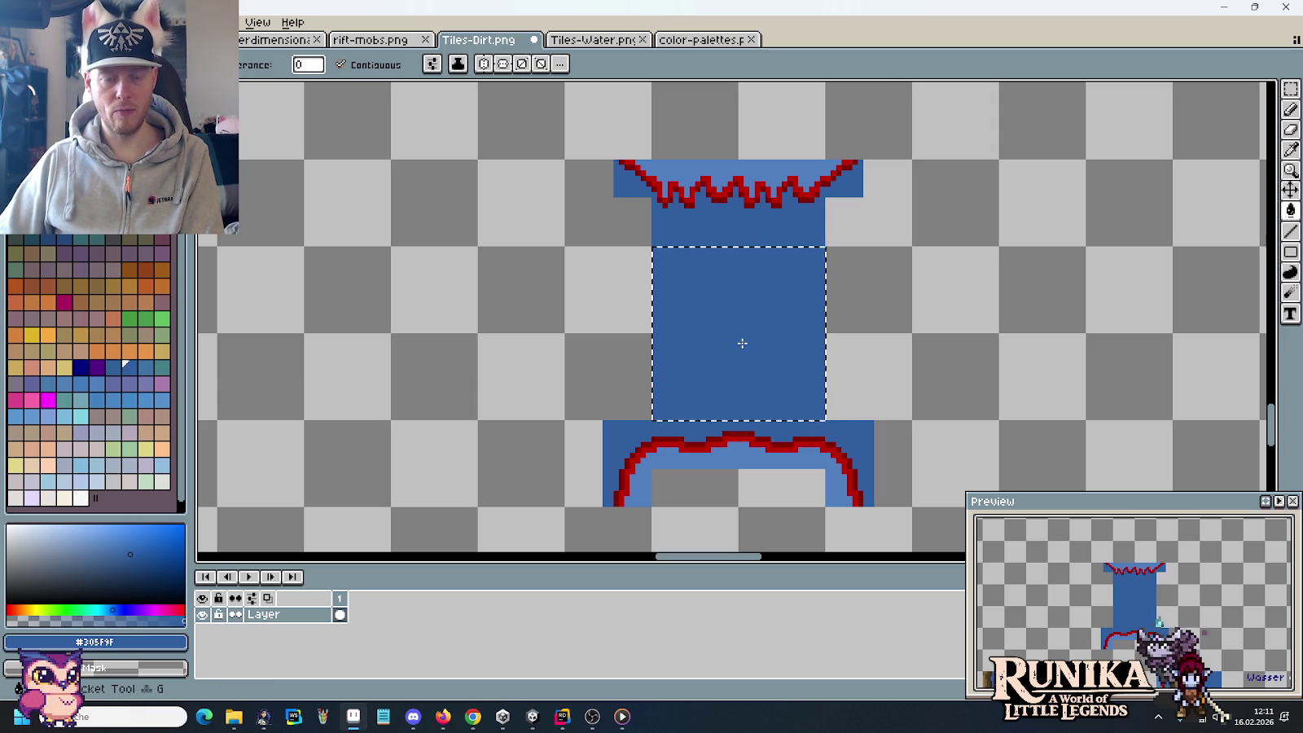
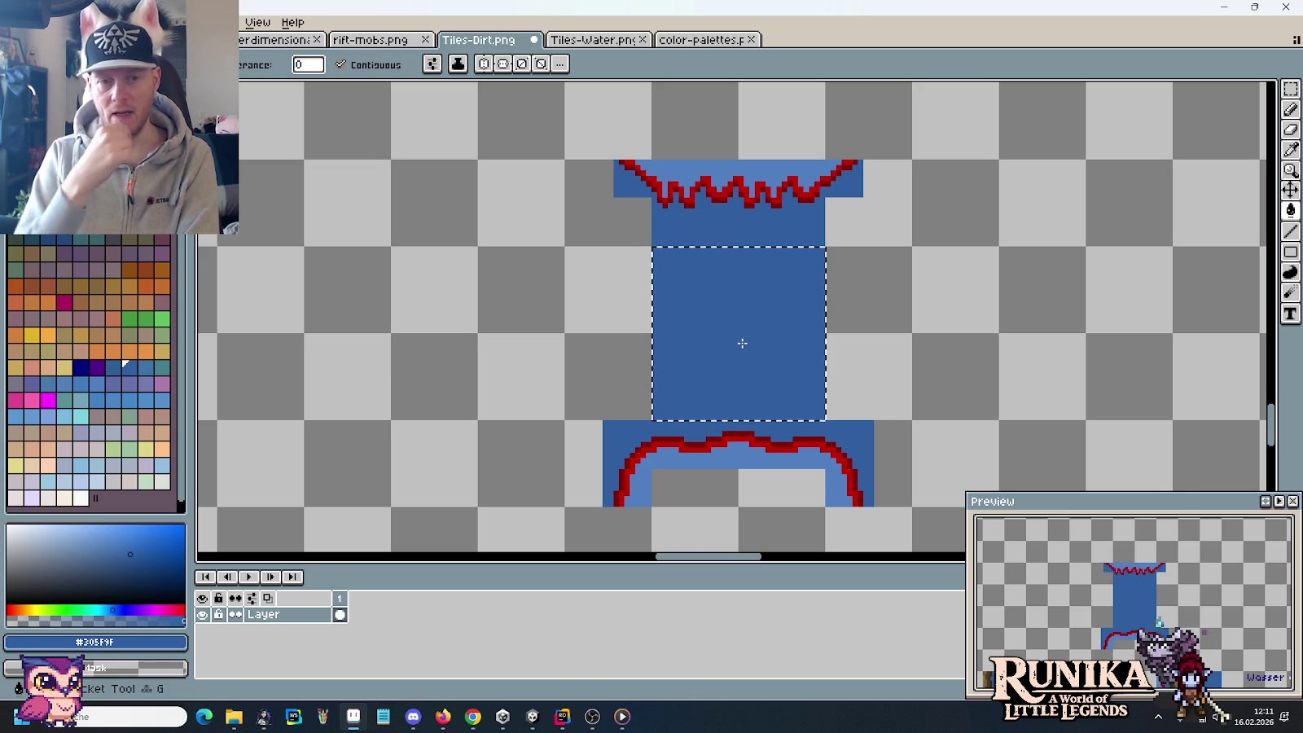
# Step: Bucket-fill both empty sides of the water tile with blue
pyautogui.press('m')
pyautogui.moveTo(656, 167)
pyautogui.mouseDown()
pyautogui.moveTo(599, 205)
pyautogui.moveTo(858, 452)
pyautogui.mouseUp()
pyautogui.press('g')
pyautogui.click(839, 407)
pyautogui.click(627, 321)
# Step: Fill the grey gap under the lower red arc with the tile's lighter blue
pyautogui.press('m')
pyautogui.hotkey('ctrl', 'd')
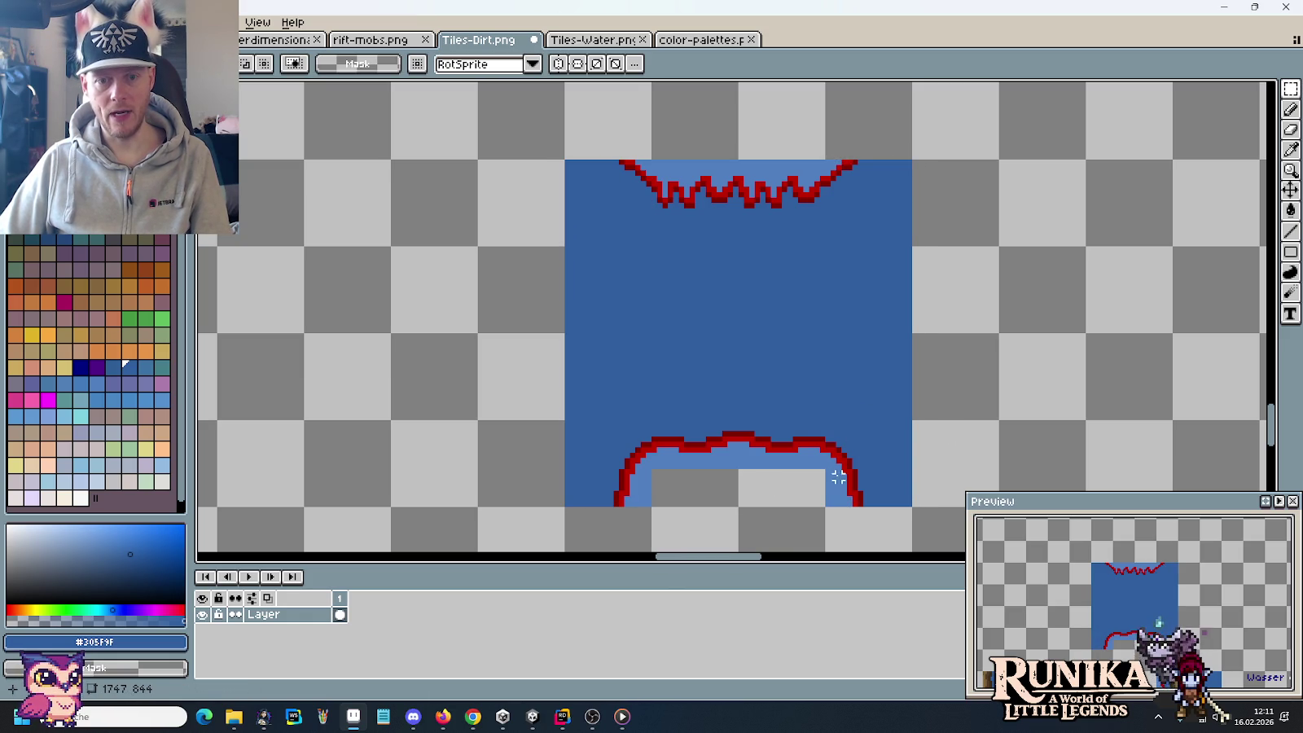
pyautogui.moveTo(913, 422); pyautogui.dragTo(654, 489)
pyautogui.press('i')
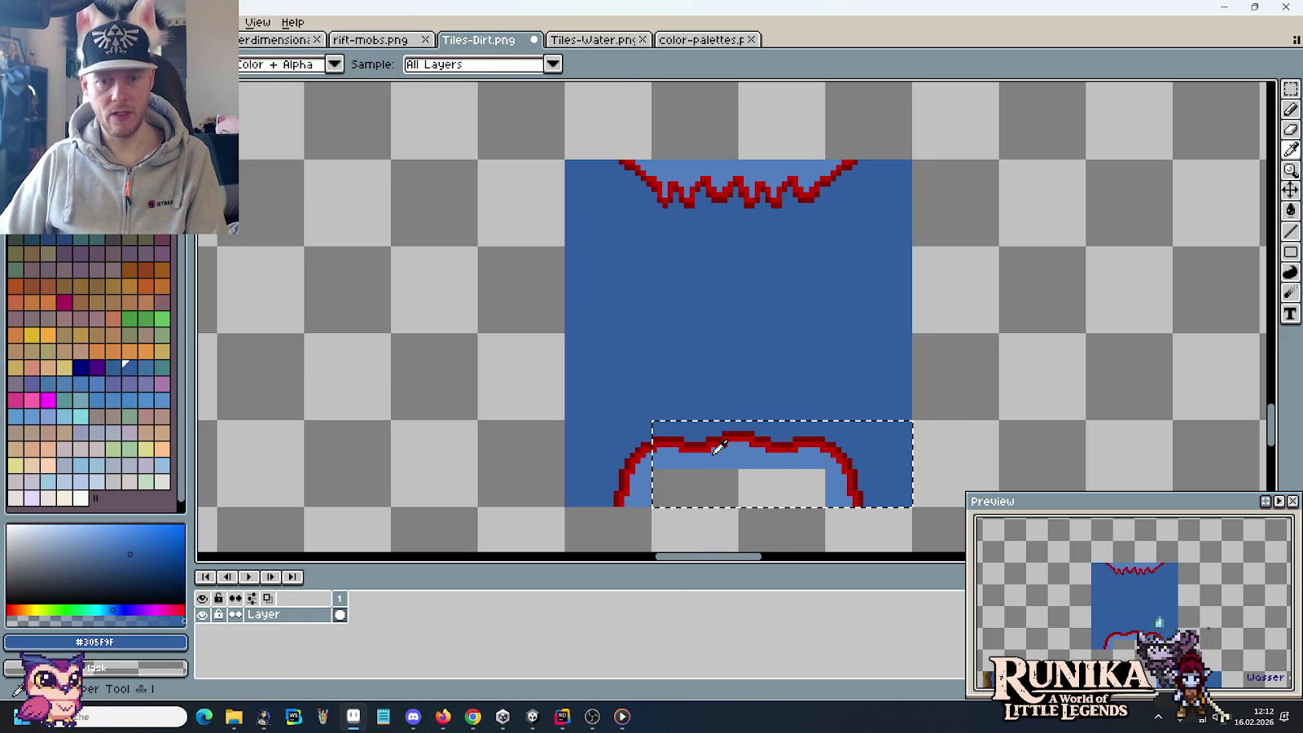
pyautogui.click(716, 450)
pyautogui.press('g')
pyautogui.click(717, 487)
# Step: Select the whole 64×64 tile, save Tiles-Dirt.png, and start a new sprite
pyautogui.press('m')
pyautogui.hotkey('ctrl', 'd')
pyautogui.moveTo(911, 422)
pyautogui.mouseDown()
pyautogui.moveTo(888, 483)
pyautogui.moveTo(605, 233)
pyautogui.mouseUp()
pyautogui.hotkey('ctrl', 's')
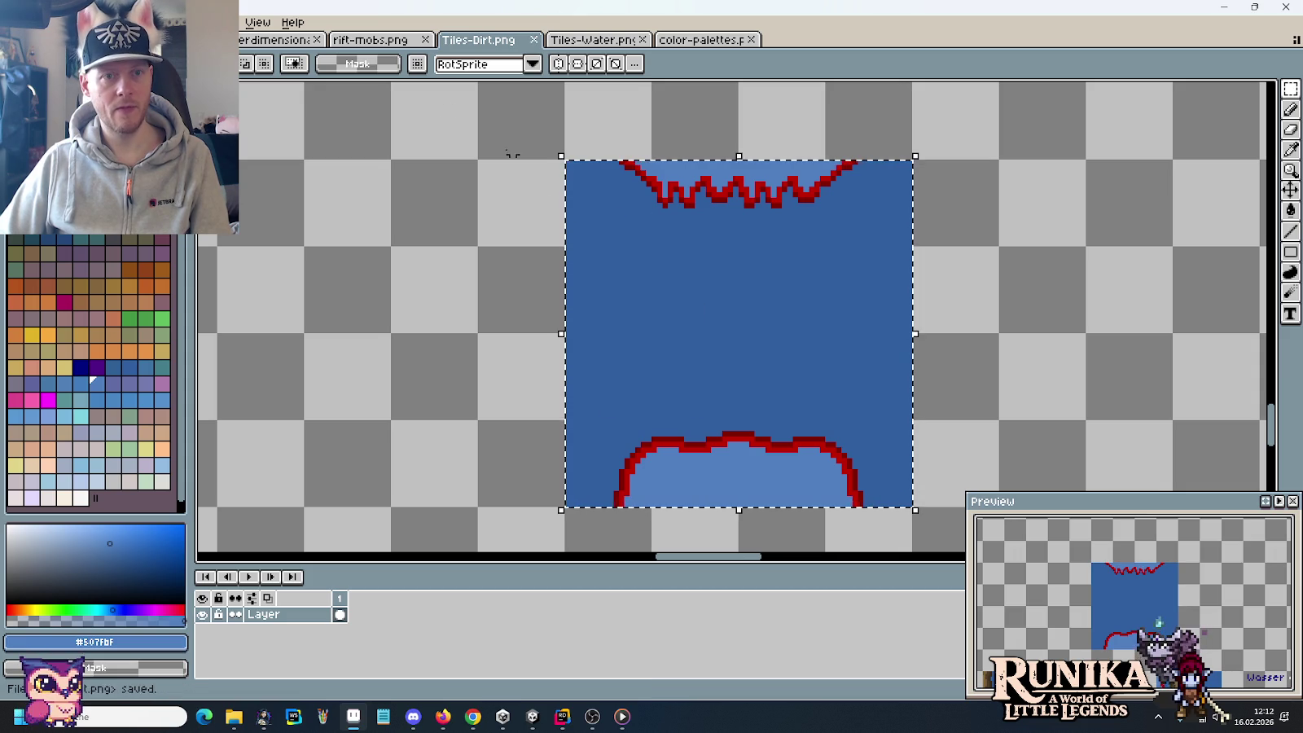
pyautogui.hotkey('ctrl', 'n')
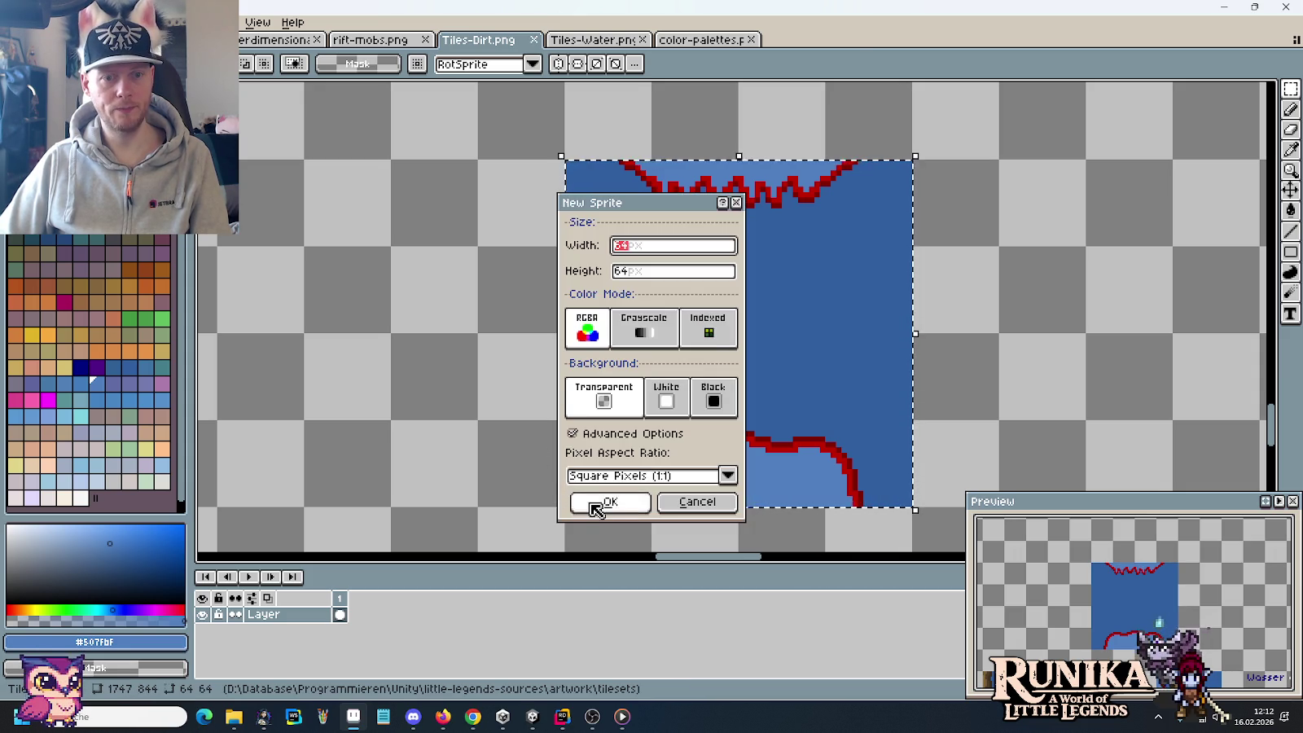
# Step: Paste the water tile into a new 64×64 sprite and save it as WaterfallWaterLayer.png in images\deco
pyautogui.click(590, 503)
pyautogui.hotkey('ctrl', 'v')
pyautogui.hotkey('ctrl', 's')
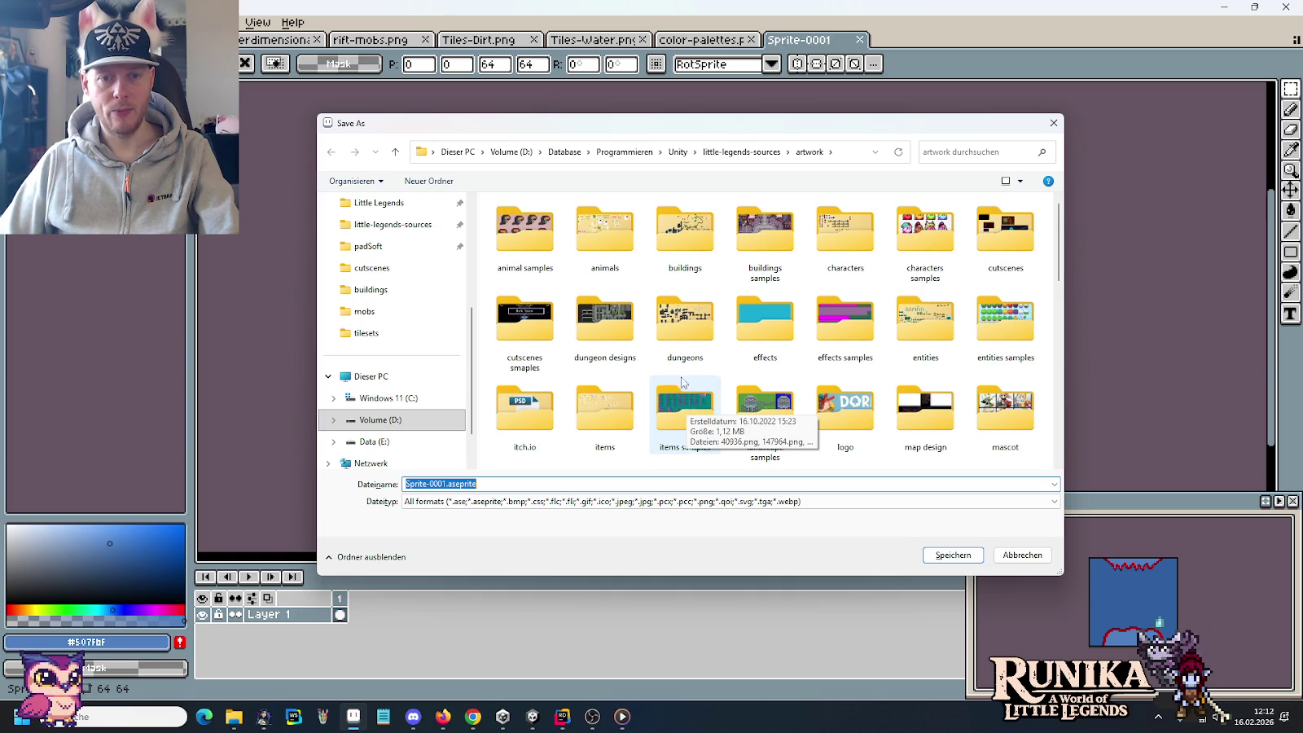
pyautogui.click(741, 153)
pyautogui.doubleClick(629, 312)
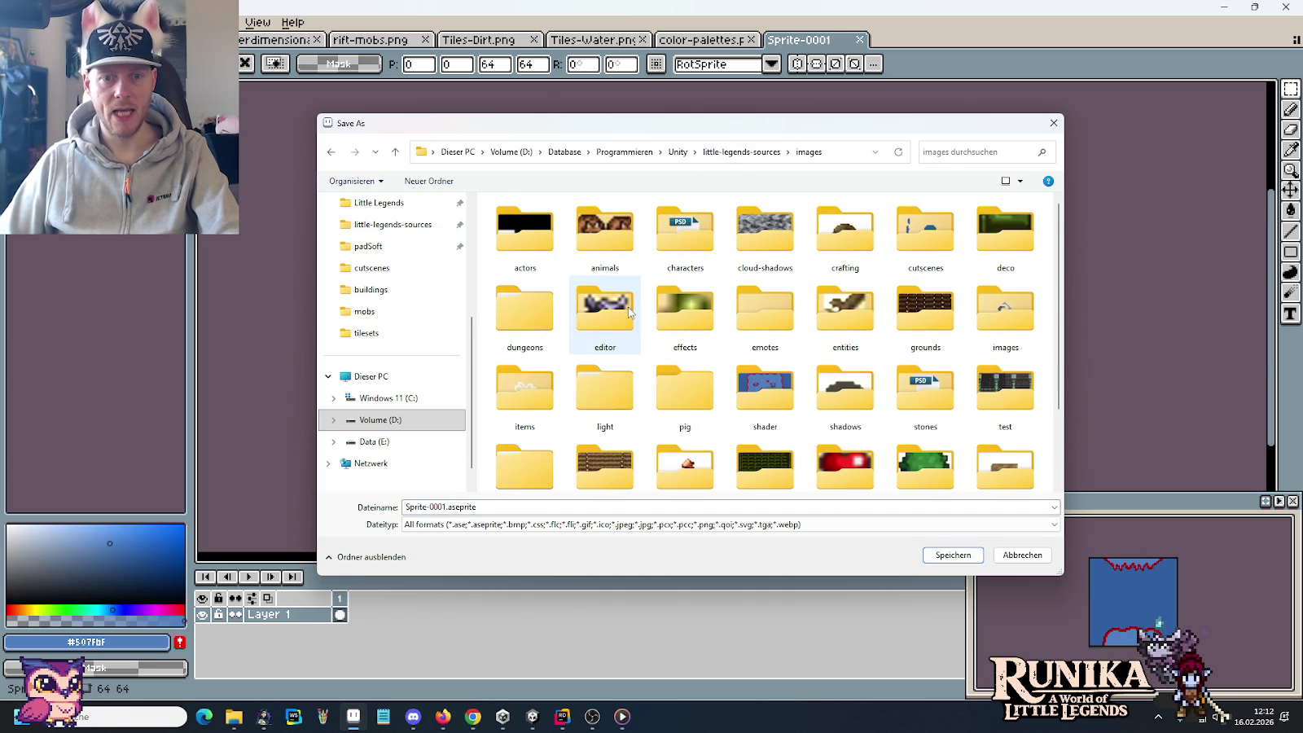
pyautogui.scroll(-2, 629, 312)
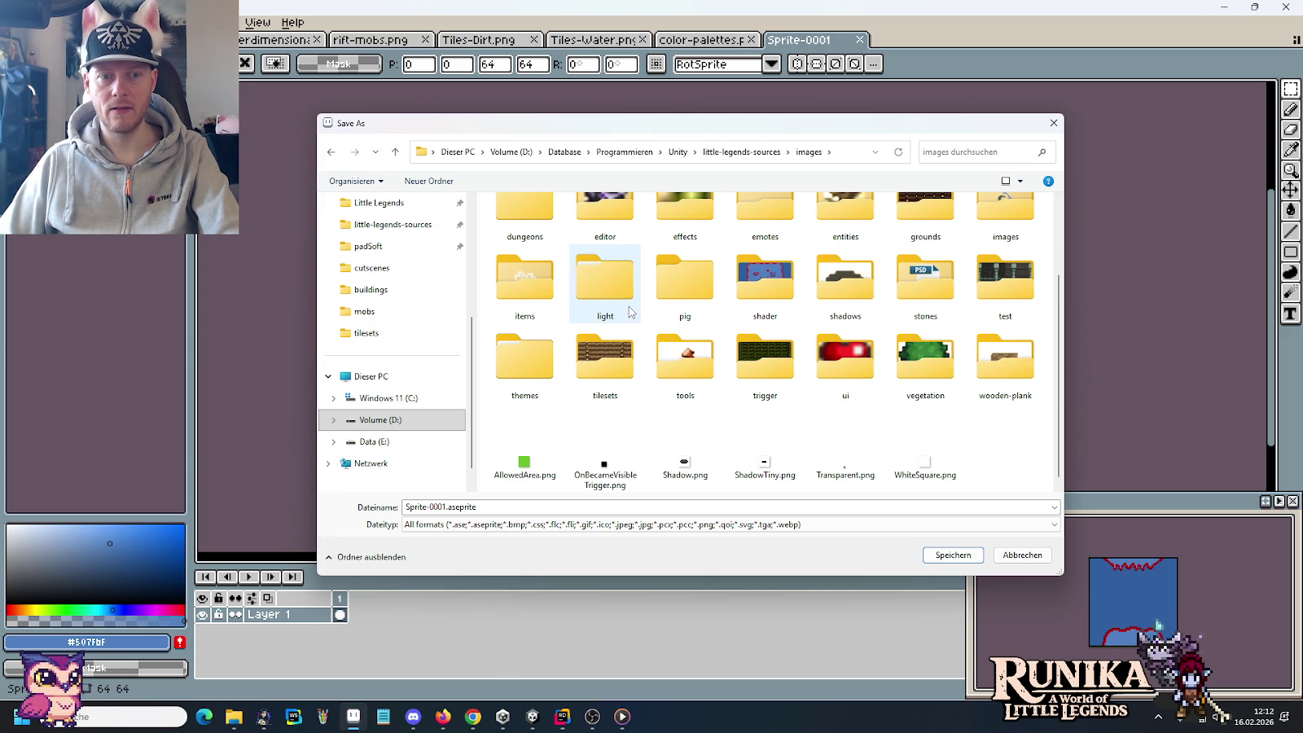
pyautogui.scroll(2, 668, 334)
pyautogui.doubleClick(1006, 232)
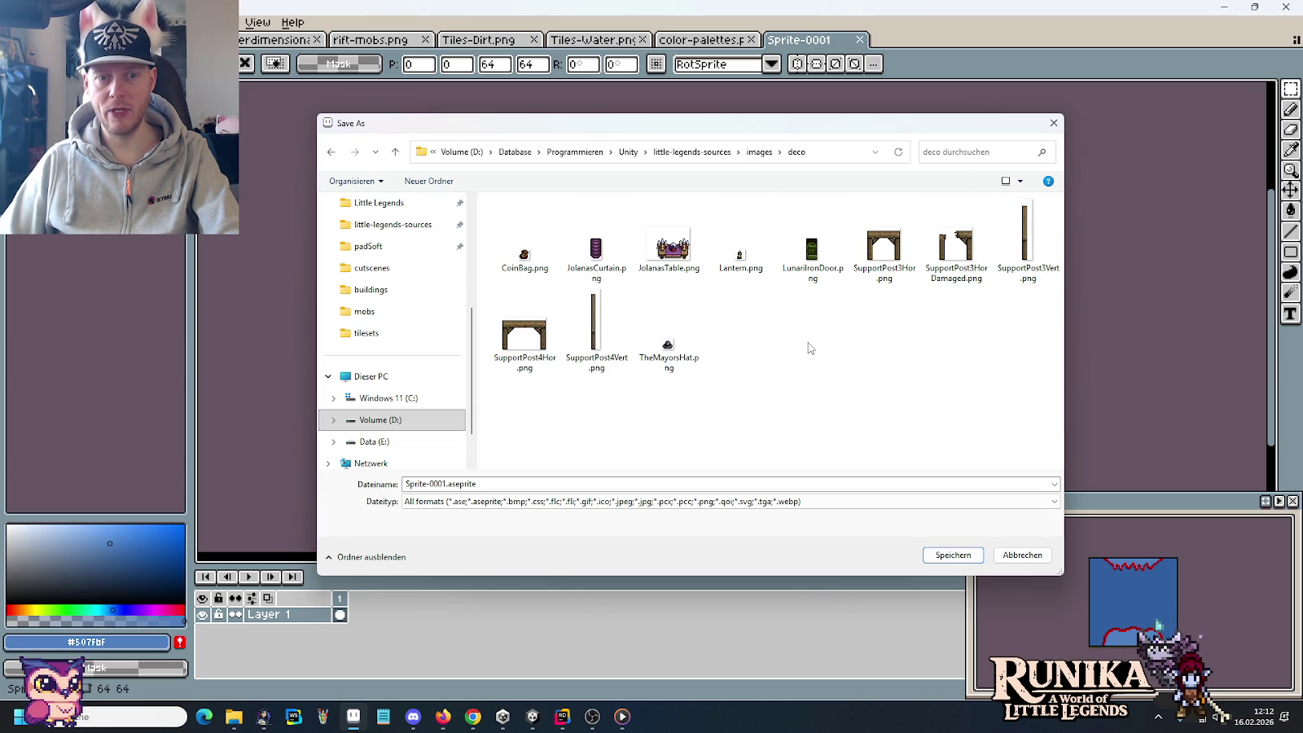
pyautogui.click(632, 483)
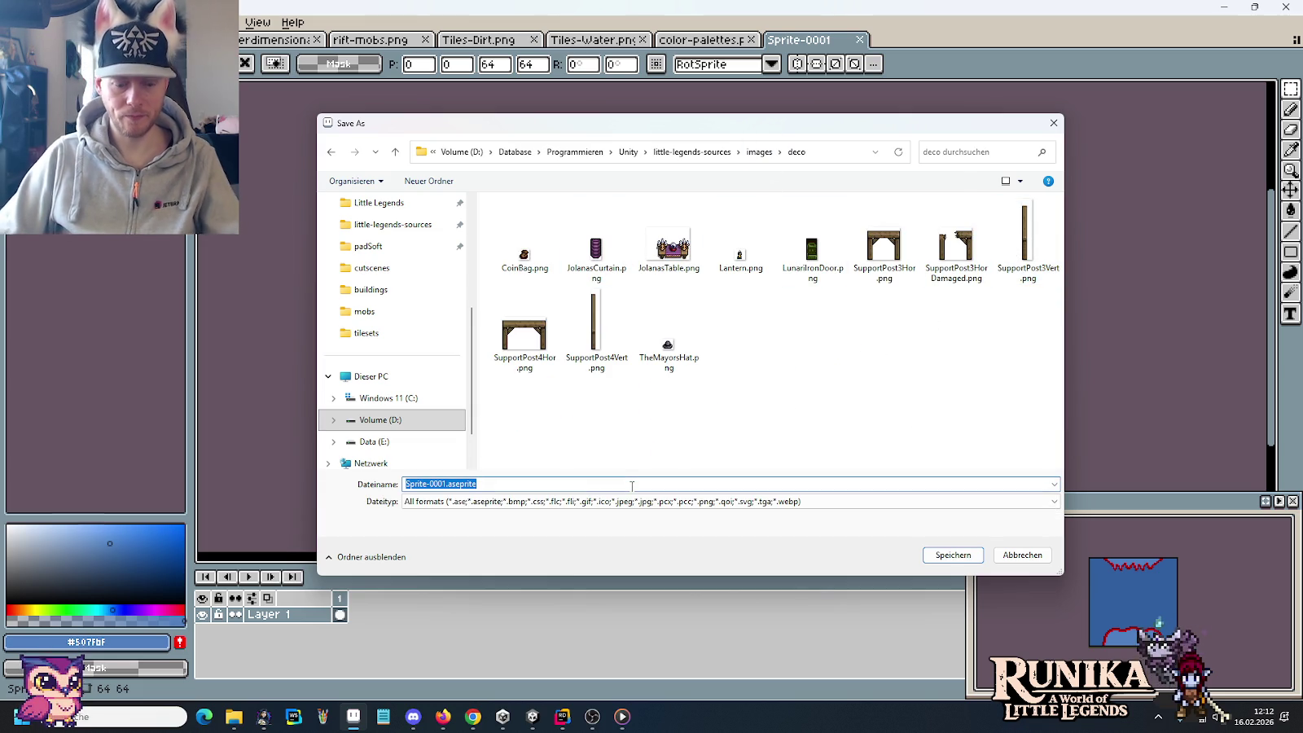
pyautogui.write('WaterfallWaterLayer.png')
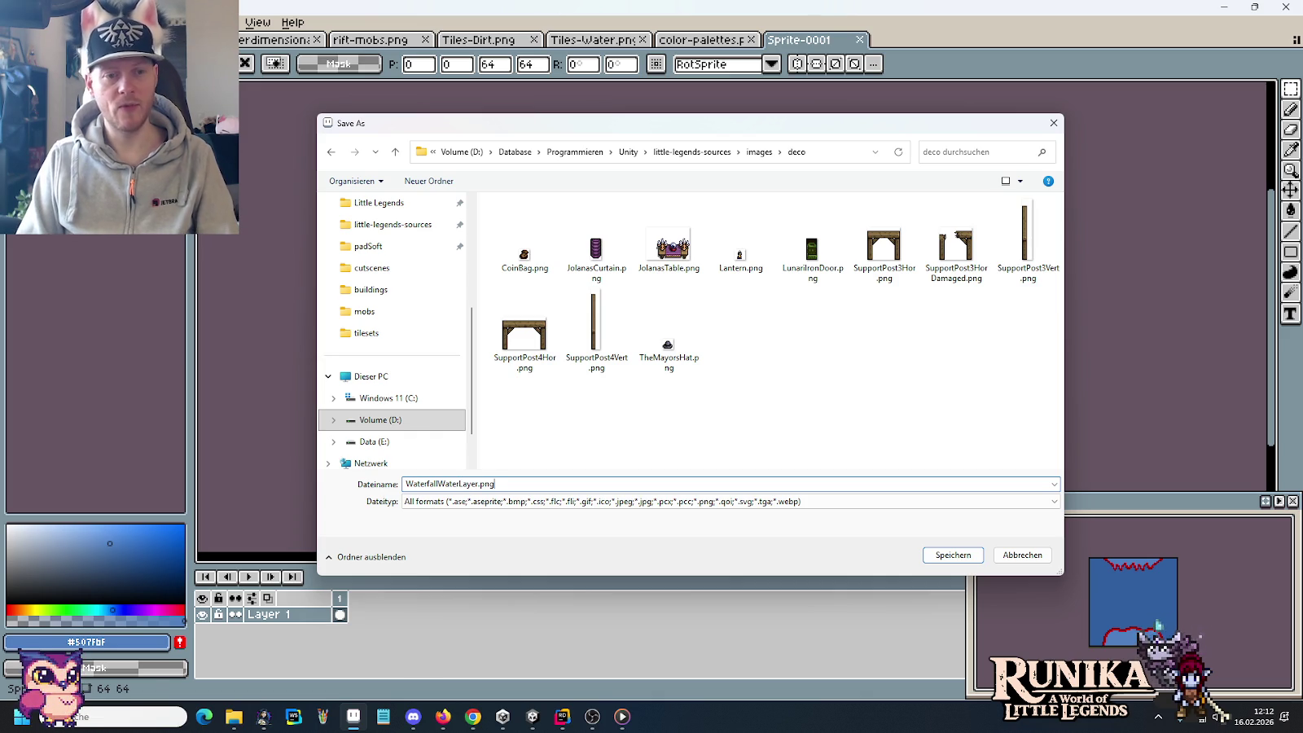
pyautogui.press('Return')
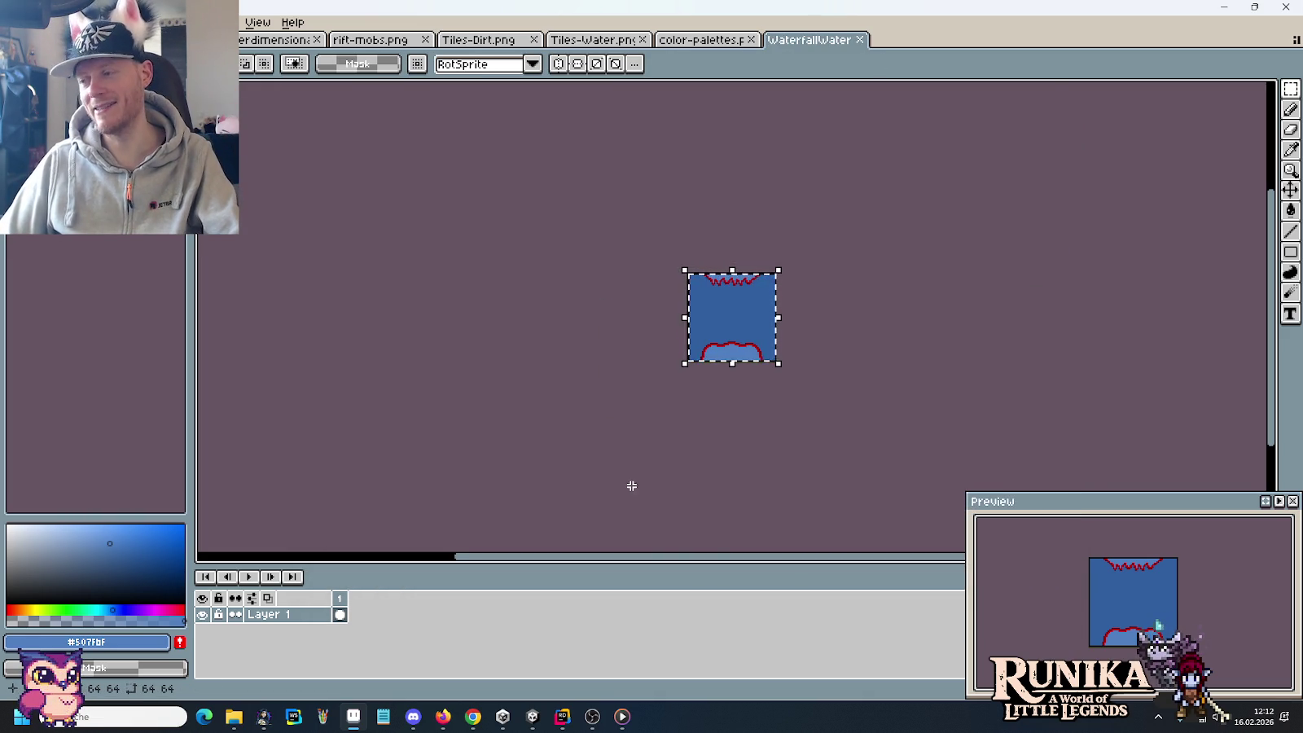
pyautogui.click(531, 720)
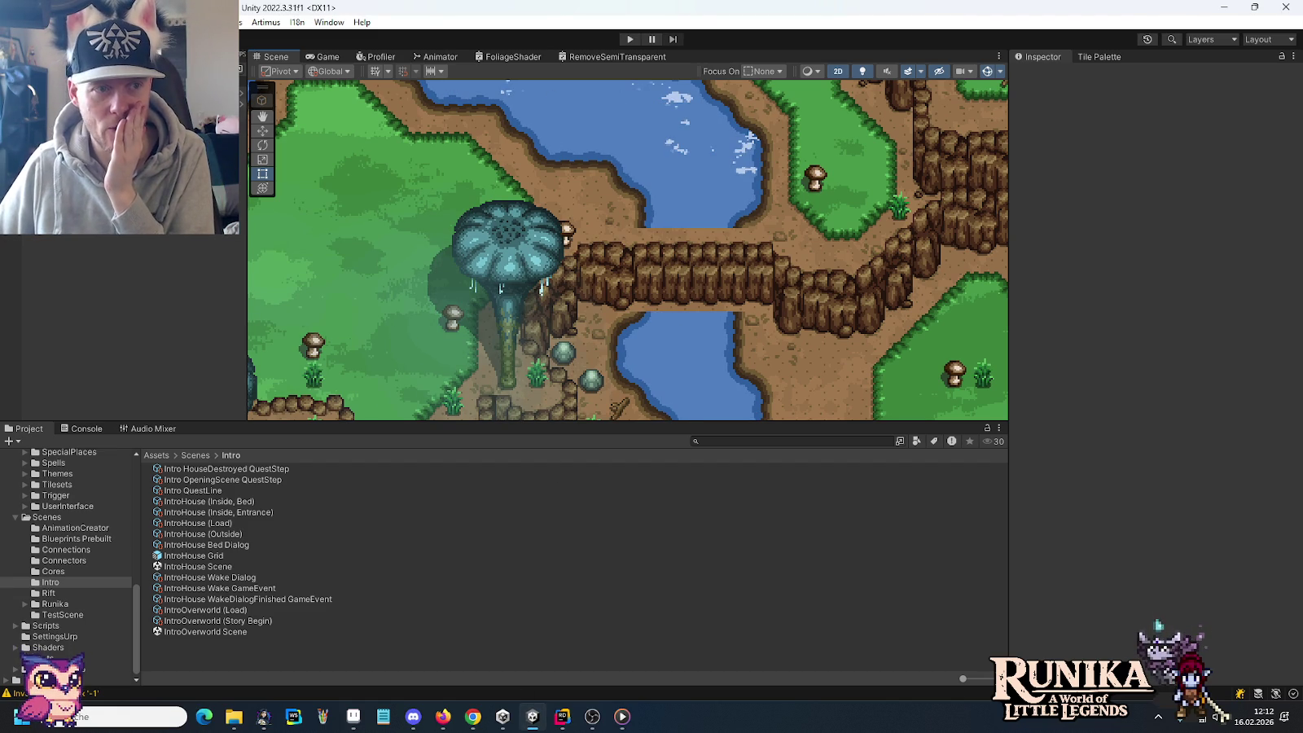
# Step: Create an empty GameObject named Waterfall as a child of Portal Grove
pyautogui.click(597, 334)
pyautogui.moveTo(596, 334)
pyautogui.mouseDown()
pyautogui.moveTo(586, 129)
pyautogui.moveTo(595, 332)
pyautogui.mouseUp()
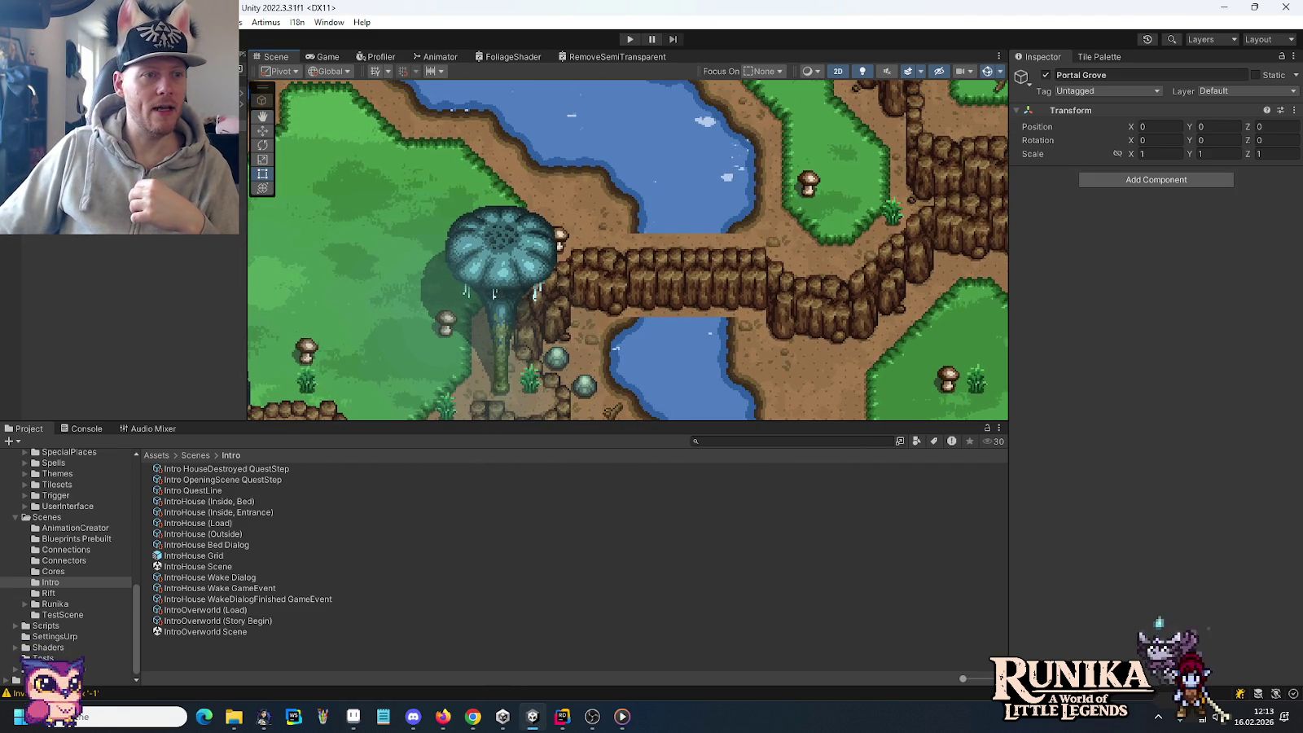
pyautogui.rightClick(84, 236)
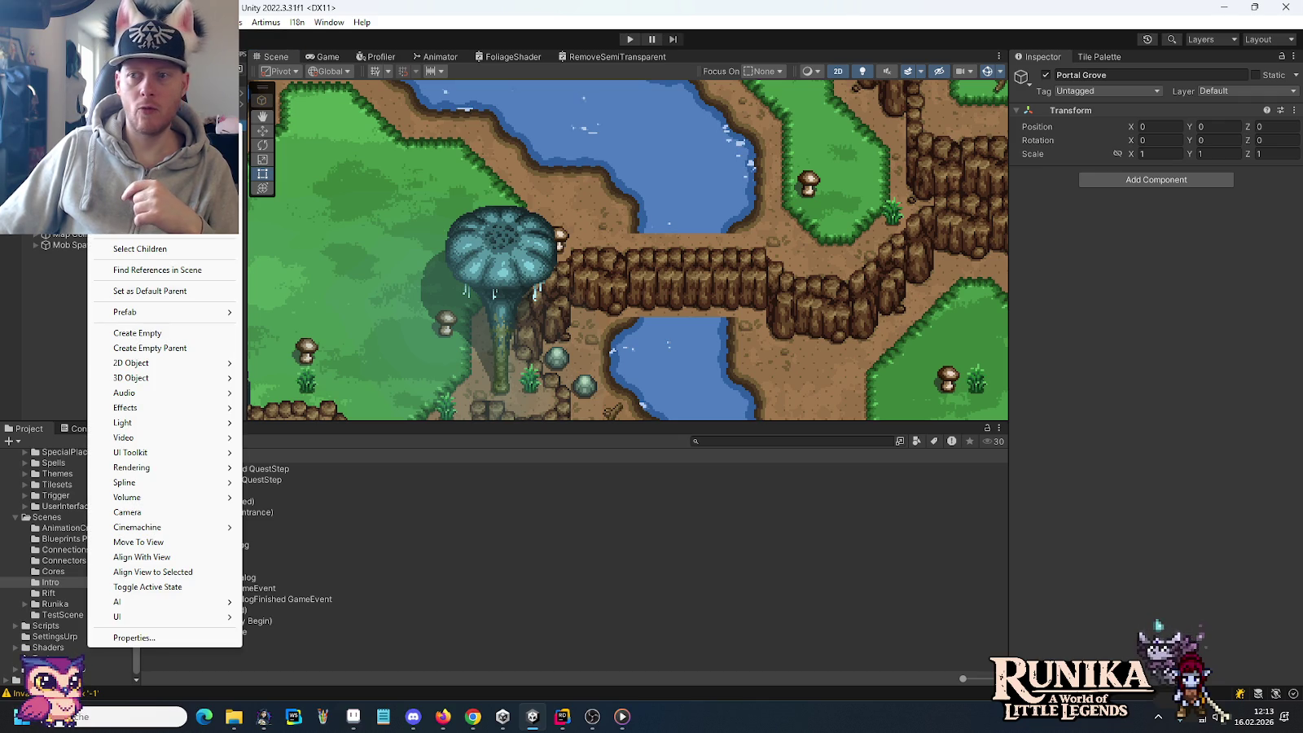
pyautogui.press('Escape')
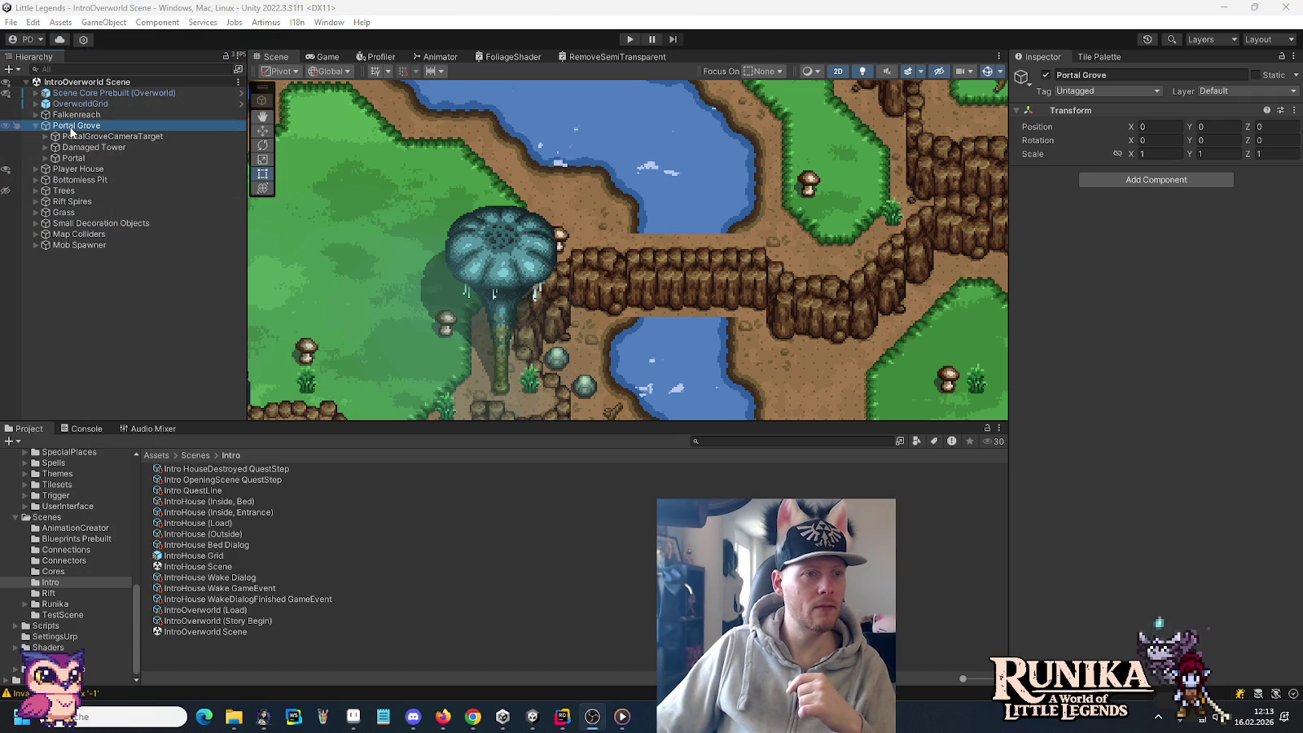
pyautogui.rightClick(72, 132)
pyautogui.click(147, 336)
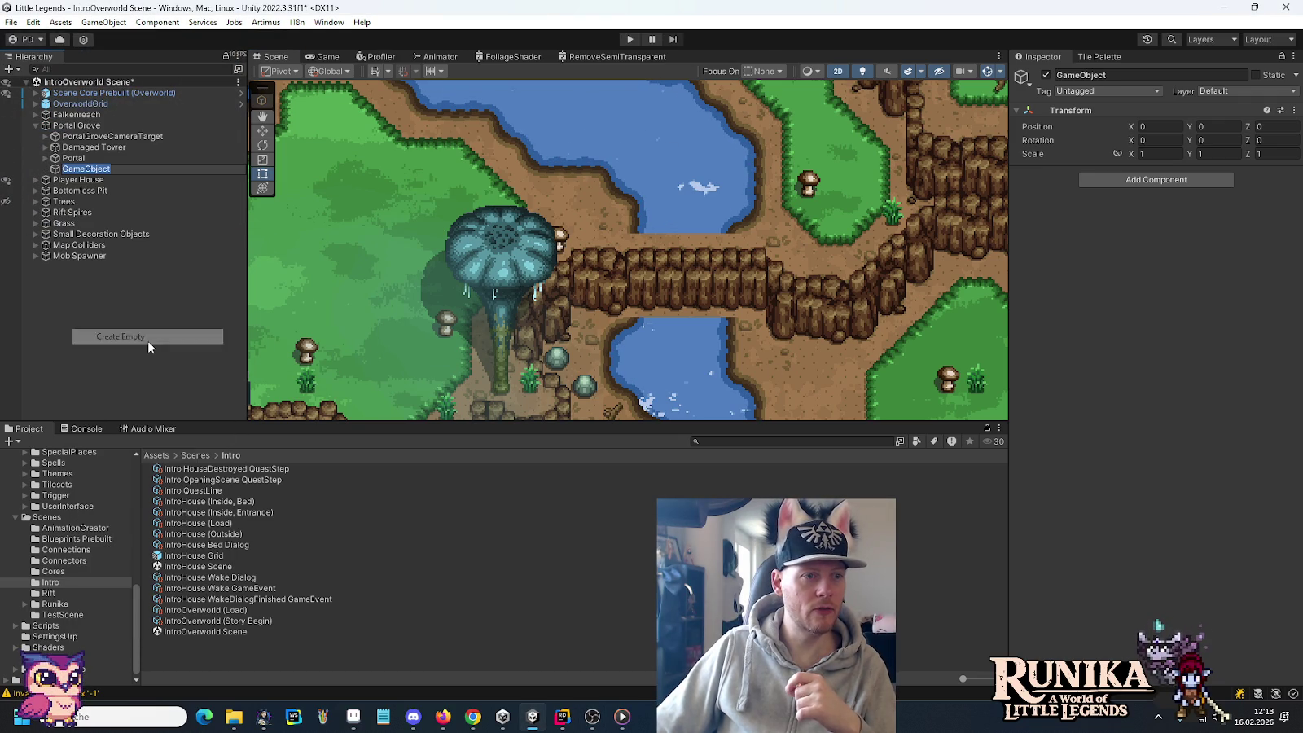
pyautogui.write('Waterfa')
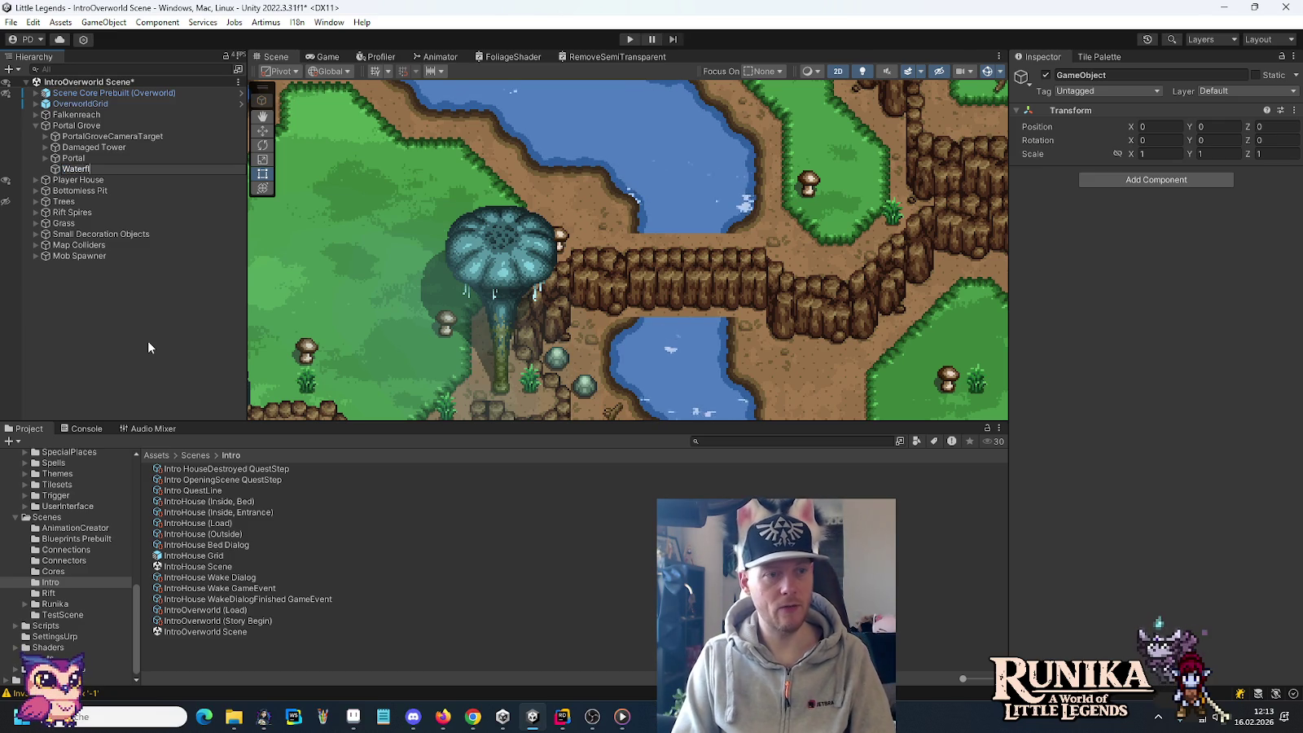
pyautogui.write('ll')
pyautogui.press('Return')
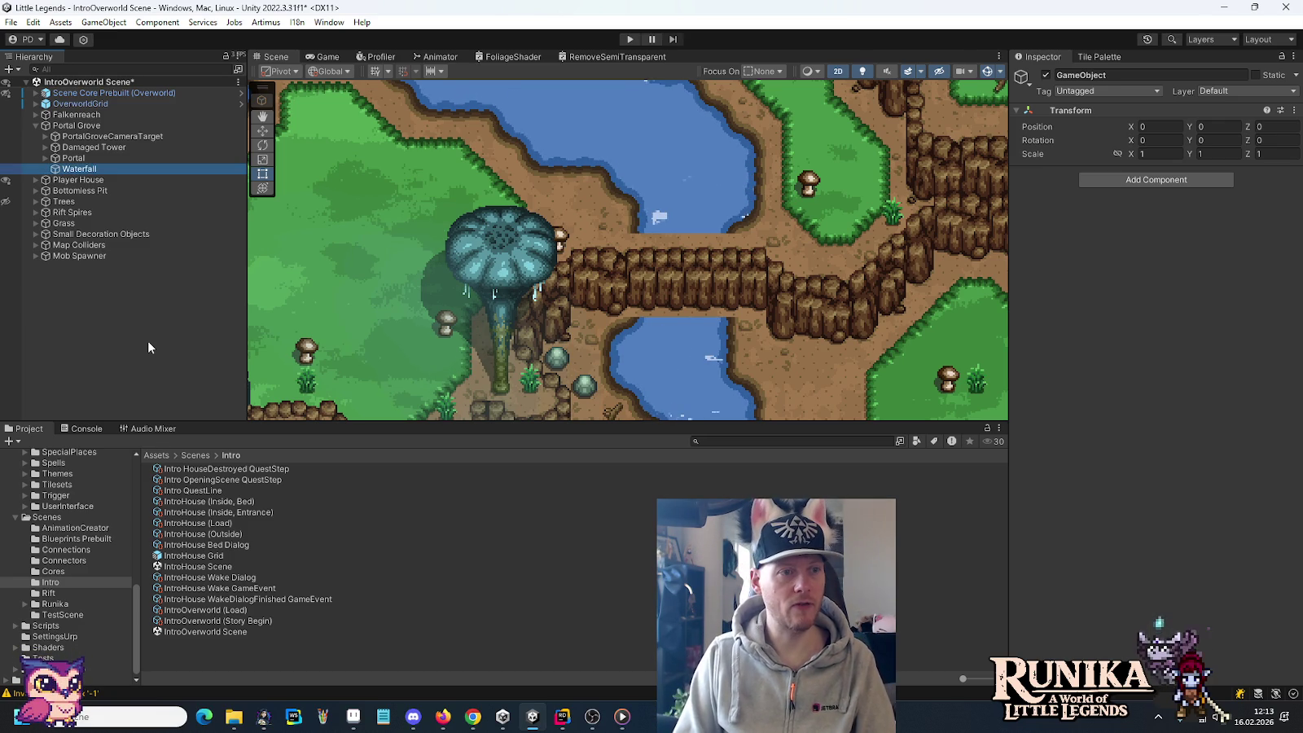
# Step: Add a 2D Square sprite under Waterfall and name it Water Layer Sprite
pyautogui.rightClick(88, 169)
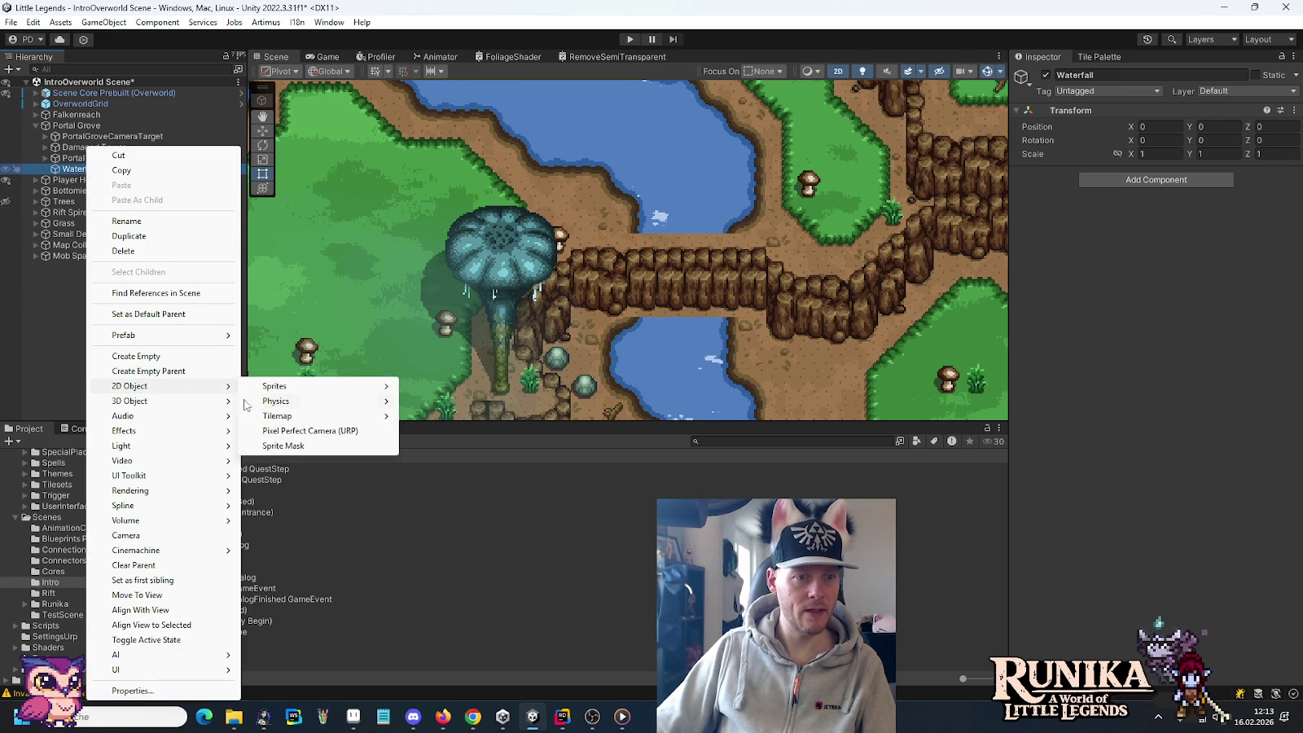
pyautogui.moveTo(276, 386)
pyautogui.click(502, 475)
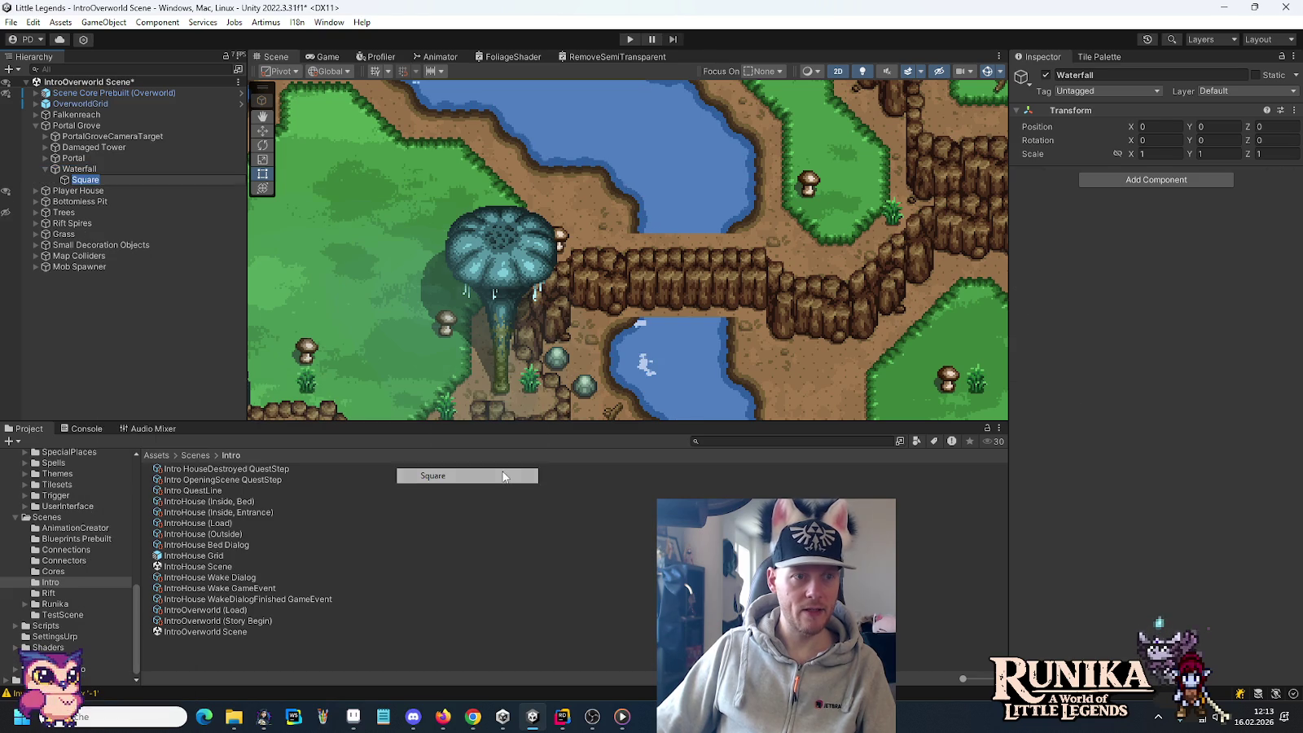
pyautogui.write('Waterfall')
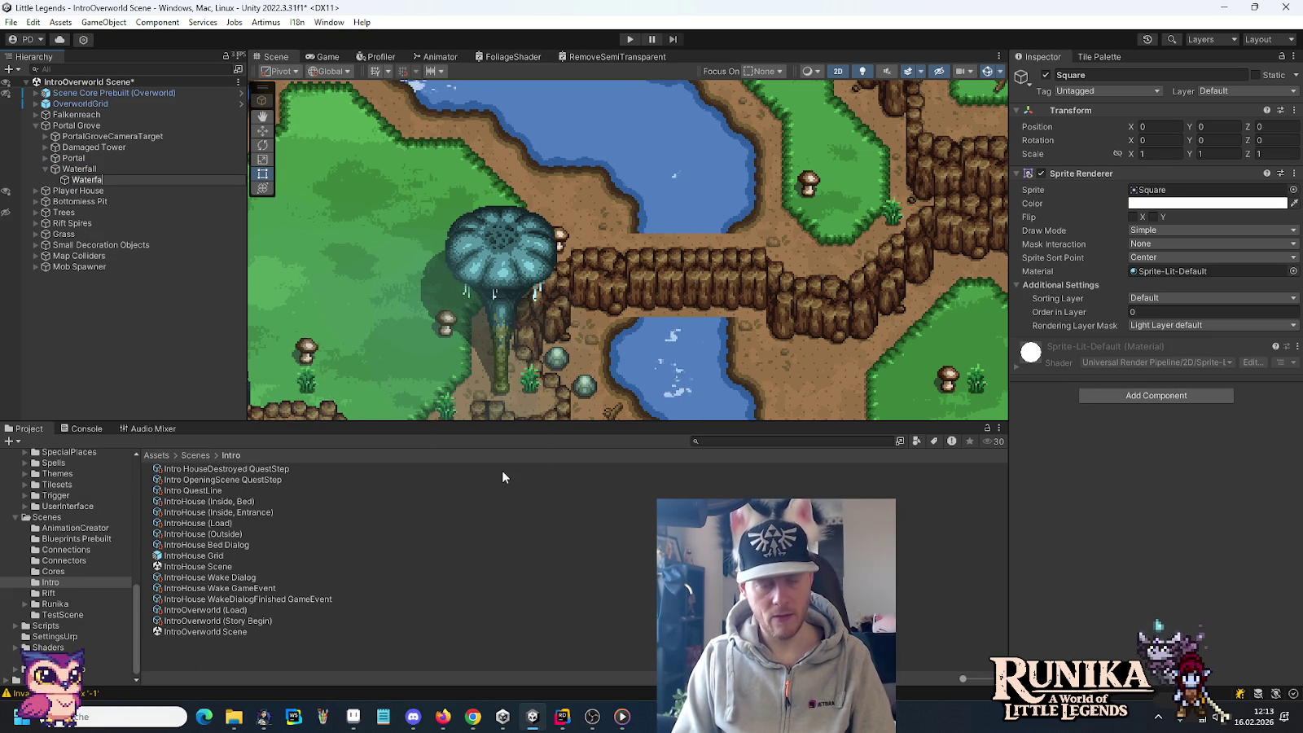
pyautogui.press('BackSpace')
pyautogui.press('BackSpace')
pyautogui.press('BackSpace')
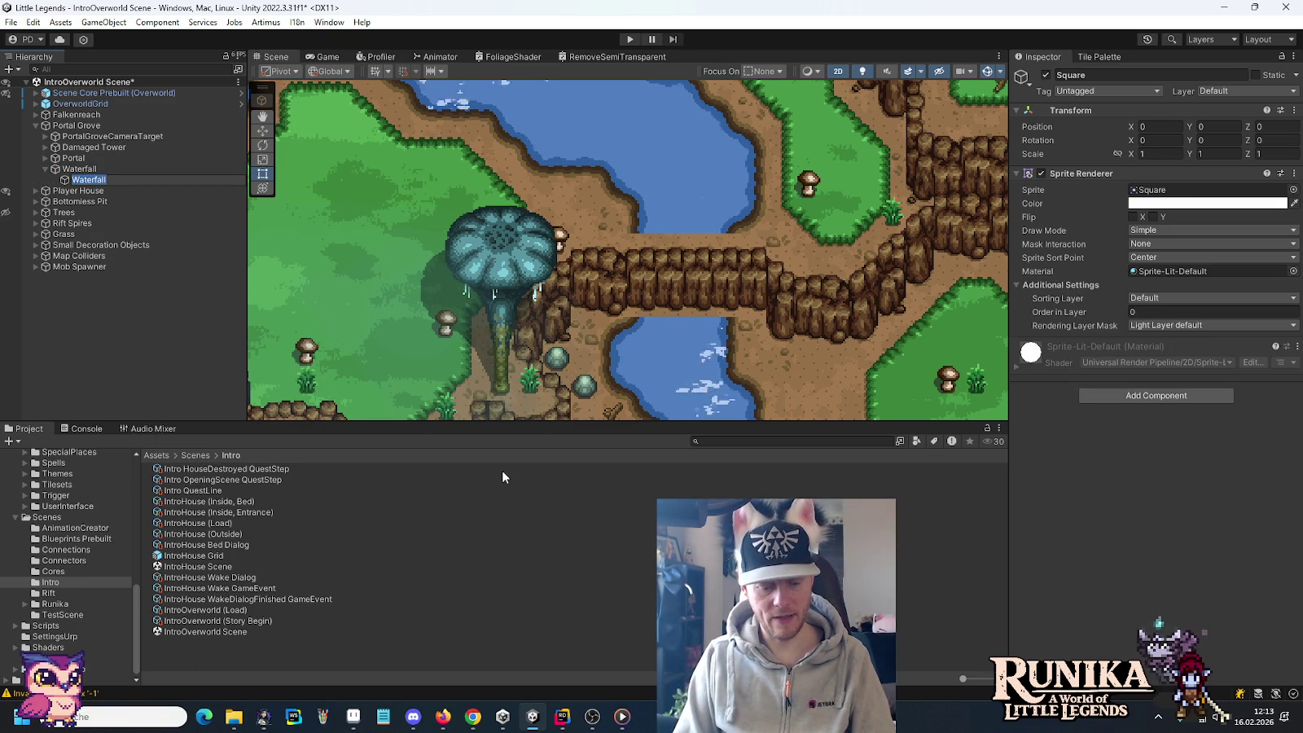
pyautogui.write('Layer.png')
pyautogui.press('Return')
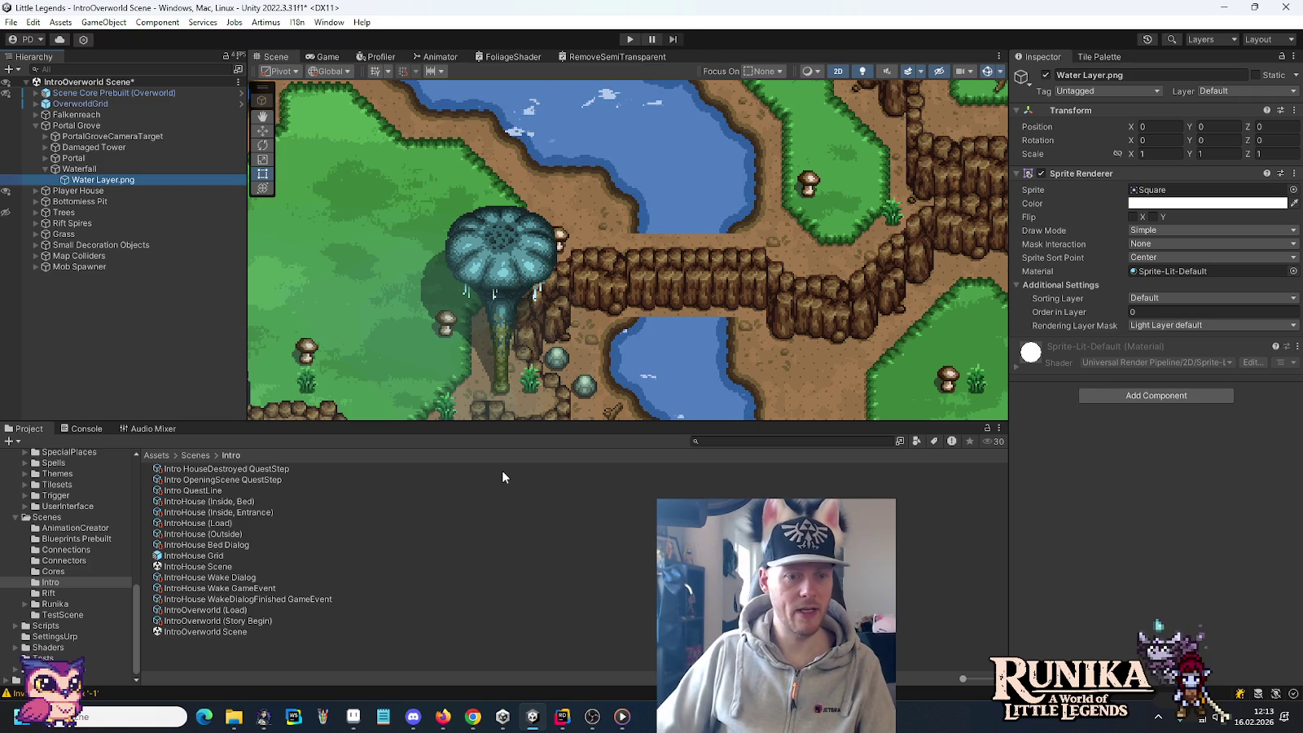
pyautogui.press('F2')
pyautogui.press('BackSpace')
pyautogui.press('BackSpace')
pyautogui.press('BackSpace')
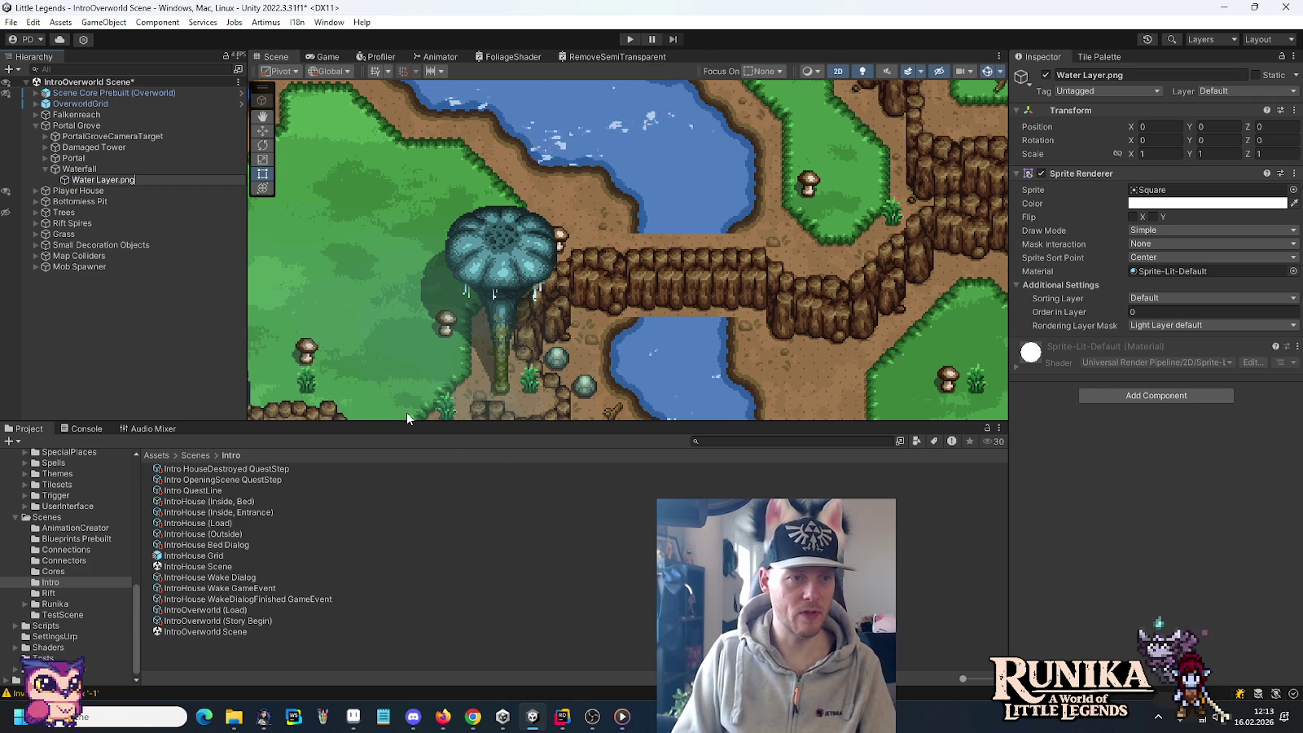
pyautogui.write('Sprite')
pyautogui.press('Return')
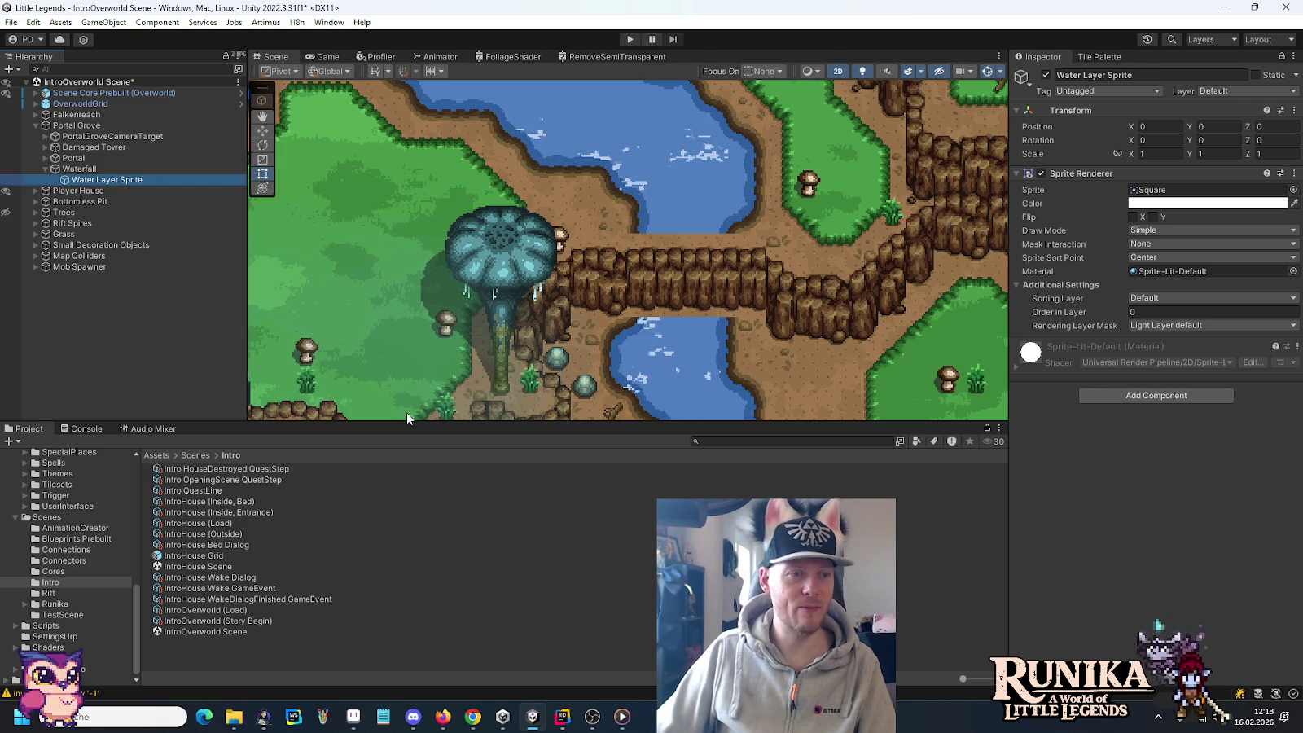
pyautogui.hotkey('alt', 'Tab')
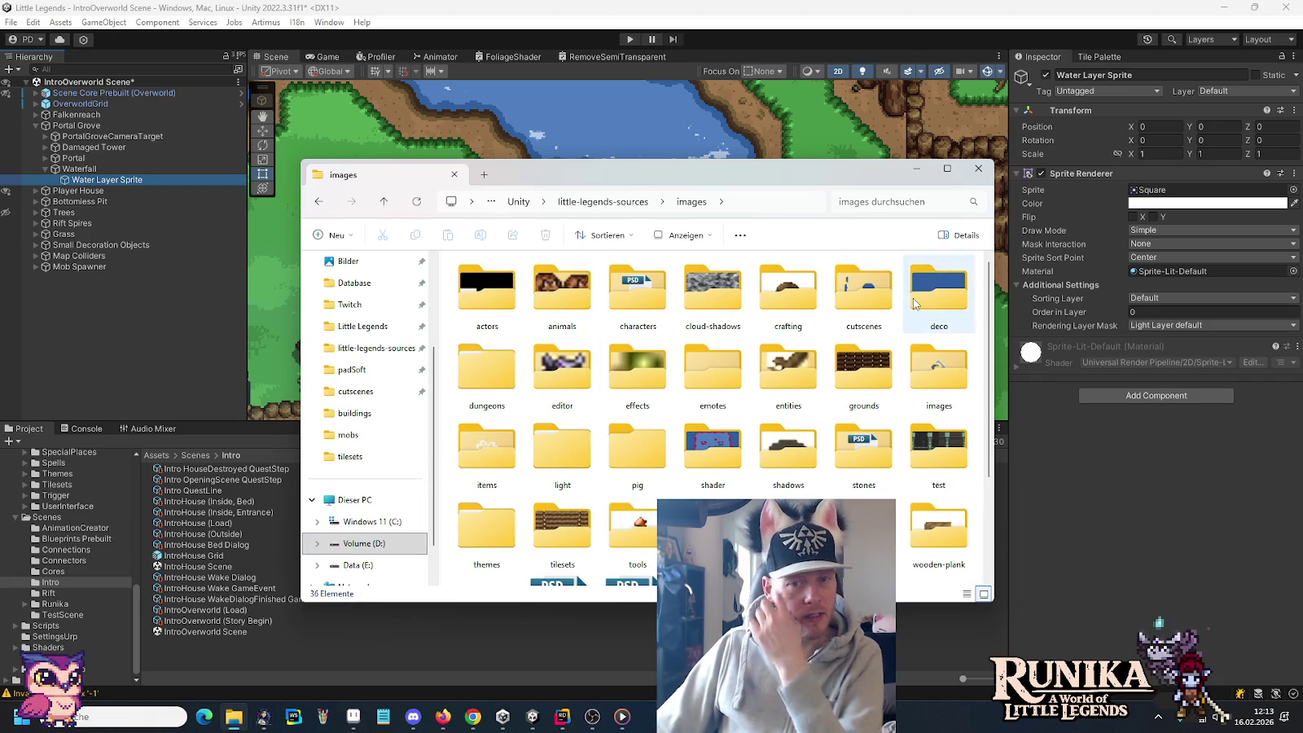
# Step: Rename WaterfallWaterLayer.png in the deco folder to 'Waterfall Water Layer.png'
pyautogui.doubleClick(938, 291)
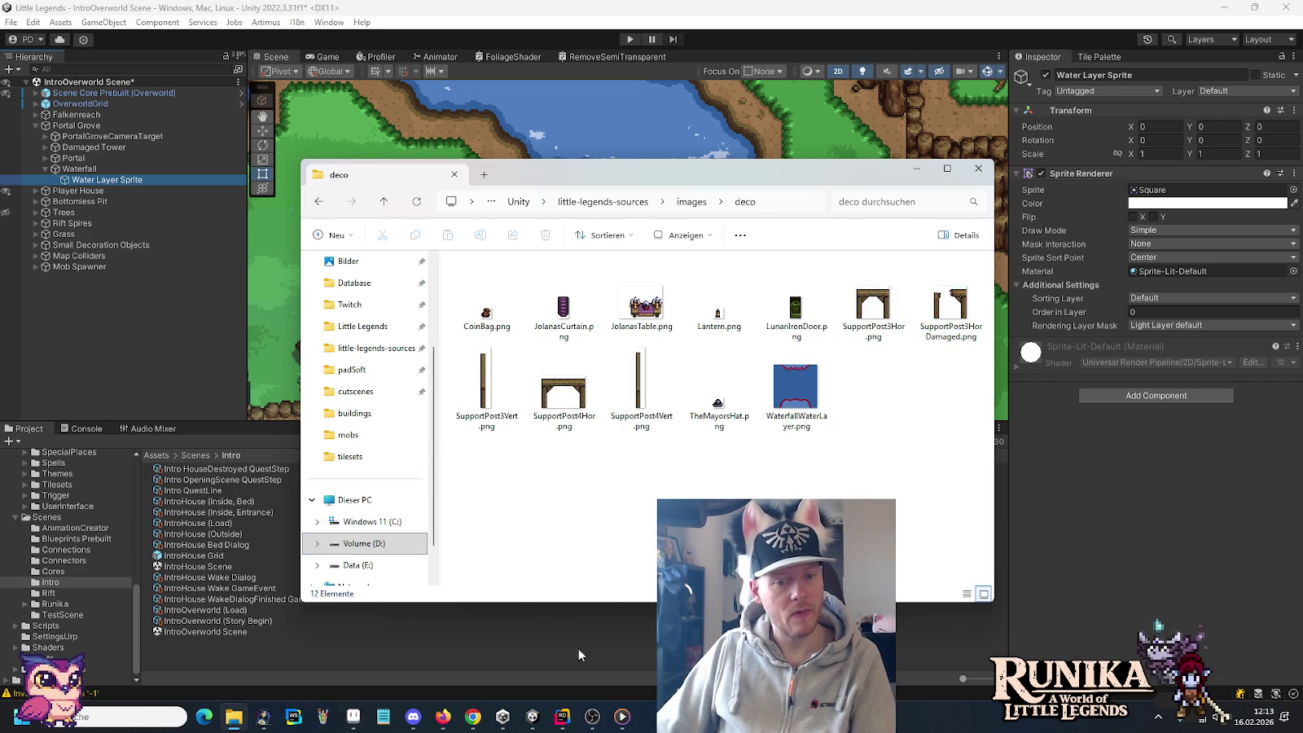
pyautogui.click(352, 716)
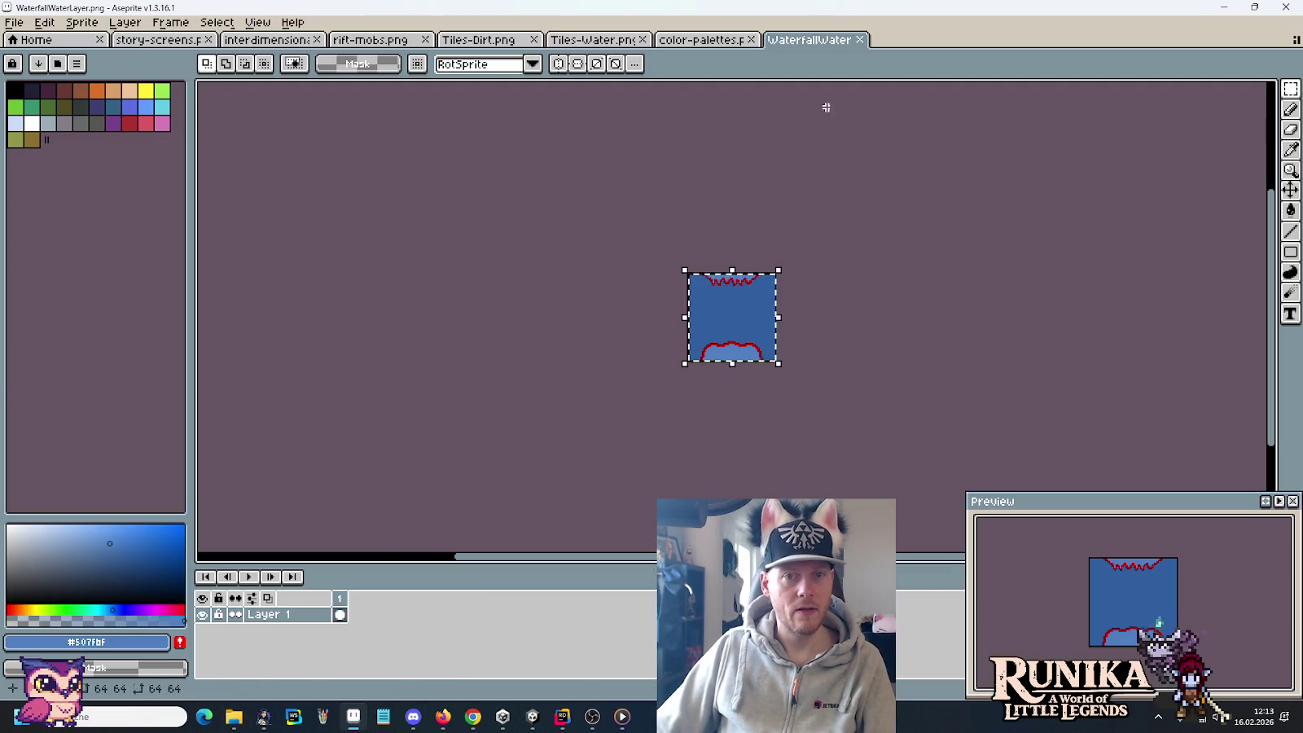
pyautogui.hotkey('alt', 'Tab')
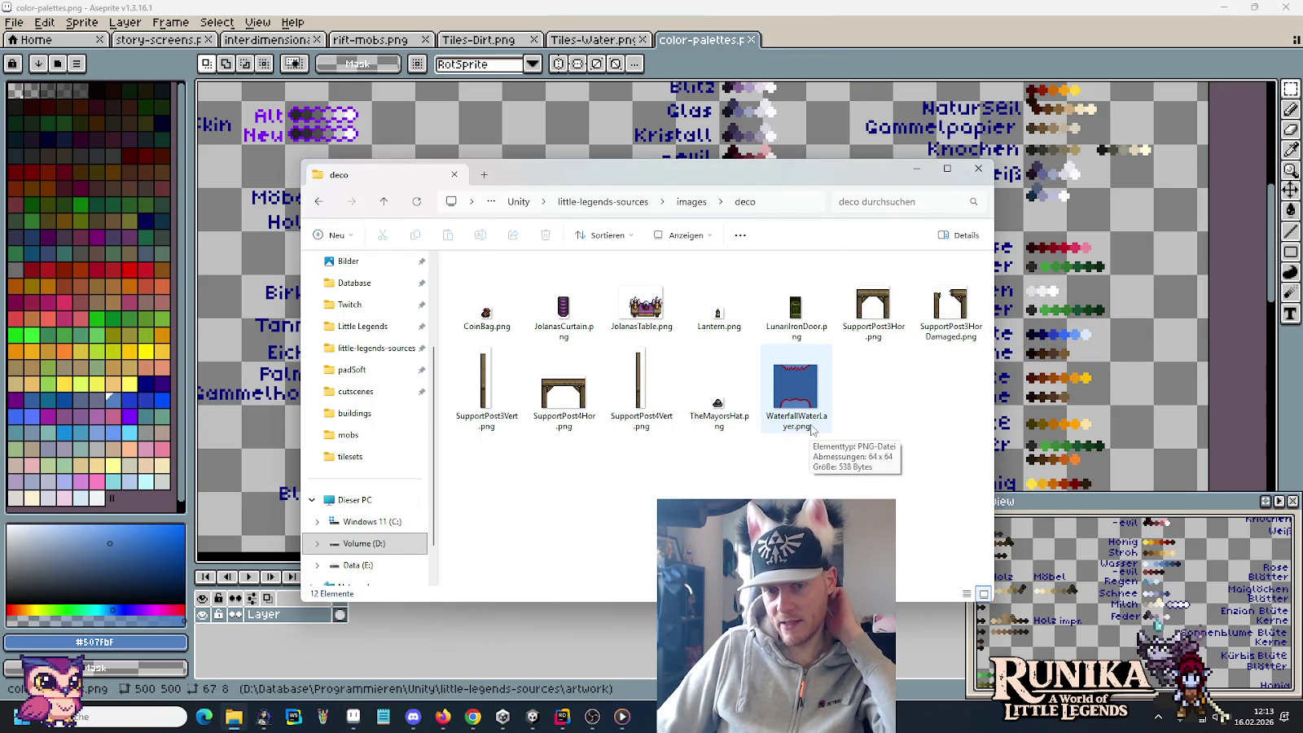
pyautogui.click(791, 422)
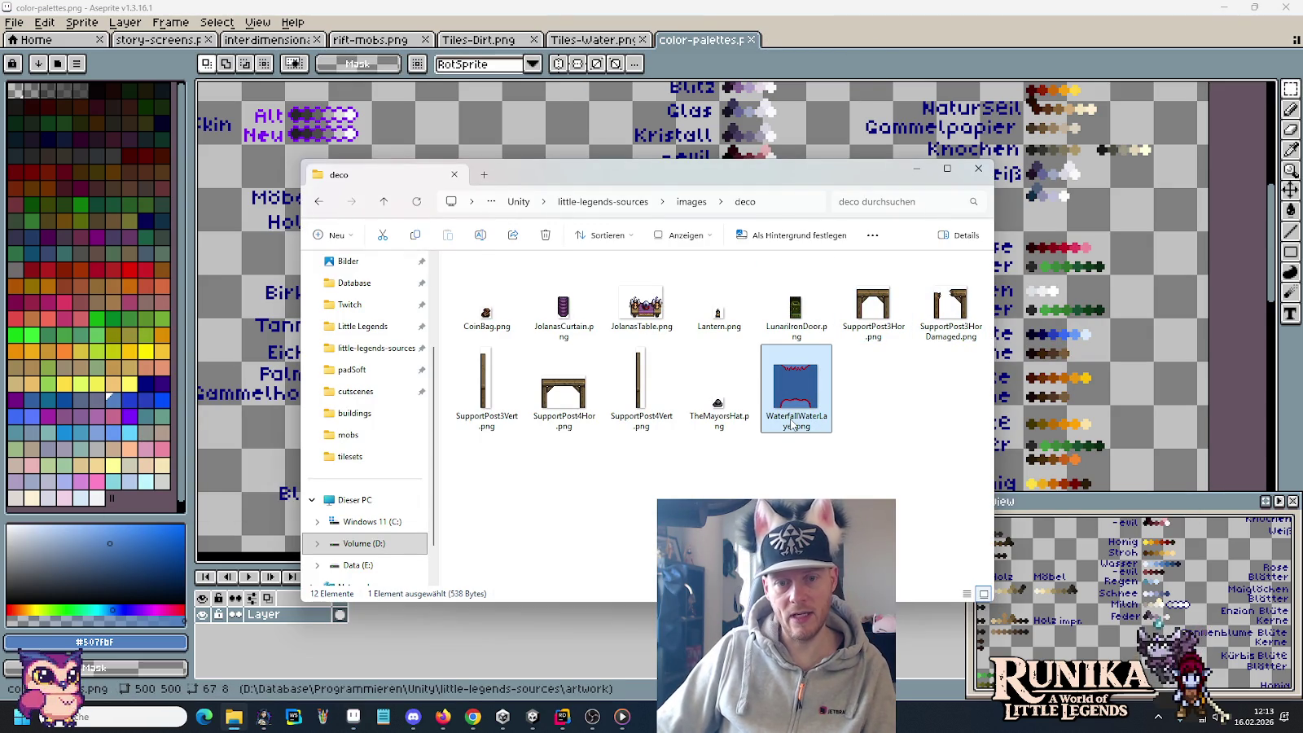
pyautogui.click(809, 423)
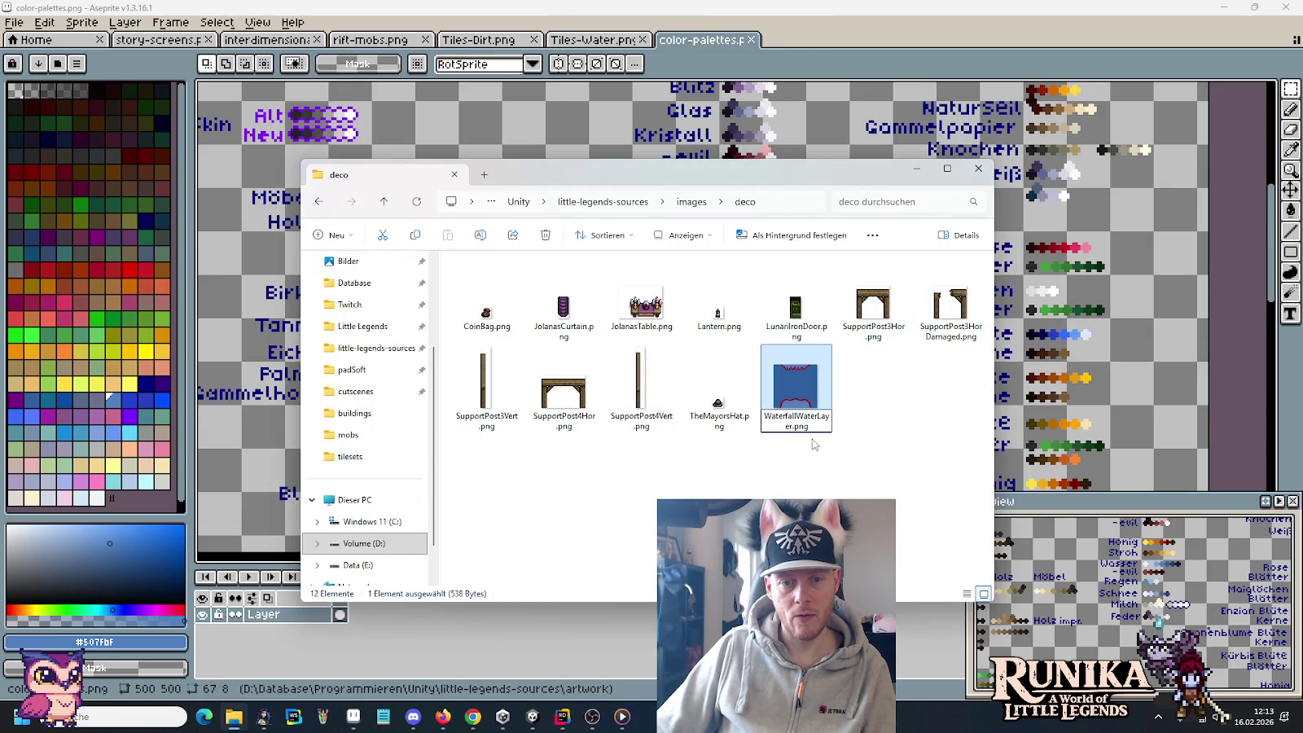
pyautogui.press('Return')
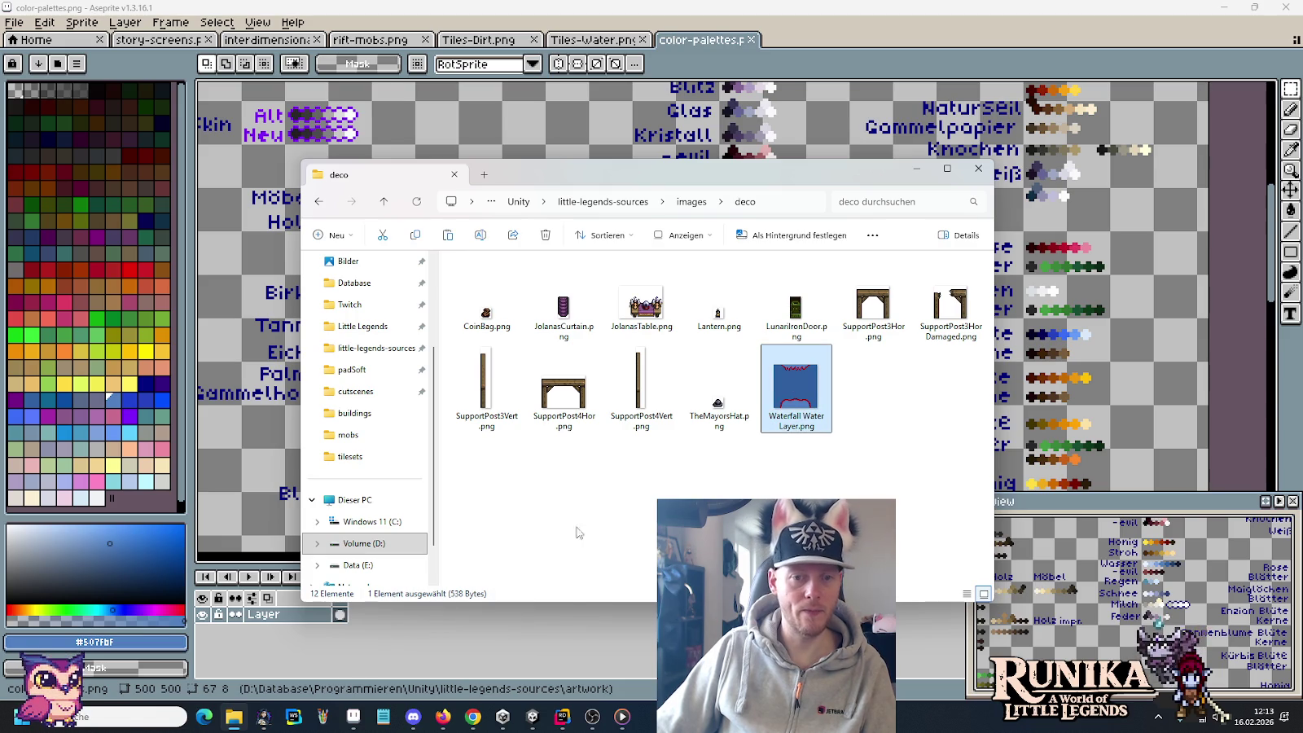
pyautogui.rightClick(234, 718)
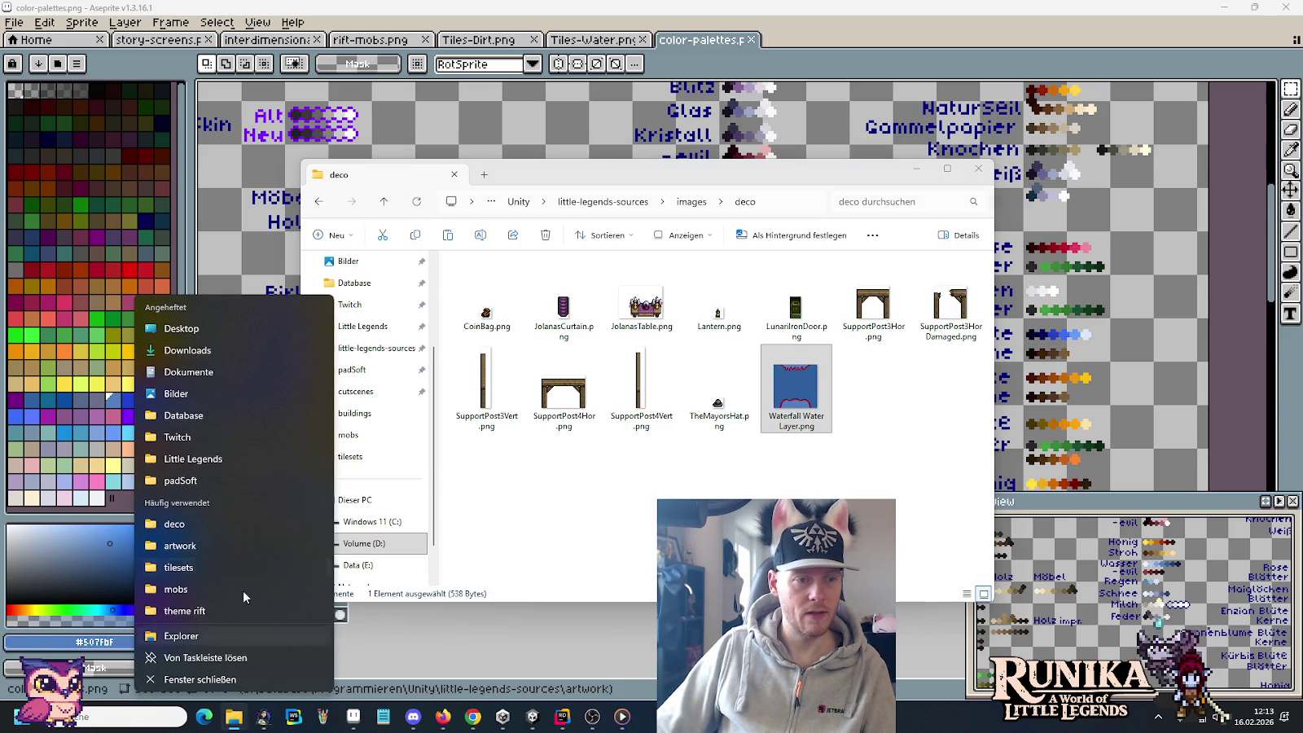
# Step: Open the Little Legends project's Assets > Resources > Deco folder
pyautogui.click(204, 458)
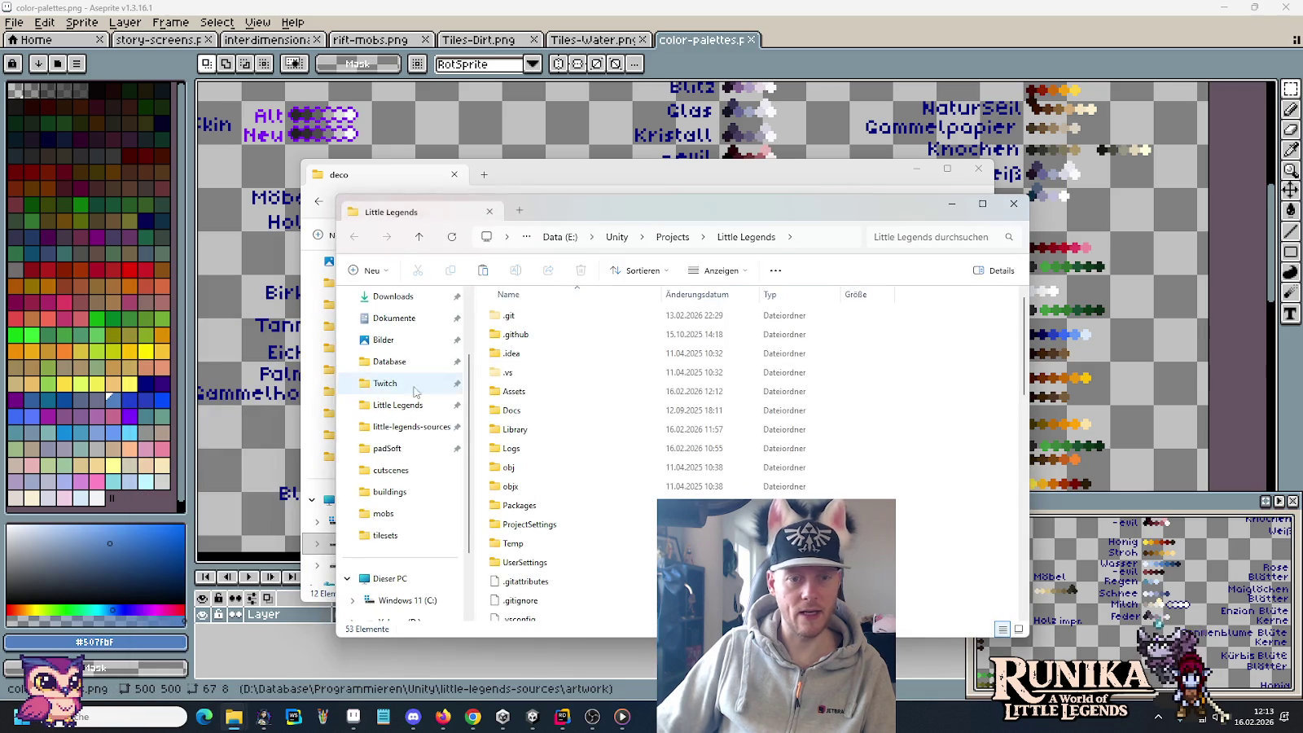
pyautogui.doubleClick(538, 392)
pyautogui.click(529, 429)
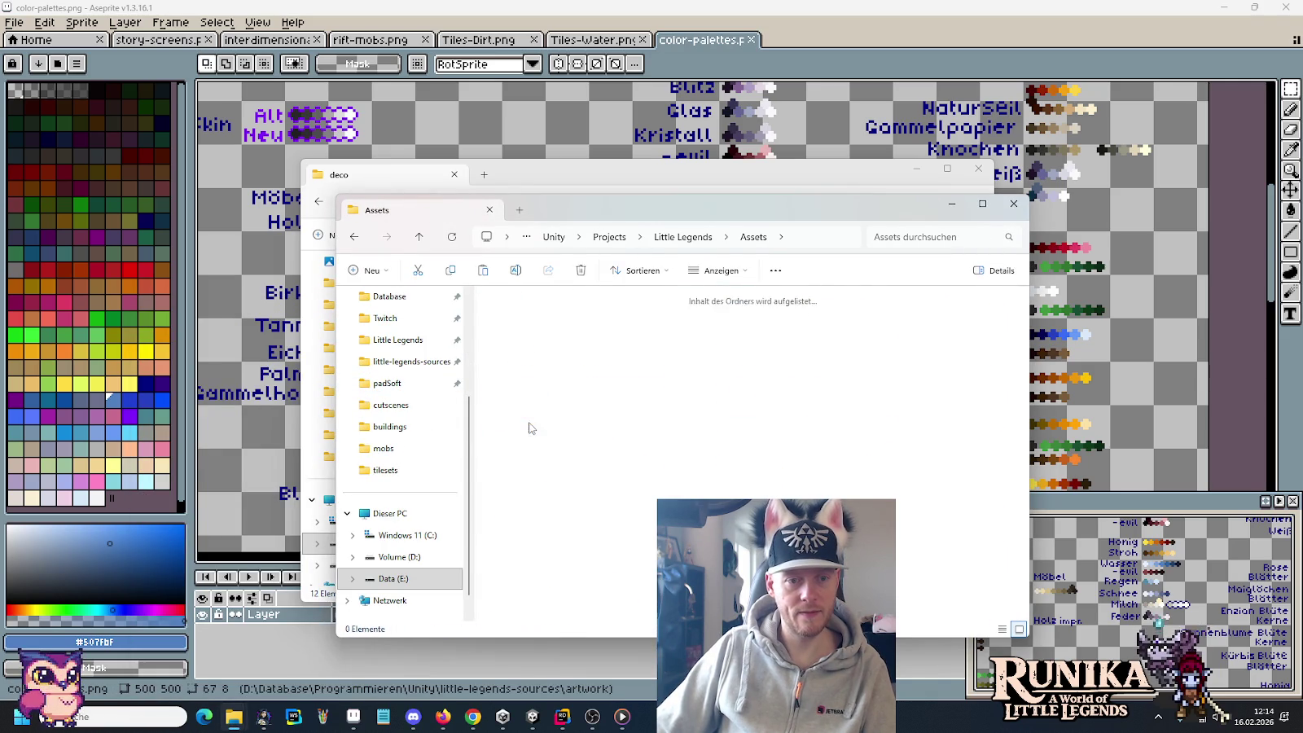
pyautogui.doubleClick(529, 429)
pyautogui.doubleClick(529, 438)
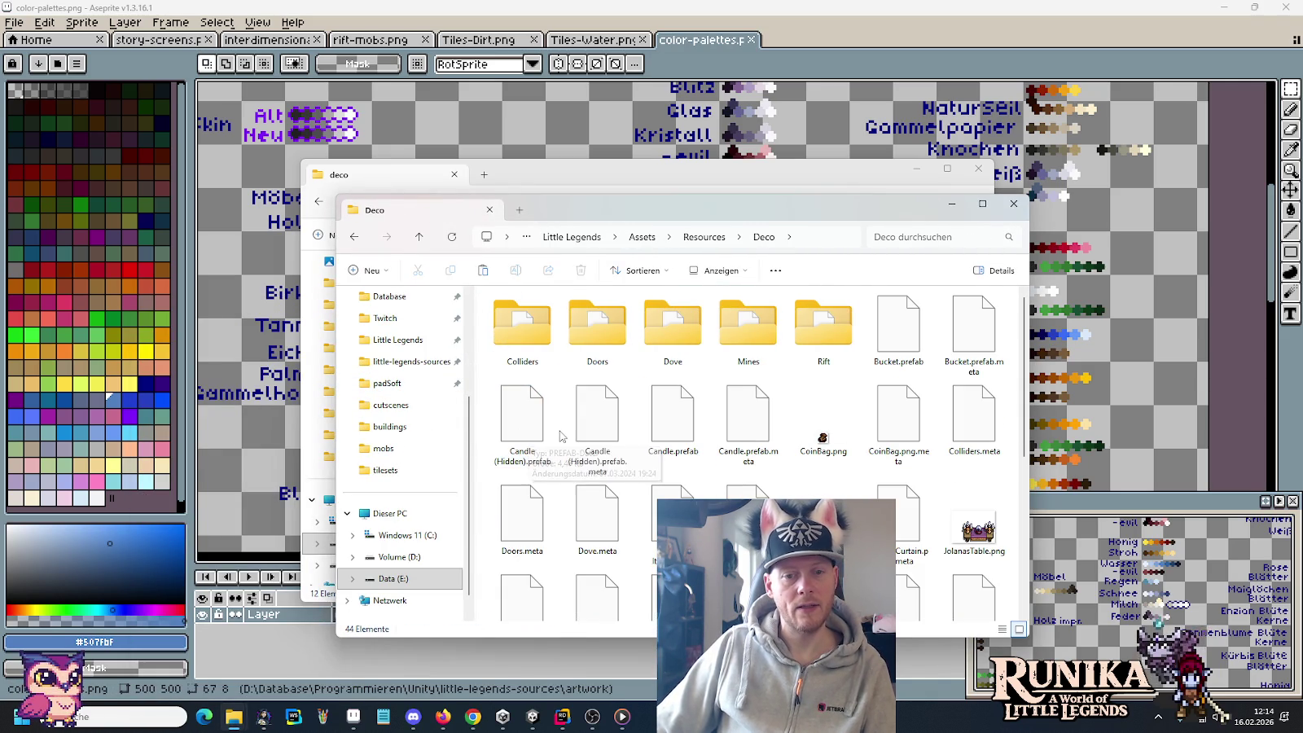
pyautogui.scroll(-1, 651, 457)
pyautogui.scroll(-3, 756, 483)
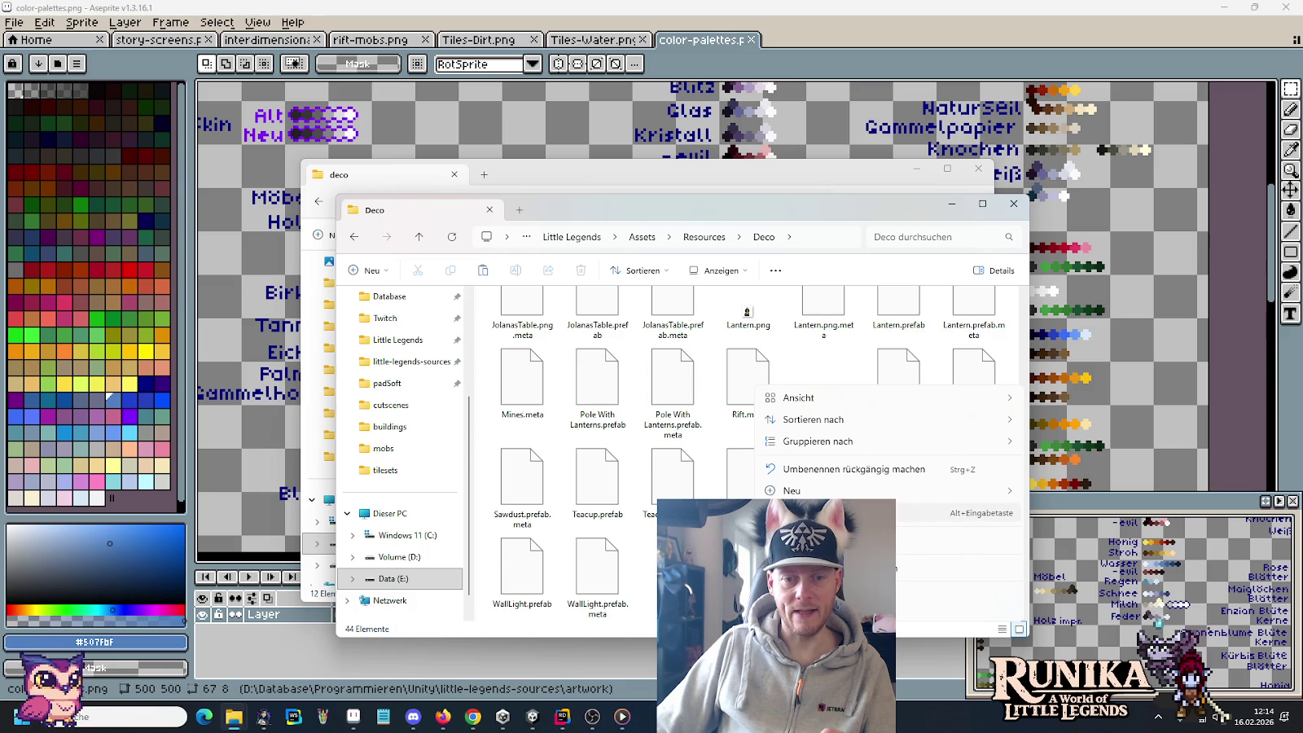
# Step: Create a Waterfall folder there, paste Waterfall Water Layer.png in, and view as large icons
pyautogui.moveTo(792, 490)
pyautogui.click(1033, 498)
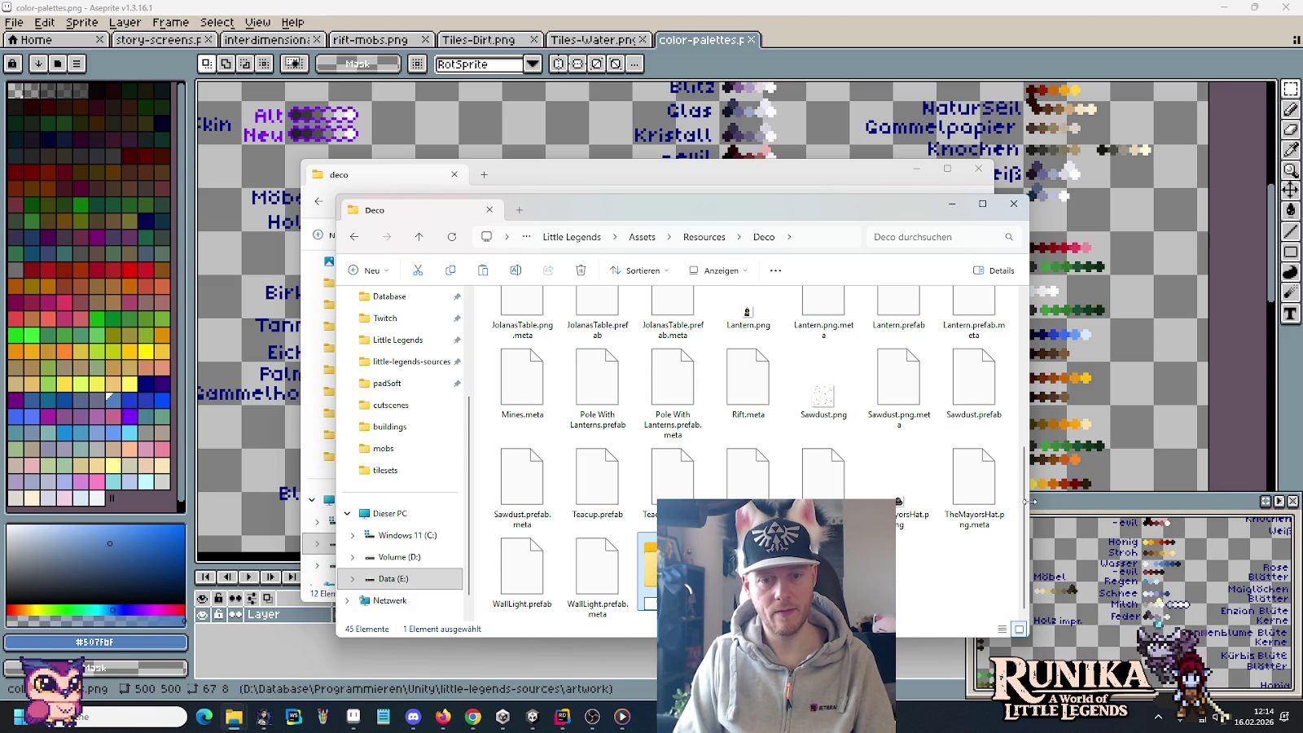
pyautogui.press('Return')
pyautogui.hotkey('ctrl', 'v')
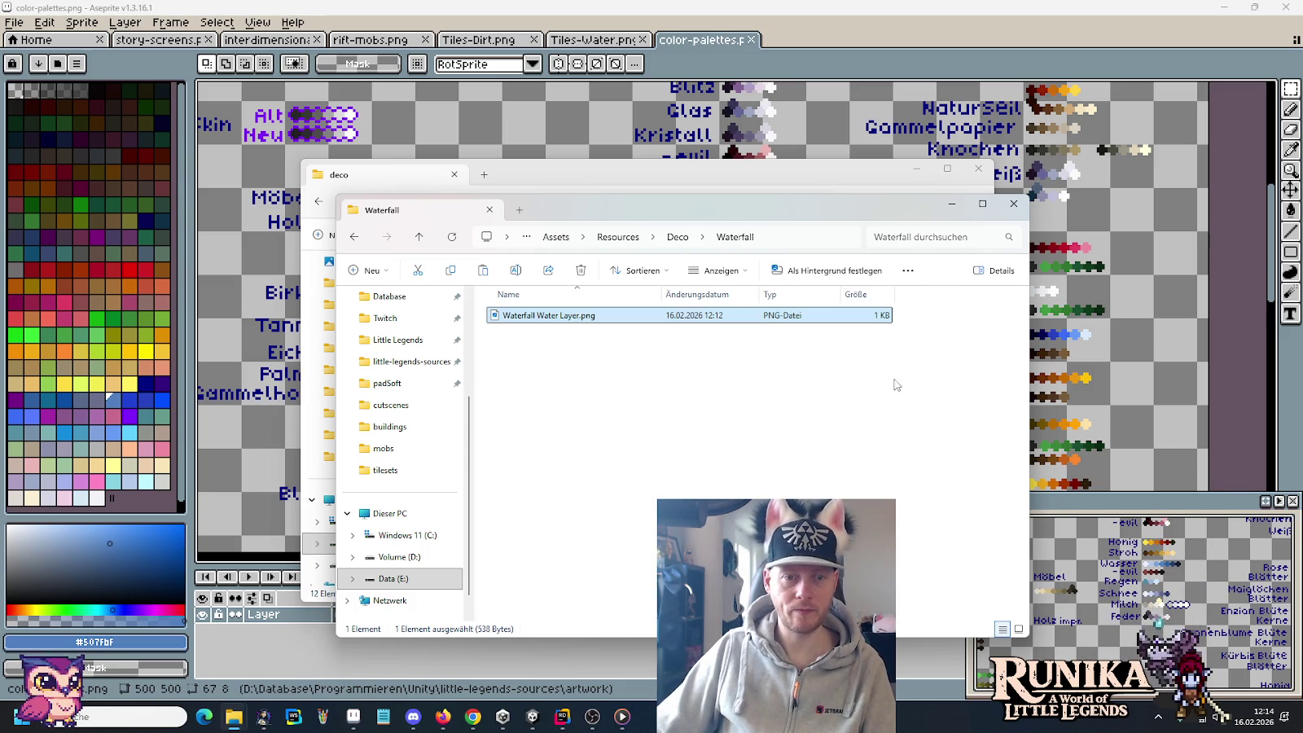
pyautogui.click(735, 407)
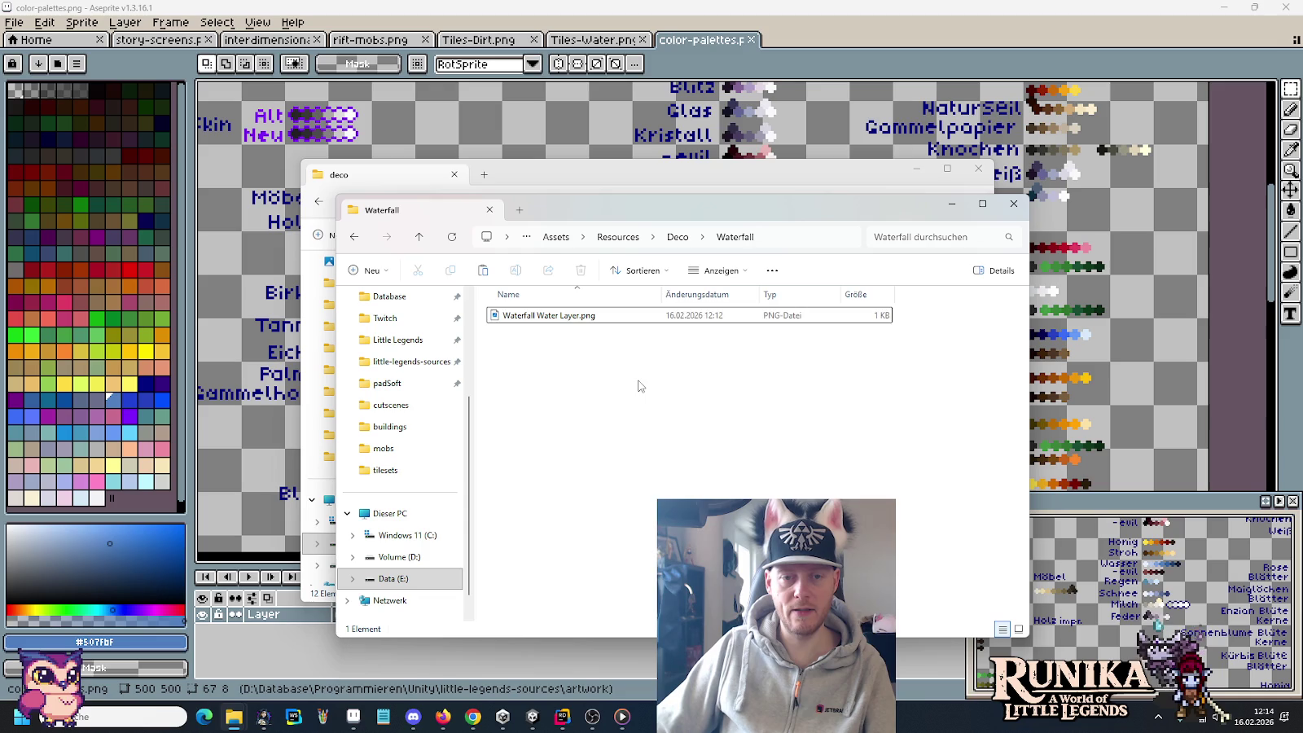
pyautogui.rightClick(639, 386)
pyautogui.click(977, 463)
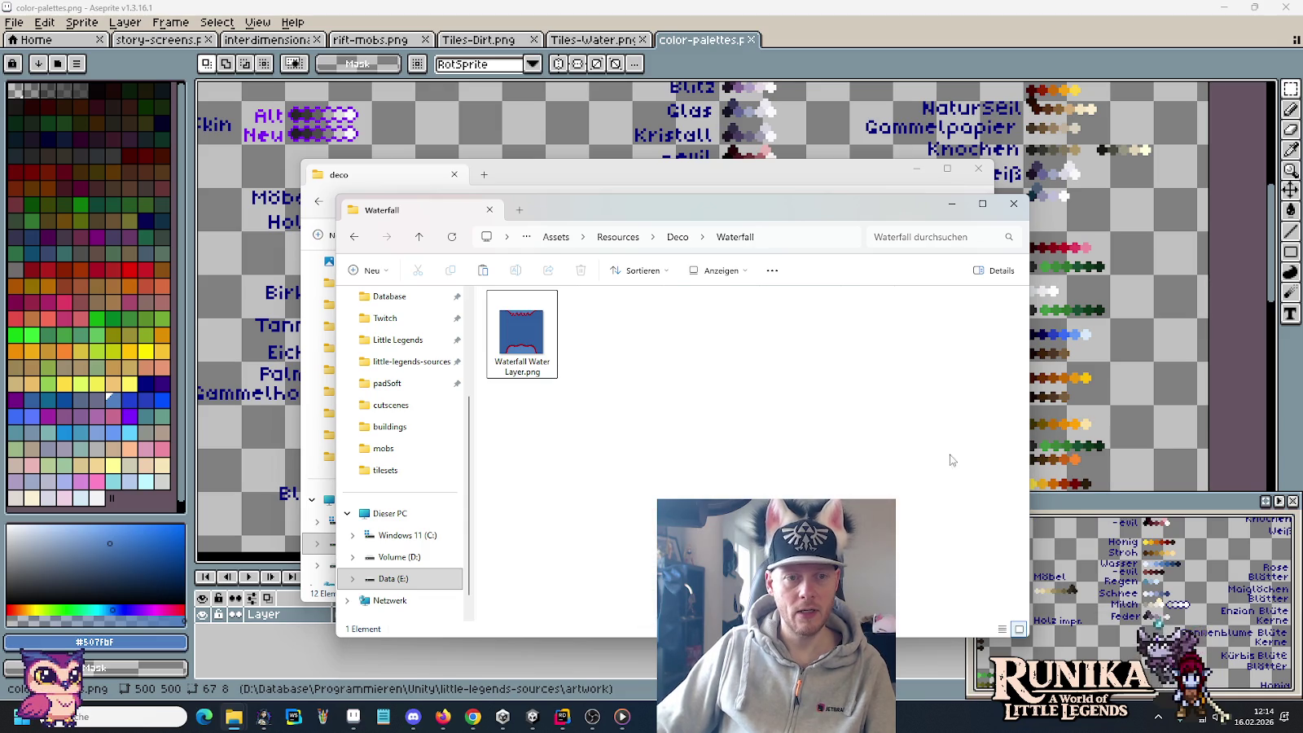
pyautogui.click(532, 717)
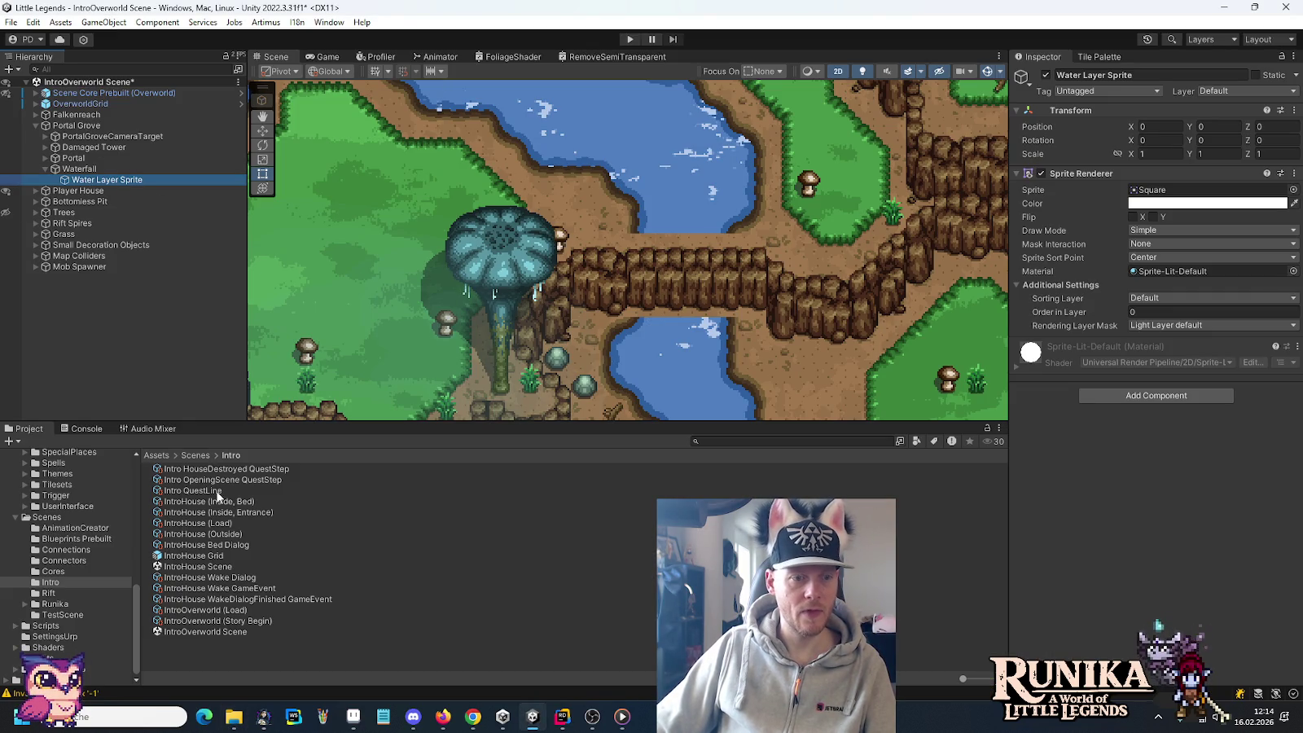
# Step: Open the Resources > Deco > Waterfall folder in Unity's Project window
pyautogui.scroll(5, 81, 567)
pyautogui.scroll(5, 73, 568)
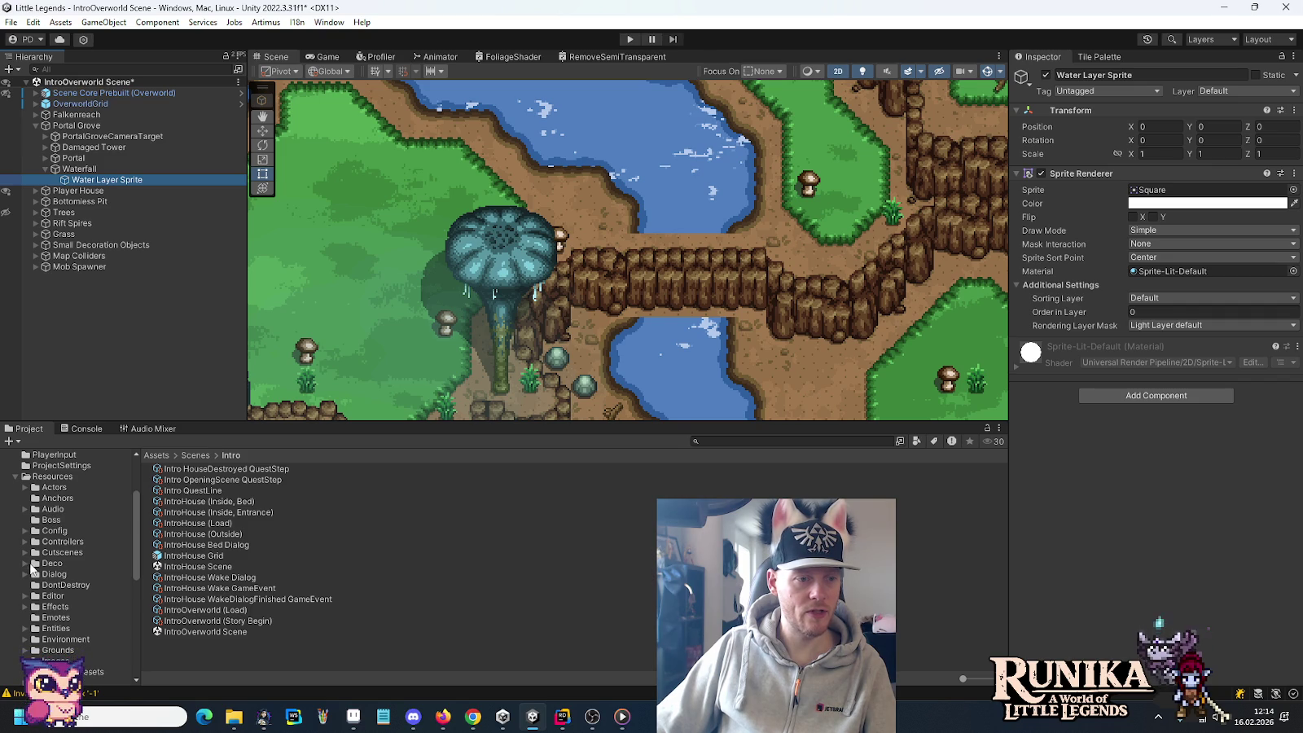
pyautogui.click(31, 568)
pyautogui.press('Right')
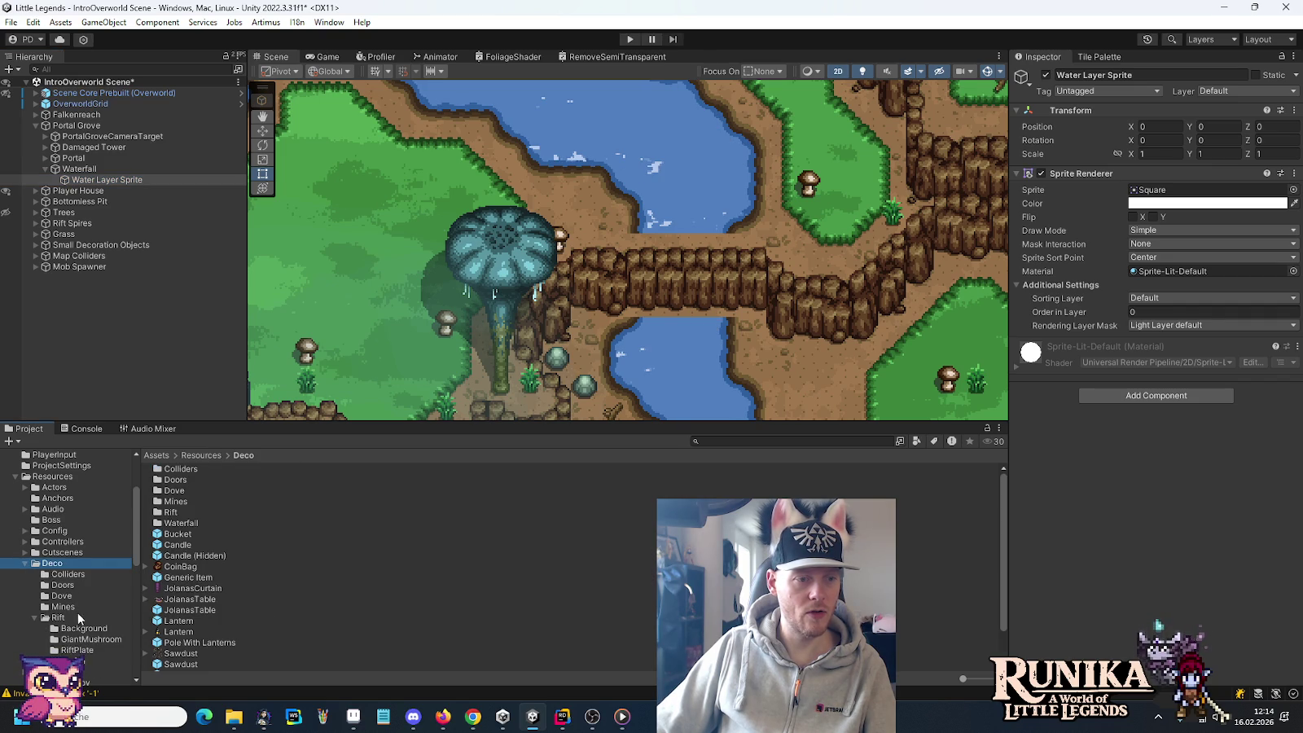
pyautogui.click(65, 660)
# Step: Drag the waterfall sprite onto Water Layer Sprite, then delete the extra child it created
pyautogui.moveTo(218, 469); pyautogui.dragTo(94, 181)
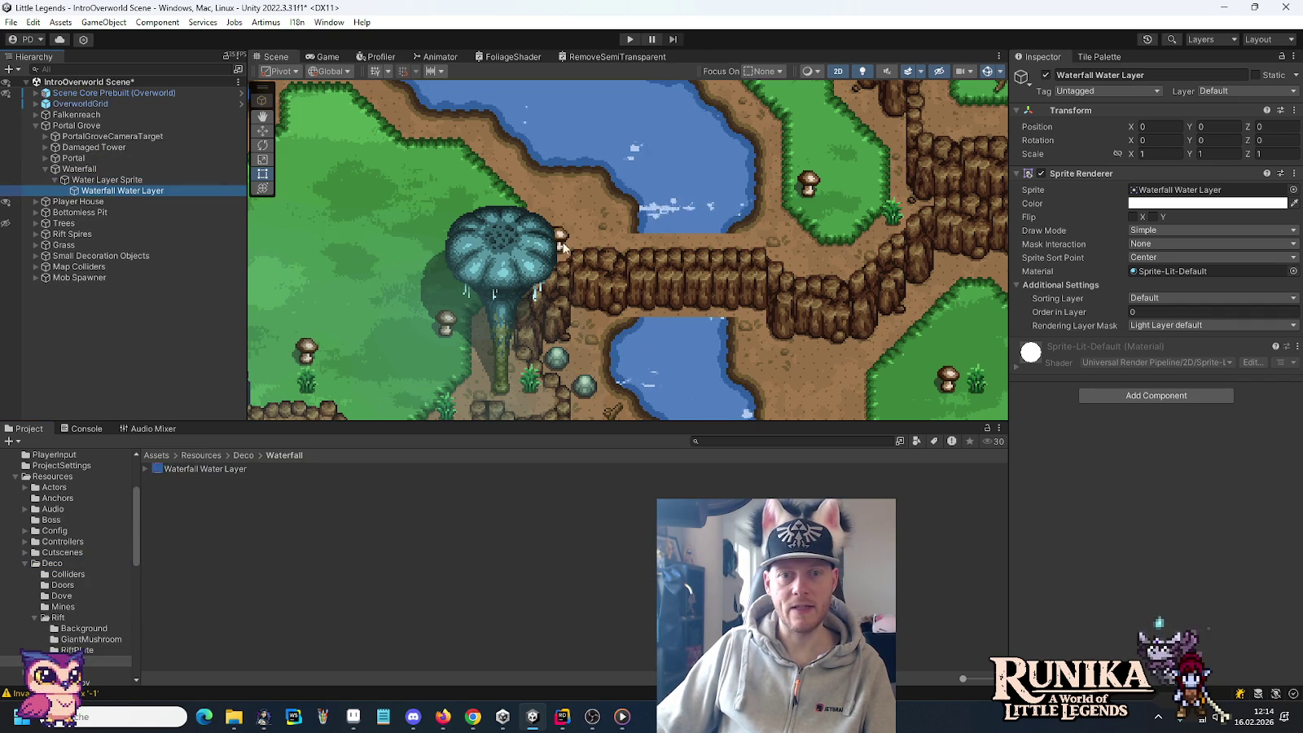
pyautogui.scroll(-1, 641, 309)
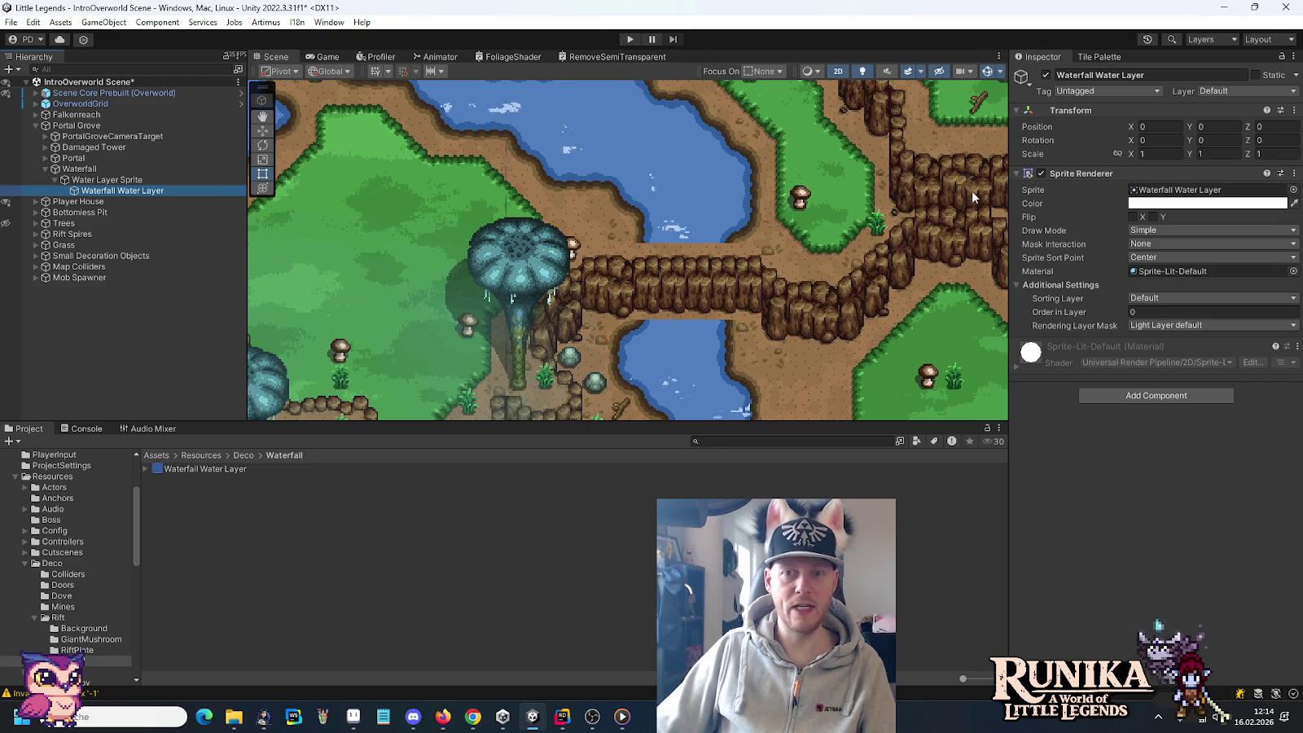
pyautogui.click(102, 181)
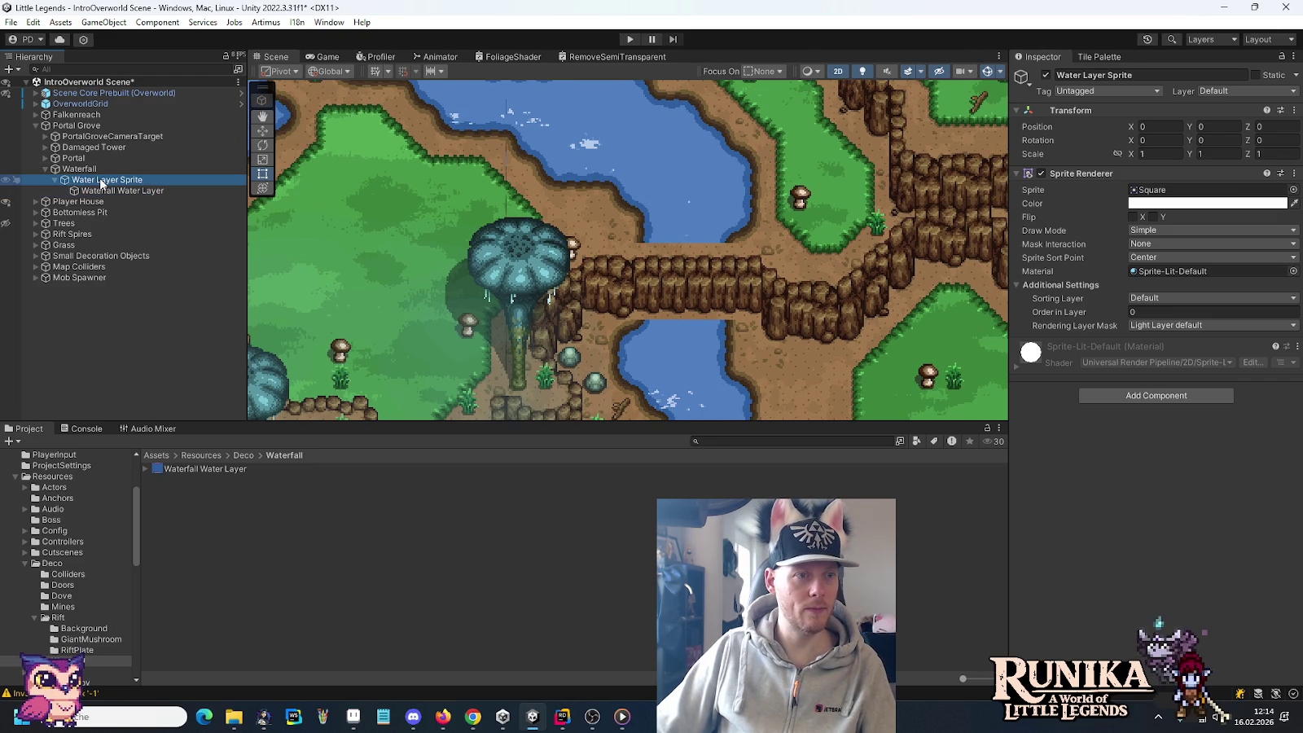
pyautogui.click(99, 193)
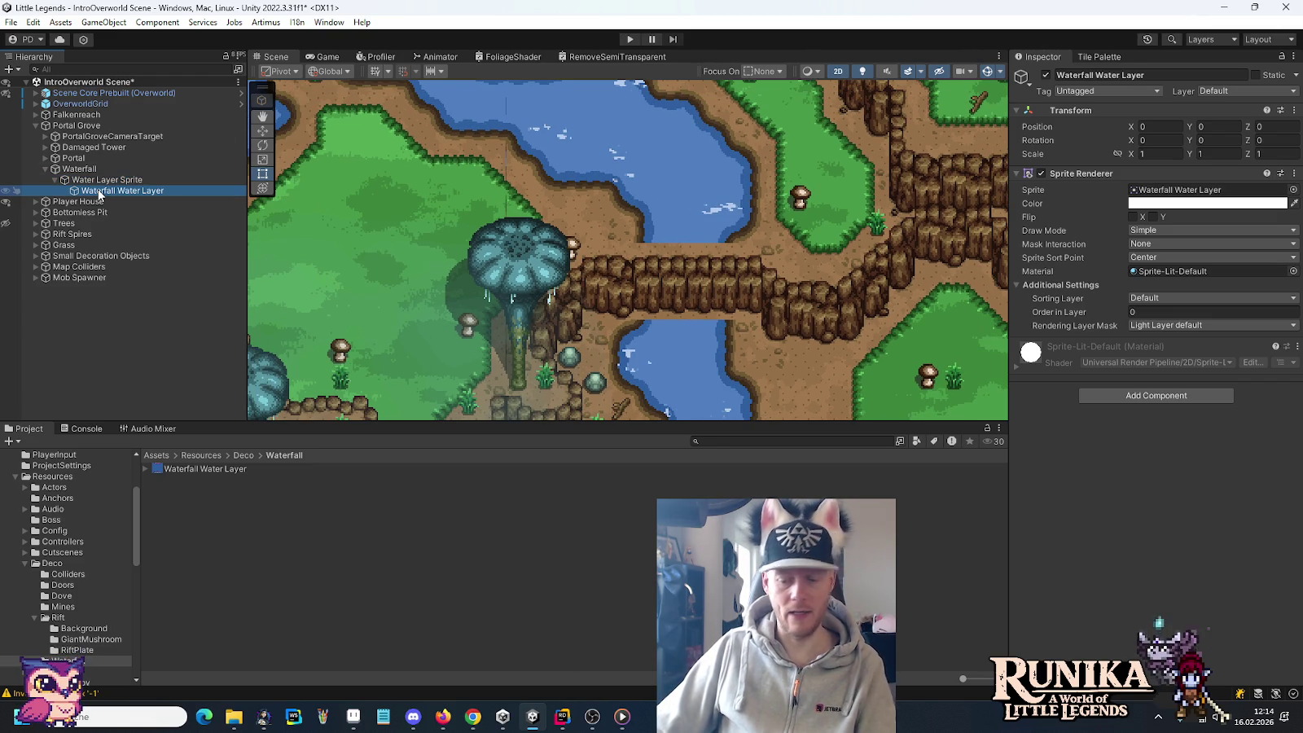
pyautogui.press('Delete')
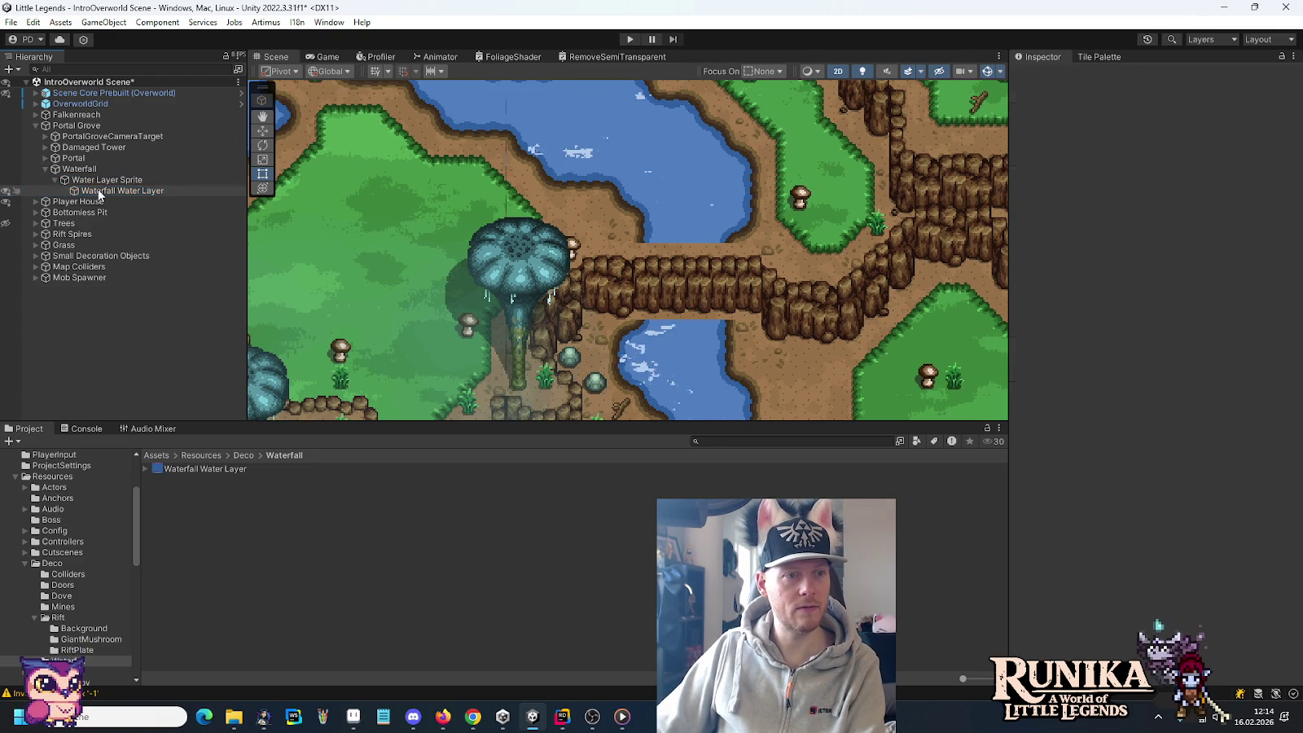
pyautogui.click(99, 182)
# Step: Assign the Waterfall Water Layer asset to Water Layer Sprite's Sprite field
pyautogui.click(203, 468)
pyautogui.moveTo(203, 468); pyautogui.dragTo(1205, 190)
pyautogui.click(87, 181)
pyautogui.press('f')
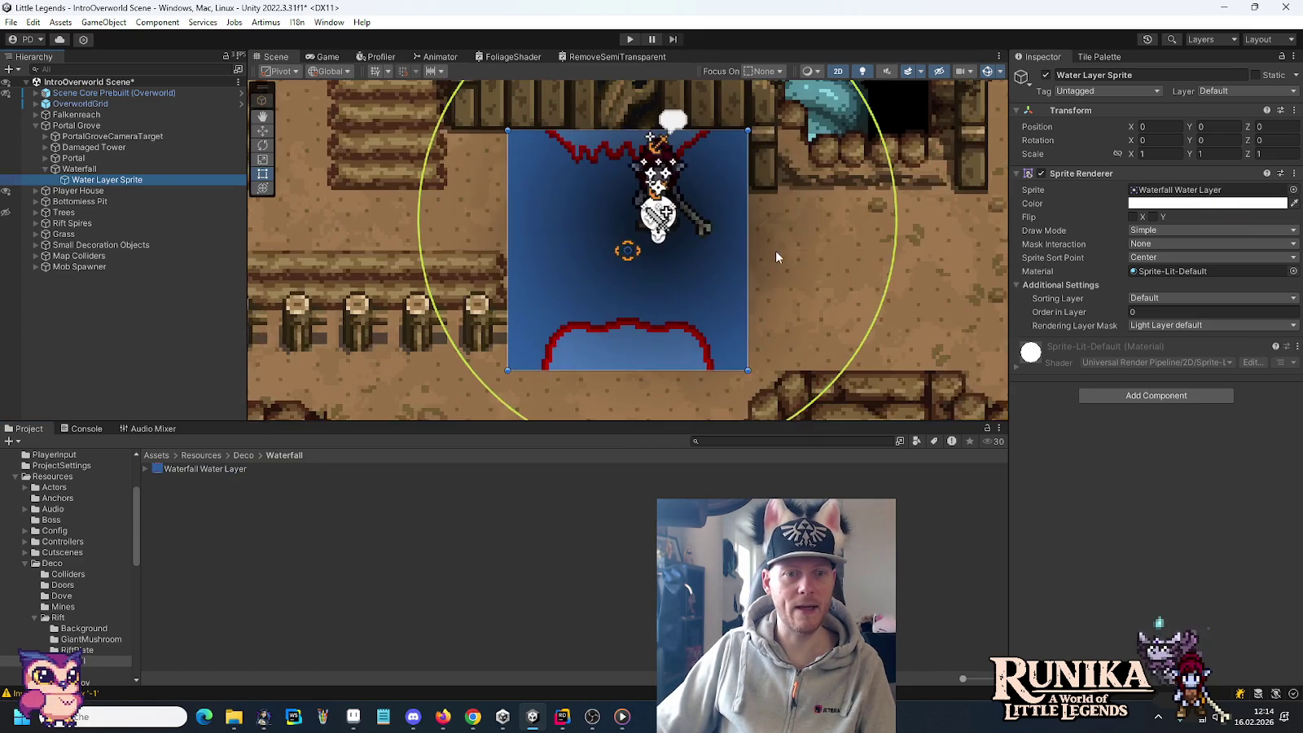
pyautogui.scroll(-3, 431, 363)
pyautogui.scroll(-3, 252, 311)
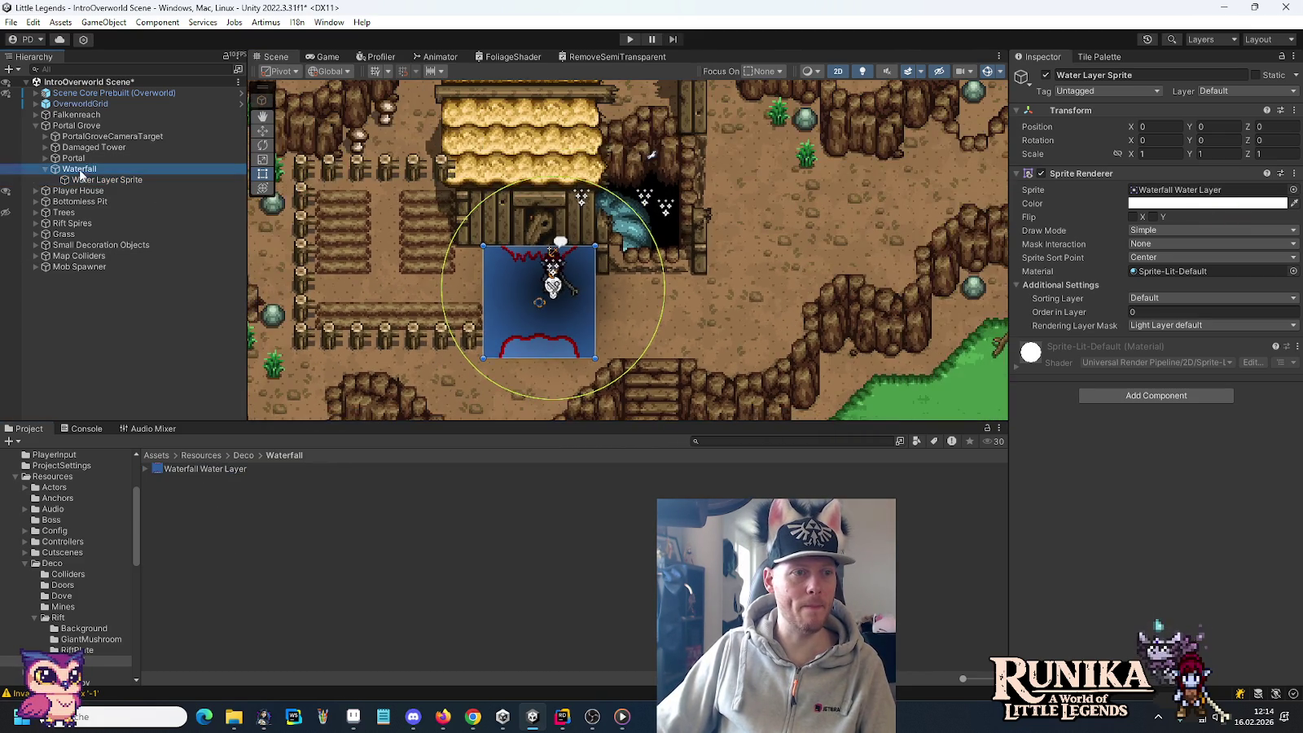
# Step: Move the Waterfall object onto the river at position 21, 21.75
pyautogui.click(79, 169)
pyautogui.scroll(-4, 508, 326)
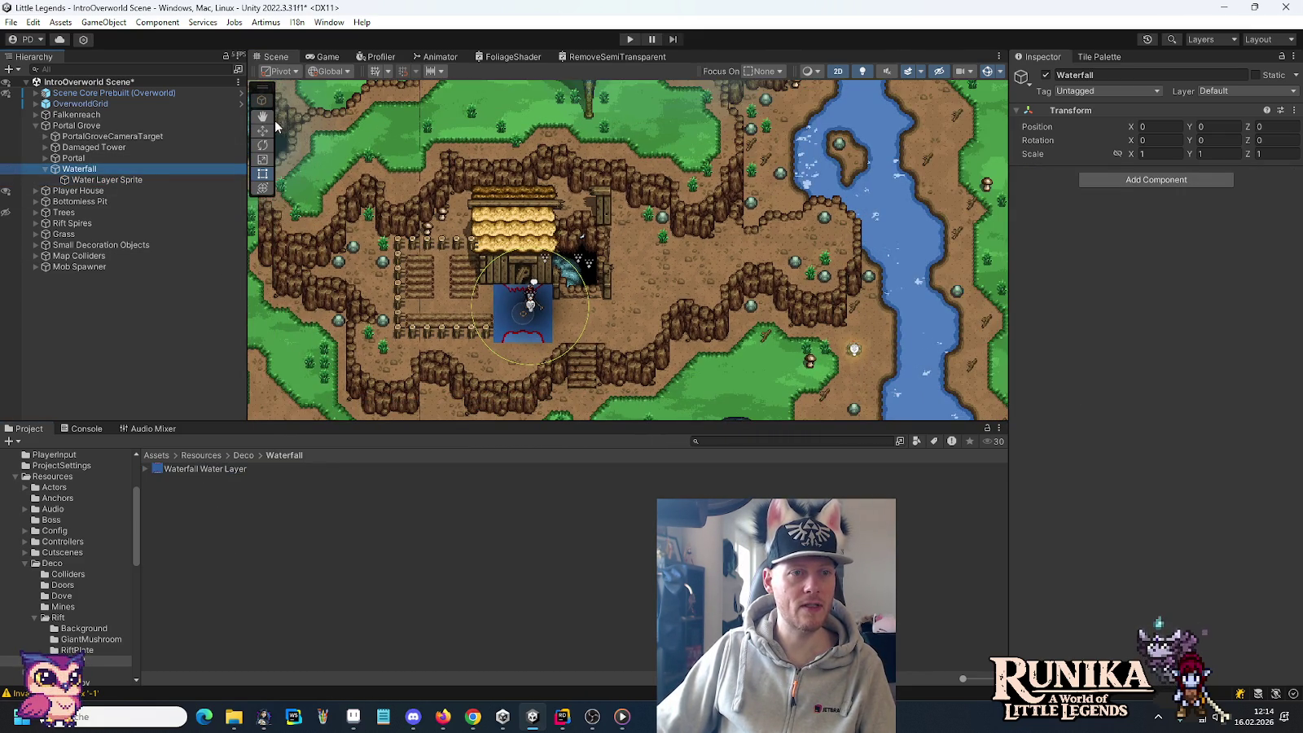
pyautogui.press('w')
pyautogui.moveTo(524, 310)
pyautogui.mouseDown()
pyautogui.moveTo(835, 157)
pyautogui.moveTo(733, 340)
pyautogui.moveTo(707, 163)
pyautogui.mouseUp()
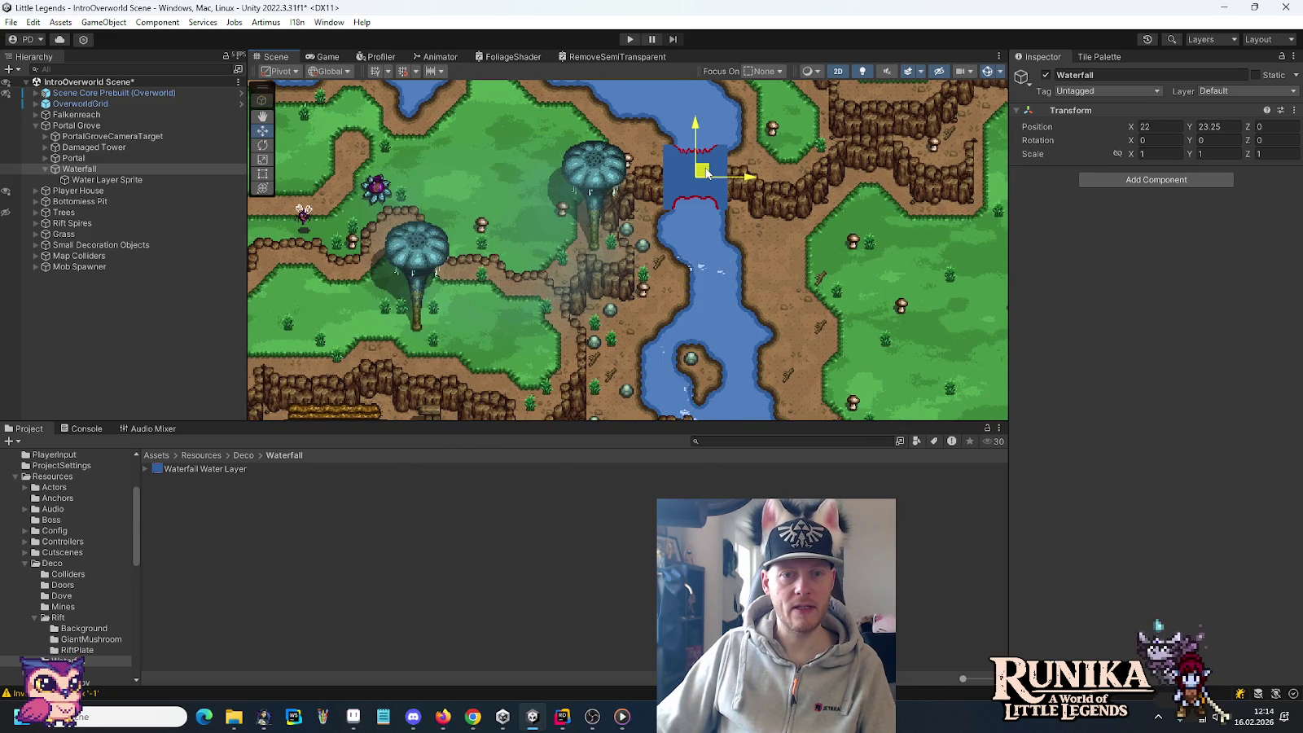
pyautogui.scroll(5, 707, 163)
pyautogui.scroll(2, 702, 167)
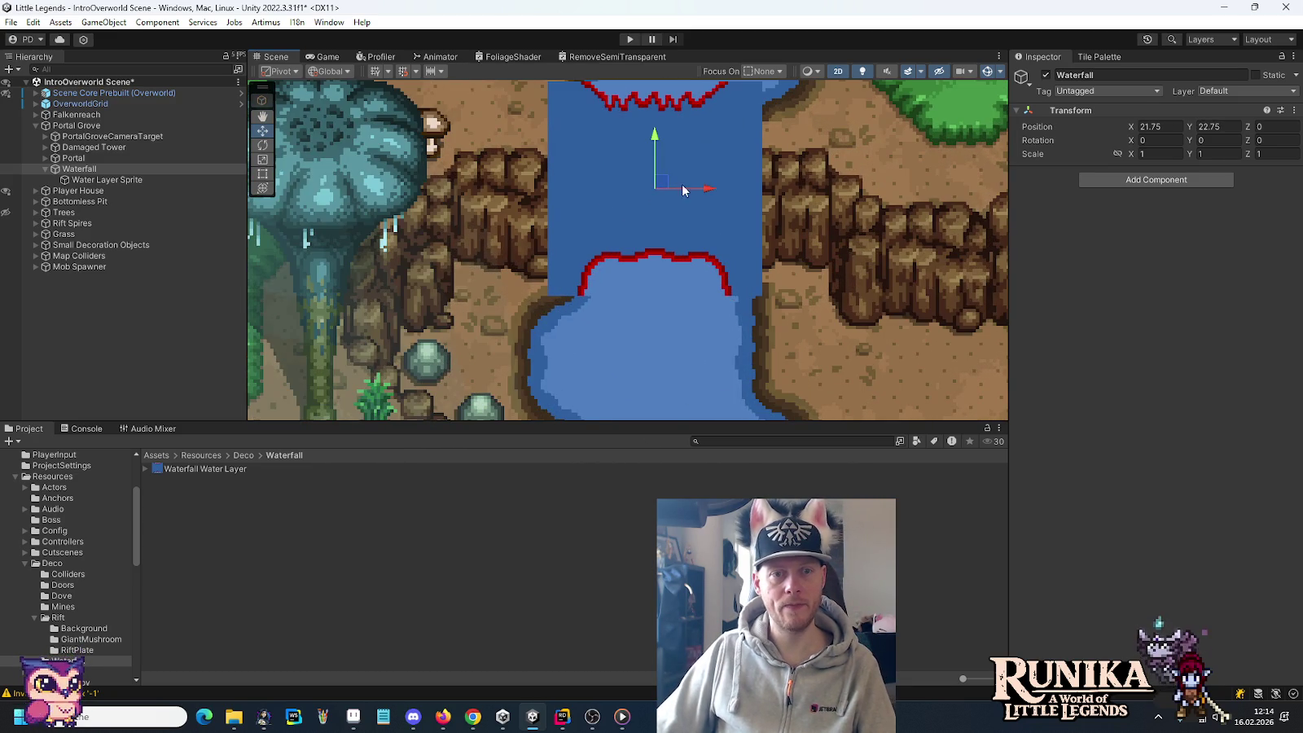
pyautogui.moveTo(665, 184); pyautogui.dragTo(625, 234)
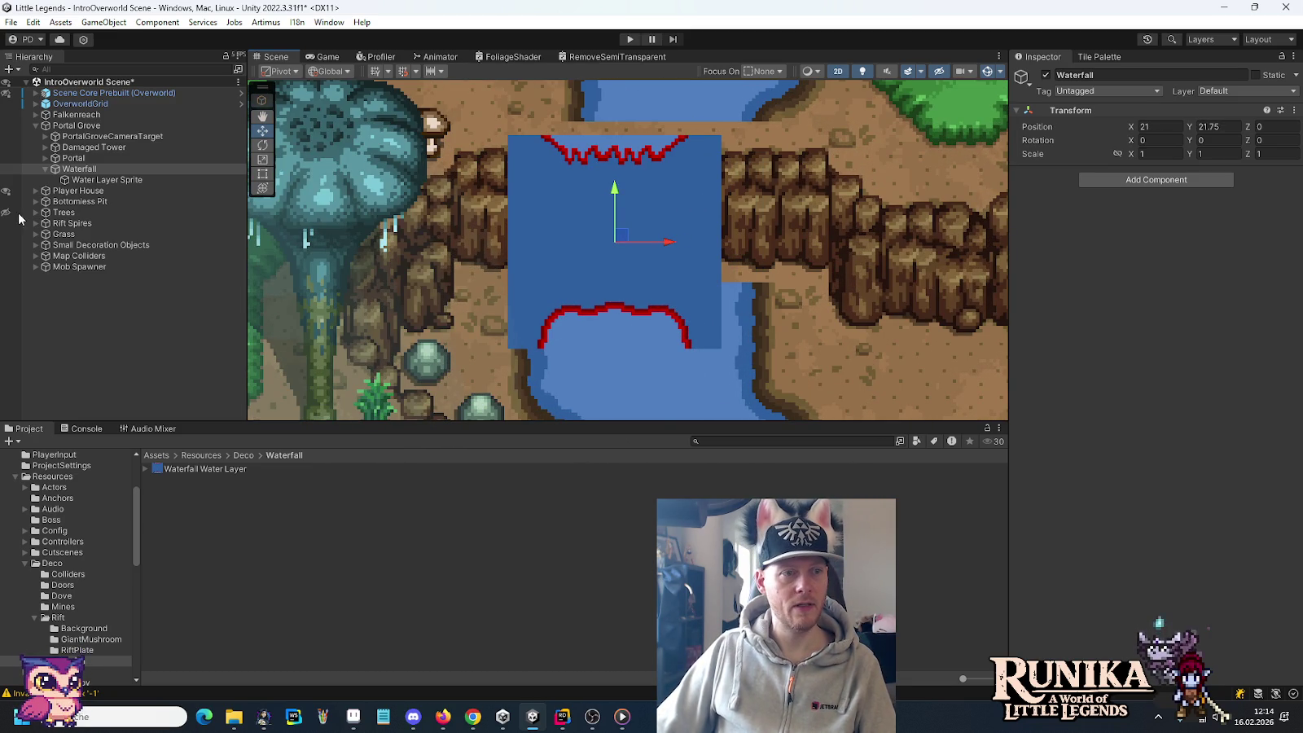
pyautogui.click(106, 179)
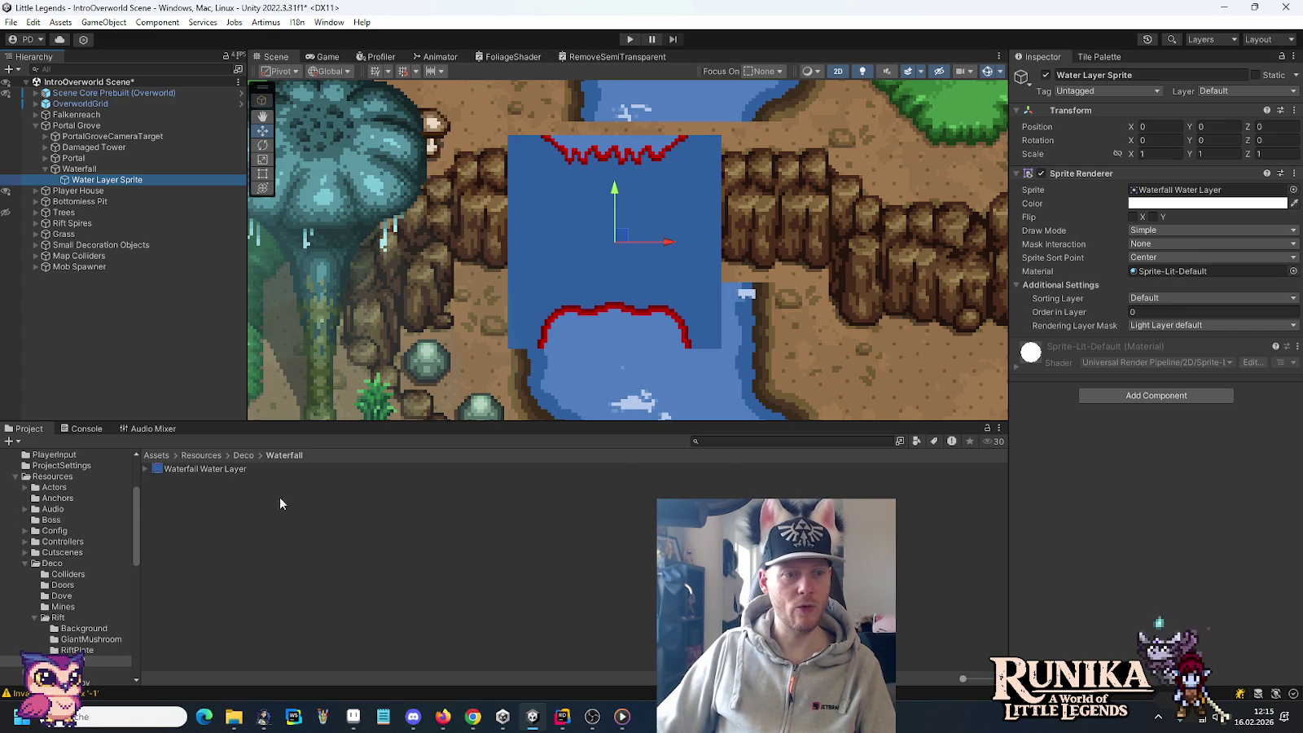
pyautogui.click(235, 469)
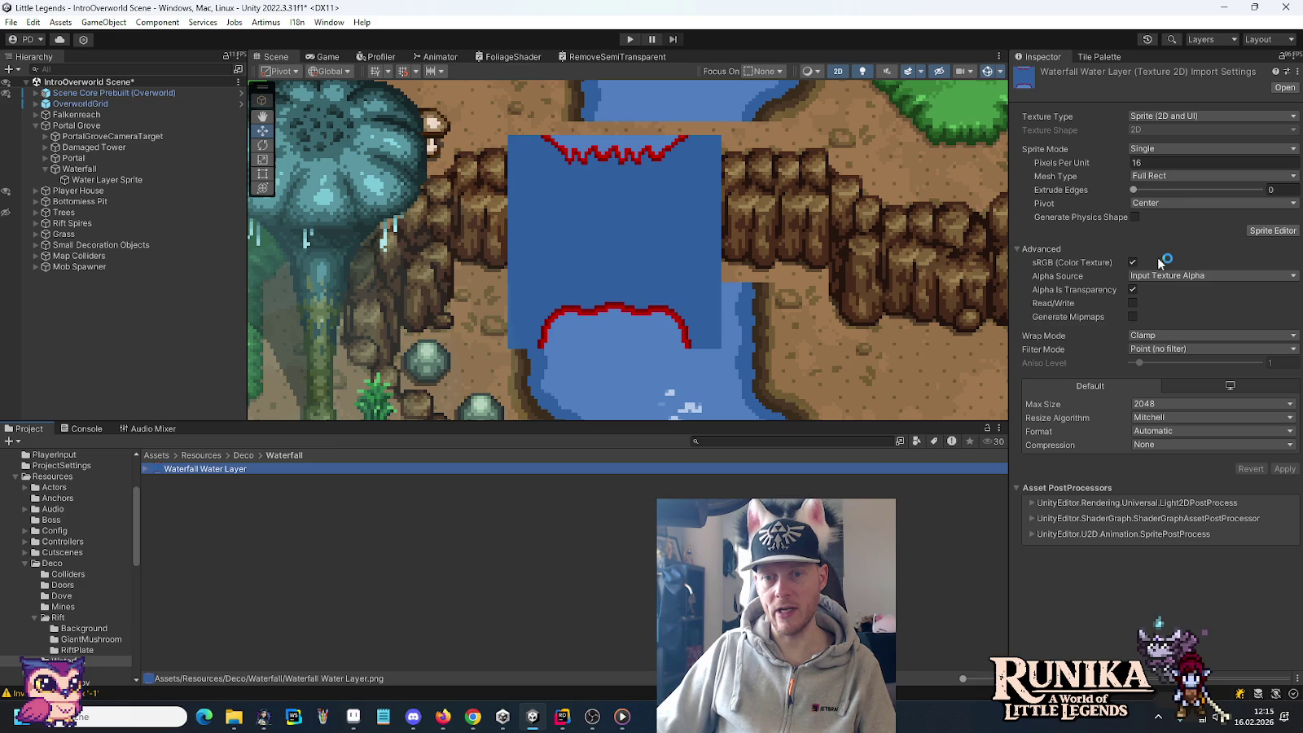
# Step: Give the Waterfall Water Layer sprite a custom pivot of 1/8, 1/8 and apply it
pyautogui.click(1161, 203)
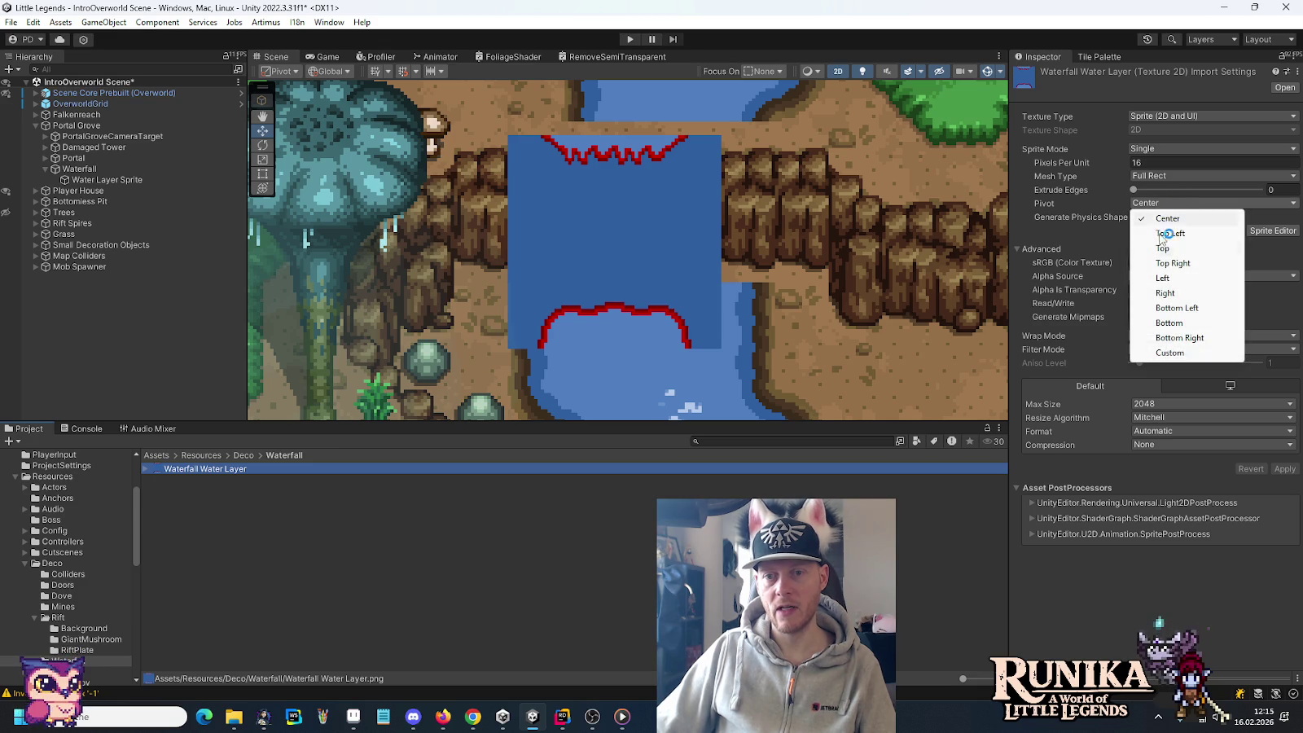
pyautogui.click(1170, 353)
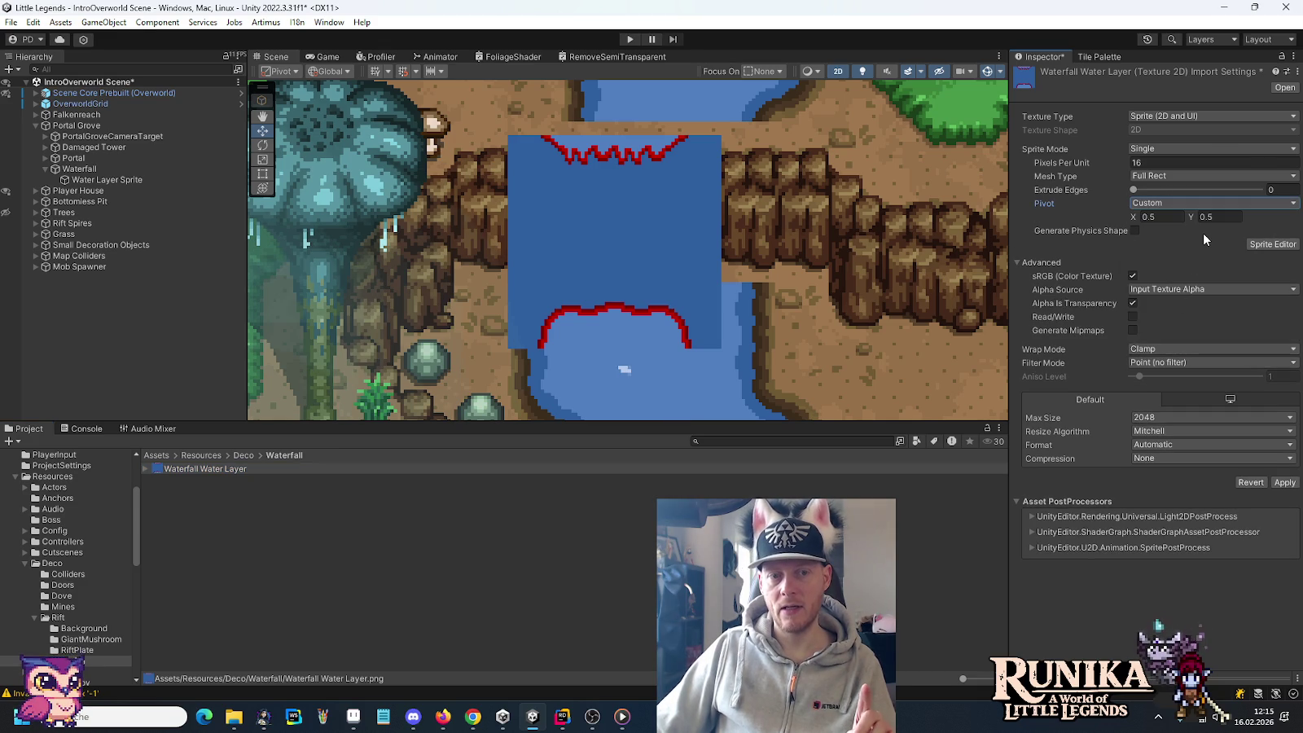
pyautogui.click(1168, 218)
pyautogui.write('1/8')
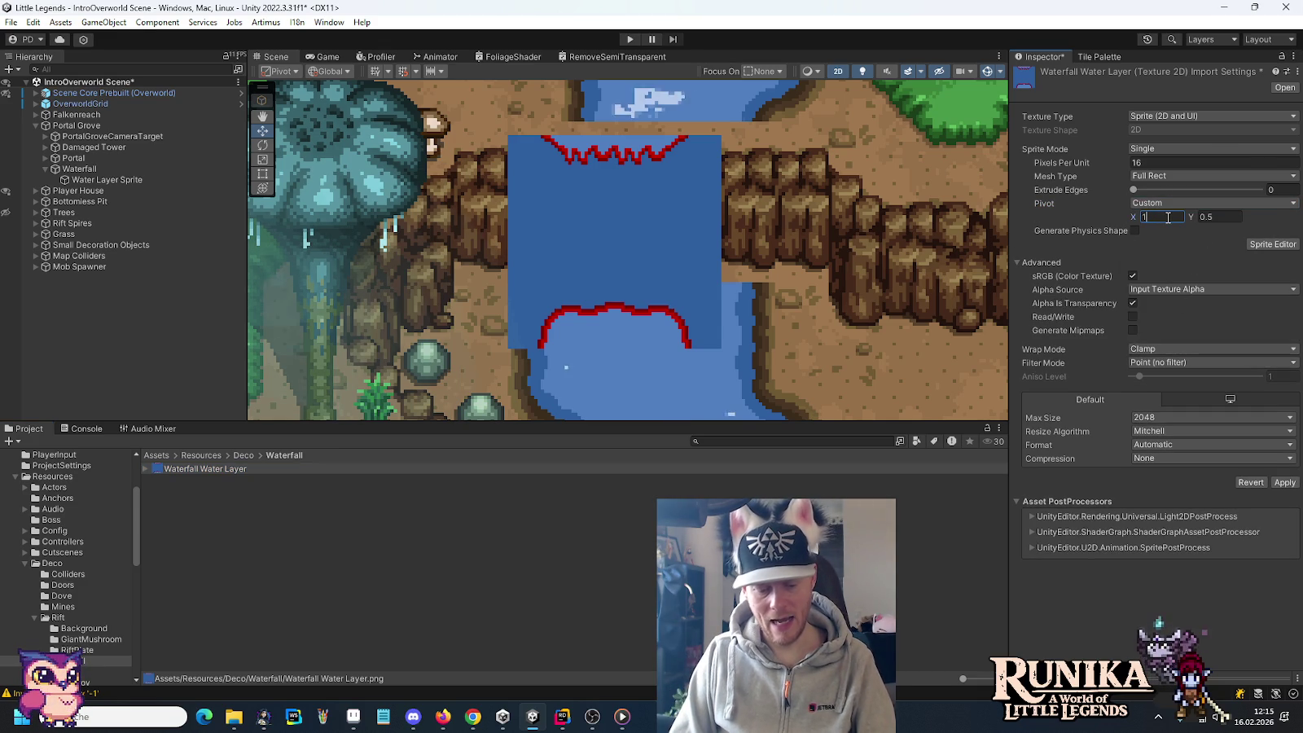
pyautogui.press('Tab')
pyautogui.write('1/8')
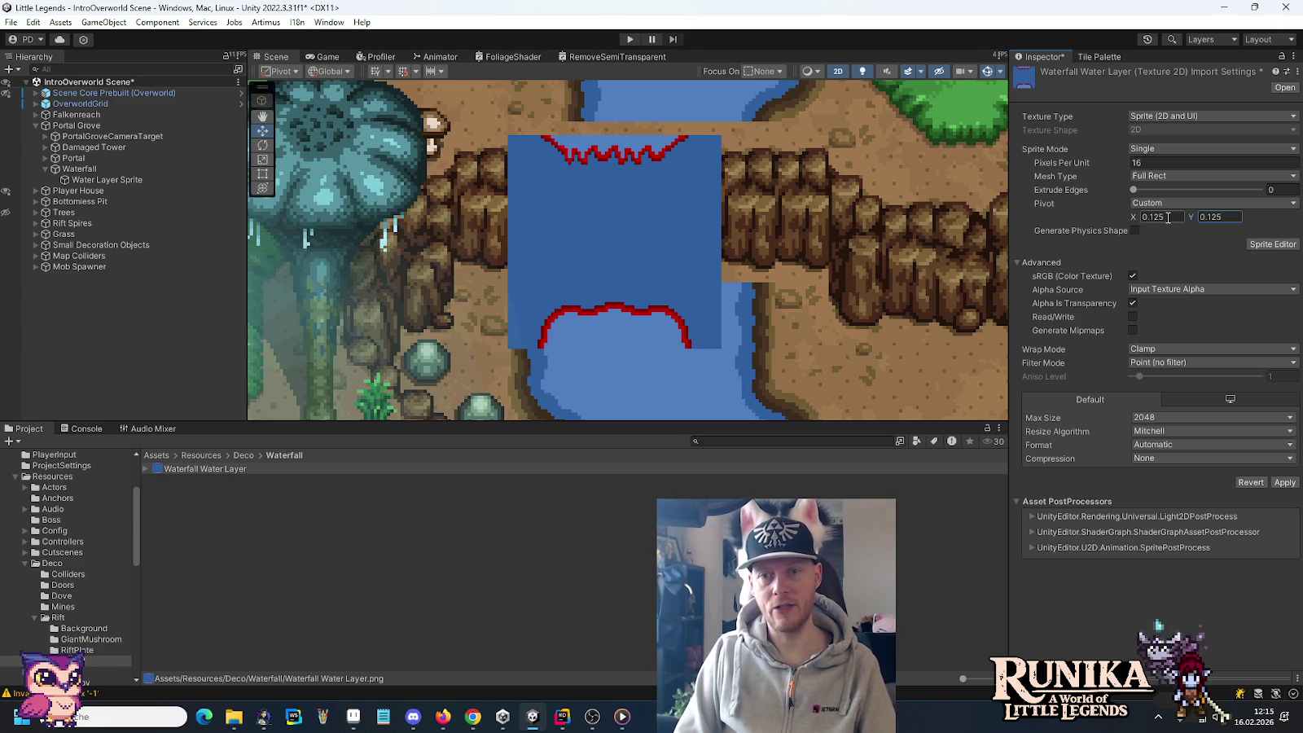
pyautogui.click(1258, 245)
pyautogui.click(692, 384)
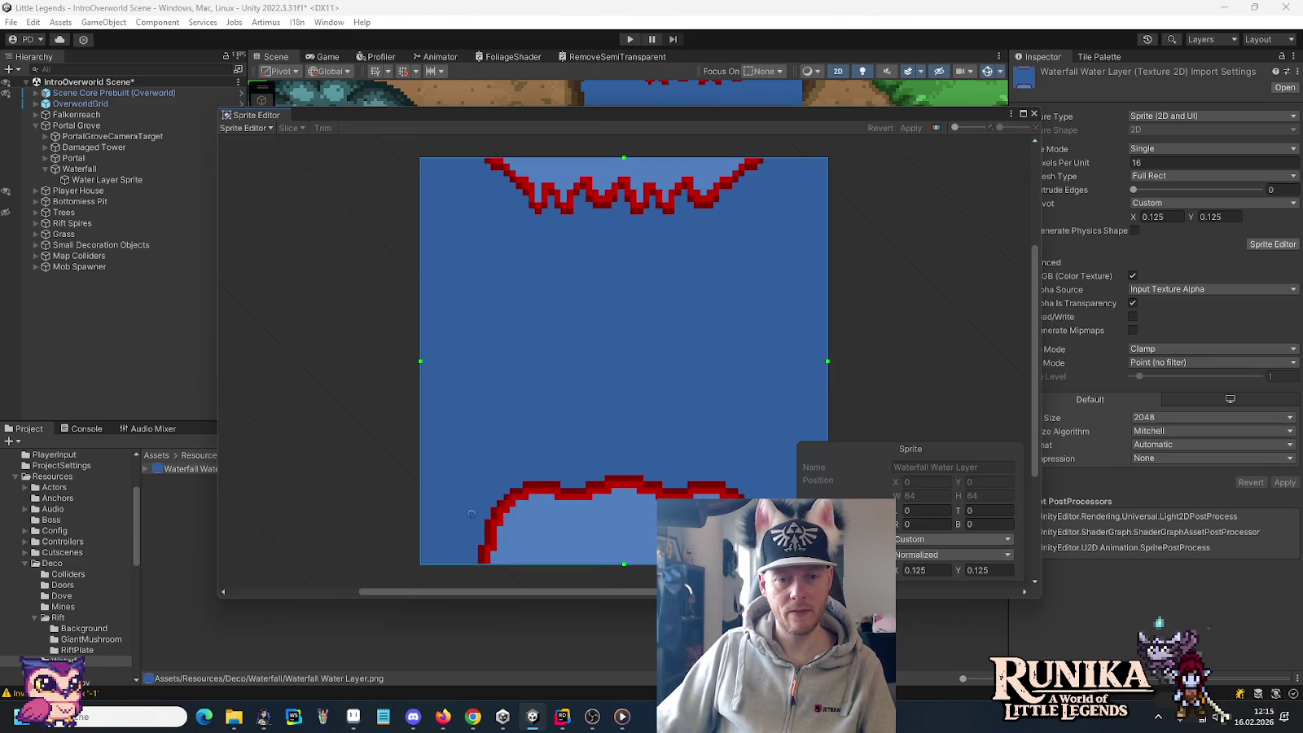
pyautogui.click(1035, 115)
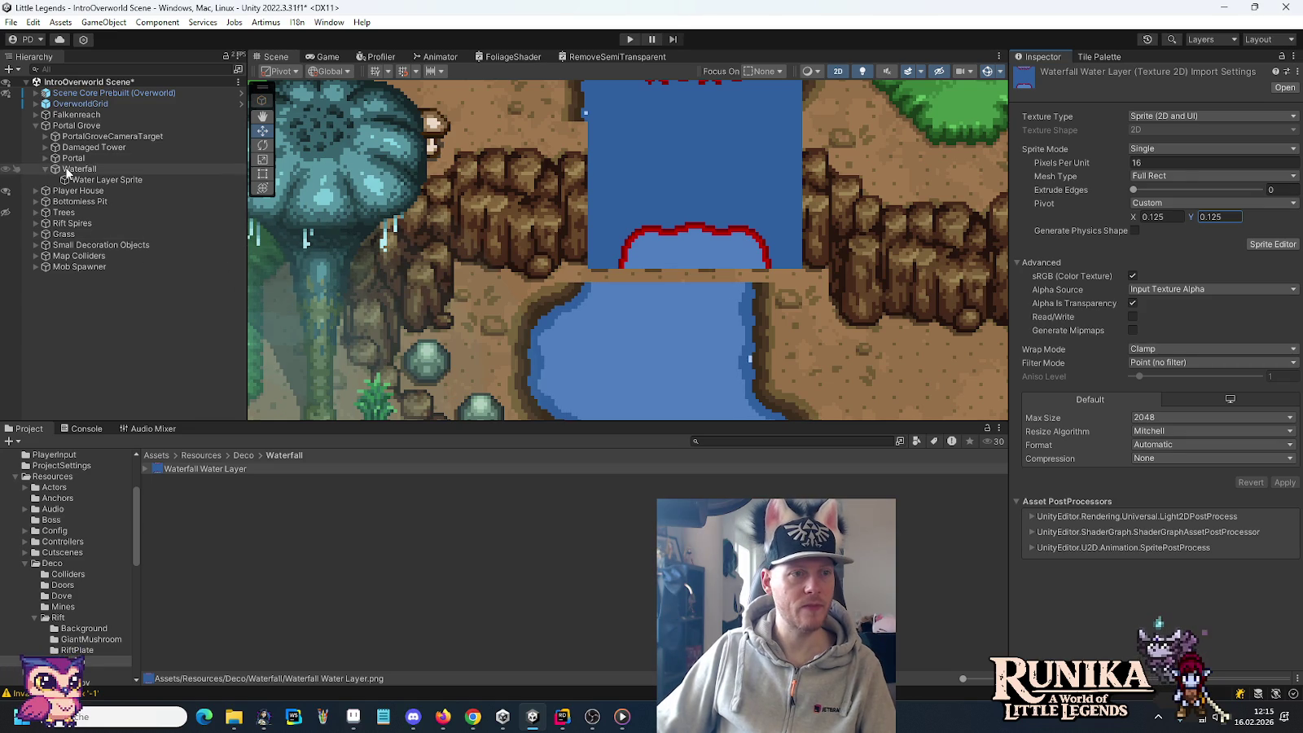
pyautogui.click(71, 168)
pyautogui.moveTo(618, 238)
pyautogui.mouseDown()
pyautogui.moveTo(613, 262)
pyautogui.moveTo(577, 266)
pyautogui.moveTo(576, 326)
pyautogui.mouseUp()
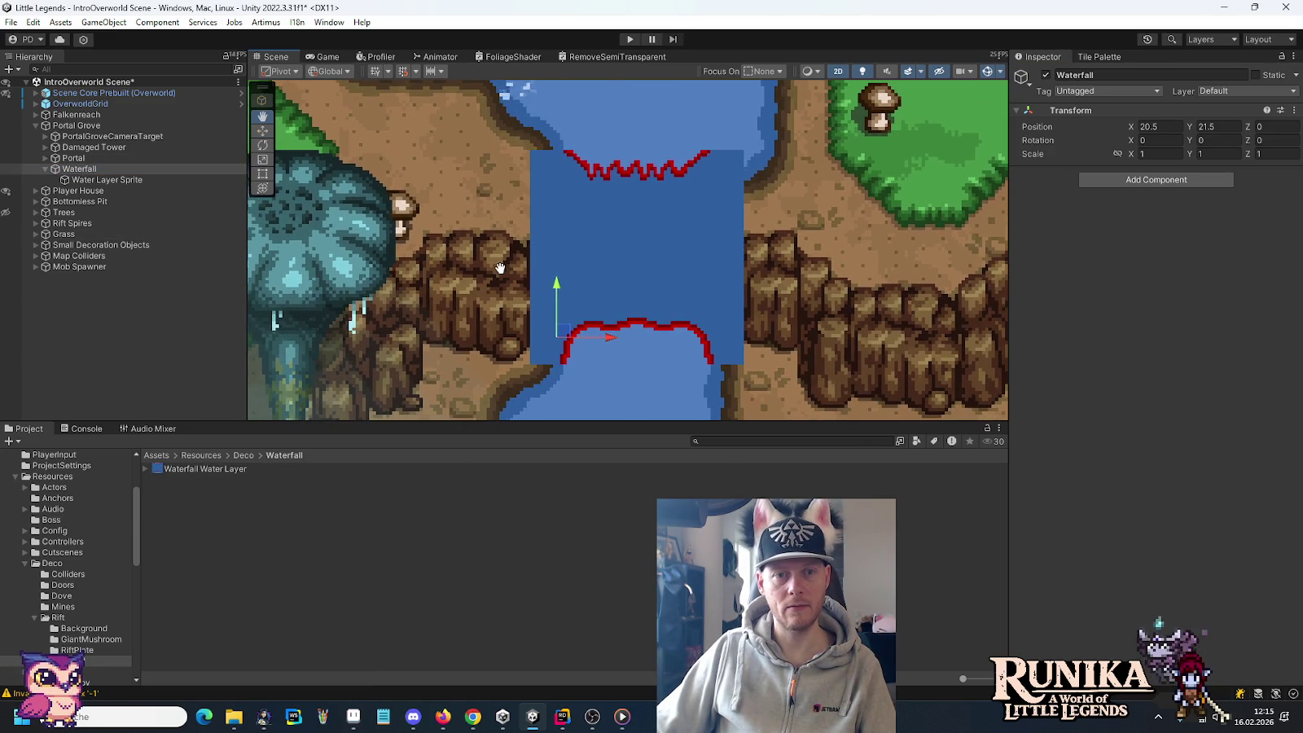
# Step: Drag the Waterfall object down to Y 20.5 so the water fills the river gap
pyautogui.scroll(-2, 593, 332)
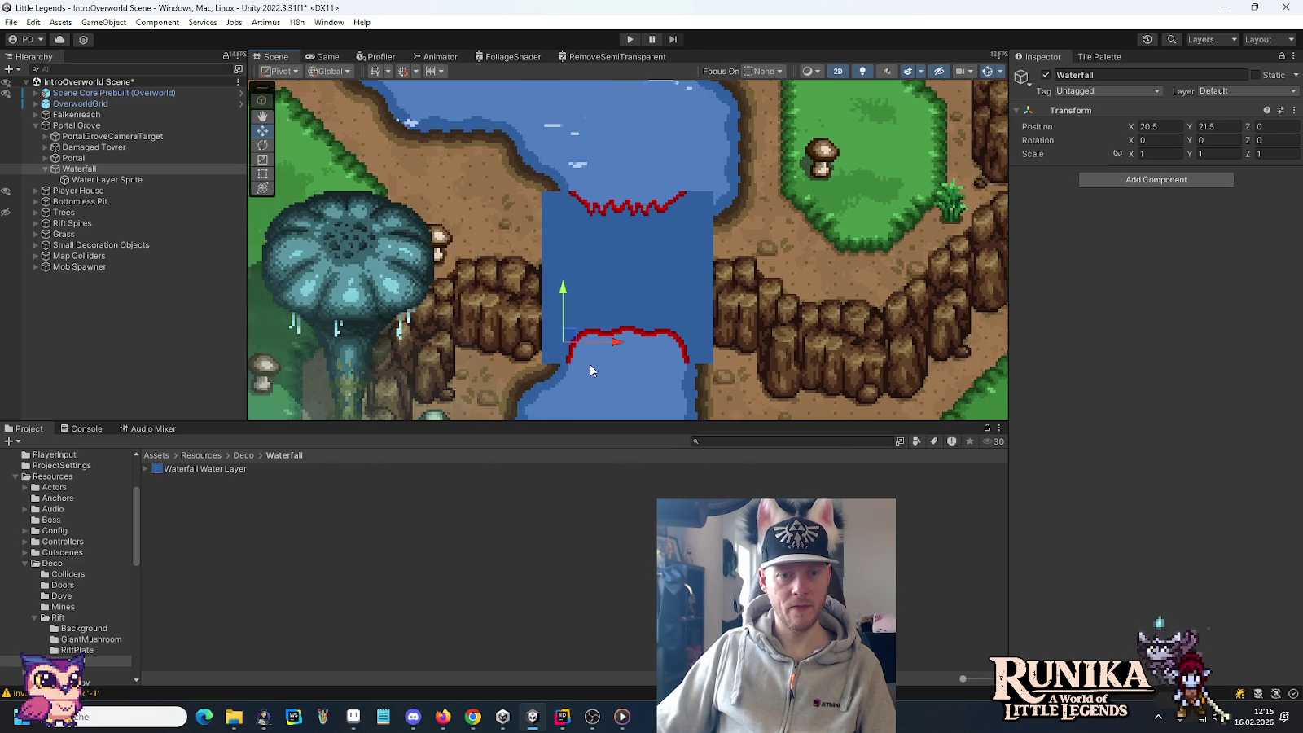
pyautogui.moveTo(578, 298)
pyautogui.mouseDown()
pyautogui.moveTo(574, 261)
pyautogui.moveTo(551, 263)
pyautogui.moveTo(551, 276)
pyautogui.mouseUp()
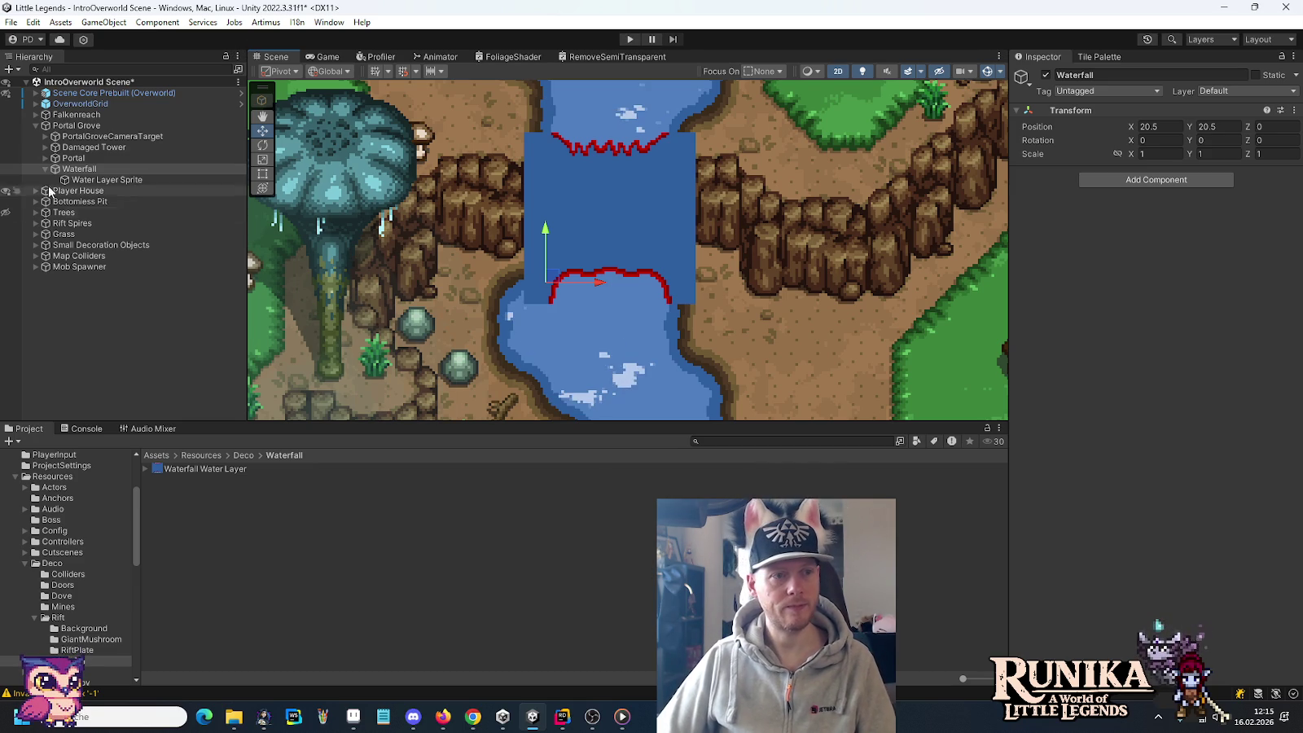
pyautogui.click(102, 179)
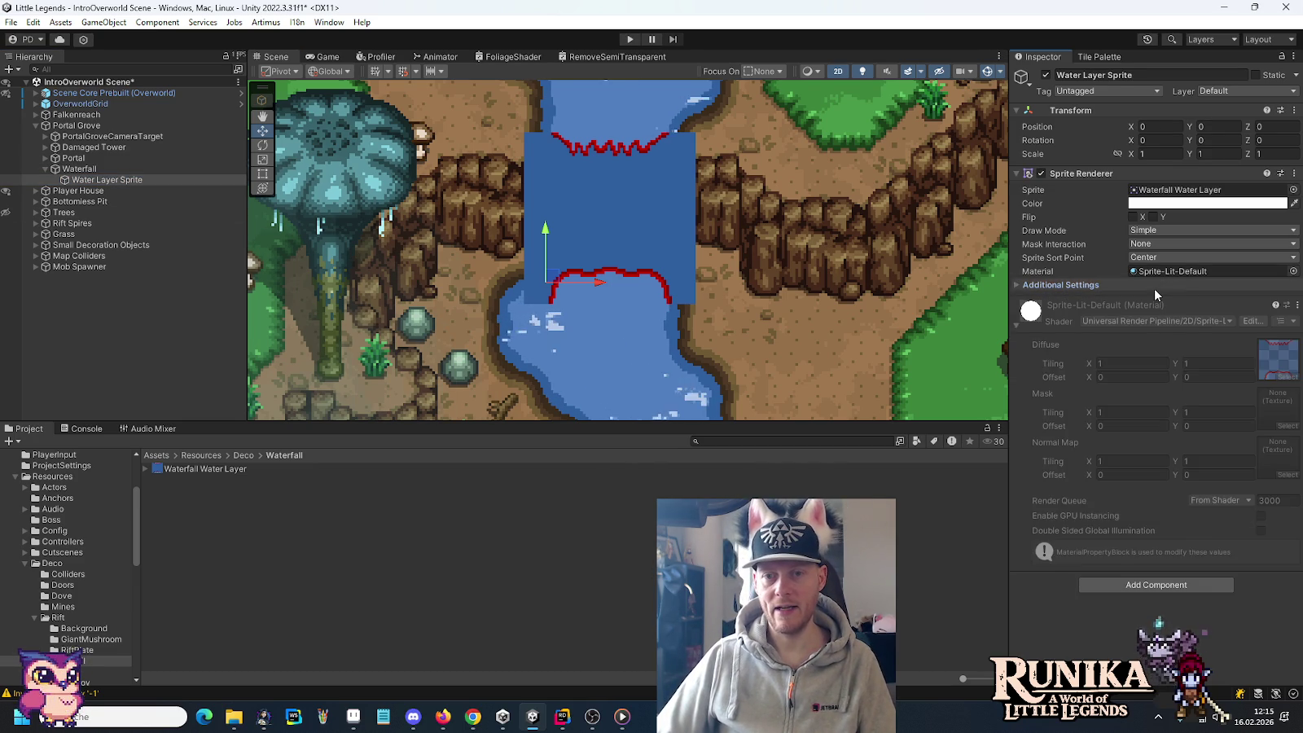
# Step: Put Water Layer Sprite on the Terrain sorting layer, order in layer 0 (6 tried first), and expand OverworldGrid
pyautogui.click(1158, 298)
pyautogui.click(1166, 315)
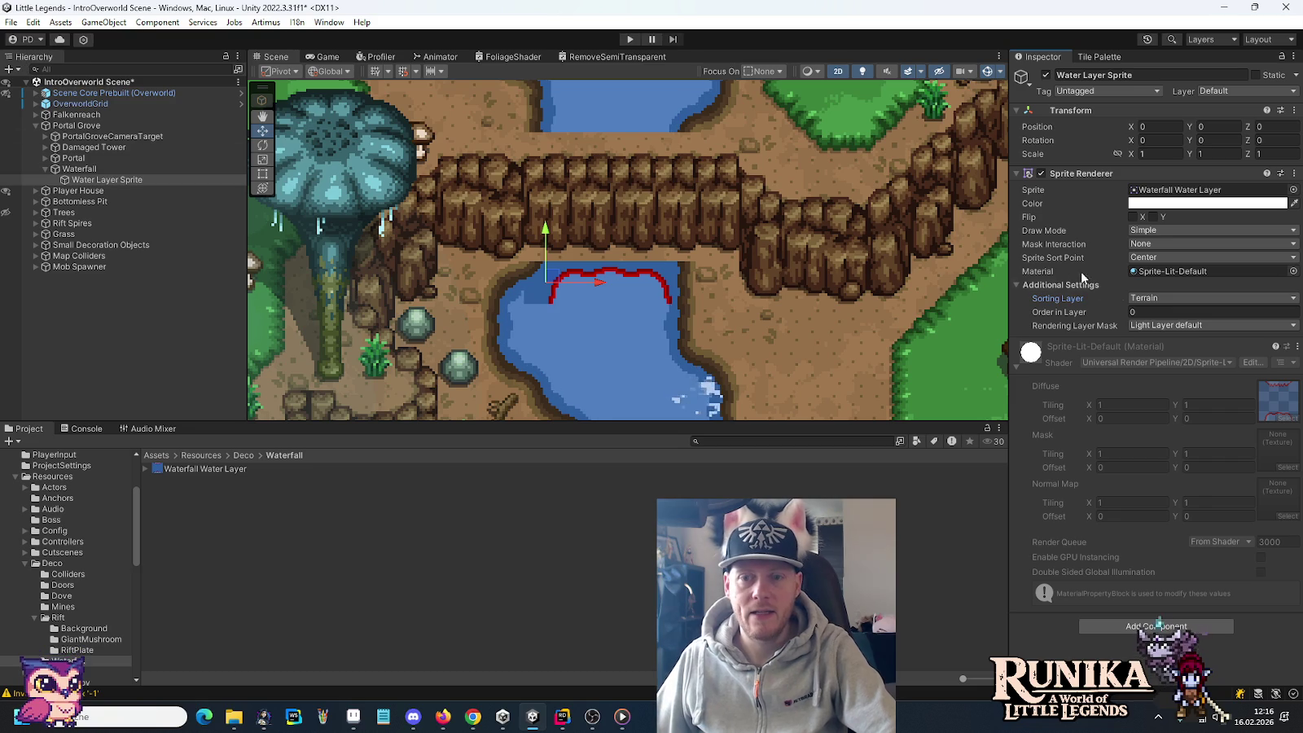
pyautogui.click(1142, 309)
pyautogui.write('6')
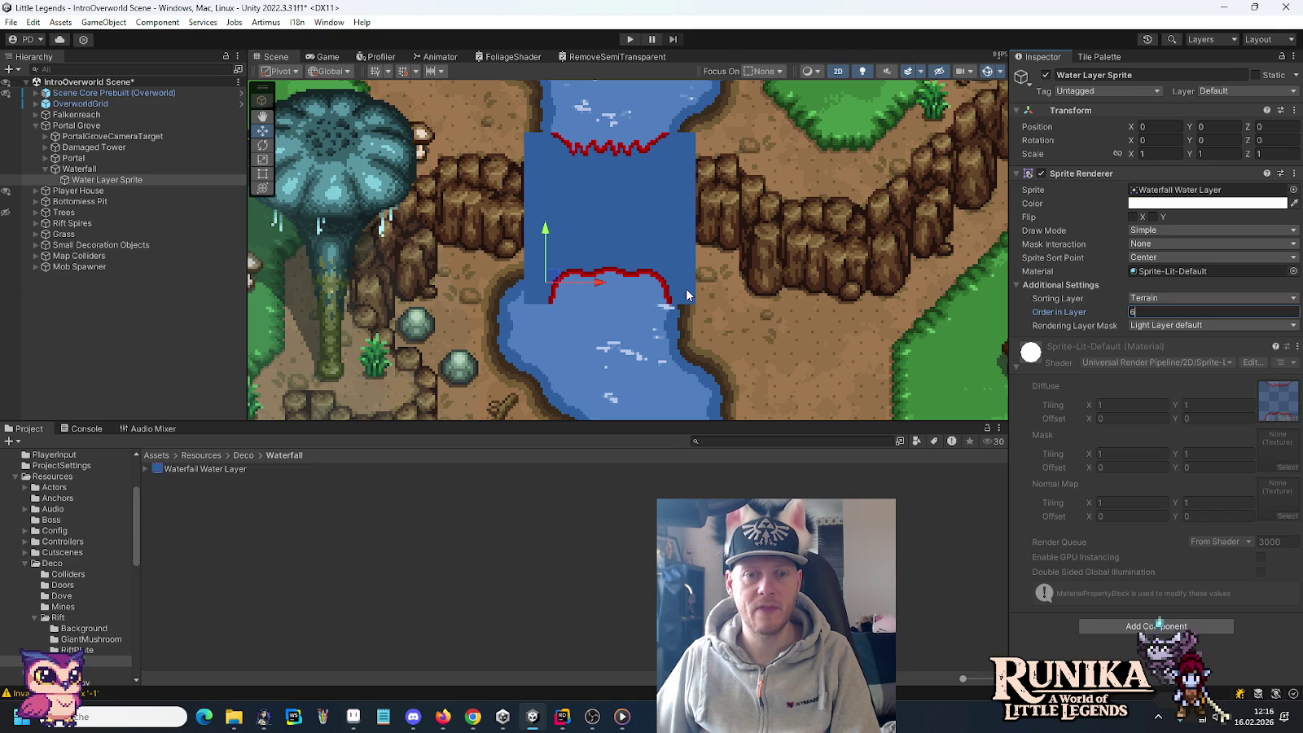
pyautogui.click(1065, 313)
pyautogui.write('0')
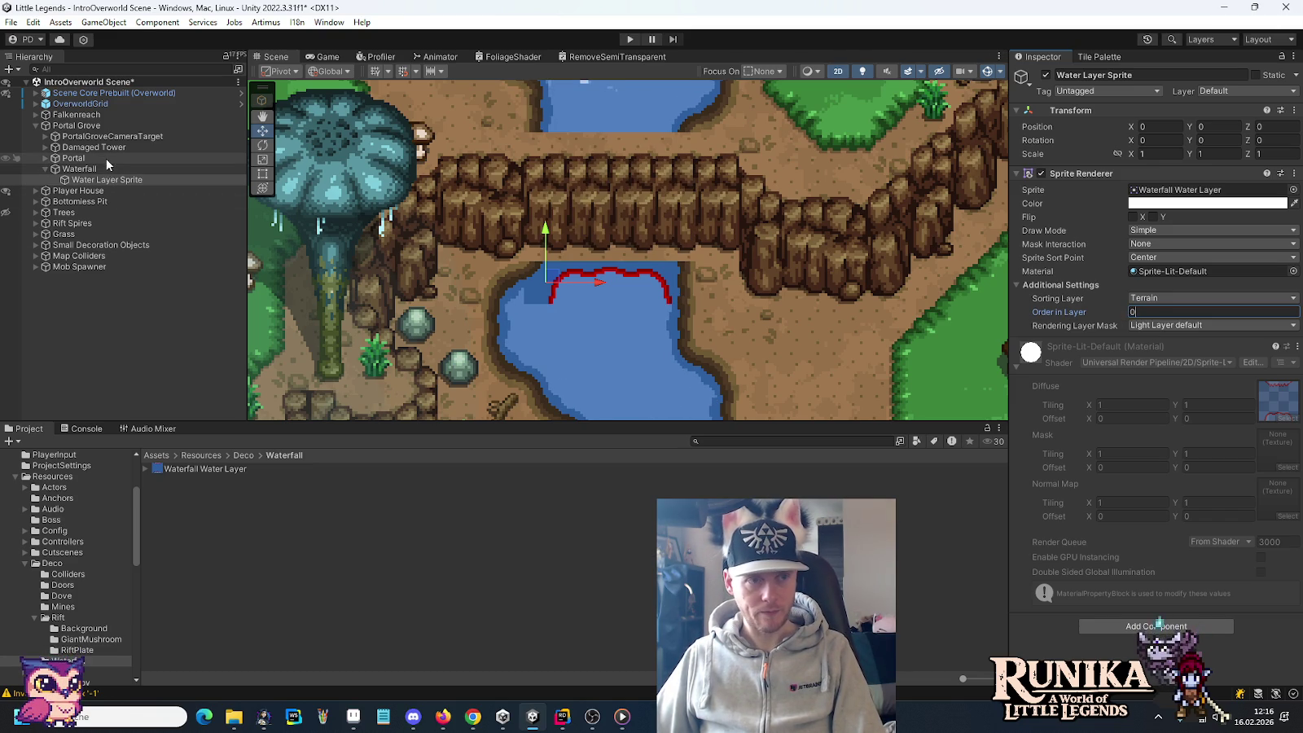
pyautogui.click(53, 105)
pyautogui.click(35, 105)
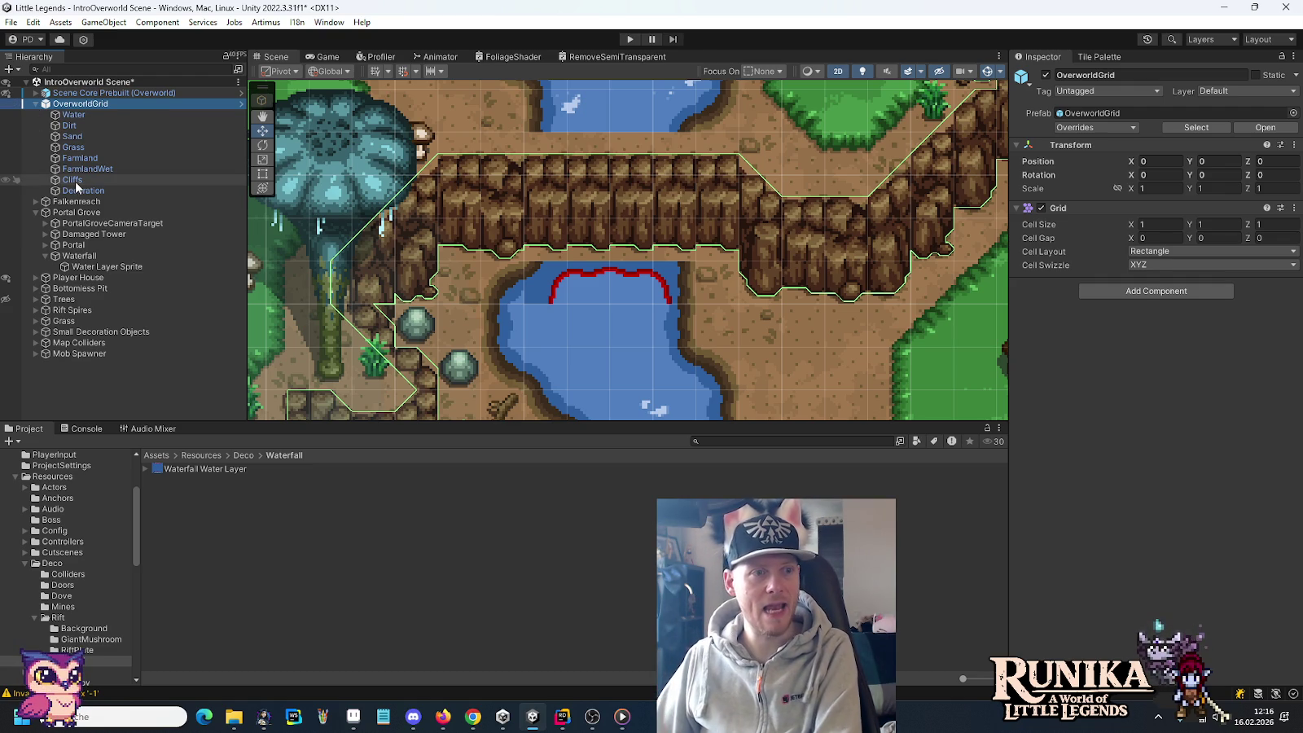
# Step: Erase the Cliffs tilemap tiles across the waterfall column, then reselect Water Layer Sprite
pyautogui.click(204, 183)
pyautogui.click(1099, 56)
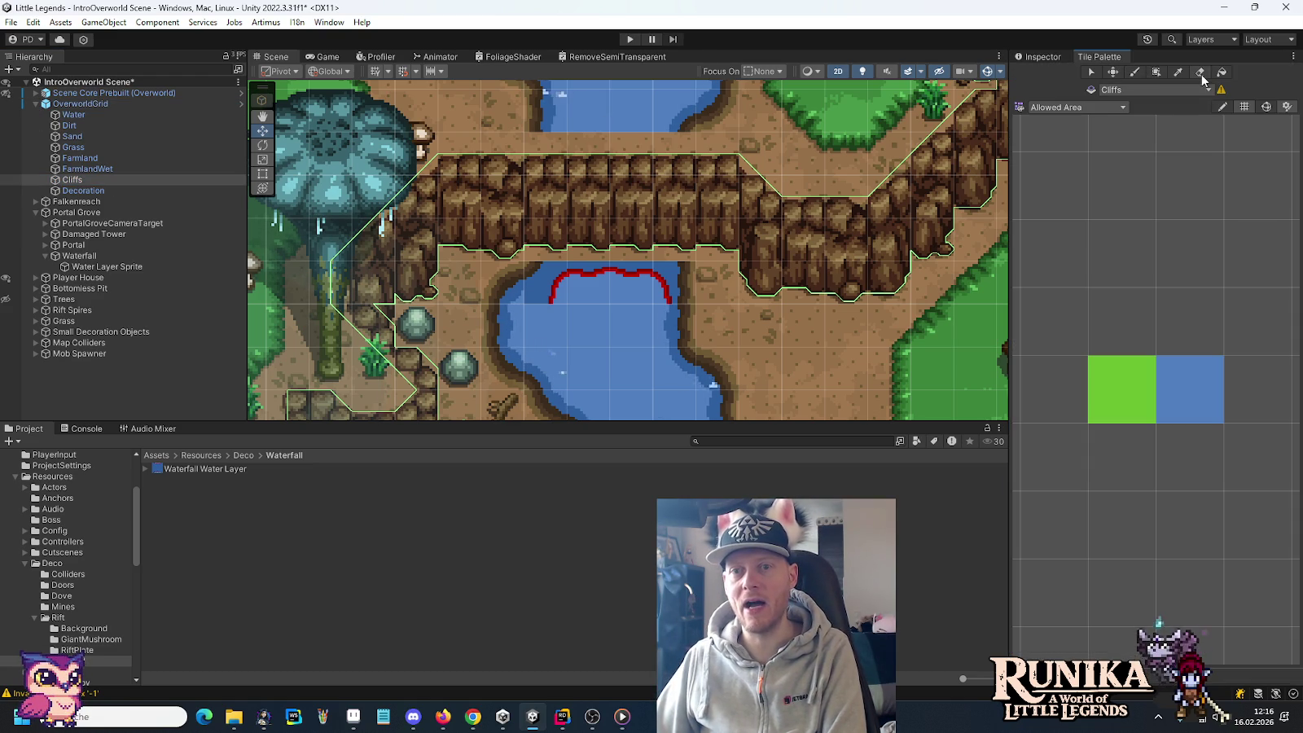
pyautogui.moveTo(546, 241)
pyautogui.mouseDown()
pyautogui.moveTo(641, 206)
pyautogui.moveTo(669, 244)
pyautogui.mouseUp()
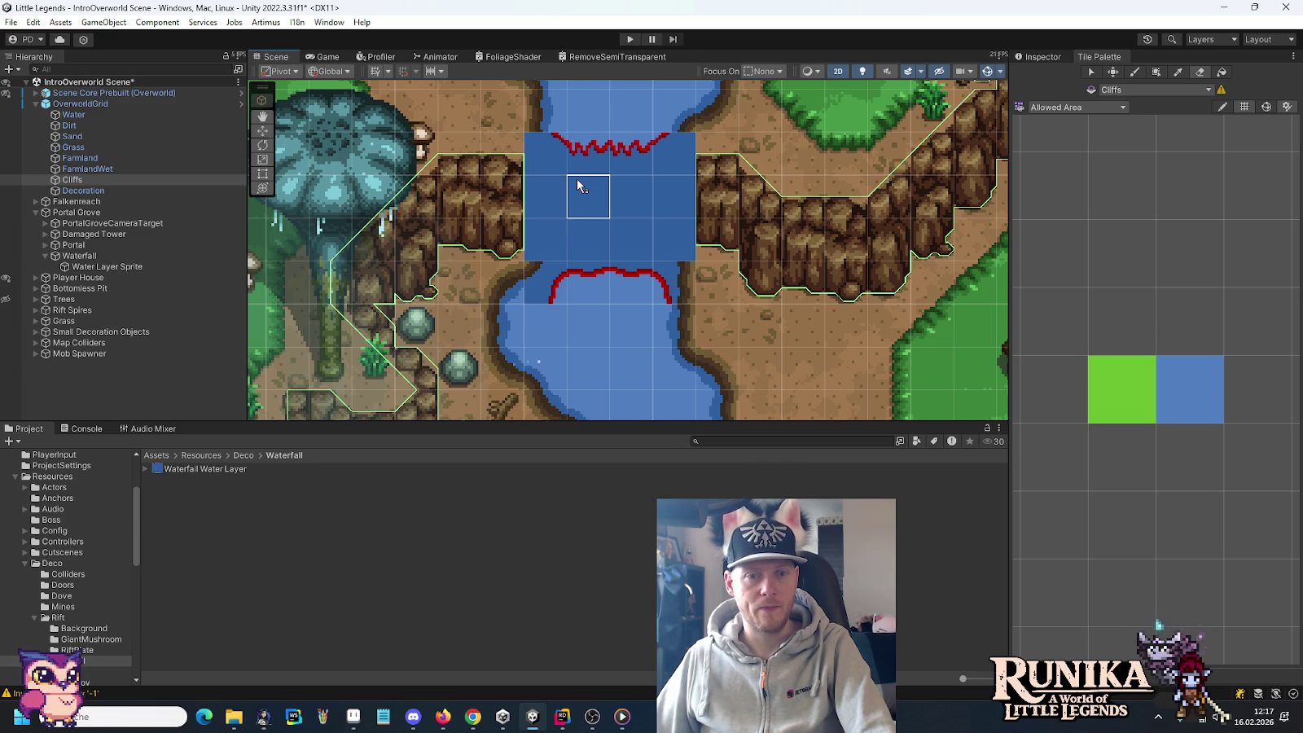
pyautogui.click(96, 267)
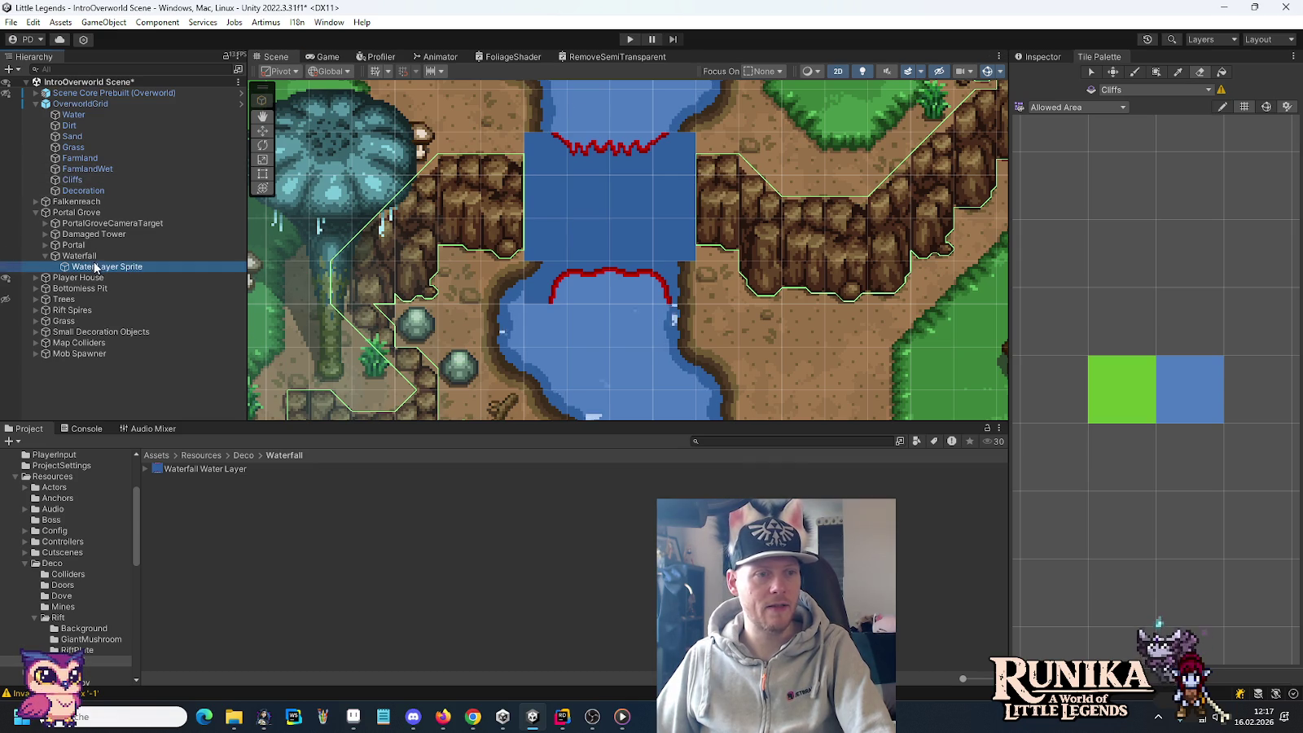
pyautogui.click(1041, 57)
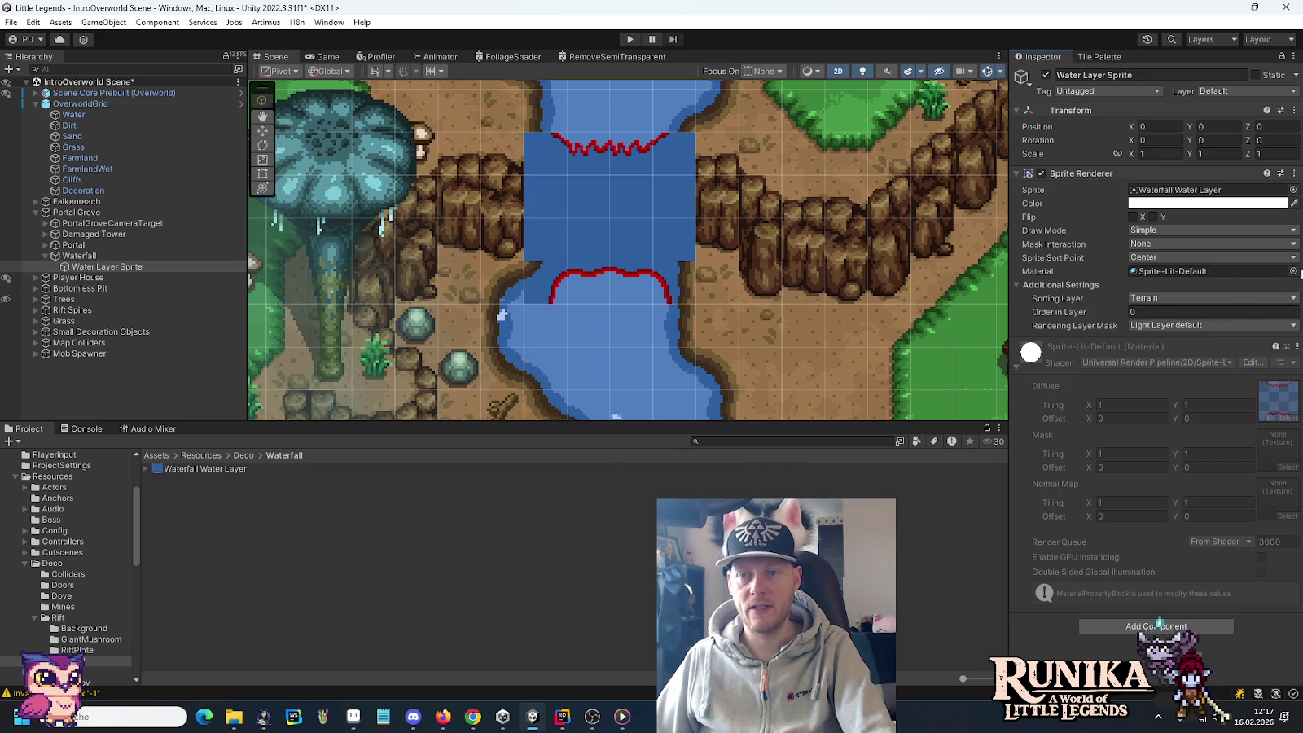
# Step: Assign the WaterShader material, found by searching 'water', to the Water Layer Sprite
pyautogui.click(1294, 271)
pyautogui.write('water')
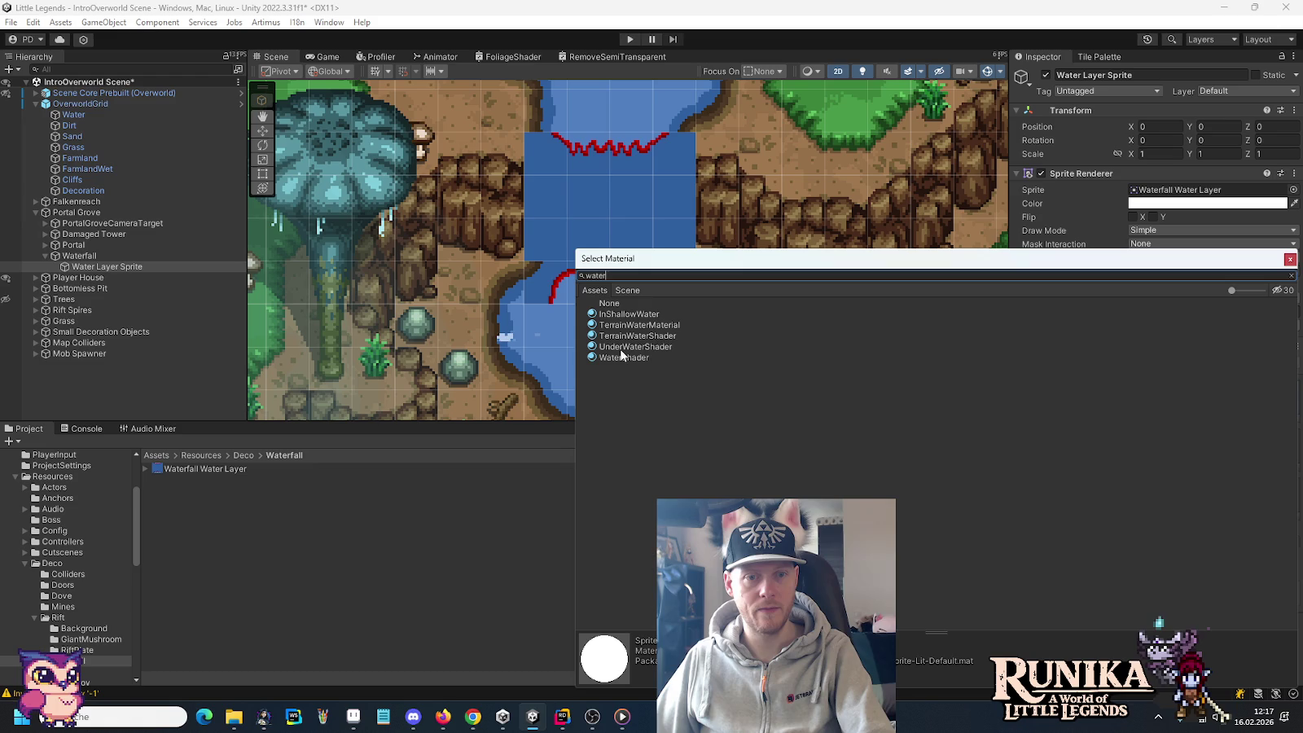
pyautogui.doubleClick(618, 354)
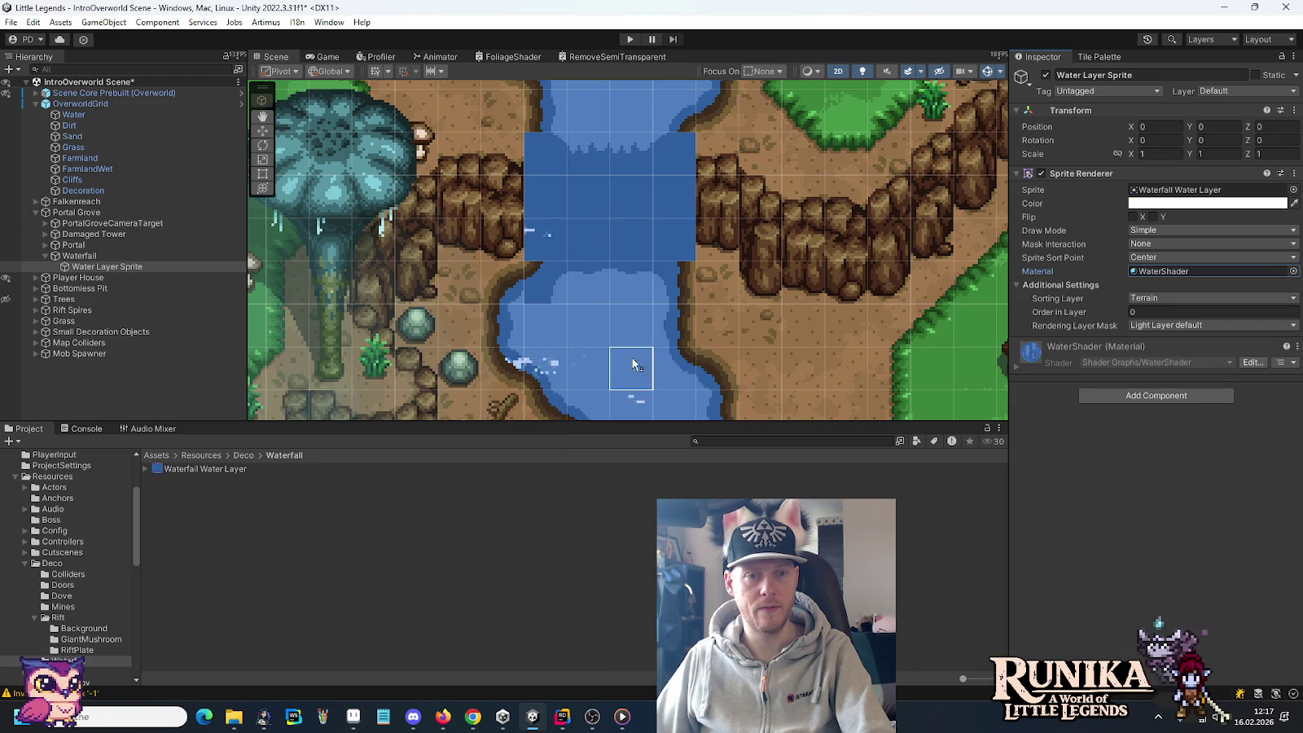
pyautogui.moveTo(733, 244); pyautogui.dragTo(765, 289)
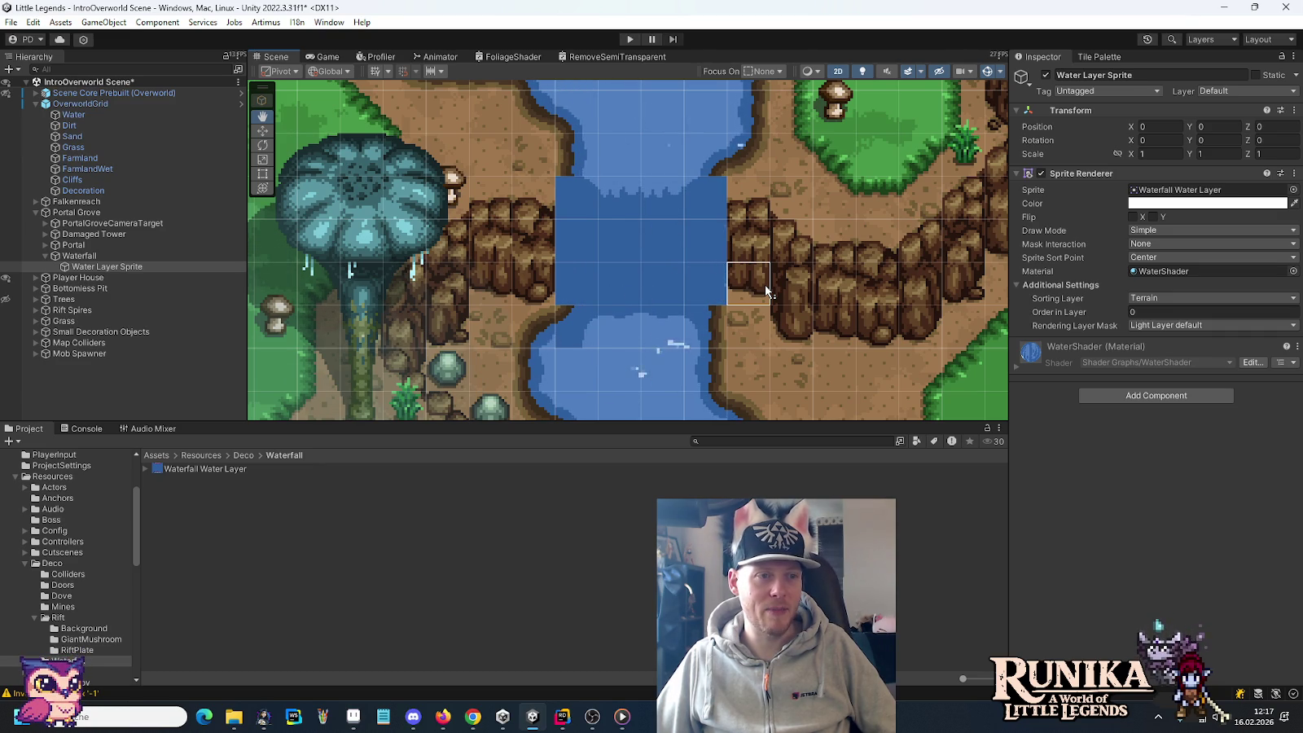
pyautogui.click(80, 126)
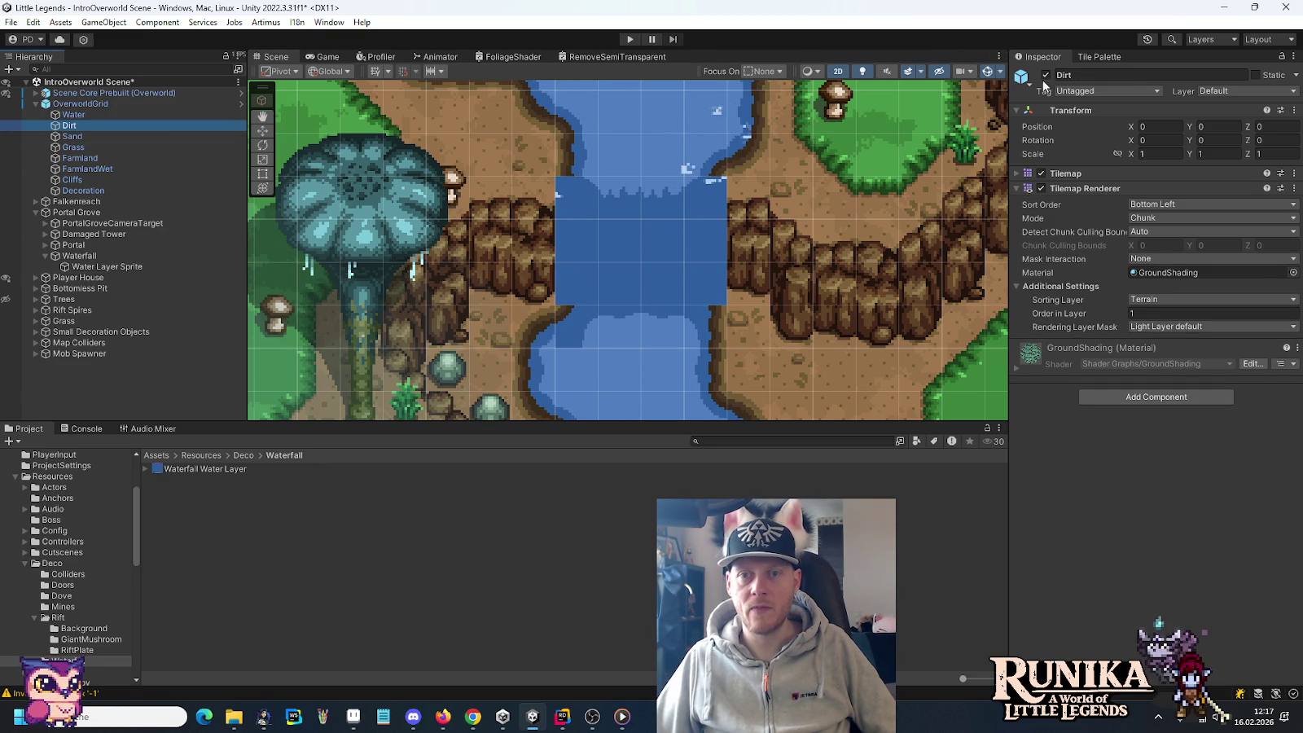
# Step: Paint Terrain Palette dirt-edge tiles down both the left and right riverbanks
pyautogui.click(1099, 56)
pyautogui.click(1102, 108)
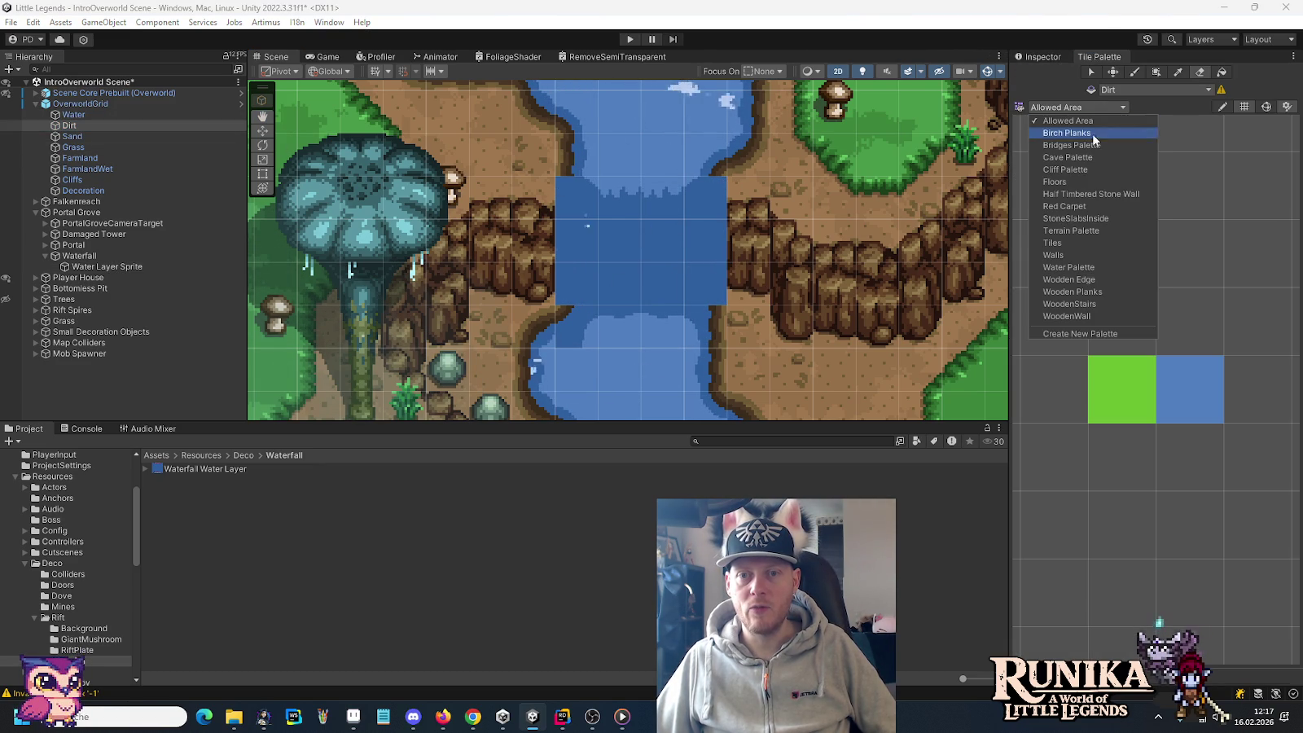
pyautogui.click(1071, 233)
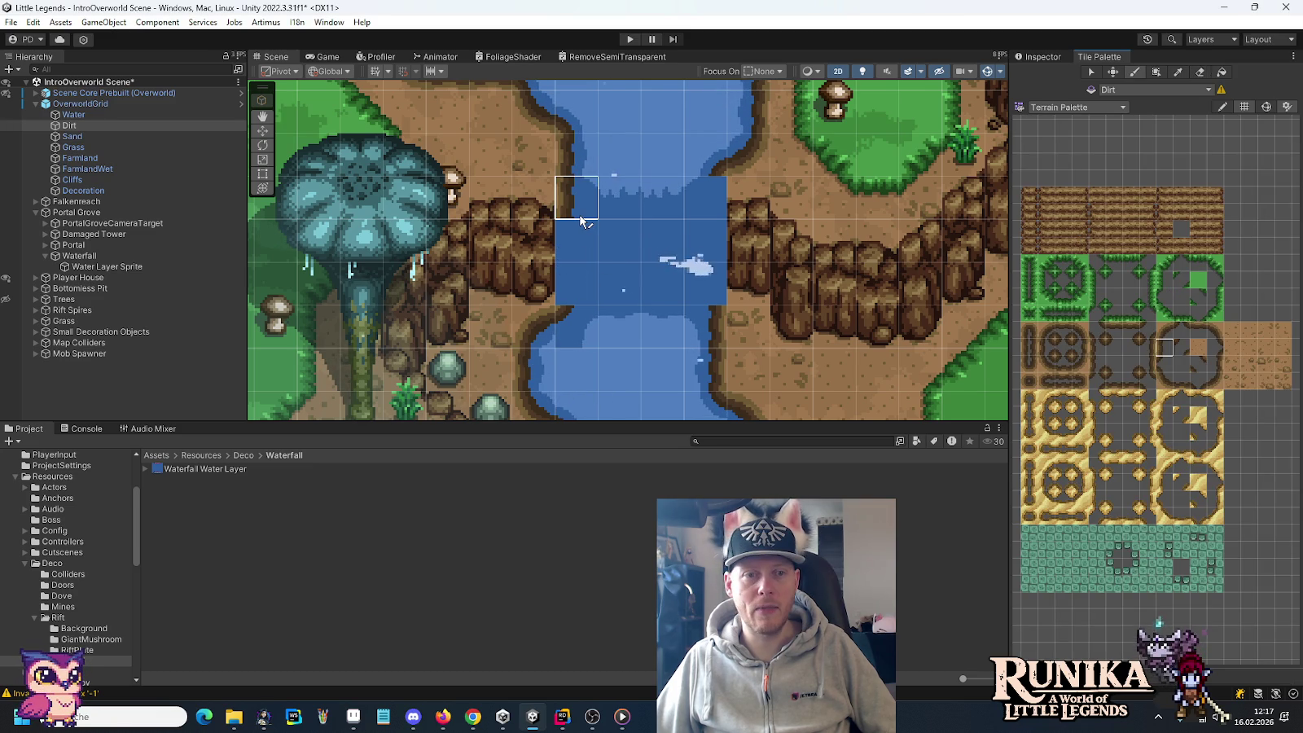
pyautogui.moveTo(581, 225); pyautogui.dragTo(581, 282)
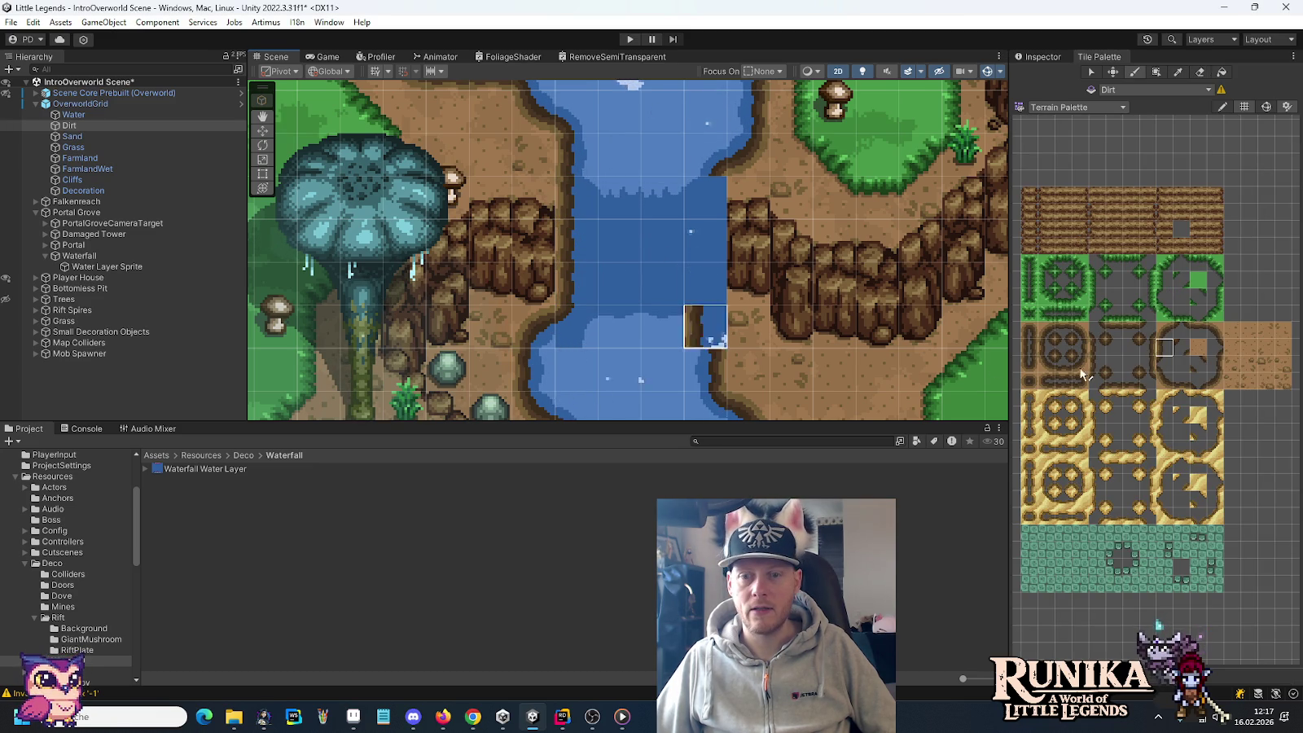
pyautogui.click(1210, 361)
pyautogui.moveTo(725, 213); pyautogui.dragTo(725, 297)
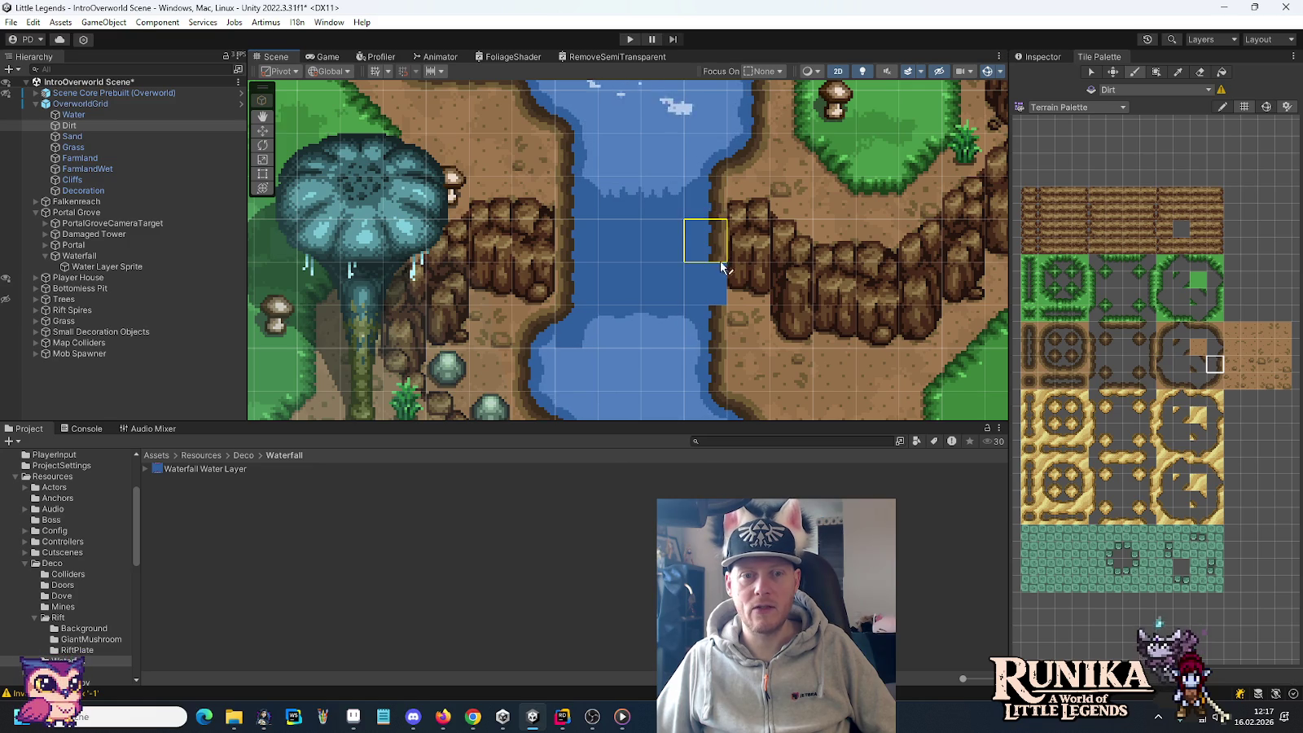
# Step: Pan and zoom over the lower river, then switch to Aseprite
pyautogui.moveTo(864, 346); pyautogui.dragTo(855, 332)
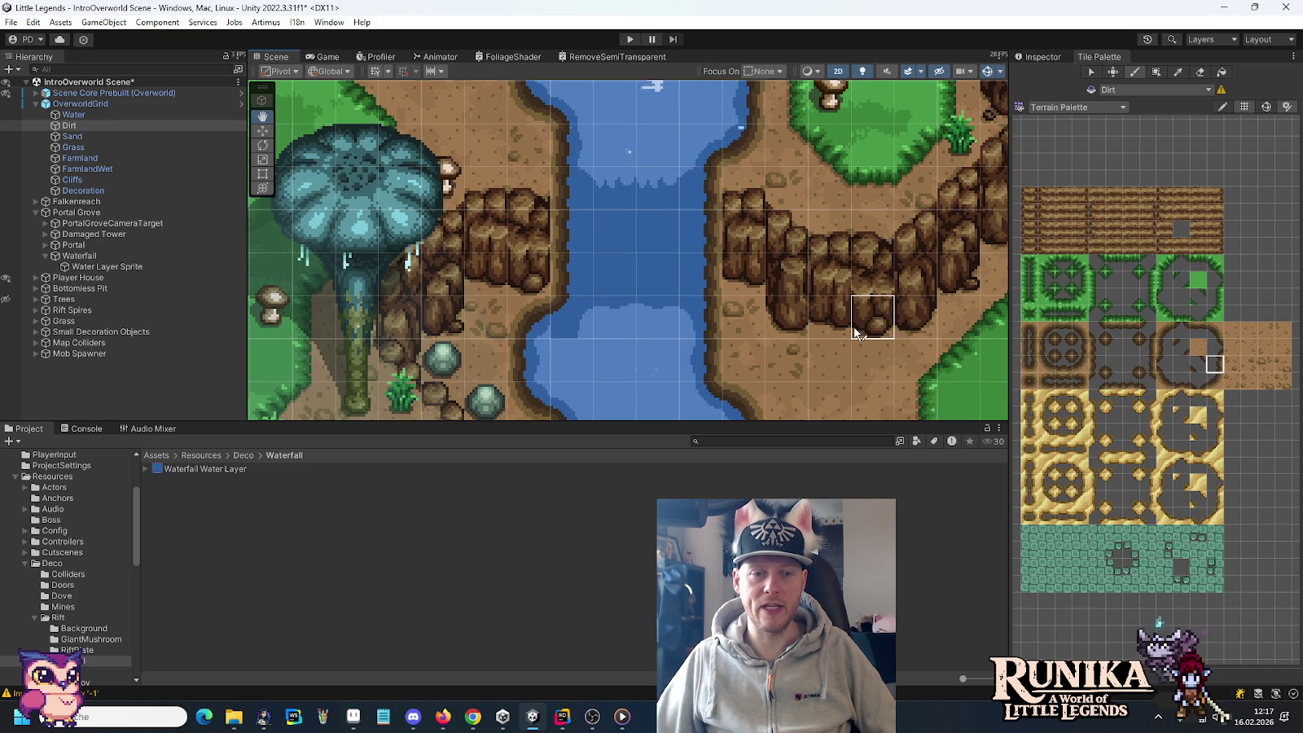
pyautogui.moveTo(855, 329)
pyautogui.mouseDown()
pyautogui.moveTo(890, 136)
pyautogui.moveTo(825, 200)
pyautogui.moveTo(817, 330)
pyautogui.mouseUp()
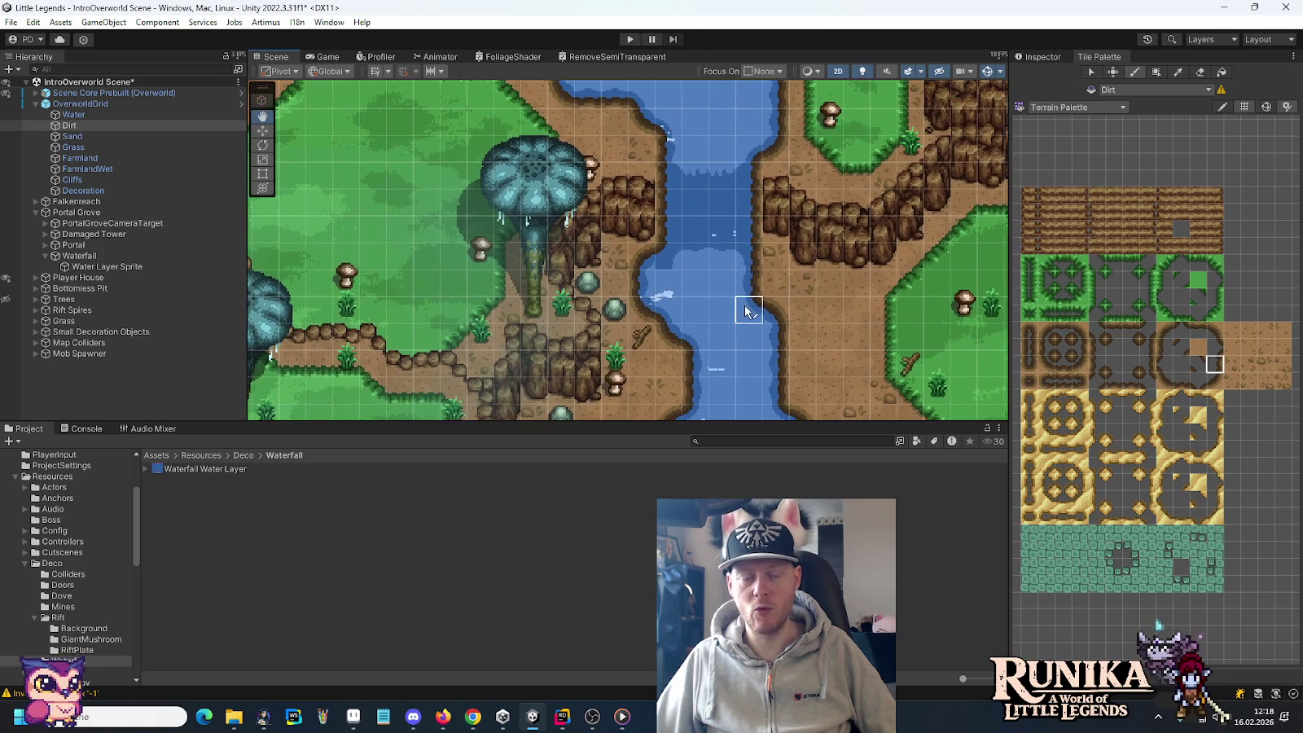
pyautogui.scroll(2, 785, 259)
pyautogui.scroll(1, 787, 265)
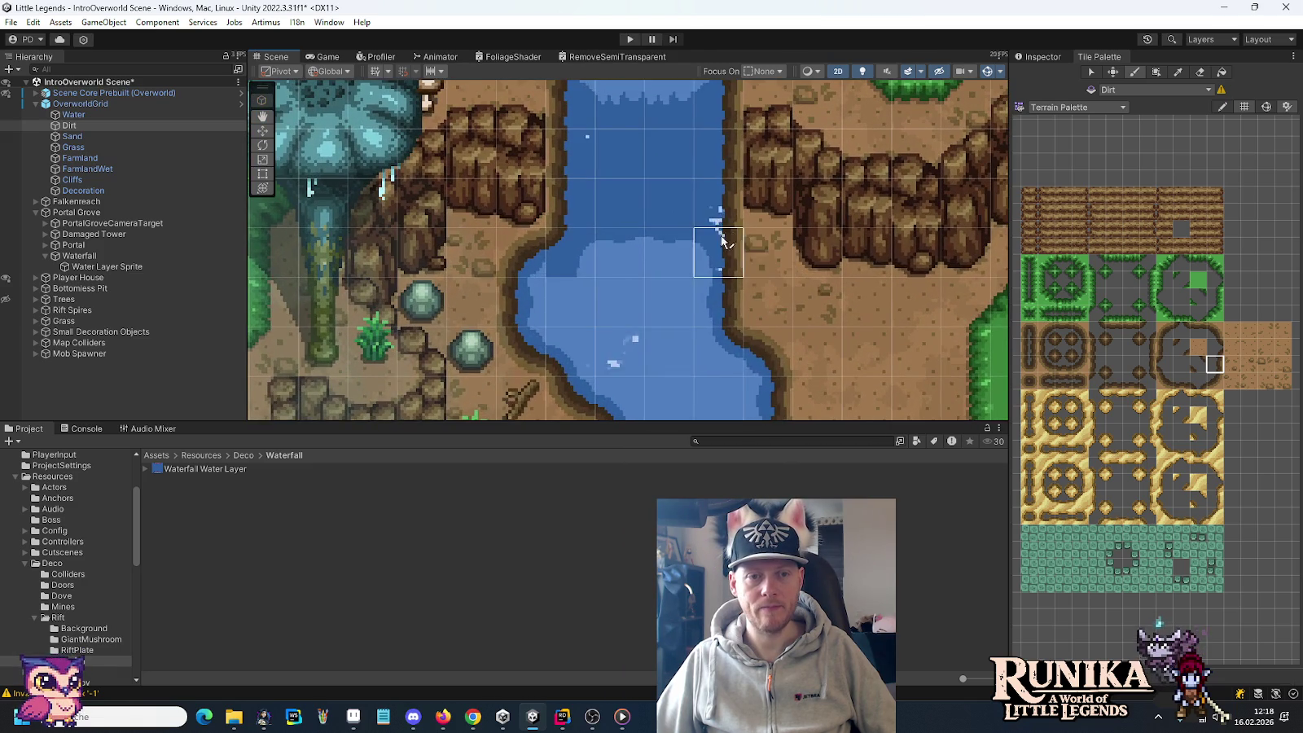
pyautogui.scroll(1, 728, 262)
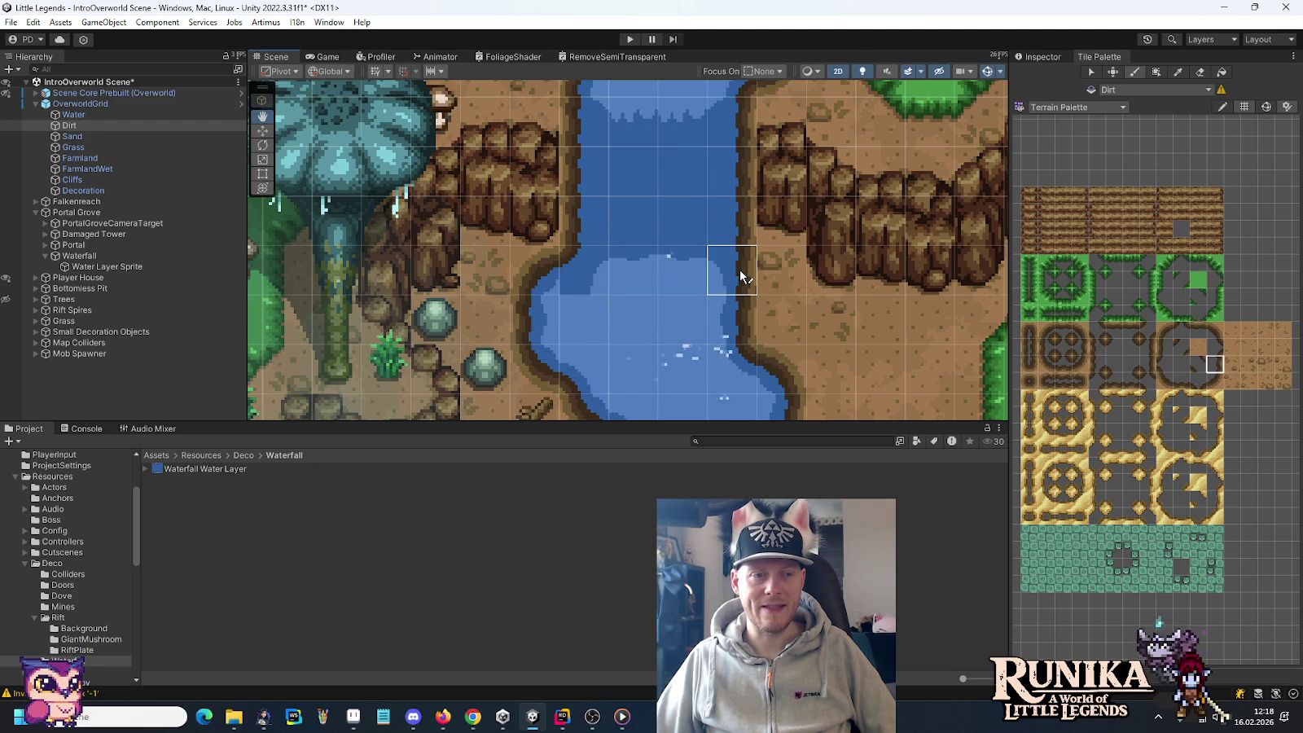
pyautogui.click(353, 717)
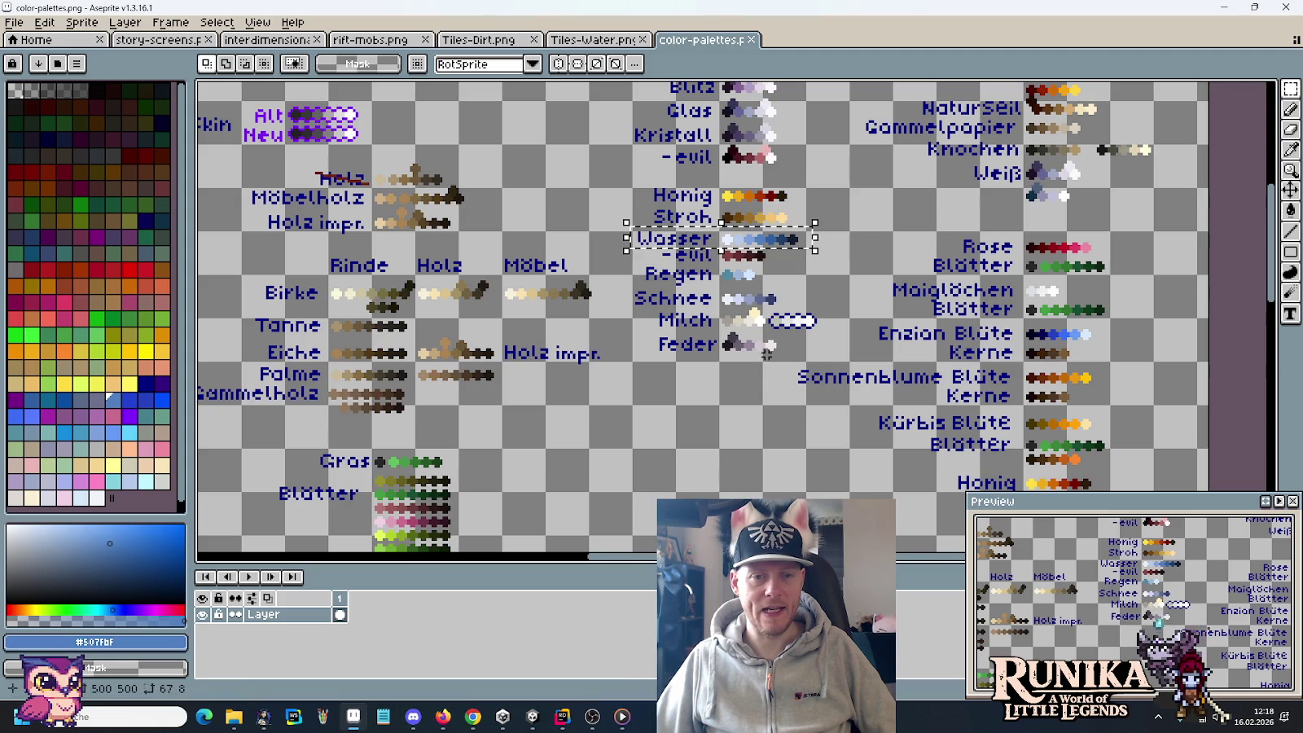
# Step: In Tiles-Dirt.png, clear a small strip beneath the water tile's lower red arc and deselect
pyautogui.click(479, 40)
pyautogui.scroll(-2, 457, 387)
pyautogui.scroll(-1, 413, 419)
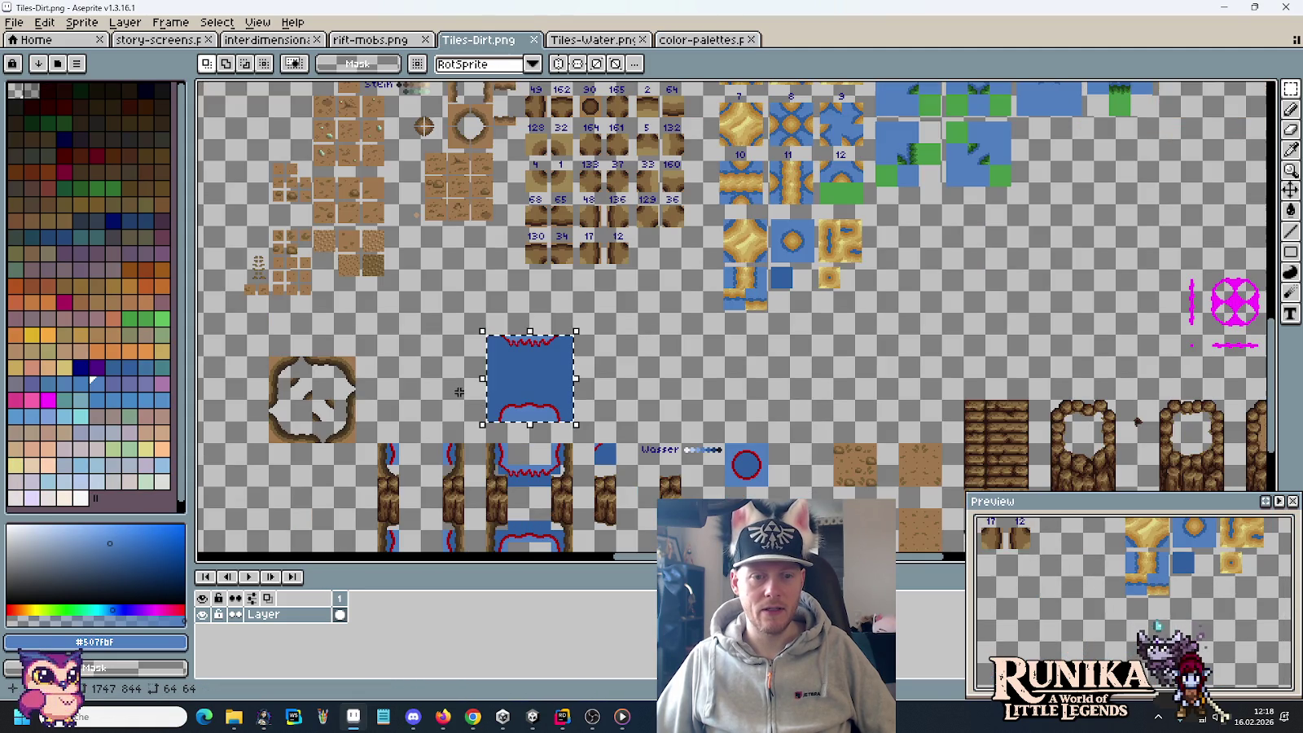
pyautogui.scroll(2, 855, 268)
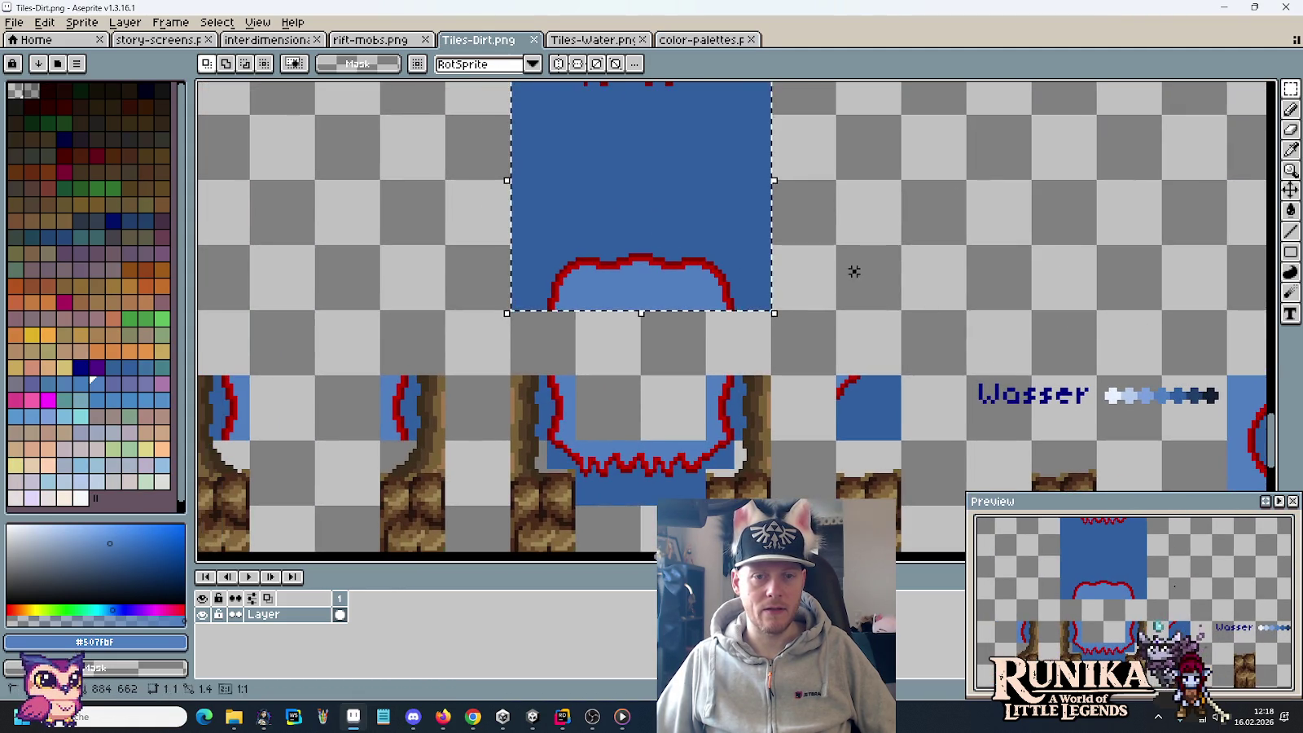
pyautogui.scroll(1, 855, 271)
pyautogui.moveTo(743, 234)
pyautogui.mouseDown()
pyautogui.moveTo(308, 266)
pyautogui.moveTo(317, 281)
pyautogui.mouseUp()
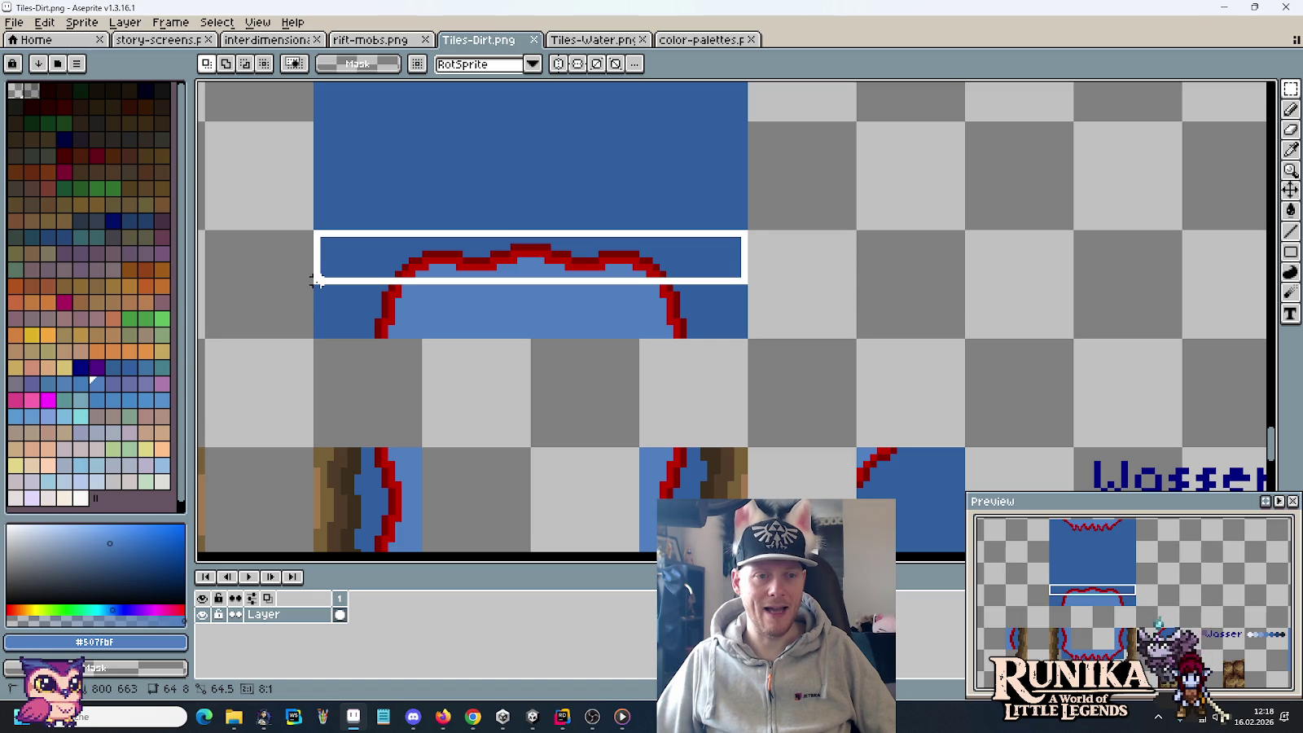
pyautogui.moveTo(318, 281)
pyautogui.mouseDown()
pyautogui.moveTo(402, 320)
pyautogui.moveTo(748, 340)
pyautogui.moveTo(289, 287)
pyautogui.mouseUp()
pyautogui.press('Delete')
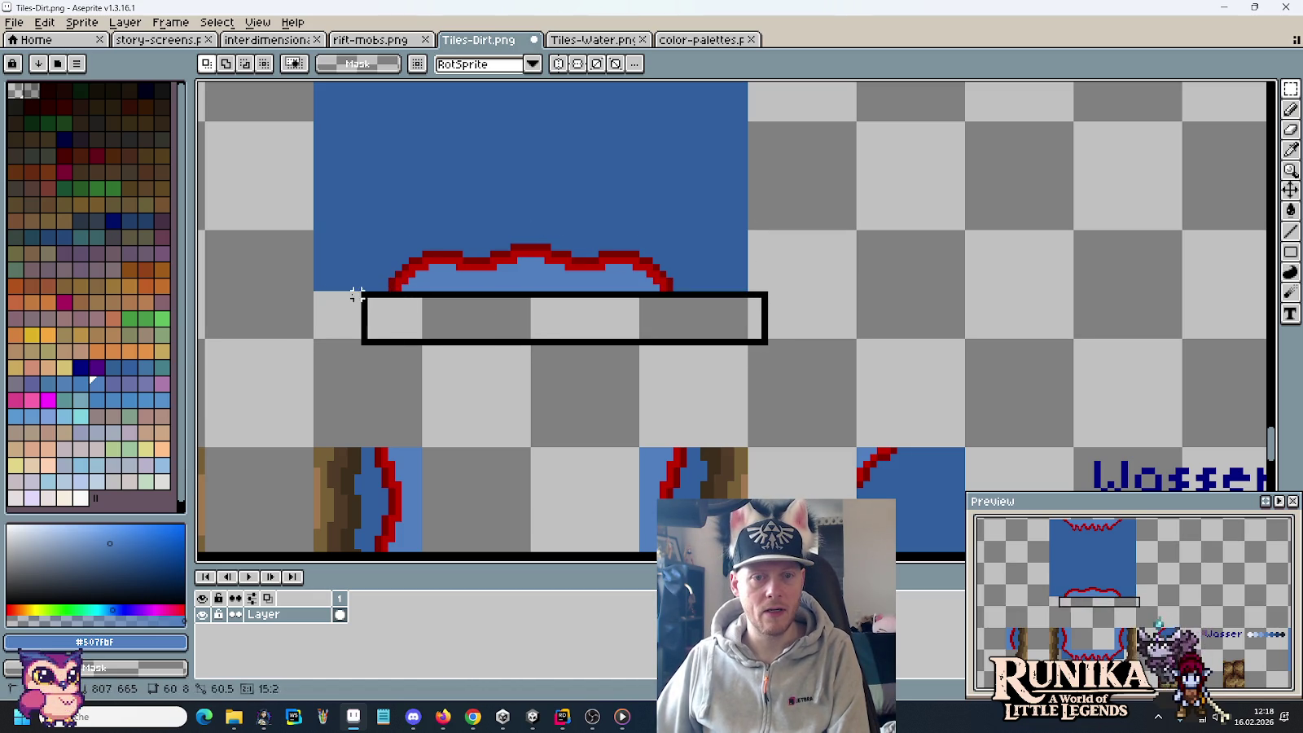
pyautogui.click(442, 311)
# Step: Move on from Tiles-Dirt to the Tiles-Water.png tileset
pyautogui.moveTo(733, 334)
pyautogui.mouseDown()
pyautogui.moveTo(742, 392)
pyautogui.moveTo(627, 272)
pyautogui.mouseUp()
pyautogui.scroll(-3, 745, 399)
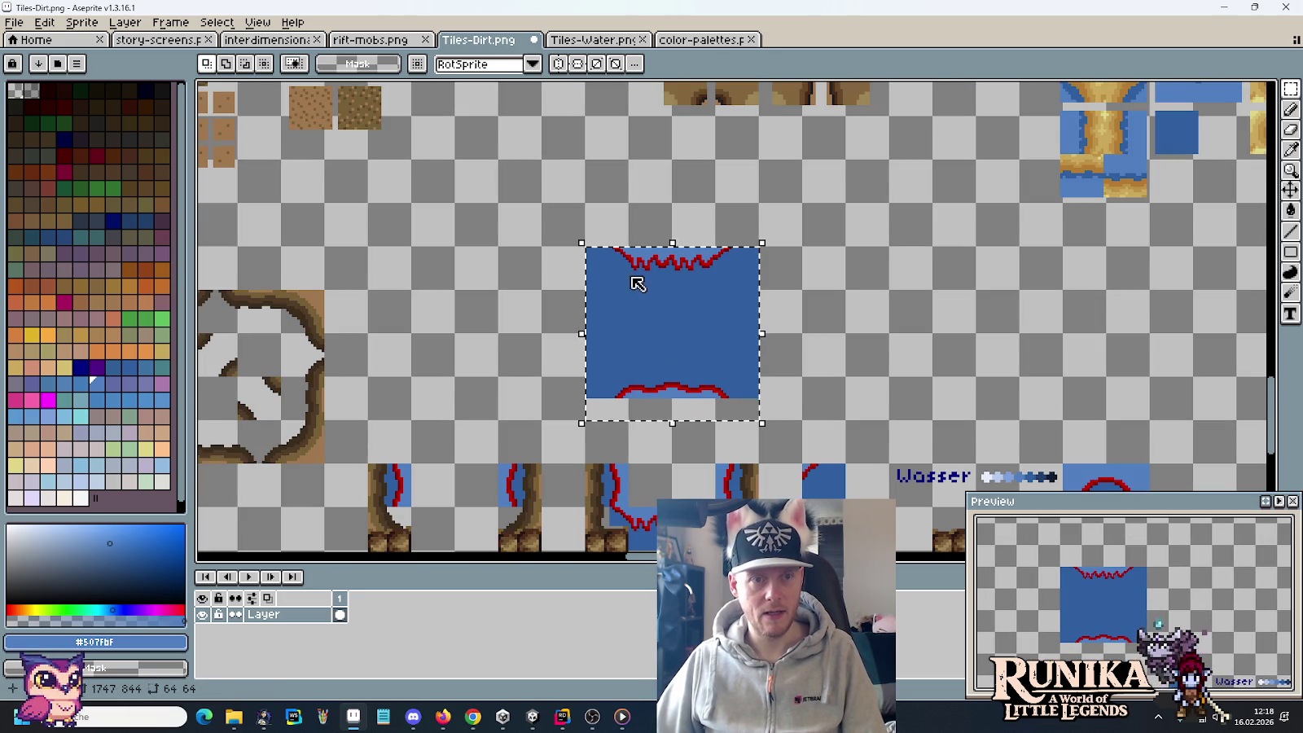
pyautogui.click(680, 41)
pyautogui.click(588, 39)
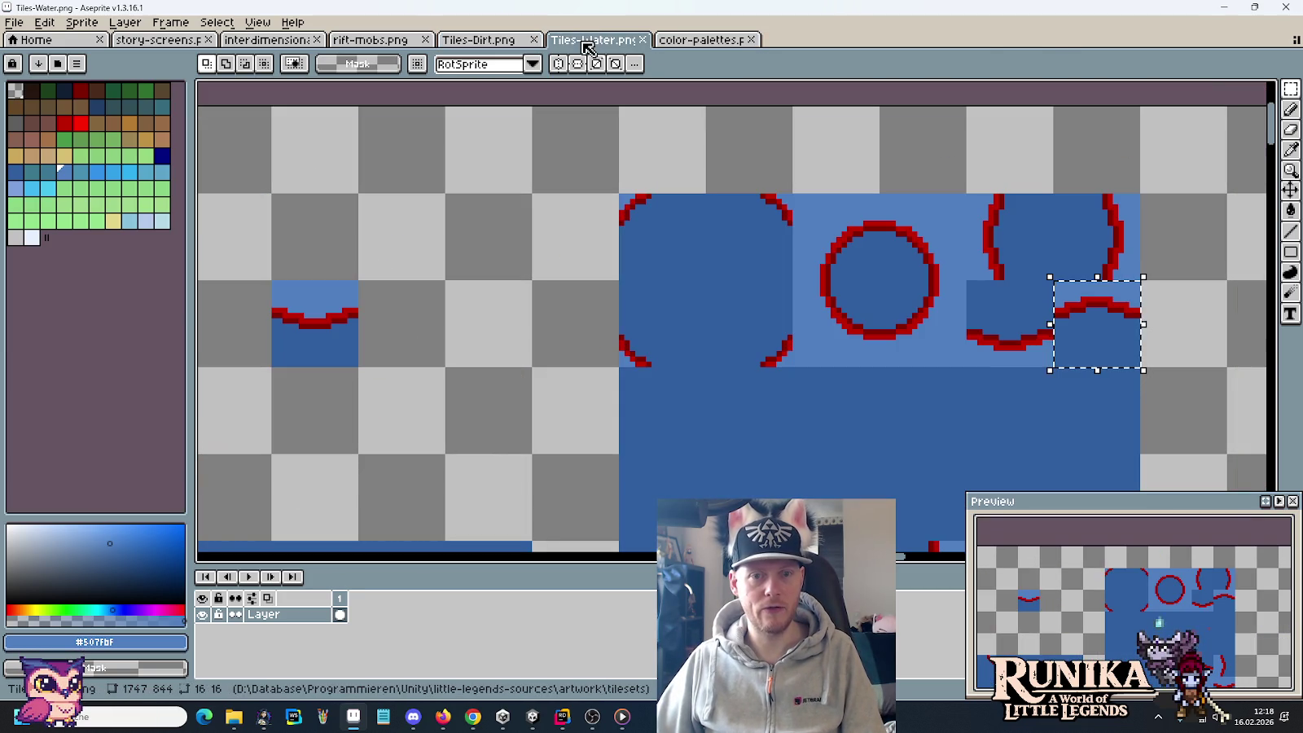
# Step: Paste the water tile into a new 64×64 sprite and save it over Waterfall Water Layer.png
pyautogui.click(14, 23)
pyautogui.click(34, 42)
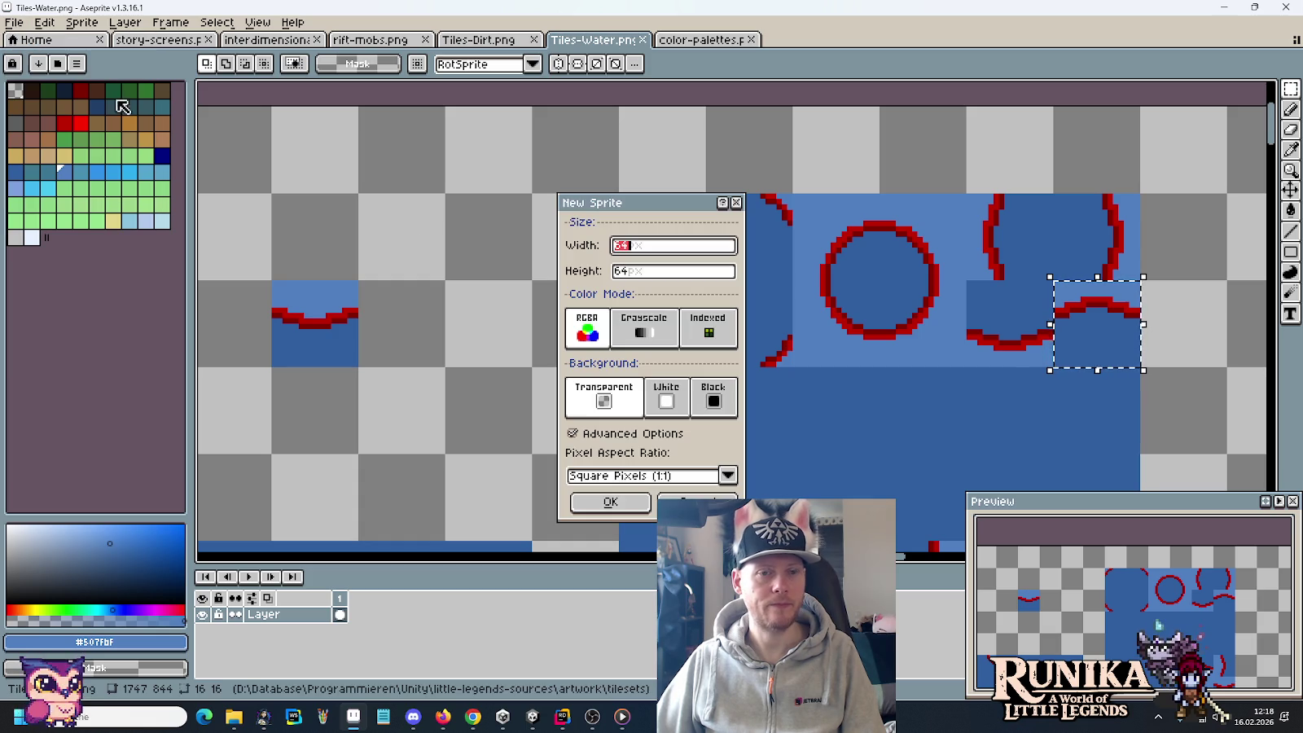
pyautogui.click(611, 502)
pyautogui.hotkey('ctrl', 'v')
pyautogui.hotkey('ctrl', 's')
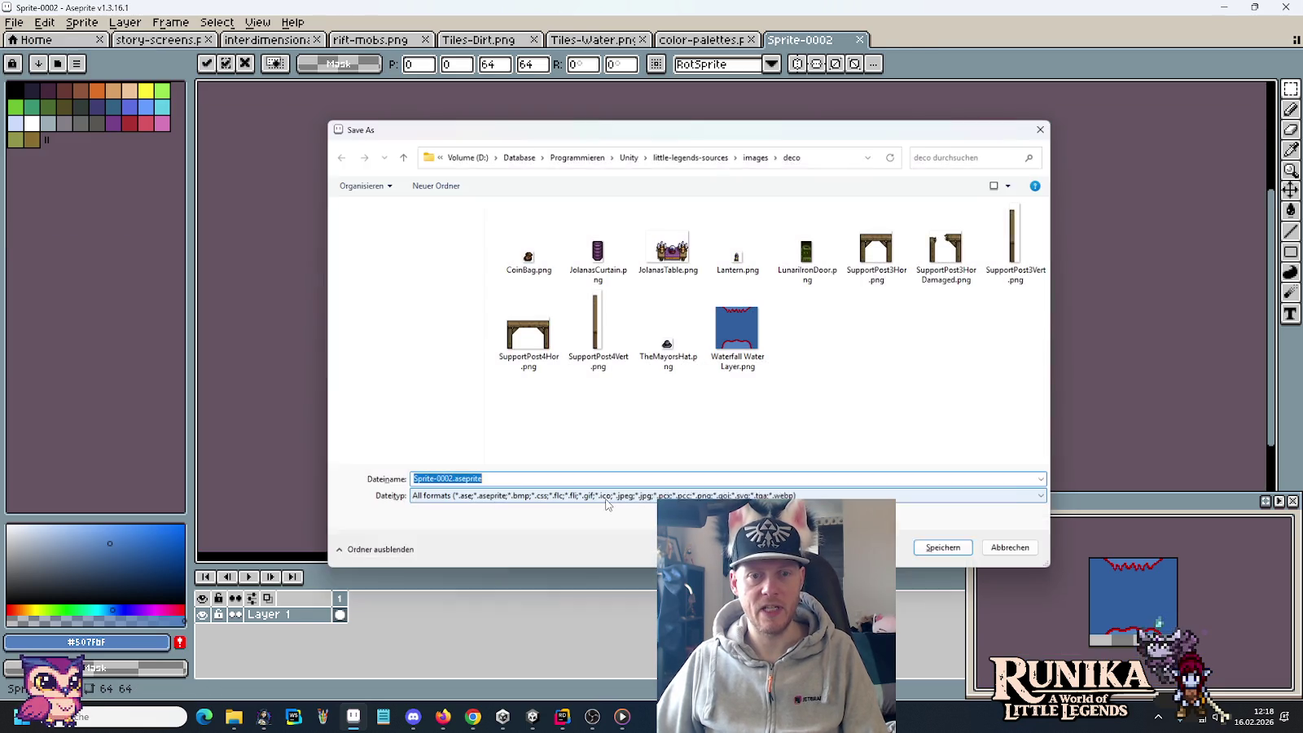
pyautogui.click(749, 338)
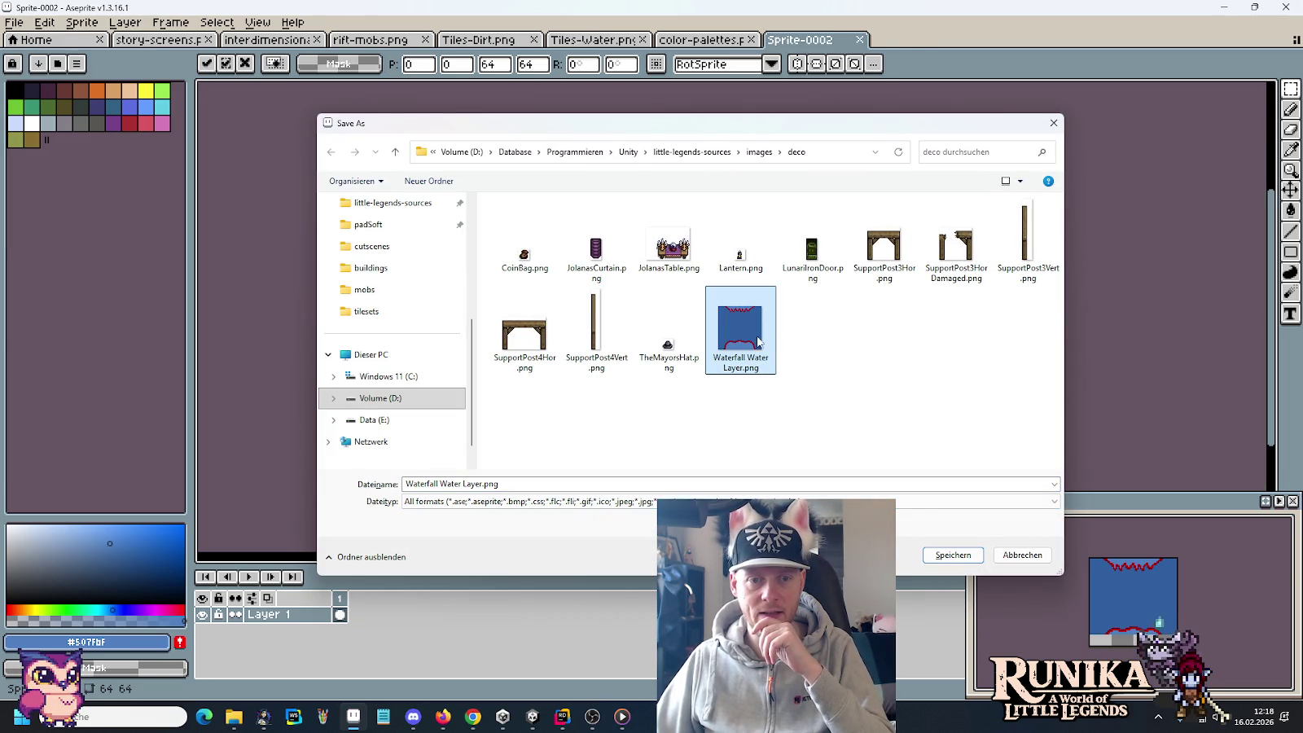
pyautogui.click(953, 555)
pyautogui.click(683, 357)
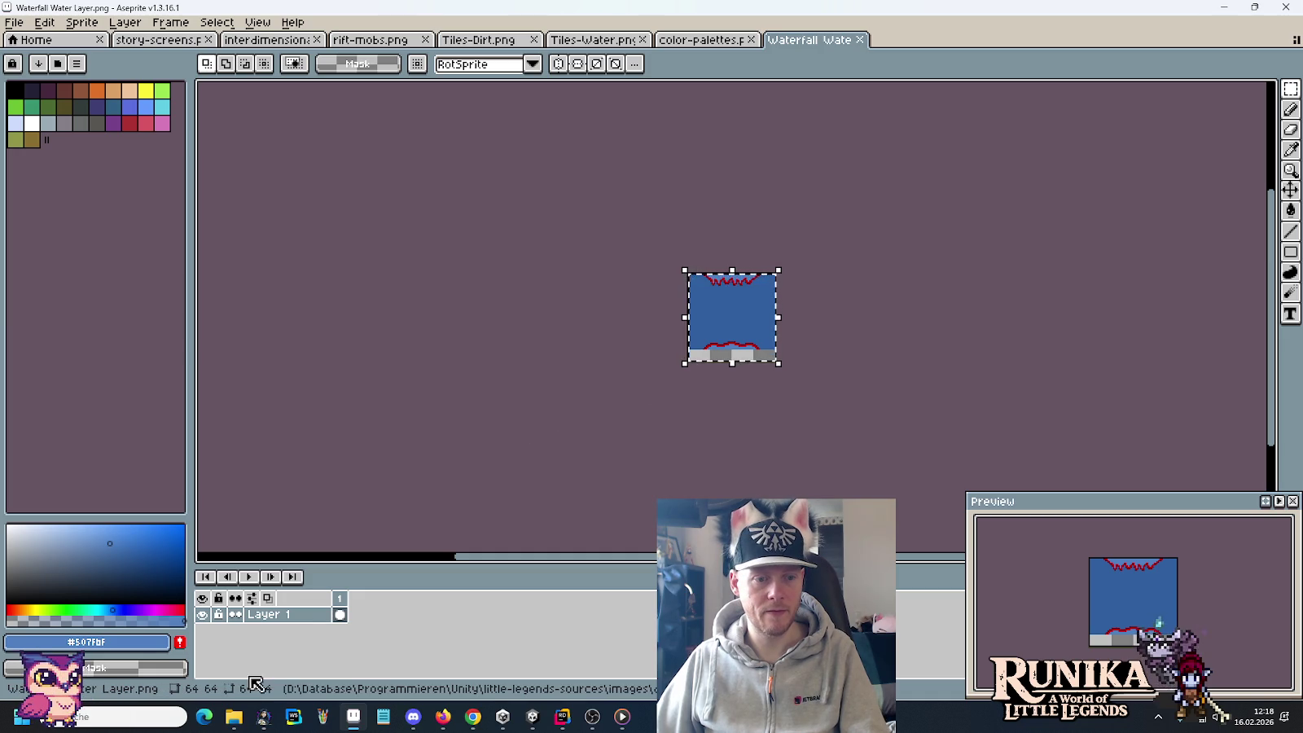
# Step: Copy Waterfall Water Layer.png from deco into the Unity Waterfall folder, replacing the old file
pyautogui.click(218, 658)
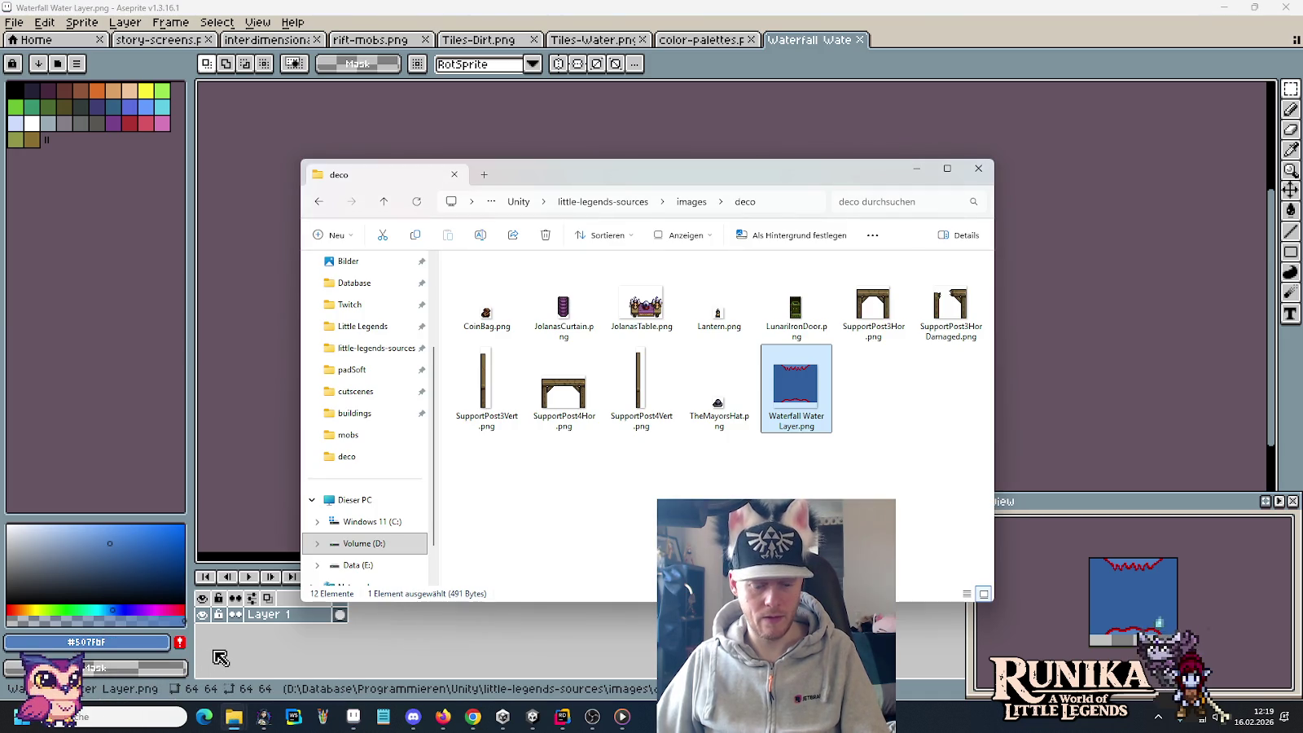
pyautogui.click(291, 640)
pyautogui.hotkey('ctrl', 'v')
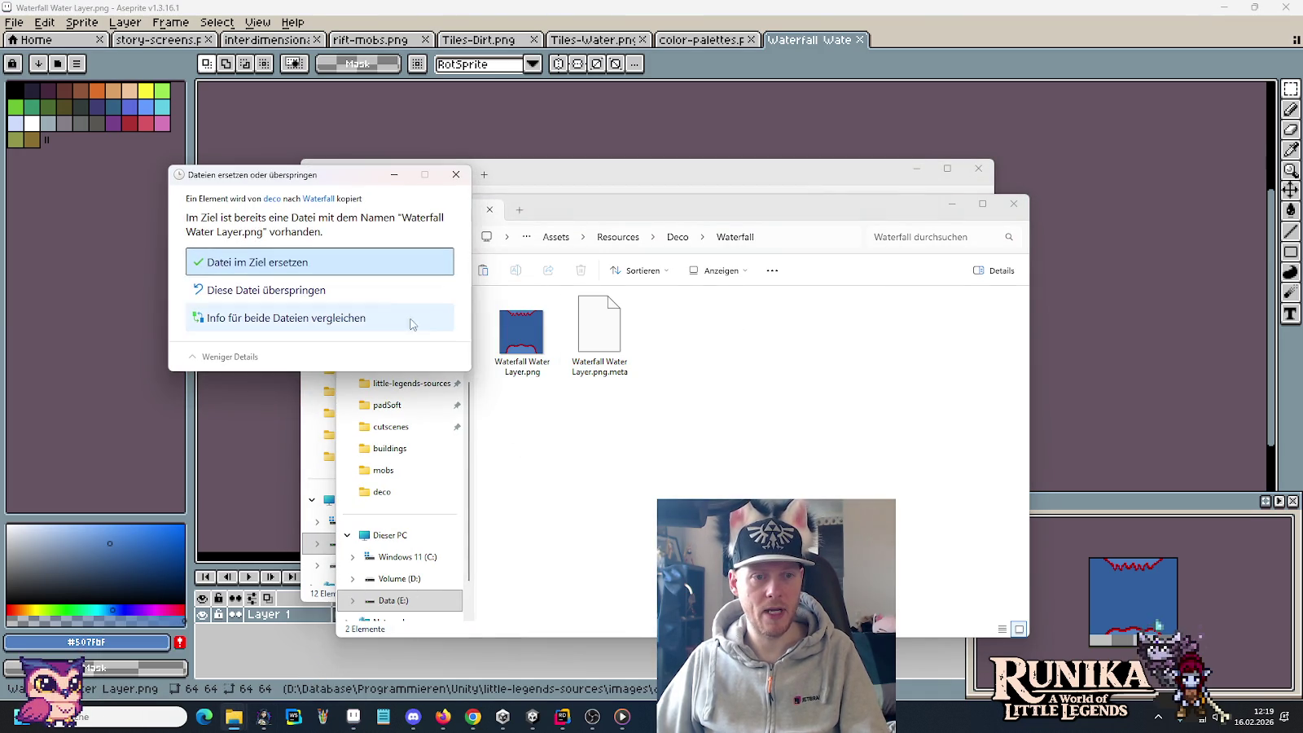
pyautogui.click(371, 262)
pyautogui.moveTo(531, 717)
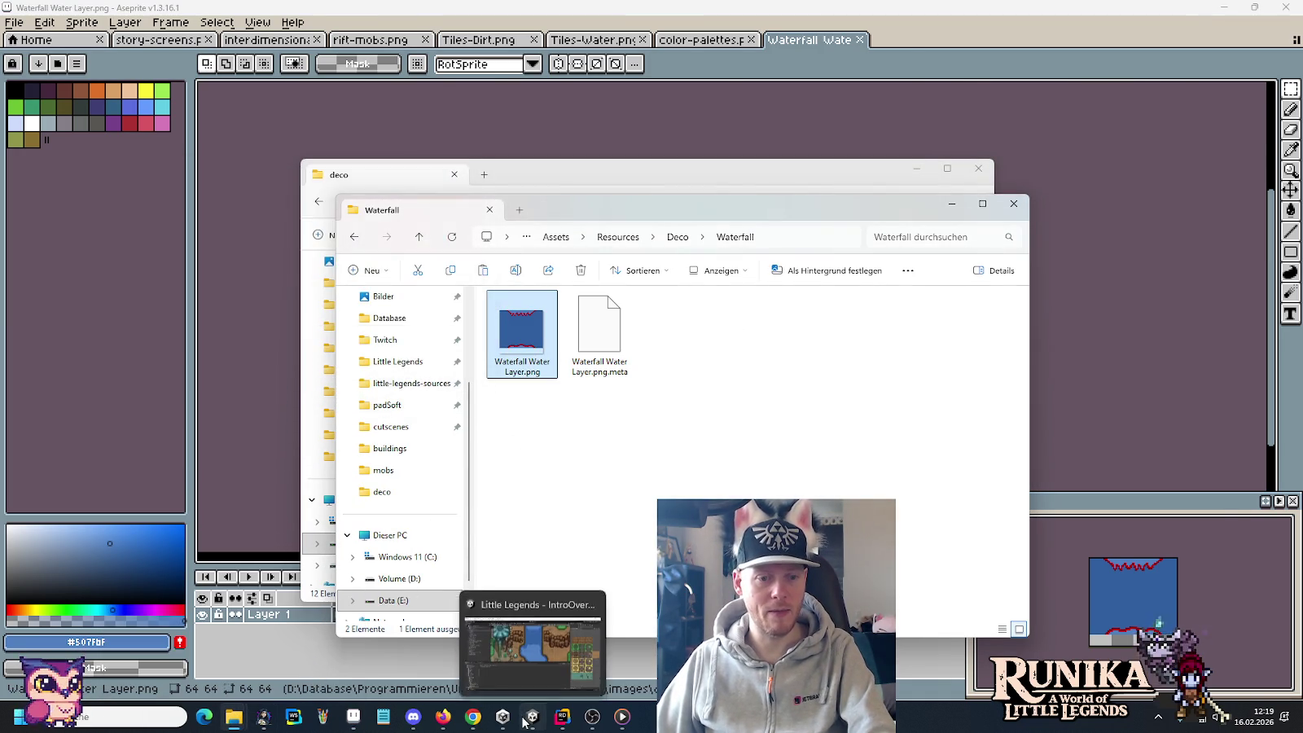
pyautogui.click(591, 646)
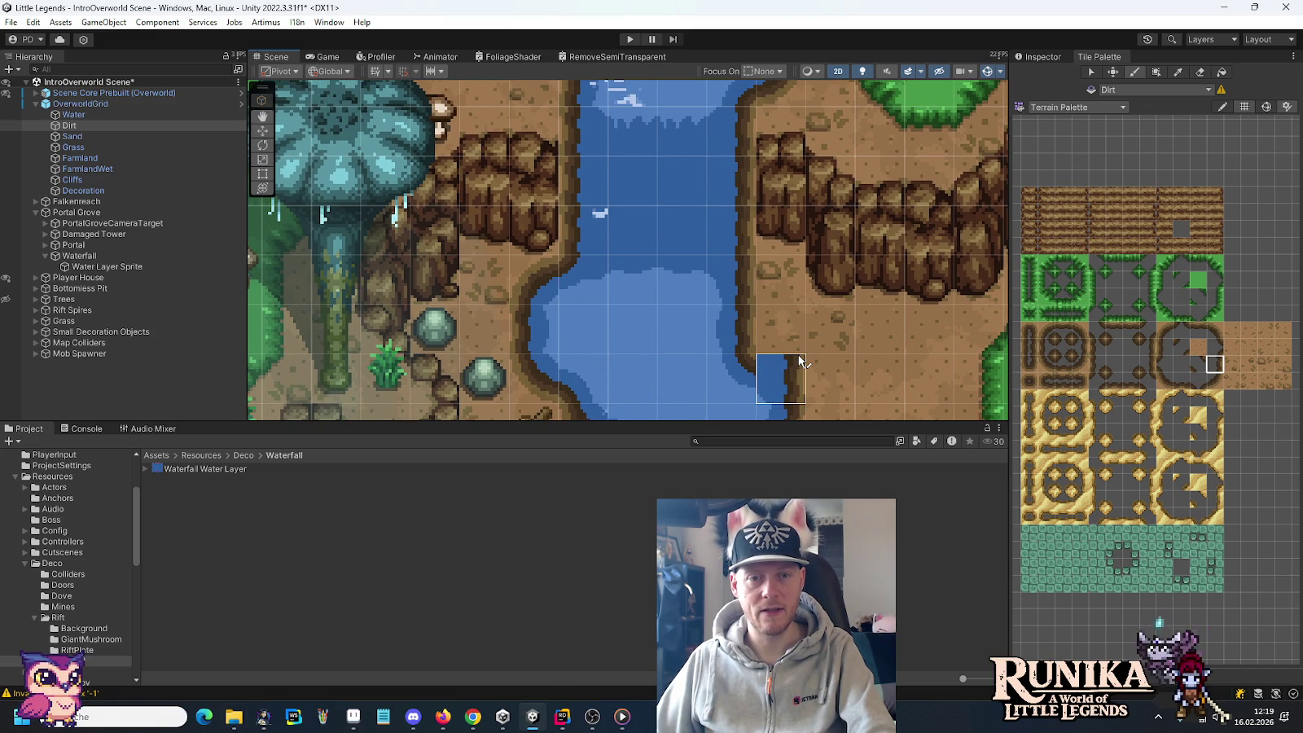
# Step: Pan to the waterfall pool, try a dirt edge tile there, and undo it
pyautogui.moveTo(715, 286); pyautogui.dragTo(731, 298)
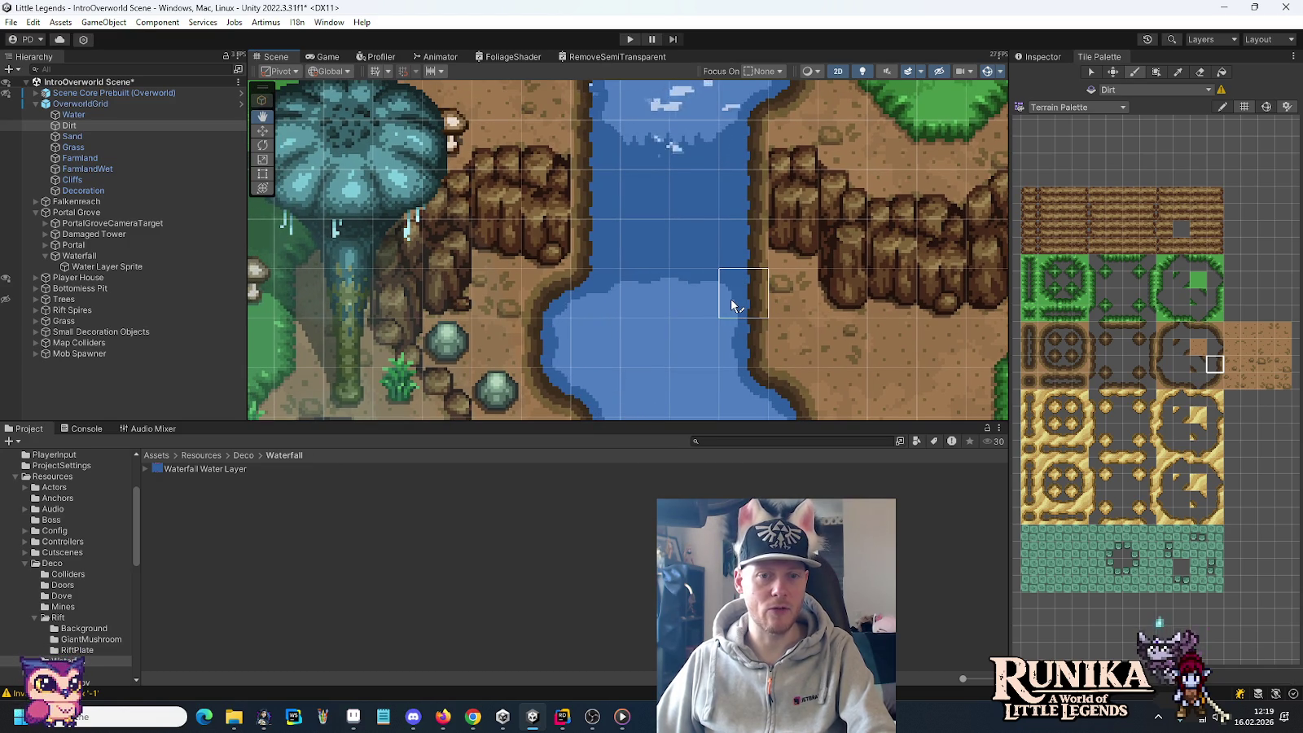
pyautogui.moveTo(732, 300); pyautogui.dragTo(729, 342)
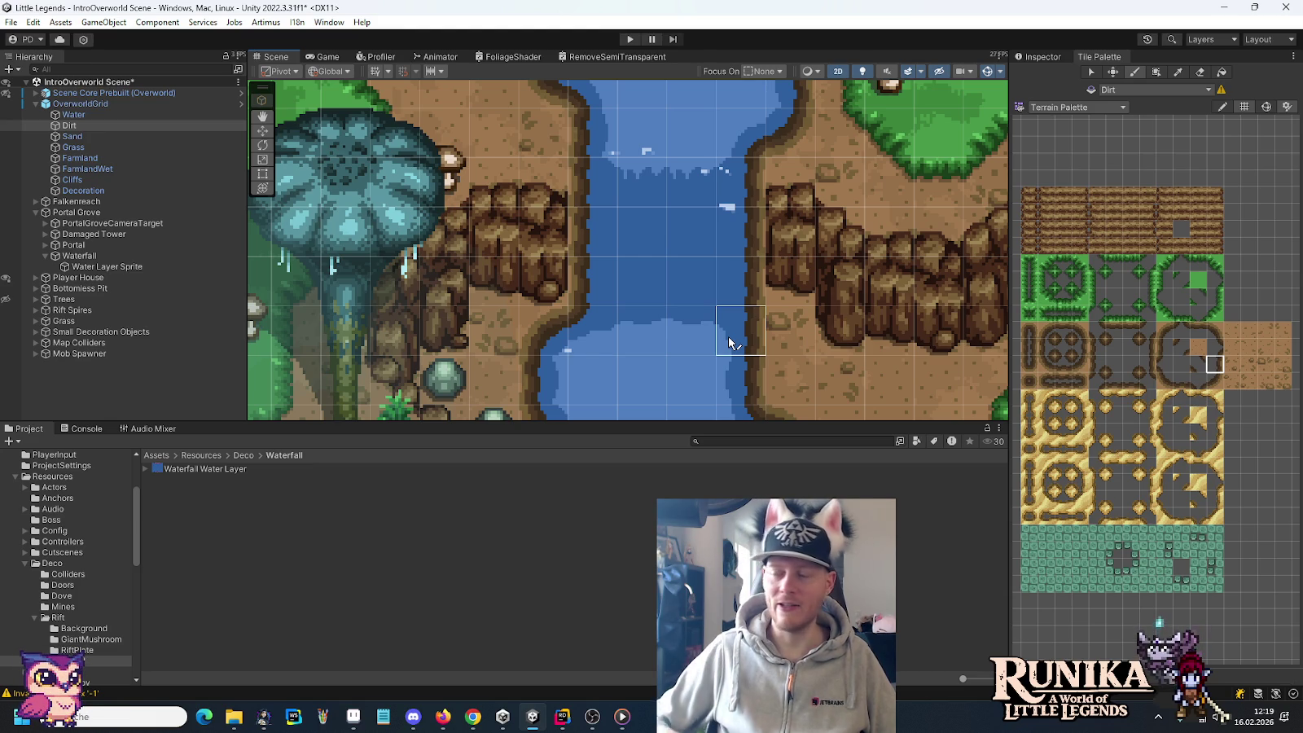
pyautogui.click(711, 376)
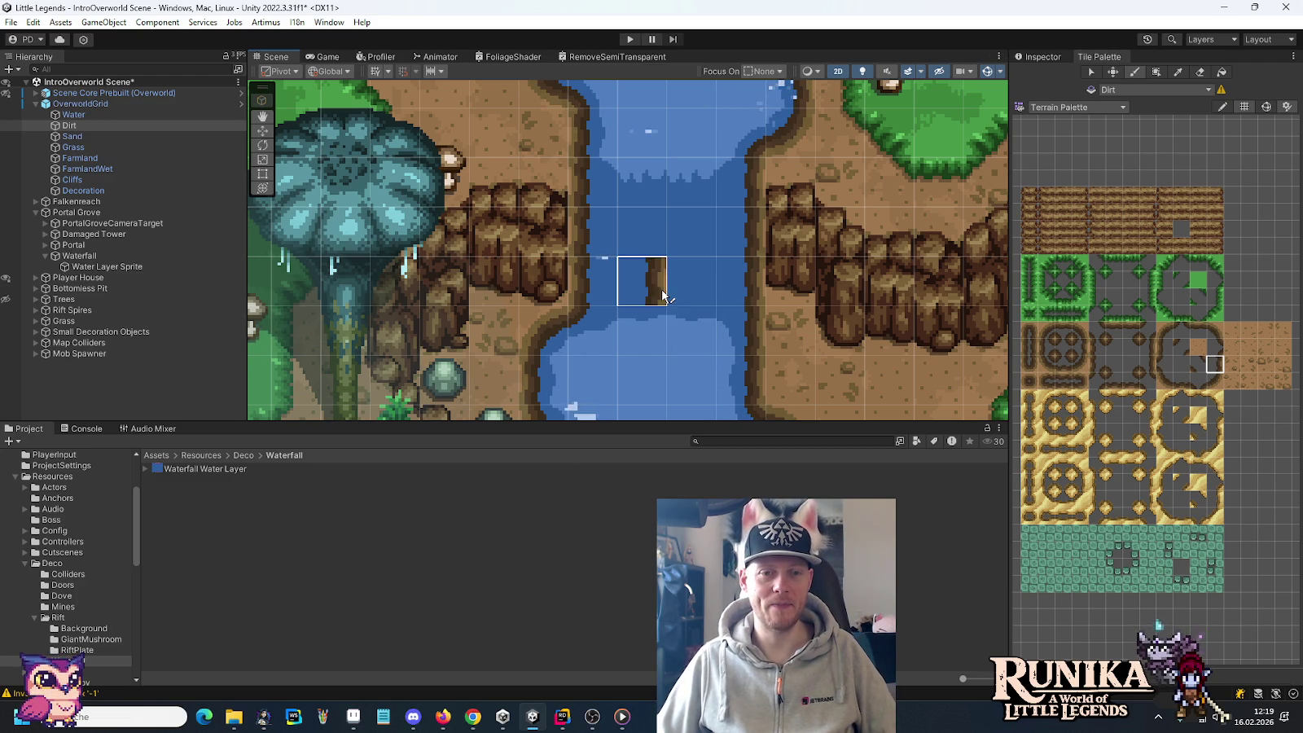
pyautogui.hotkey('ctrl', 'z')
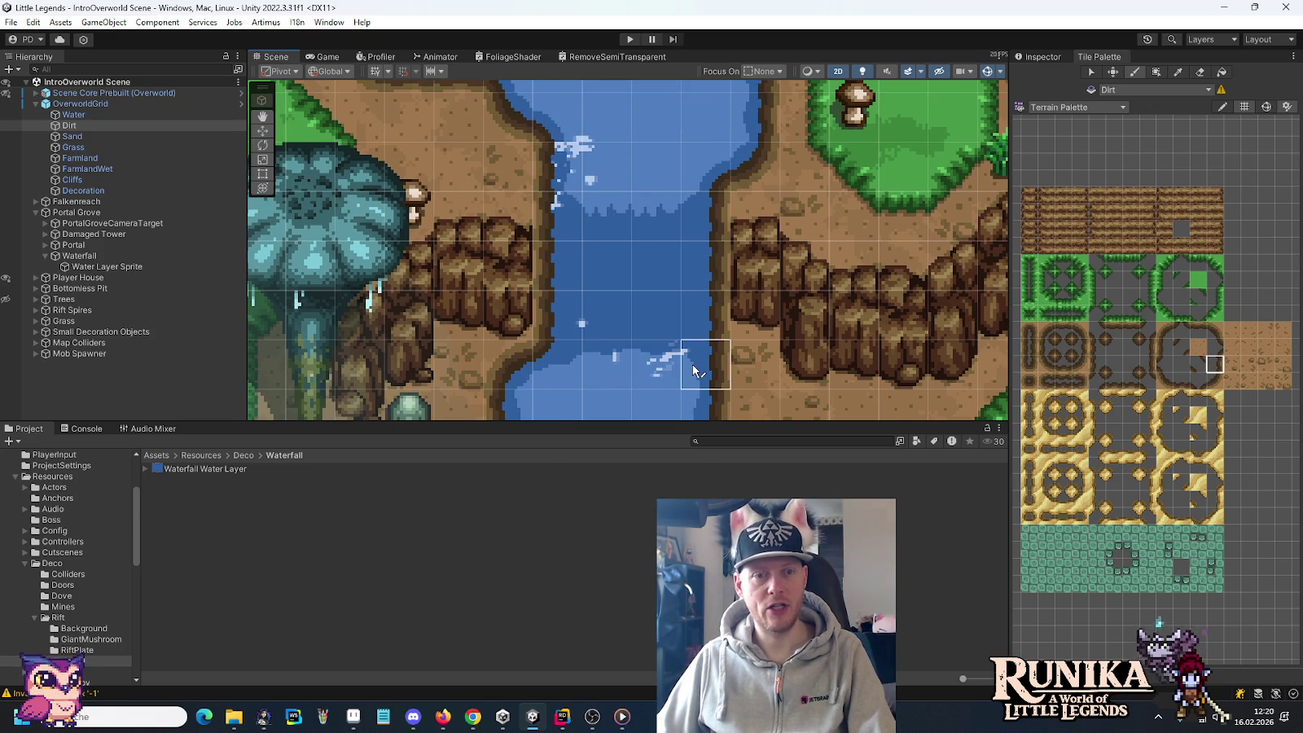
# Step: After browsing Zelda ALttP waterfall references, return to Aseprite's Tiles-Water.png tileset
pyautogui.hotkey('alt', 'Tab')
pyautogui.press('Tab')
pyautogui.press('Tab')
pyautogui.press('Tab')
pyautogui.press('Tab')
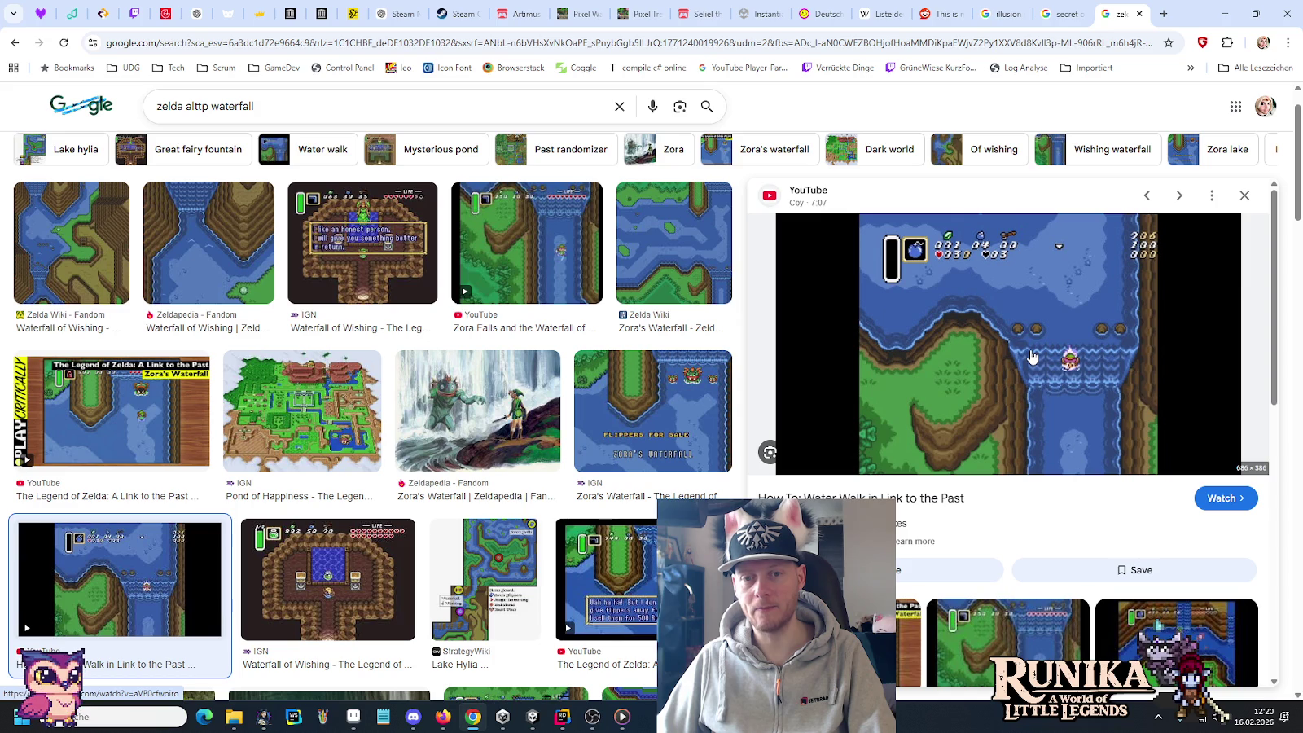
pyautogui.click(353, 716)
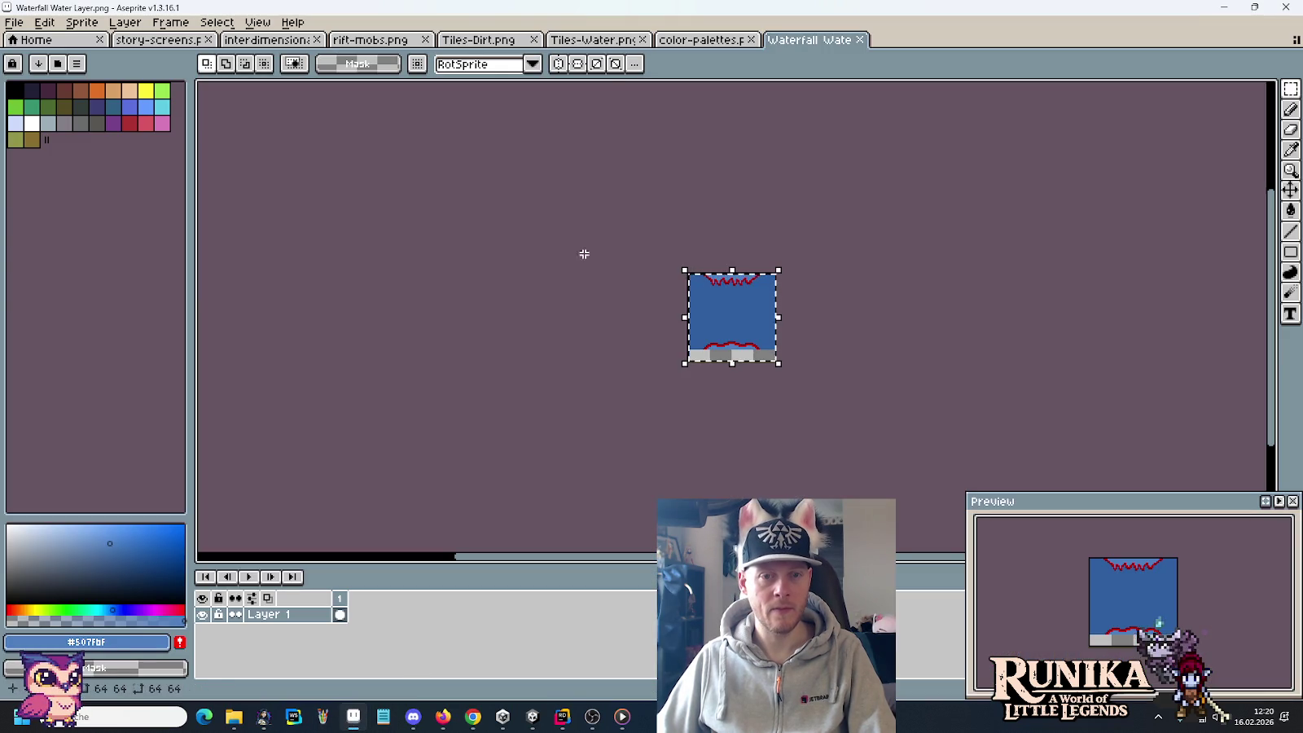
pyautogui.click(698, 39)
pyautogui.click(586, 39)
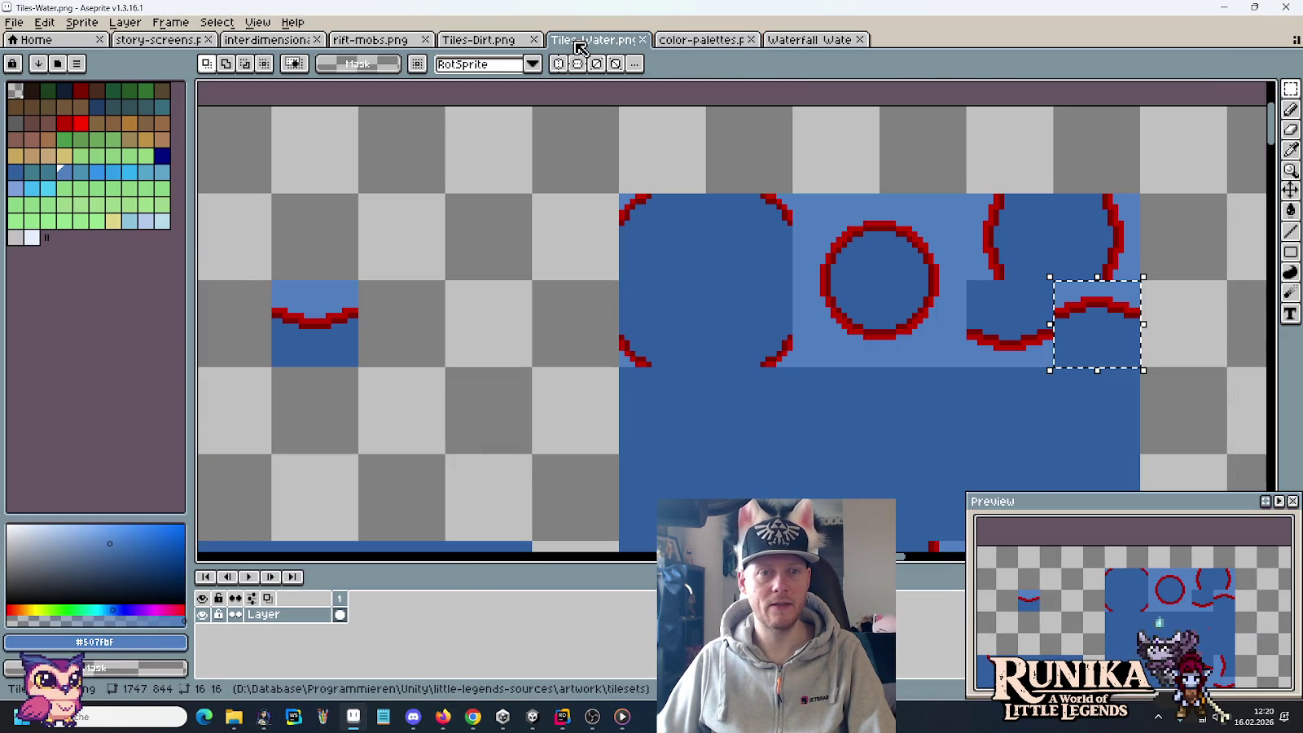
# Step: Reorder the tabs, moving Tiles-Water ahead of Tiles-Dirt and color-palettes after Home, then open Tiles-Dirt
pyautogui.click(480, 39)
pyautogui.moveTo(586, 39); pyautogui.dragTo(489, 39)
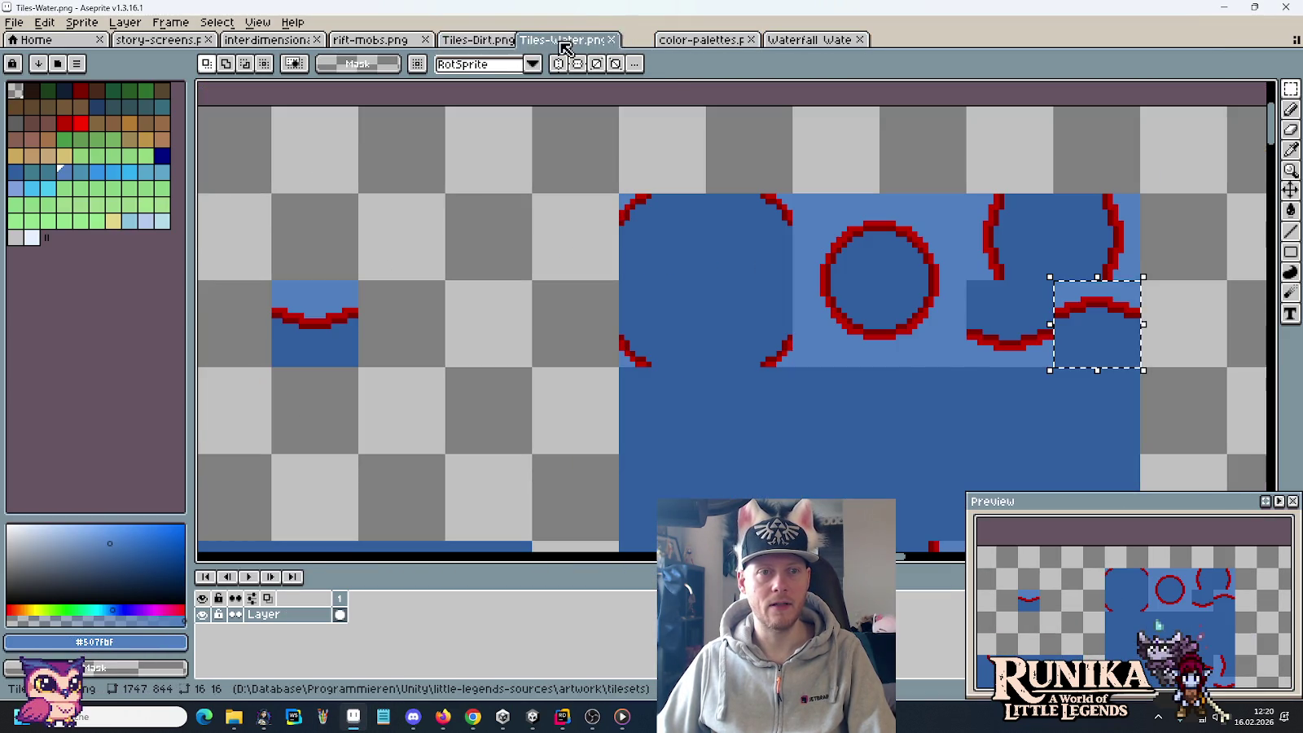
pyautogui.moveTo(678, 41); pyautogui.dragTo(159, 39)
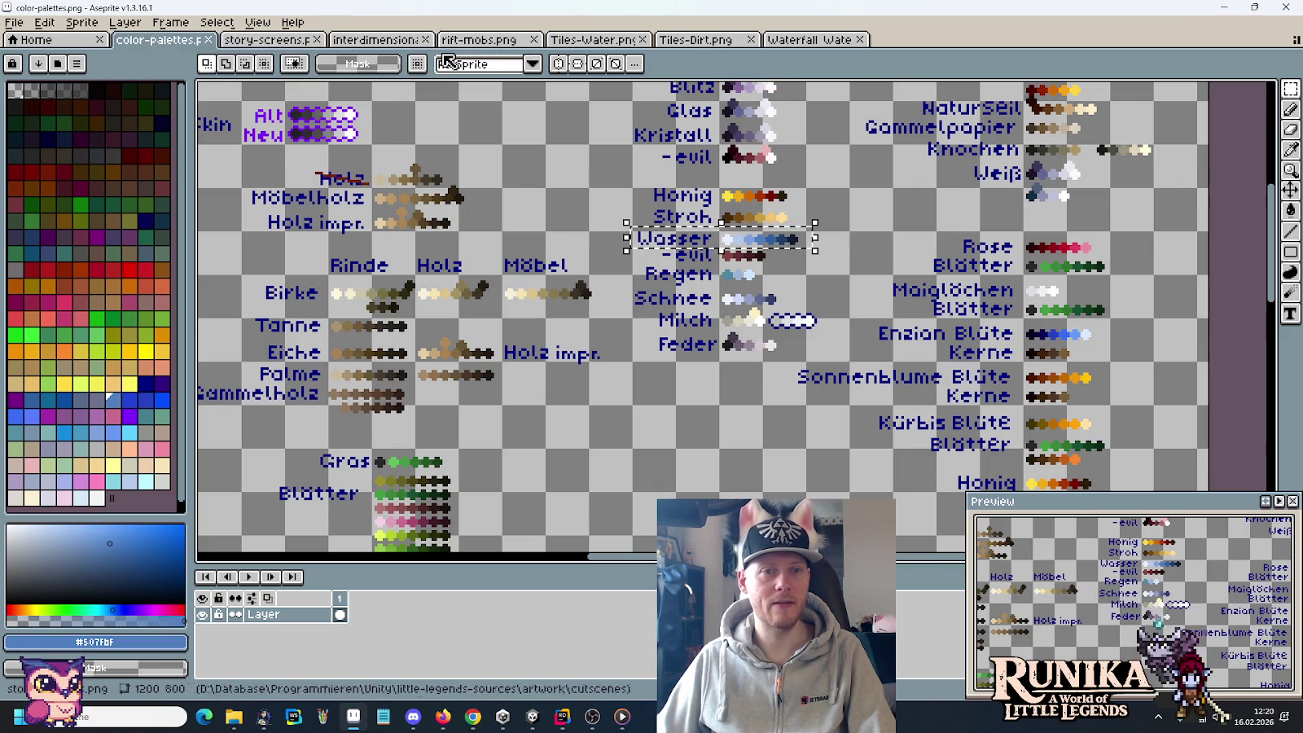
pyautogui.click(715, 41)
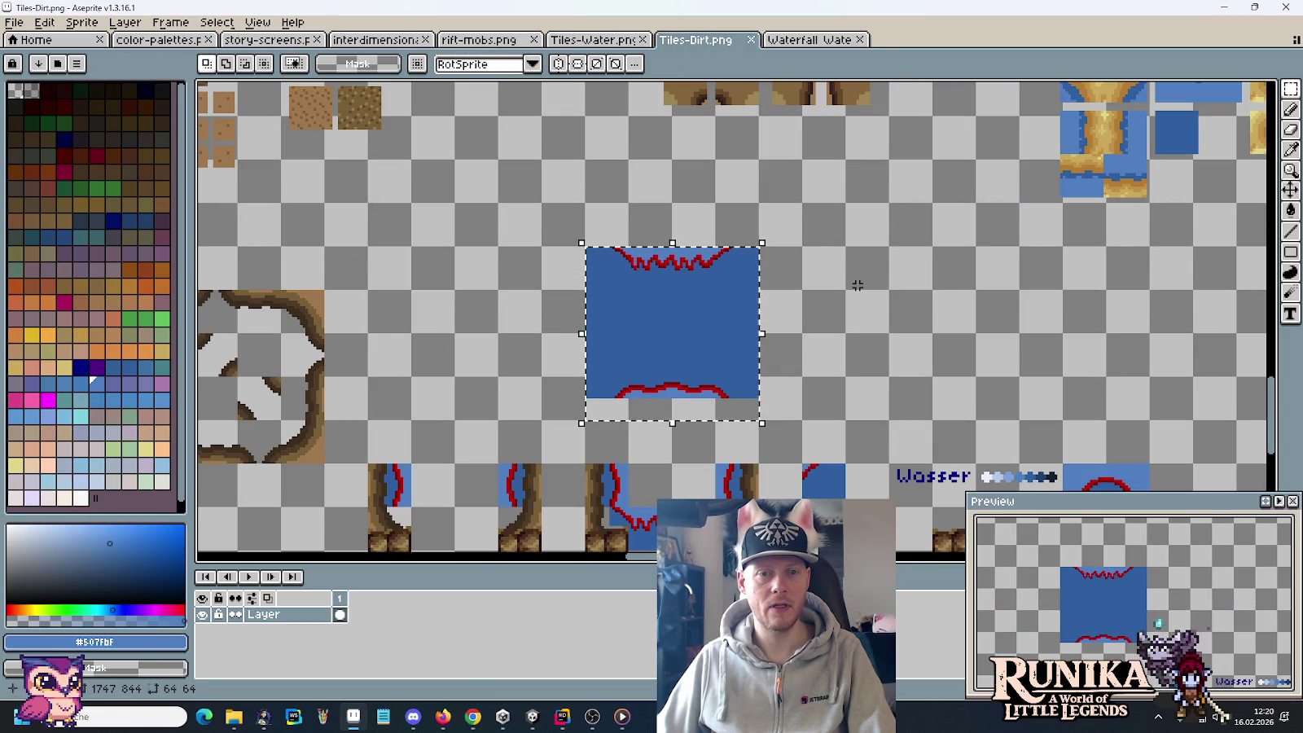
# Step: Select the two waterfall bank tiles below and drag them up onto the water tile
pyautogui.scroll(2, 787, 274)
pyautogui.scroll(-1, 939, 300)
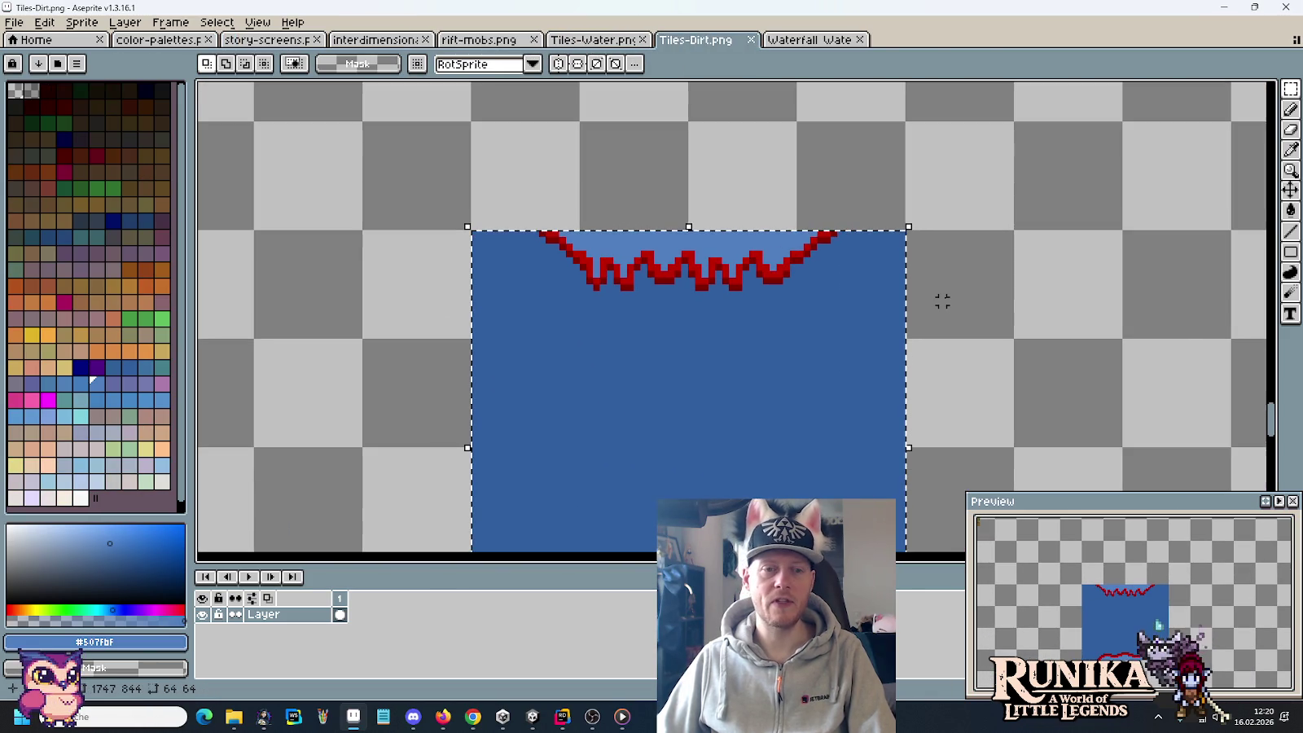
pyautogui.hotkey('ctrl', 'd')
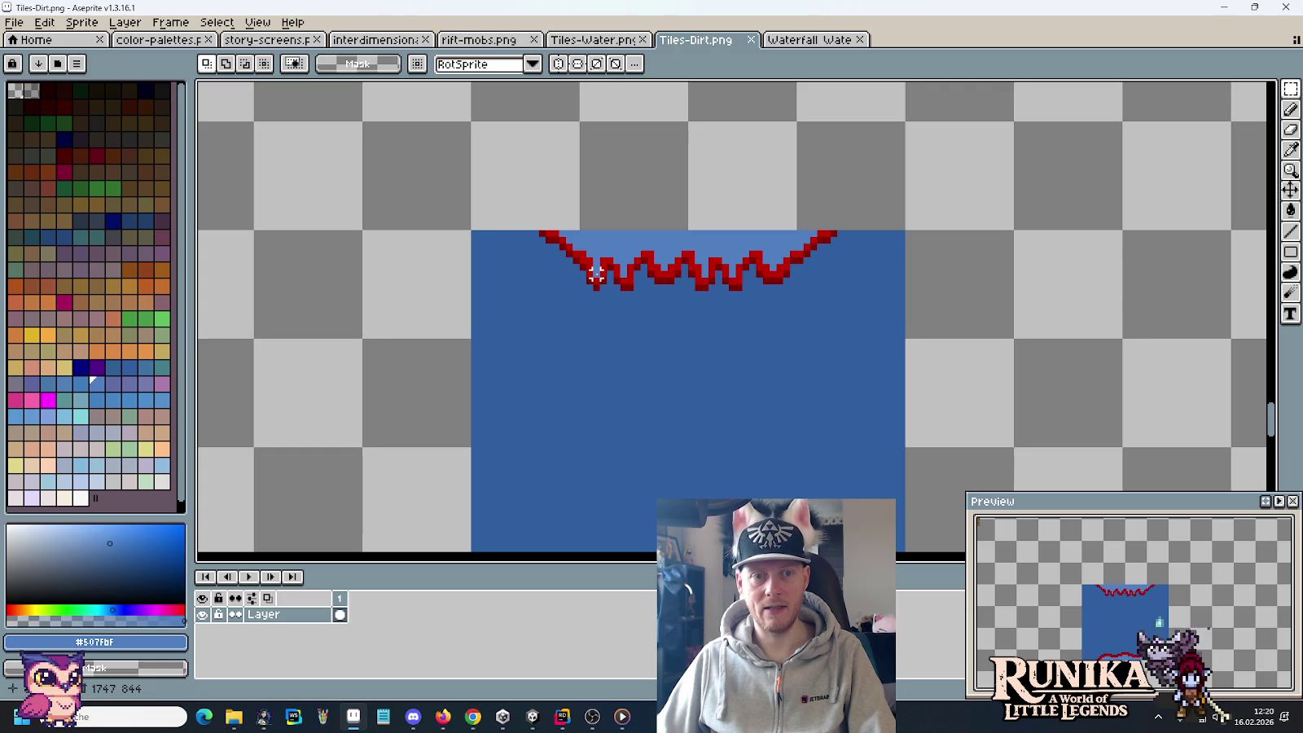
pyautogui.moveTo(542, 281); pyautogui.dragTo(589, 465)
pyautogui.hotkey('ctrl', 'd')
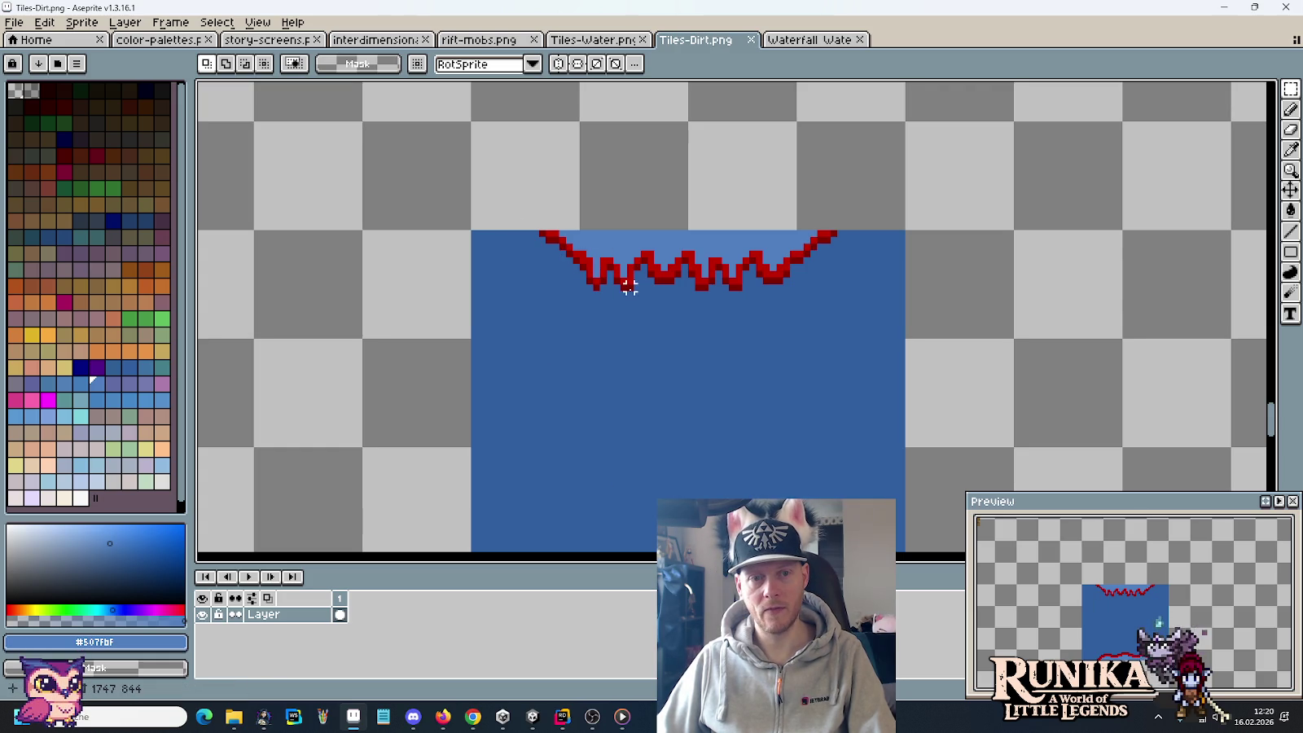
pyautogui.scroll(-2, 582, 291)
pyautogui.scroll(-3, 630, 268)
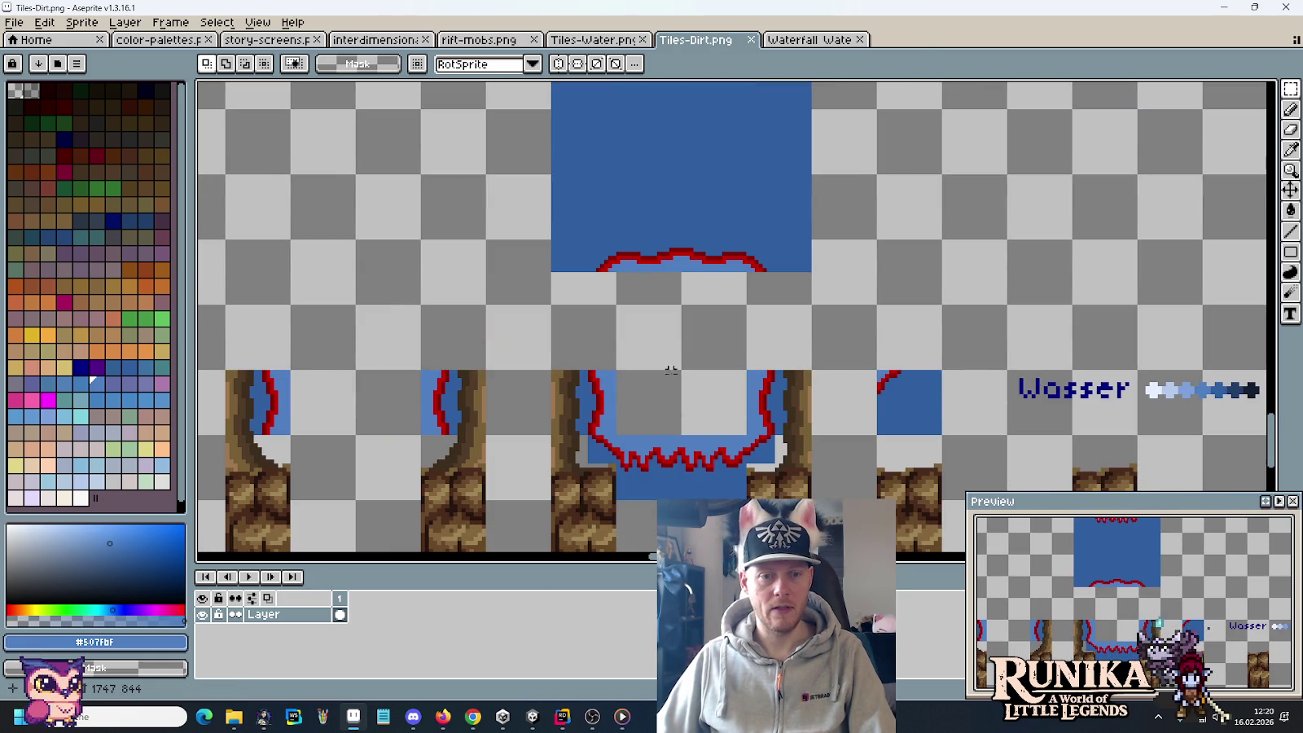
pyautogui.scroll(-1, 791, 189)
pyautogui.scroll(1, 581, 363)
pyautogui.moveTo(552, 359); pyautogui.dragTo(776, 394)
pyautogui.moveTo(764, 208); pyautogui.dragTo(770, 270)
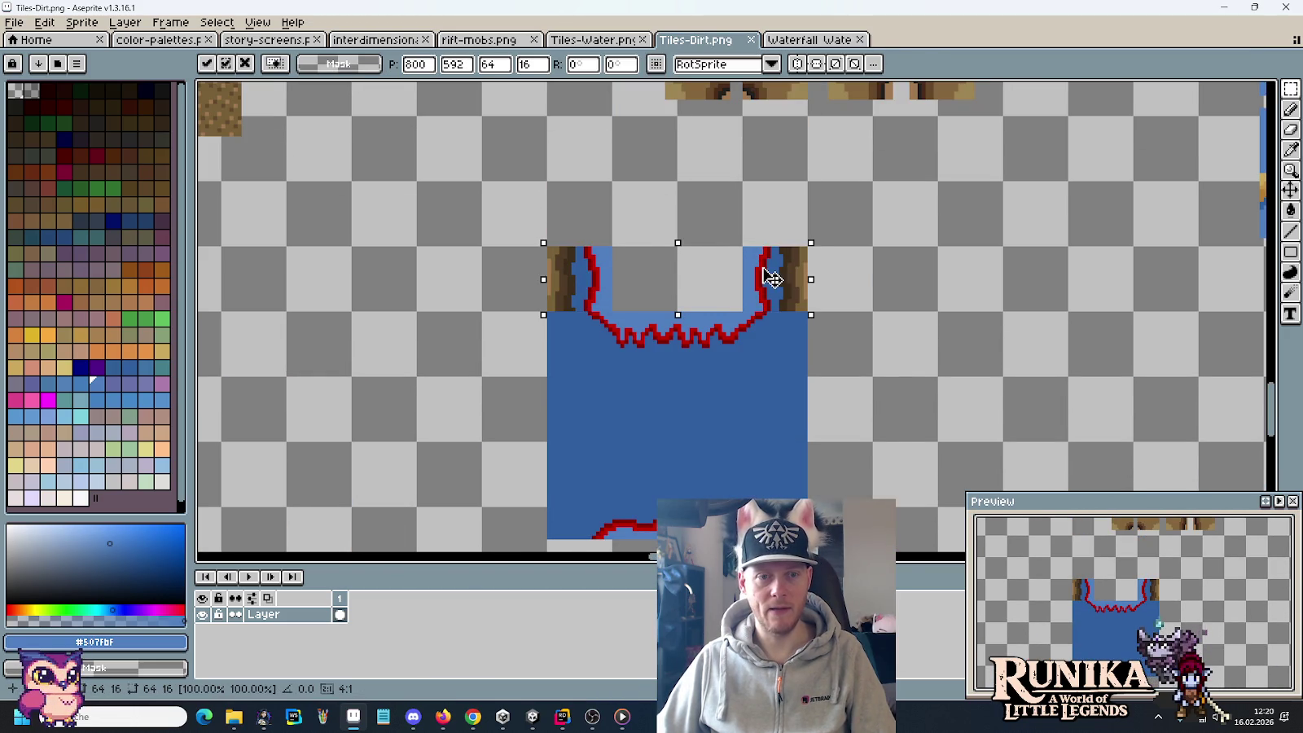
# Step: Commit the moved bank tiles and frame the wavy foam edge
pyautogui.press('Return')
pyautogui.scroll(2, 763, 416)
pyautogui.moveTo(540, 315); pyautogui.dragTo(564, 322)
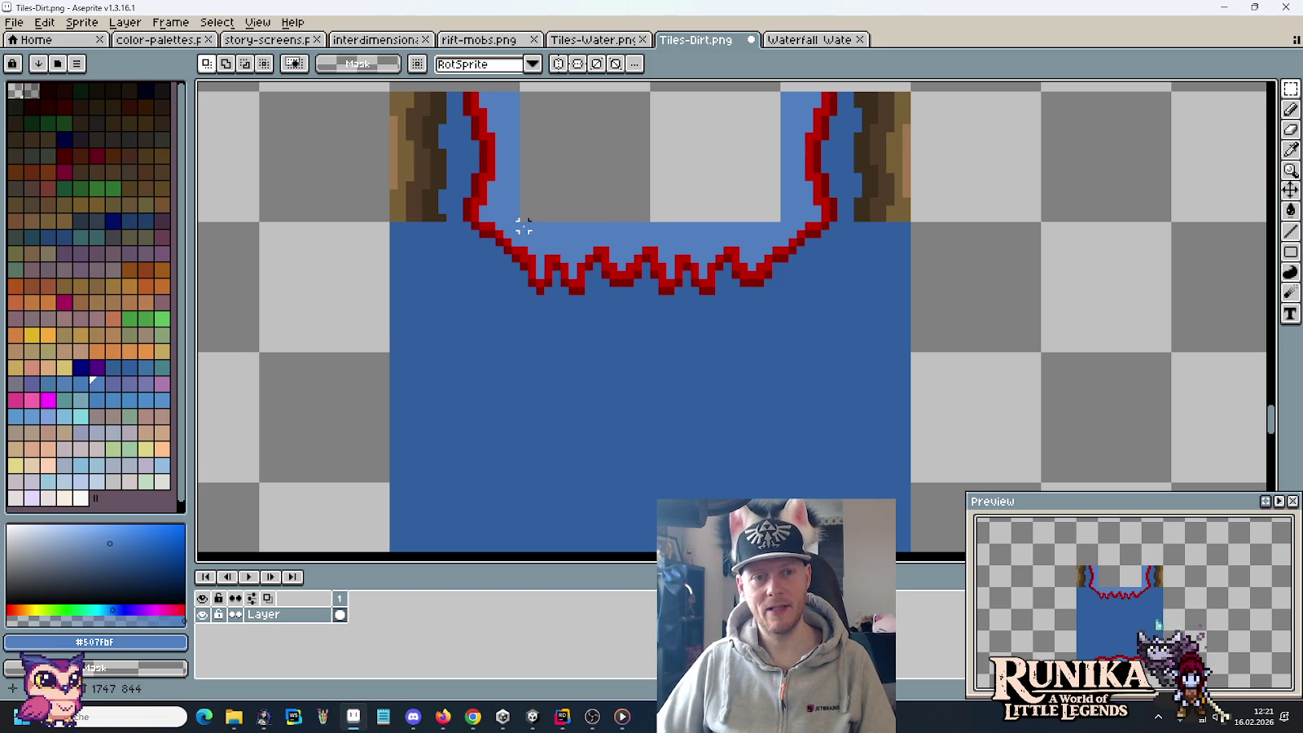
pyautogui.moveTo(521, 225); pyautogui.dragTo(775, 339)
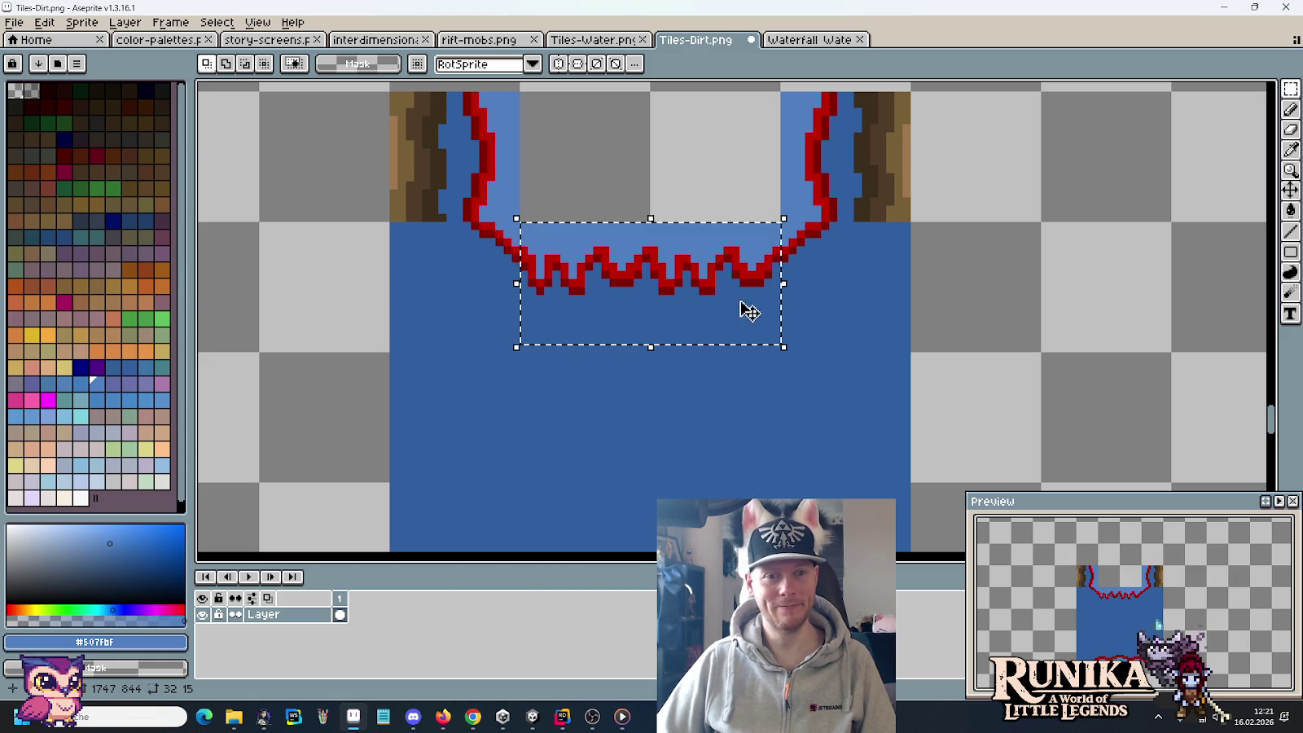
pyautogui.hscroll(3, 833, 291)
pyautogui.hotkey('ctrl', 'd')
pyautogui.hscroll(-2, 765, 297)
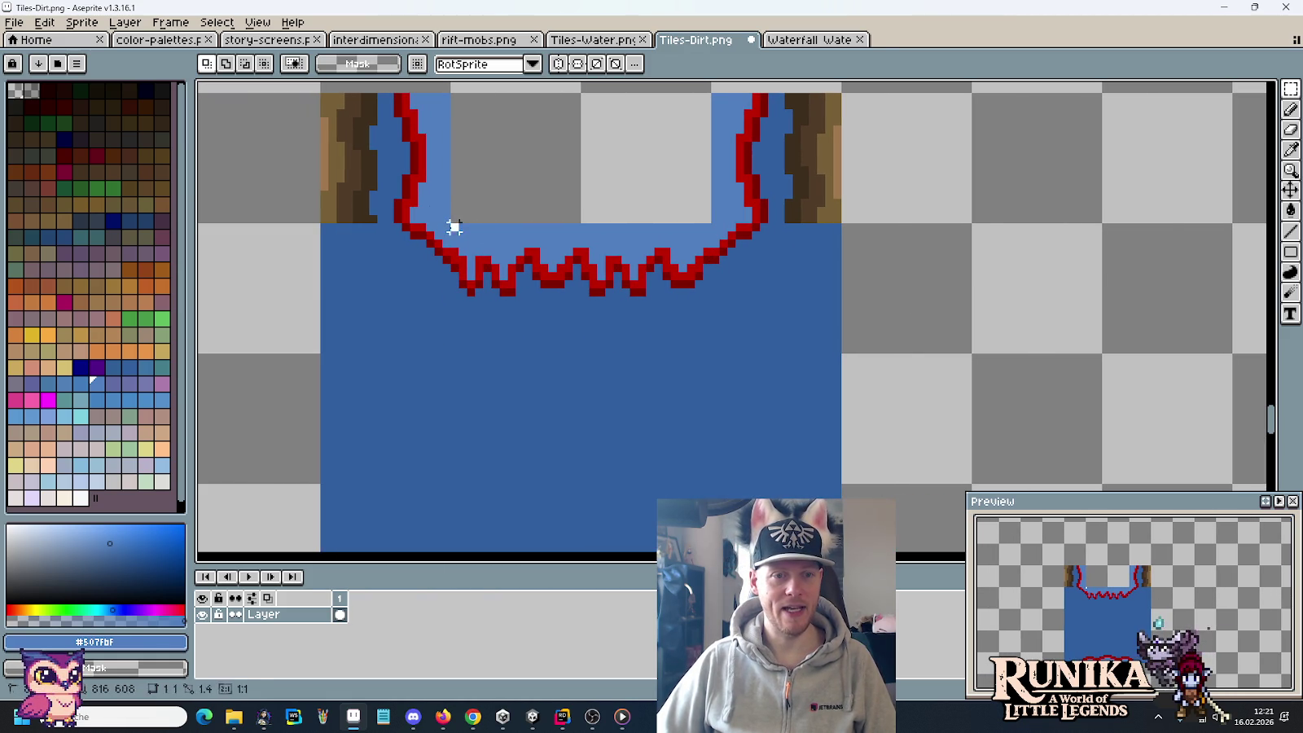
# Step: Shift the left end of the red zigzag rightward and touch up its bright and dark red pixels
pyautogui.moveTo(452, 224); pyautogui.dragTo(504, 341)
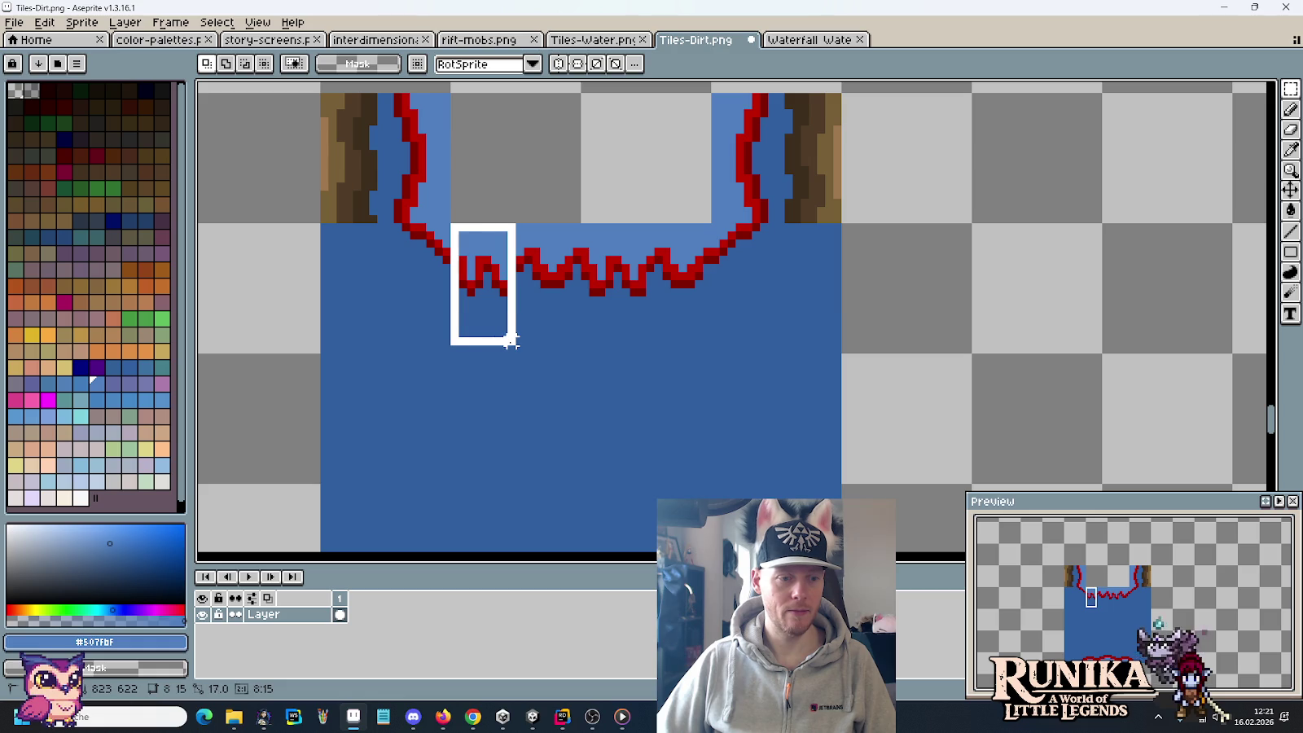
pyautogui.moveTo(503, 340)
pyautogui.mouseDown()
pyautogui.moveTo(518, 356)
pyautogui.moveTo(753, 343)
pyautogui.mouseUp()
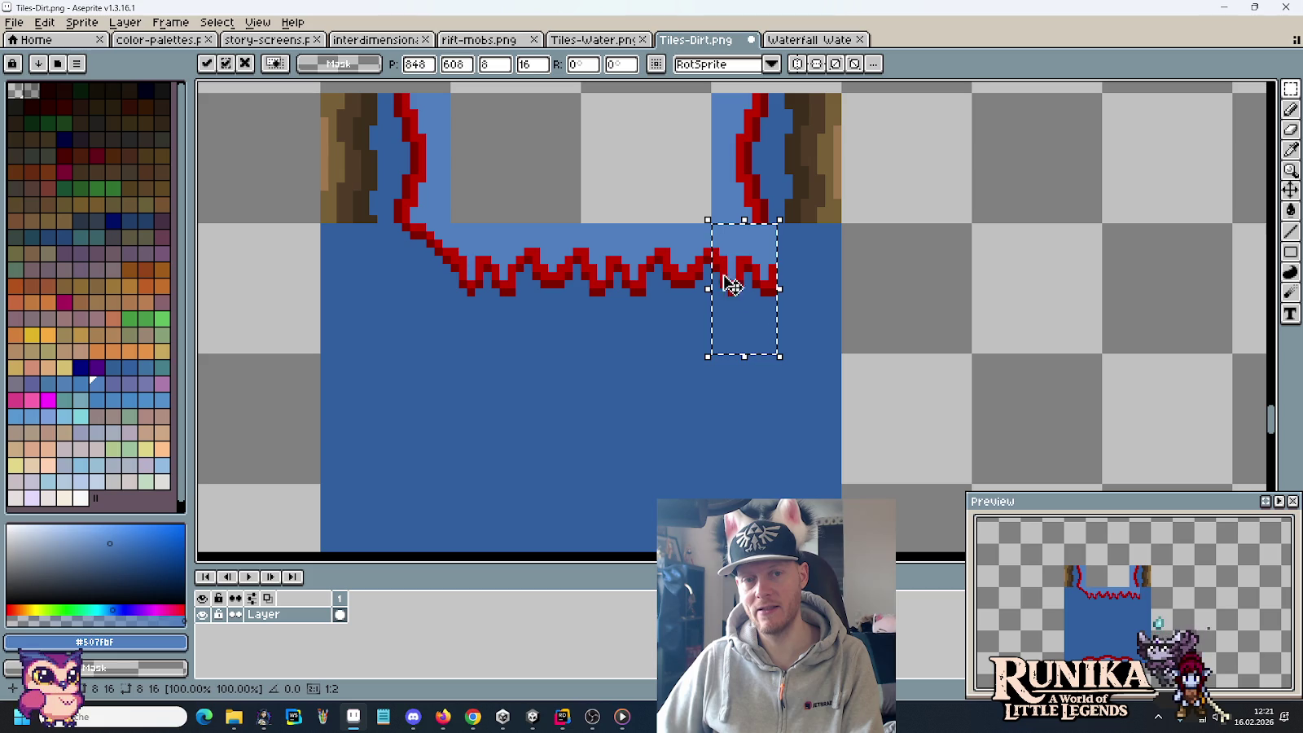
pyautogui.hotkey('ctrl', 'z')
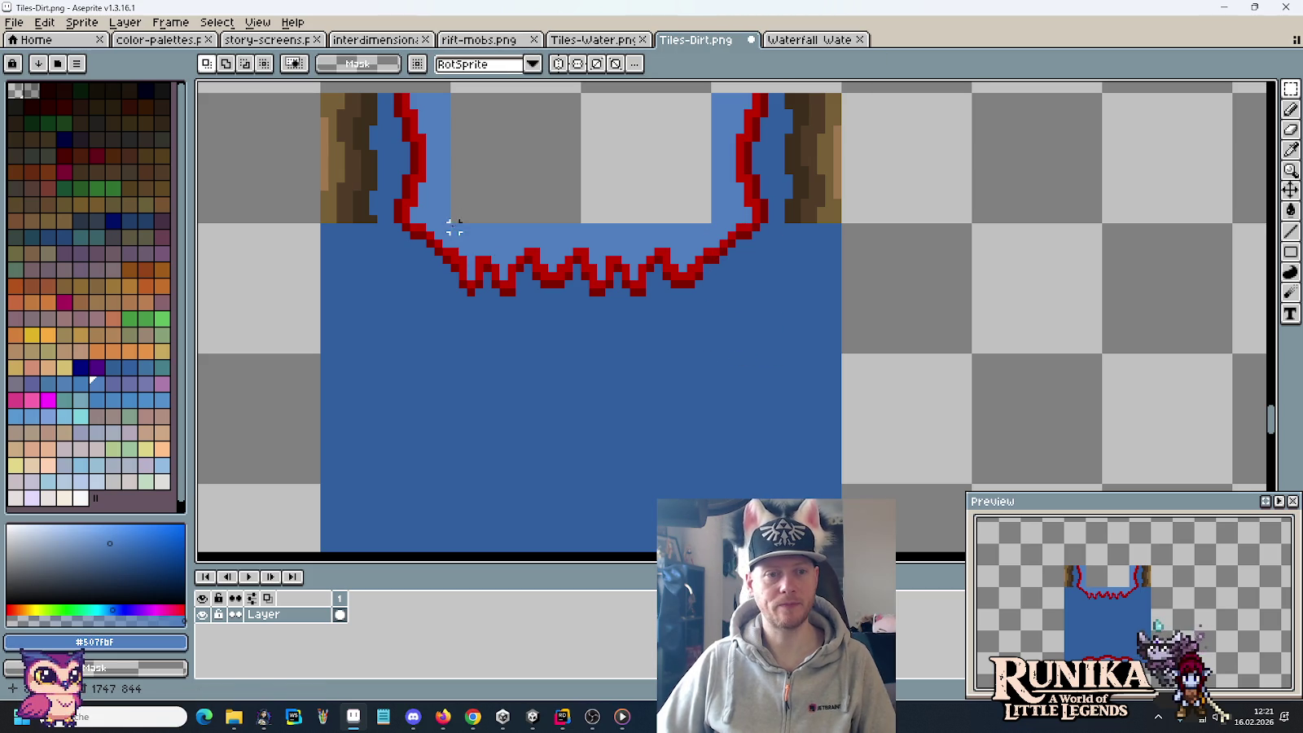
pyautogui.moveTo(451, 224); pyautogui.dragTo(479, 324)
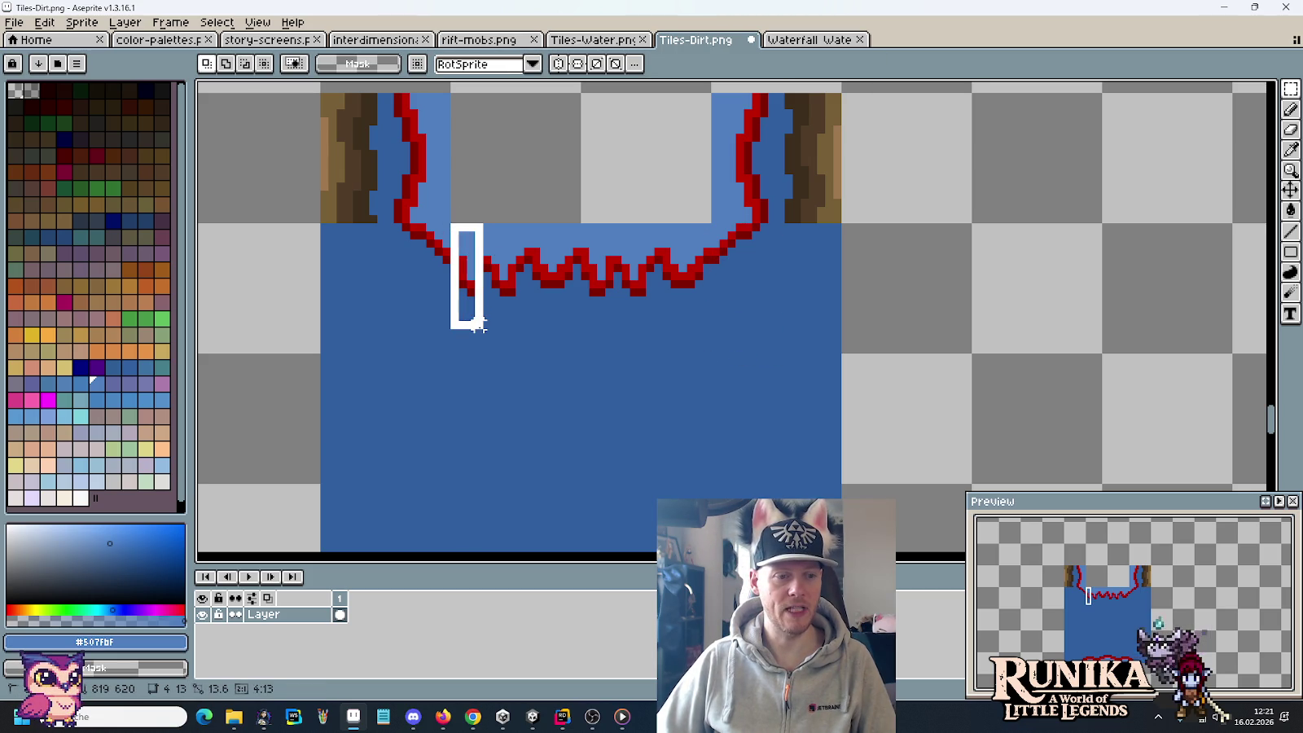
pyautogui.moveTo(465, 262); pyautogui.dragTo(737, 254)
pyautogui.hotkey('ctrl', 'd')
pyautogui.press('i')
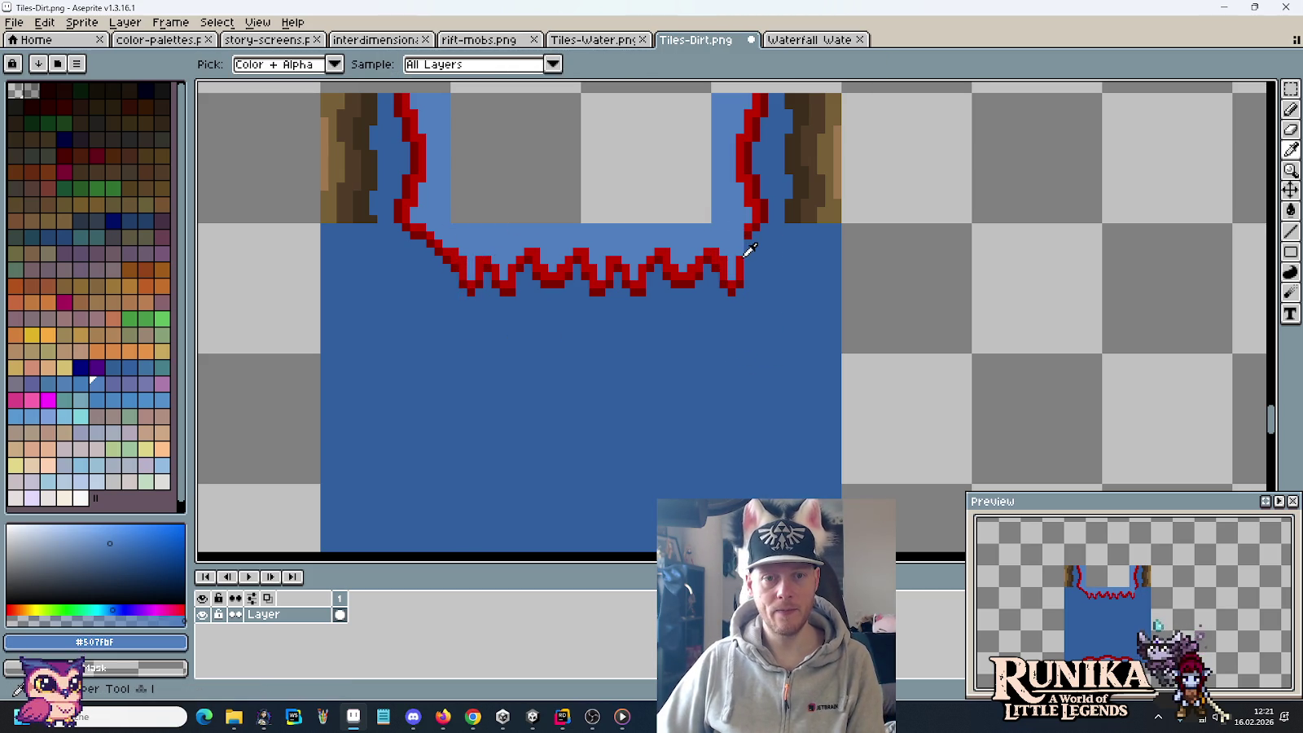
pyautogui.click(744, 255)
pyautogui.press('b')
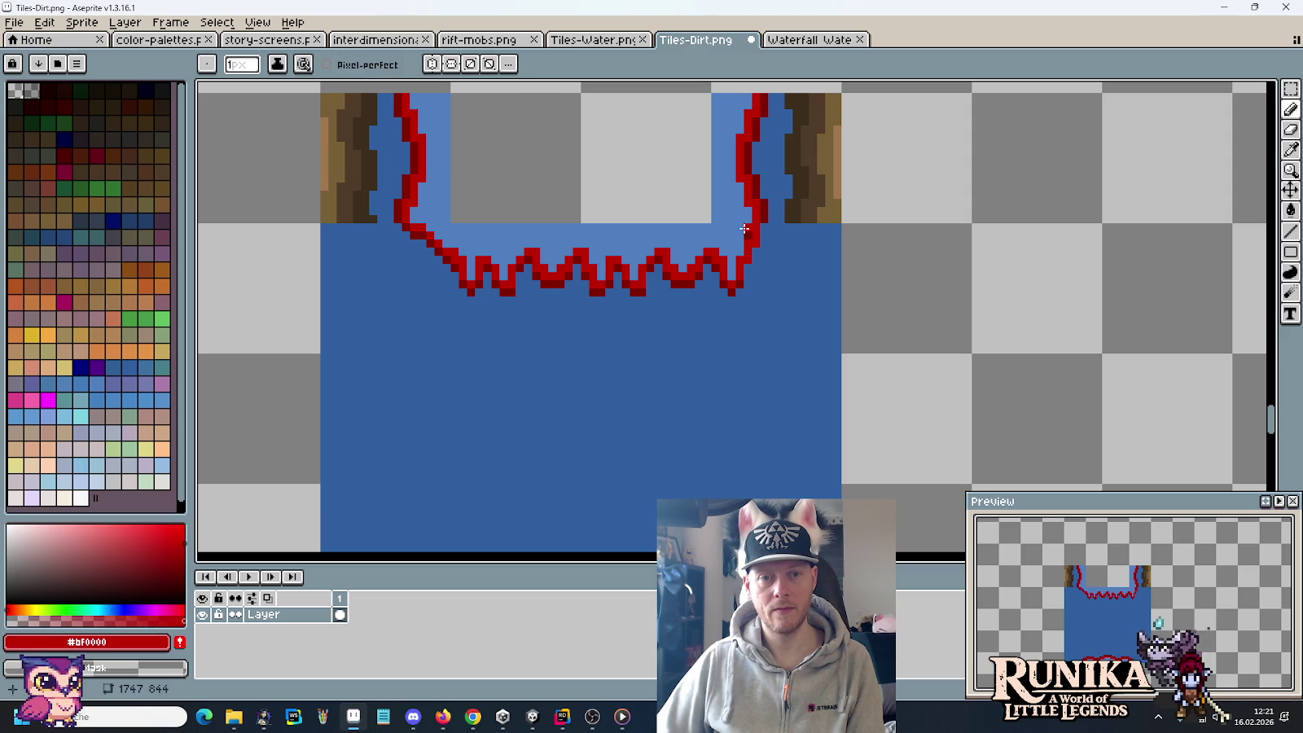
pyautogui.keyDown('alt'); pyautogui.click(746, 229); pyautogui.keyUp('alt')
pyautogui.keyDown('alt'); pyautogui.click(761, 229); pyautogui.keyUp('alt')
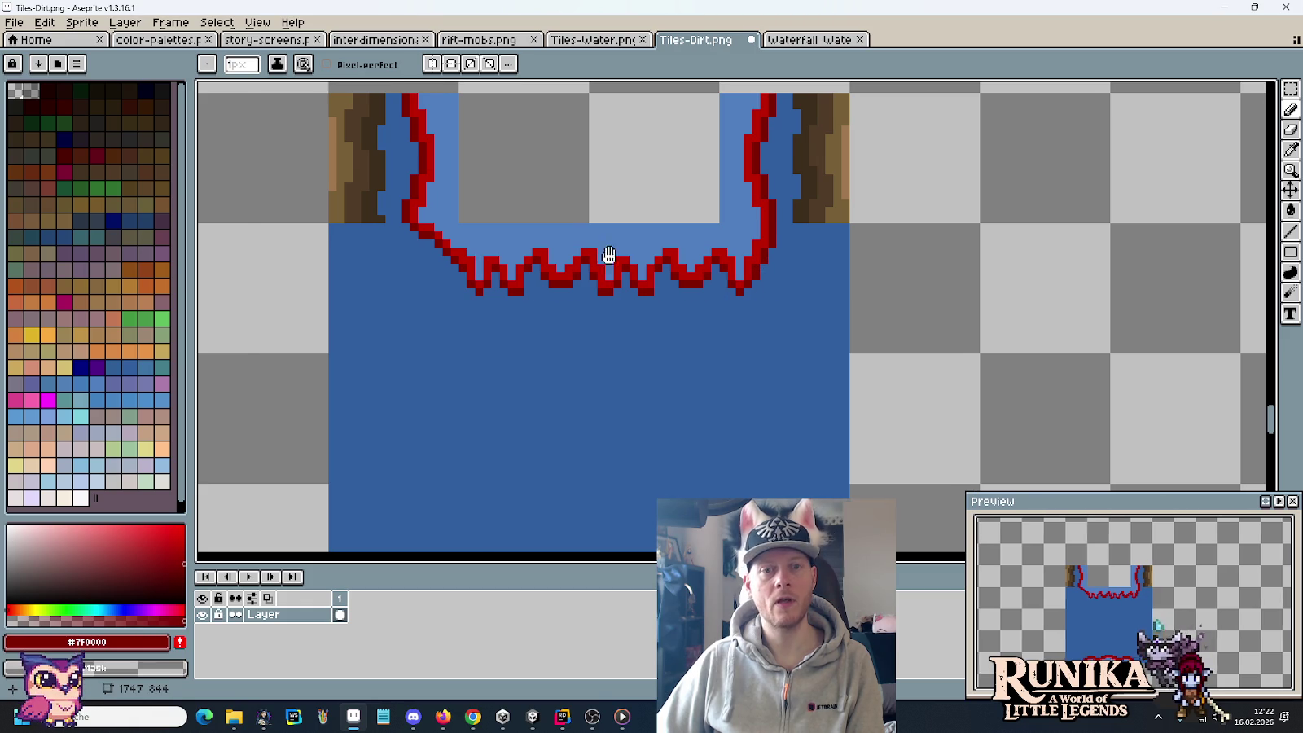
# Step: Move a thin strip at the wave's left end and repaint its red outline and light-blue water pixels
pyautogui.moveTo(594, 259); pyautogui.dragTo(777, 277)
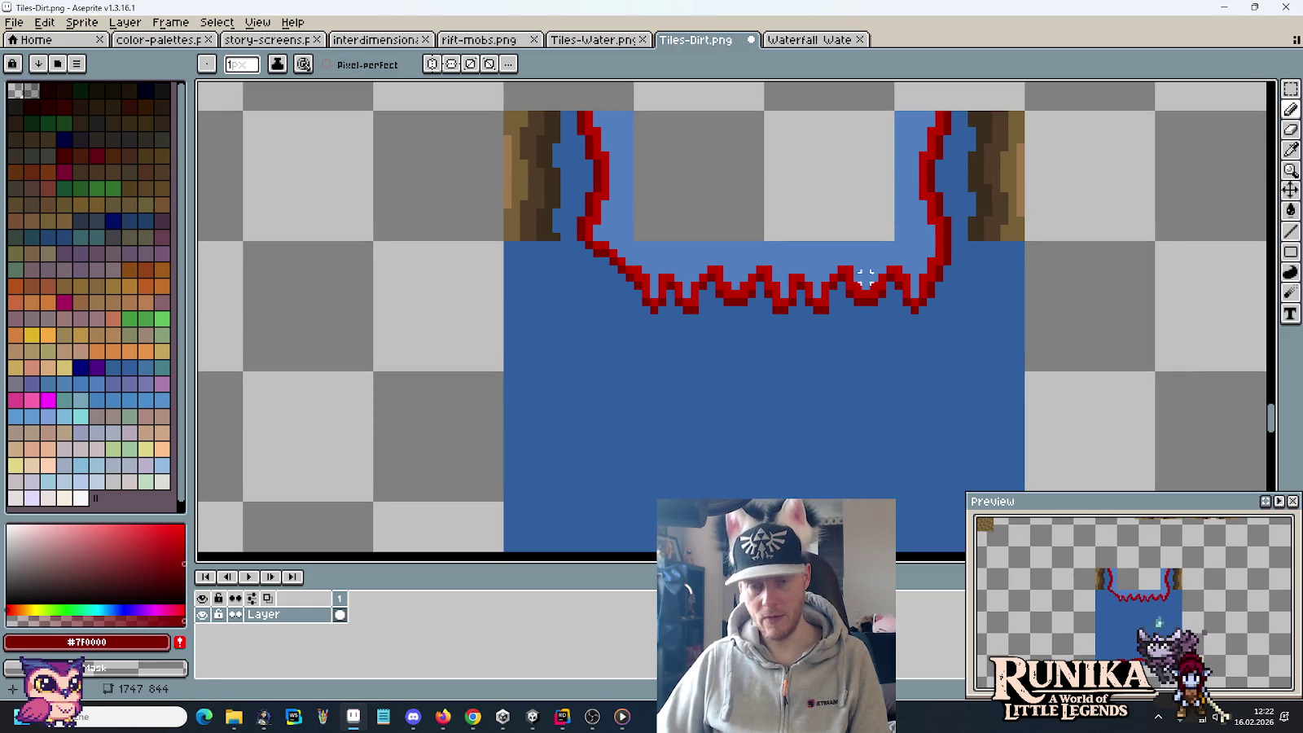
pyautogui.press('m')
pyautogui.moveTo(892, 242)
pyautogui.mouseDown()
pyautogui.moveTo(863, 311)
pyautogui.moveTo(623, 289)
pyautogui.mouseUp()
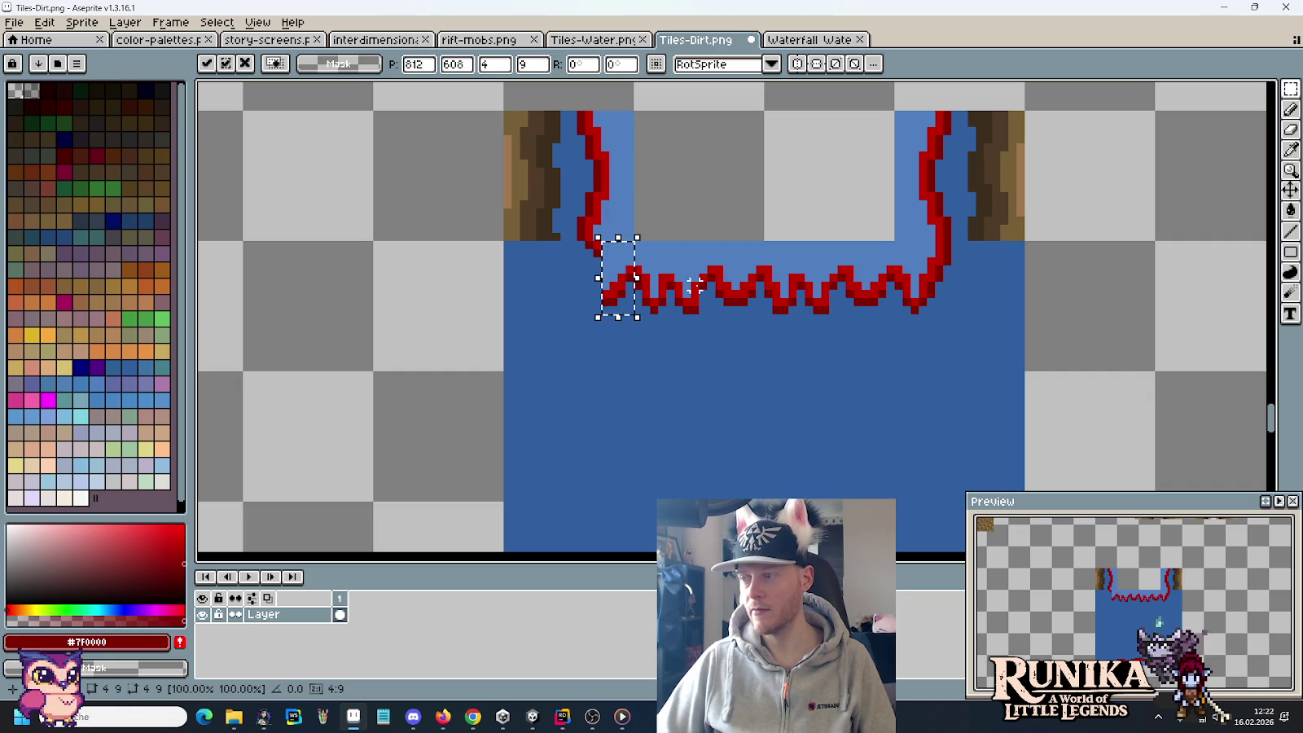
pyautogui.hotkey('ctrl', 'd')
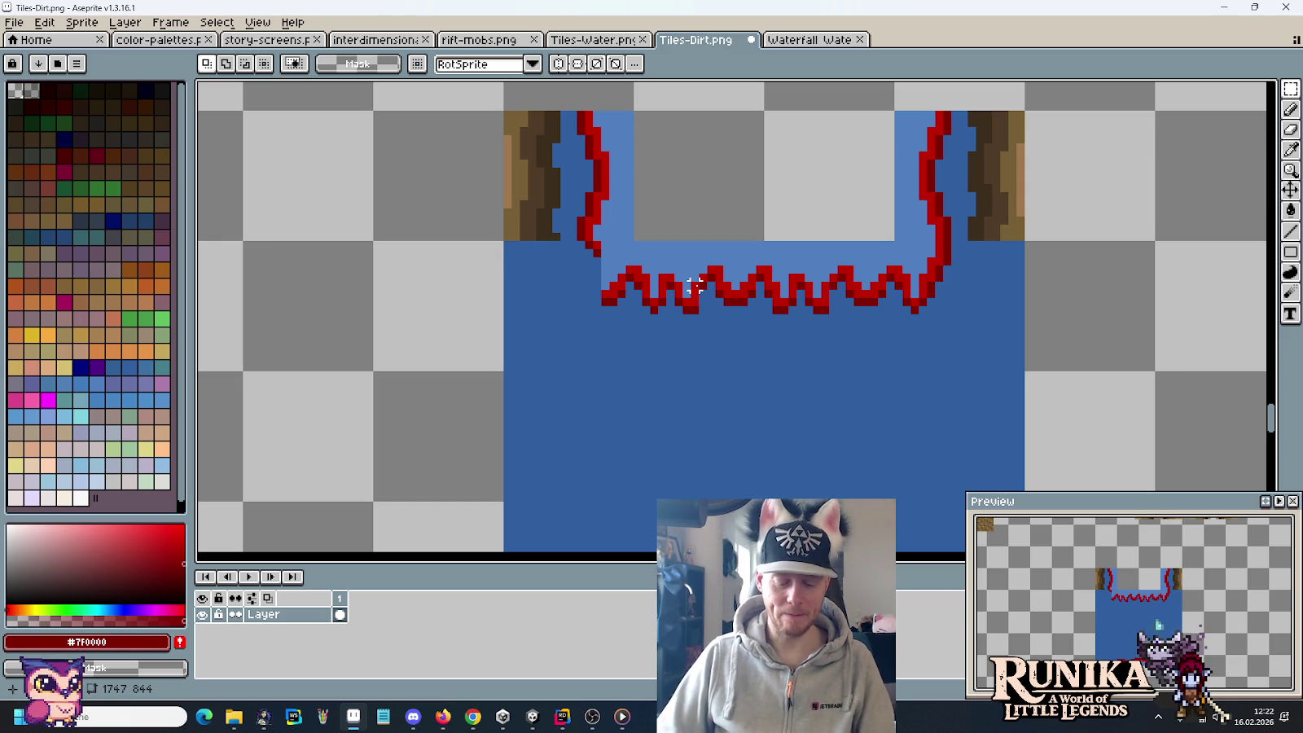
pyautogui.press('i')
pyautogui.click(603, 284)
pyautogui.press('b')
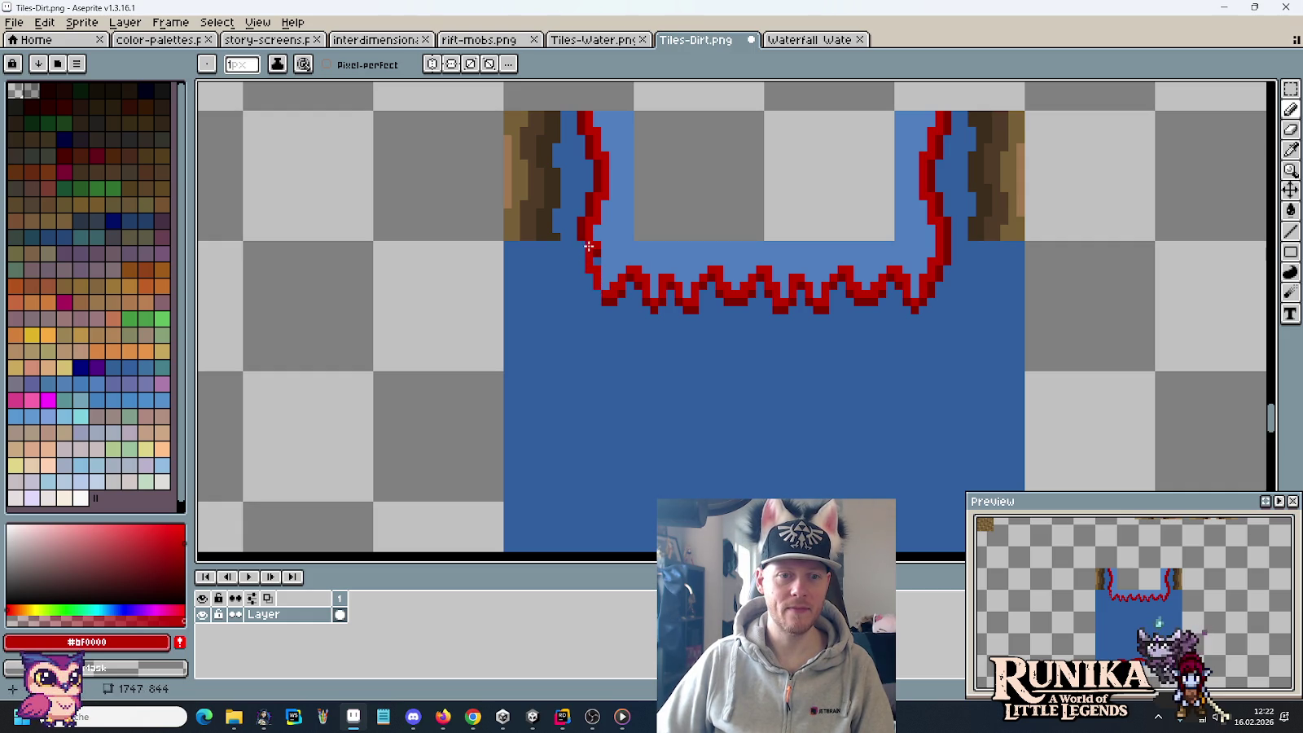
pyautogui.keyDown('alt'); pyautogui.click(597, 254); pyautogui.keyUp('alt')
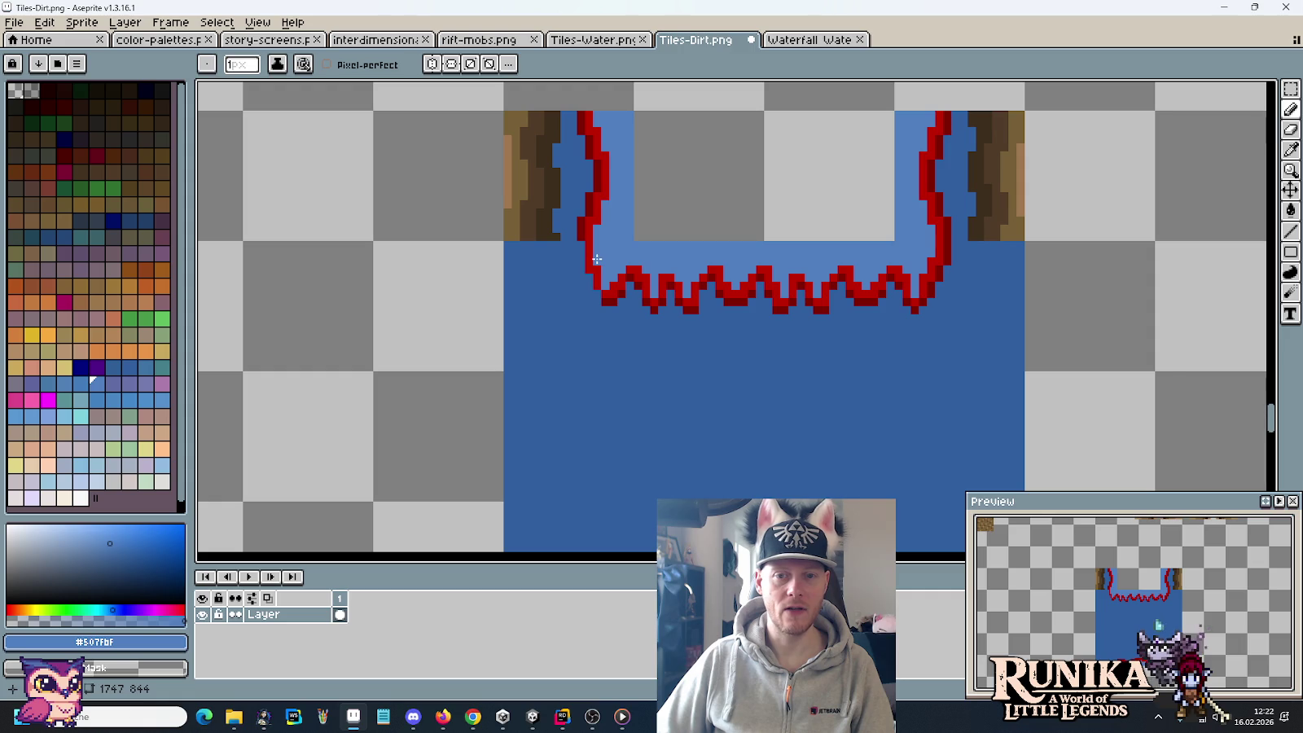
pyautogui.keyDown('alt'); pyautogui.click(929, 256); pyautogui.keyUp('alt')
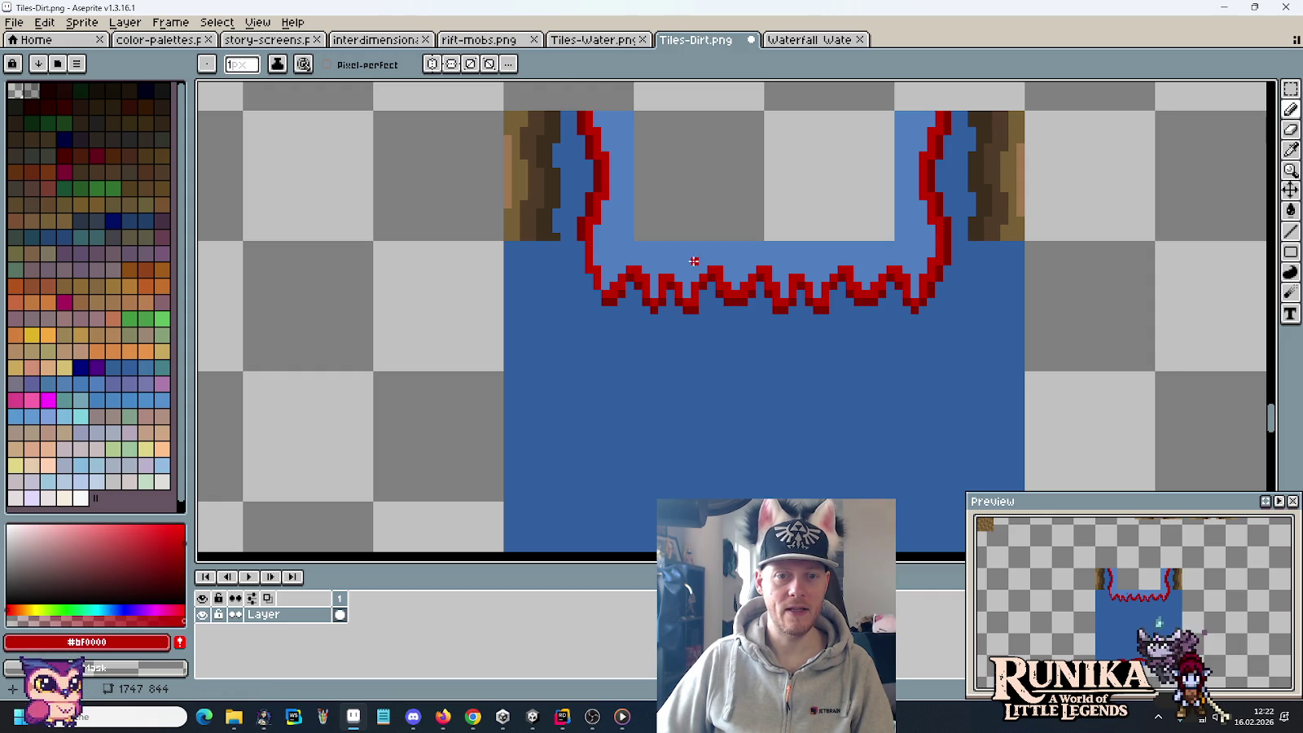
pyautogui.keyDown('alt'); pyautogui.click(583, 225); pyautogui.keyUp('alt')
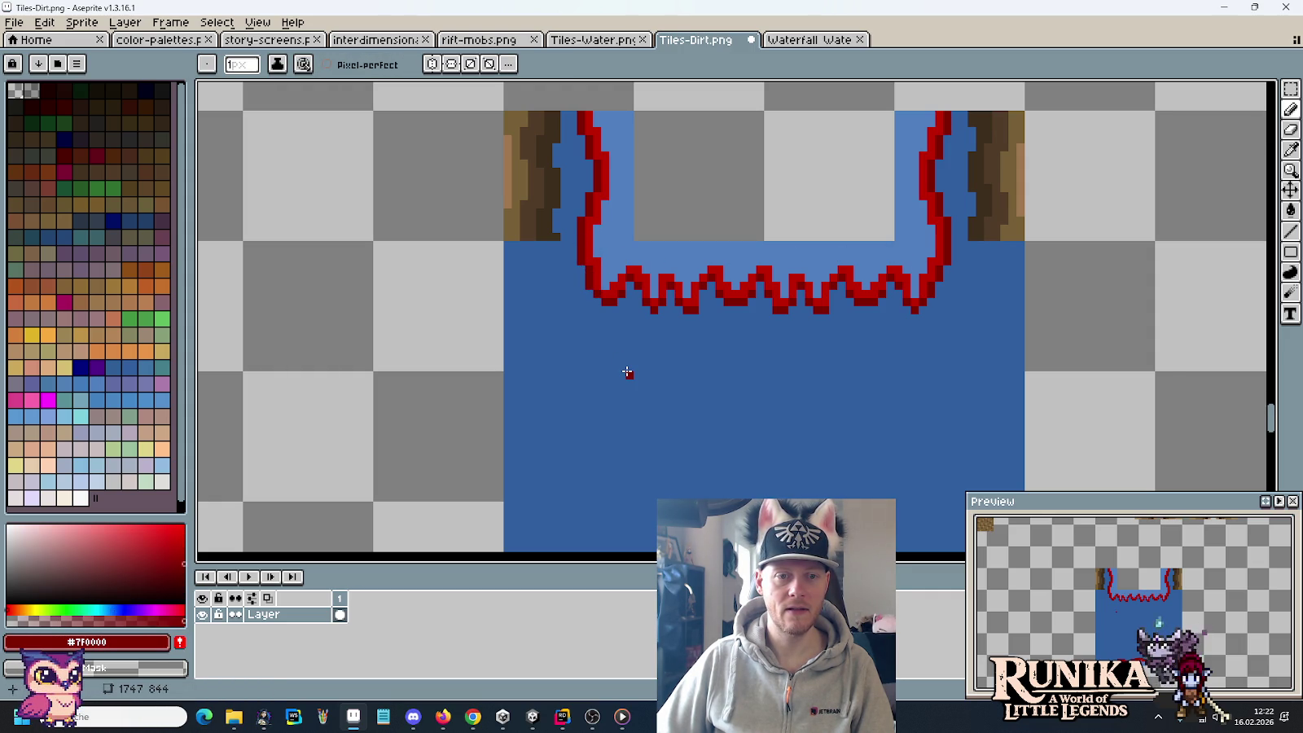
# Step: Marquee-select the tile square containing the wavy foam edge
pyautogui.scroll(-1, 627, 372)
pyautogui.scroll(-1, 627, 371)
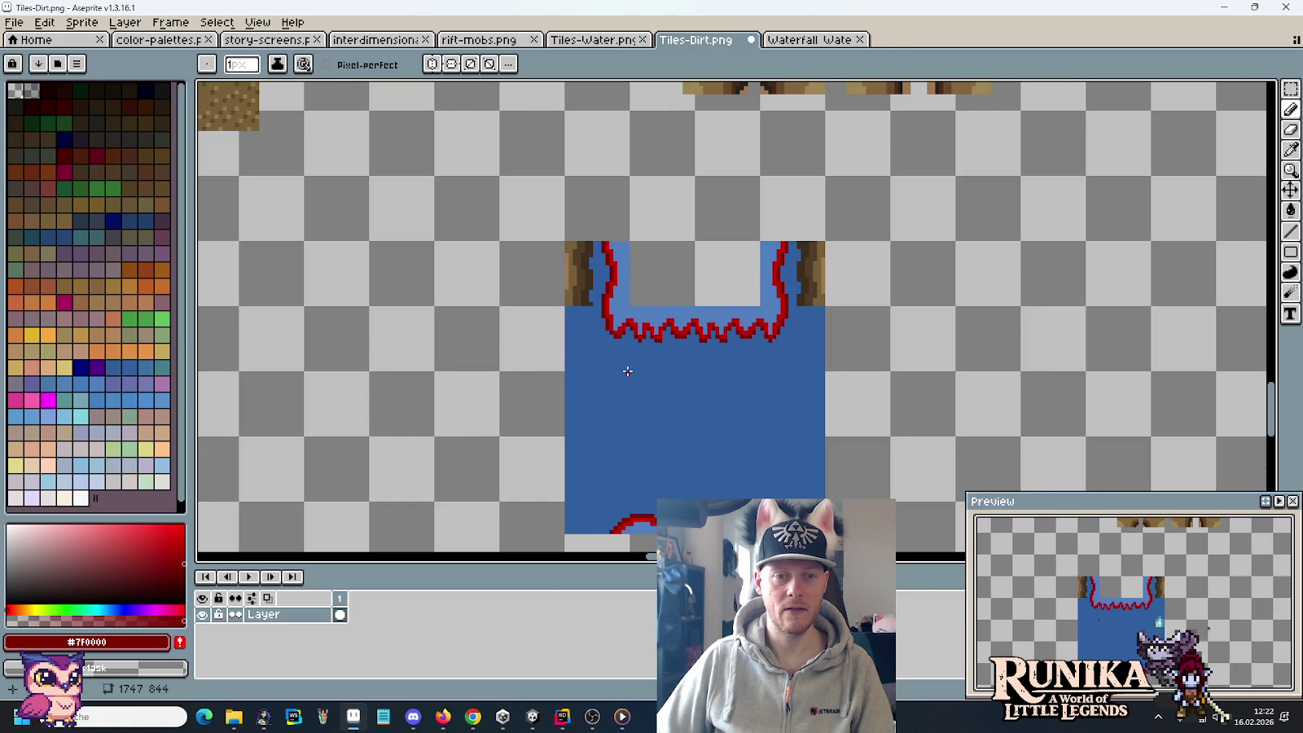
pyautogui.press('m')
pyautogui.moveTo(818, 311); pyautogui.dragTo(600, 524)
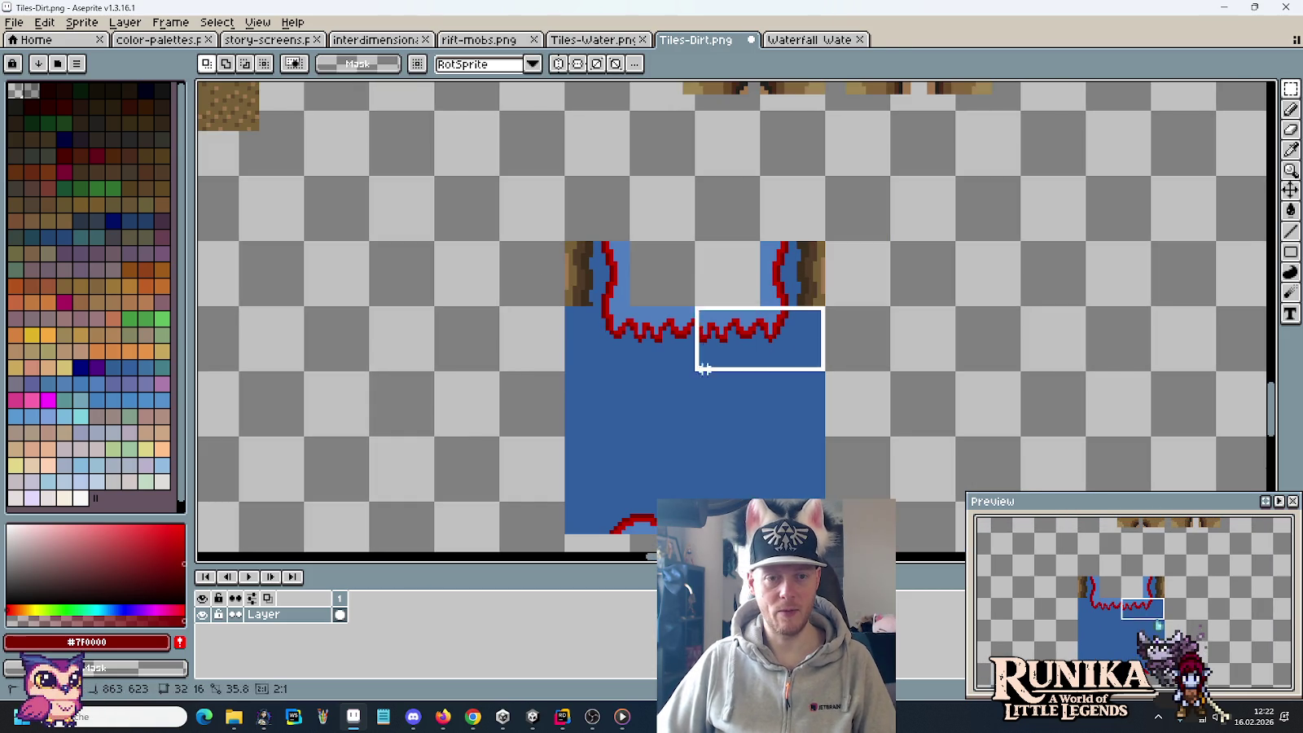
# Step: Copy the tile into the Waterfall Water sprite and save it
pyautogui.hotkey('ctrl', 'c')
pyautogui.click(802, 40)
pyautogui.hotkey('ctrl', 'v')
pyautogui.hotkey('ctrl', 's')
# Step: Copy the updated PNG from deco into the Unity Waterfall folder, replacing the existing file
pyautogui.click(234, 717)
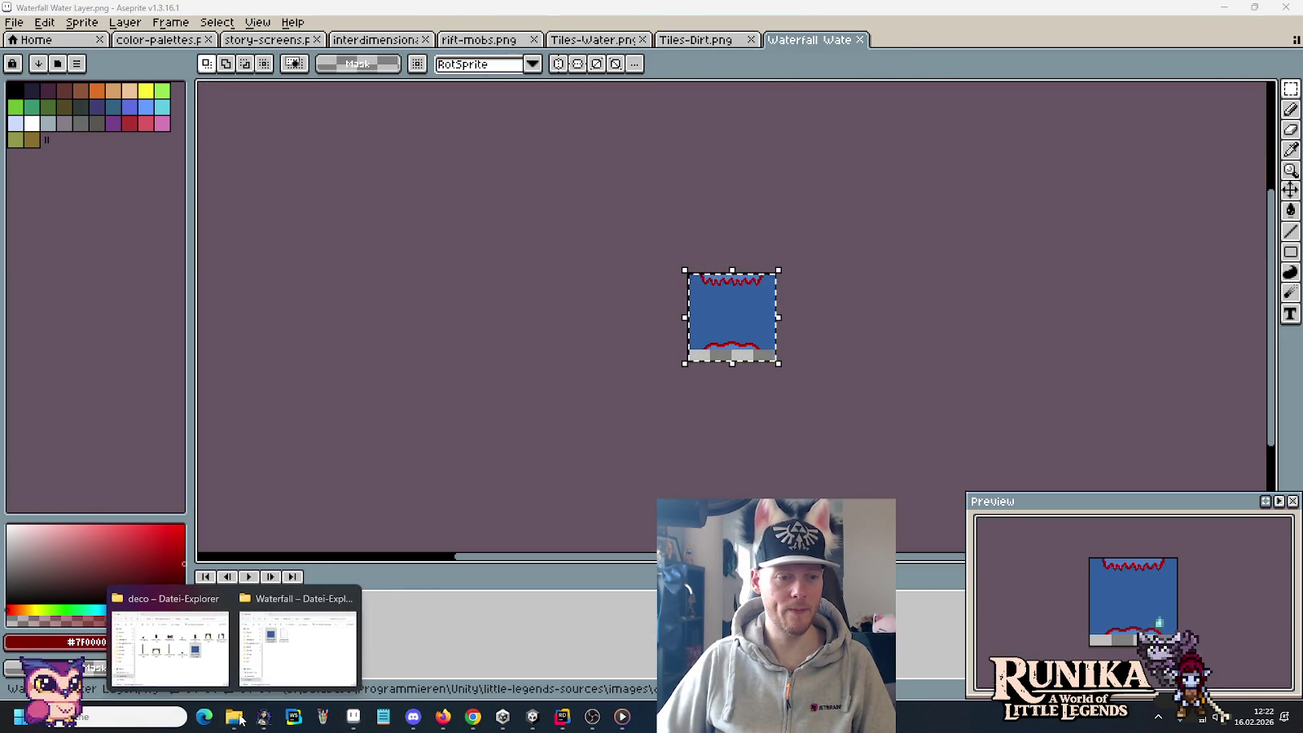
pyautogui.click(171, 635)
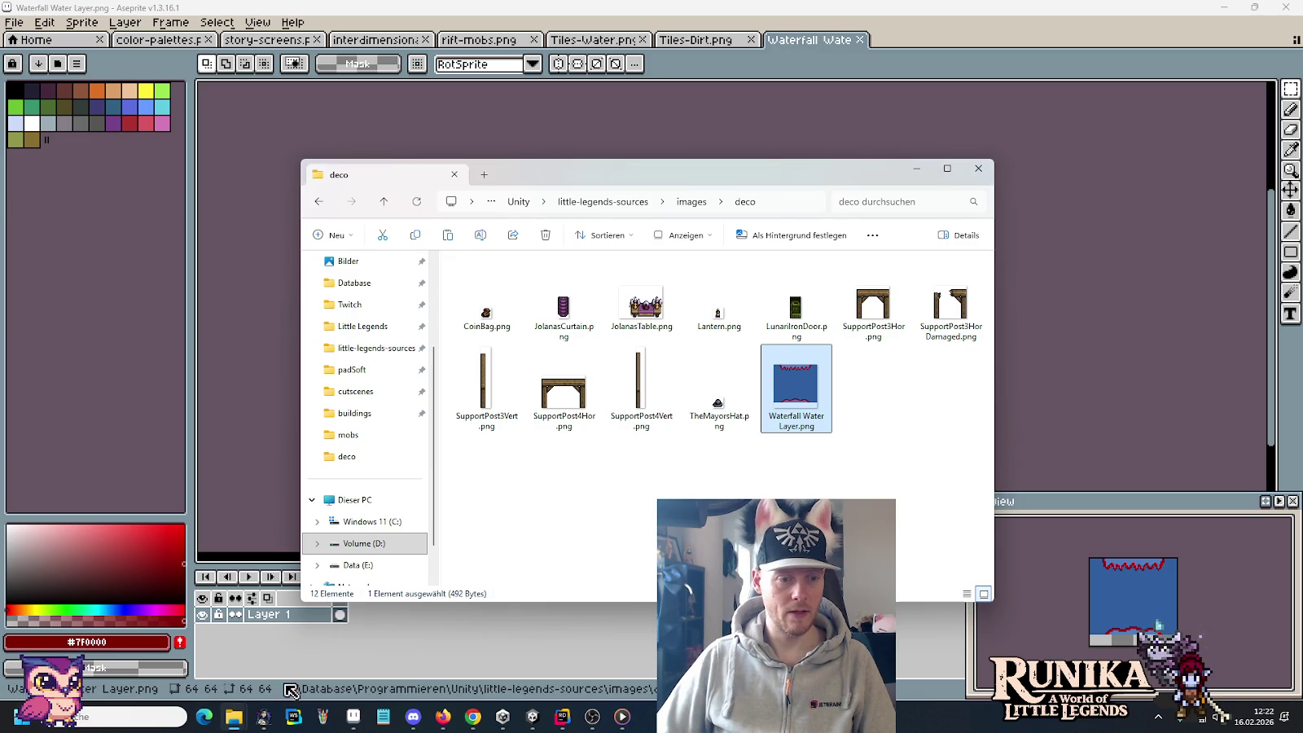
pyautogui.click(290, 641)
pyautogui.hotkey('ctrl', 'v')
pyautogui.click(574, 263)
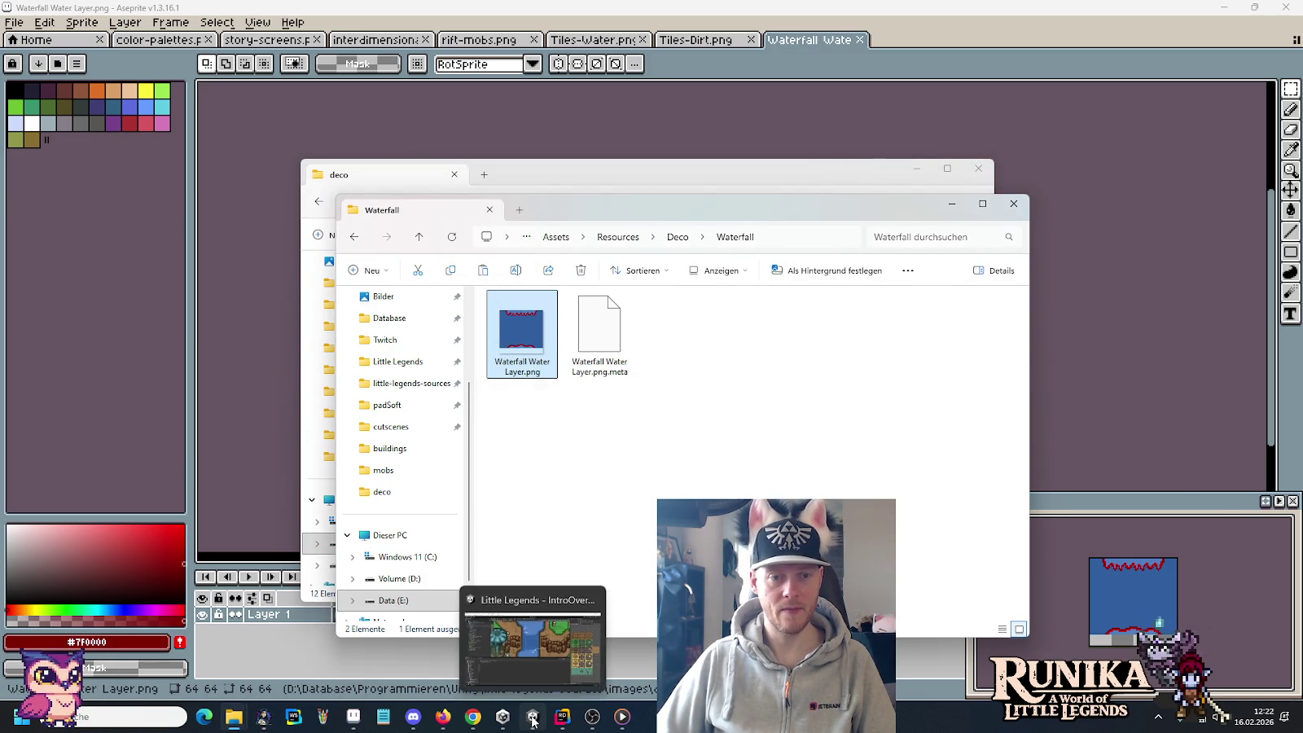
# Step: Check the sprite in Unity, then return to Aseprite's Tiles-Dirt tileset
pyautogui.click(533, 717)
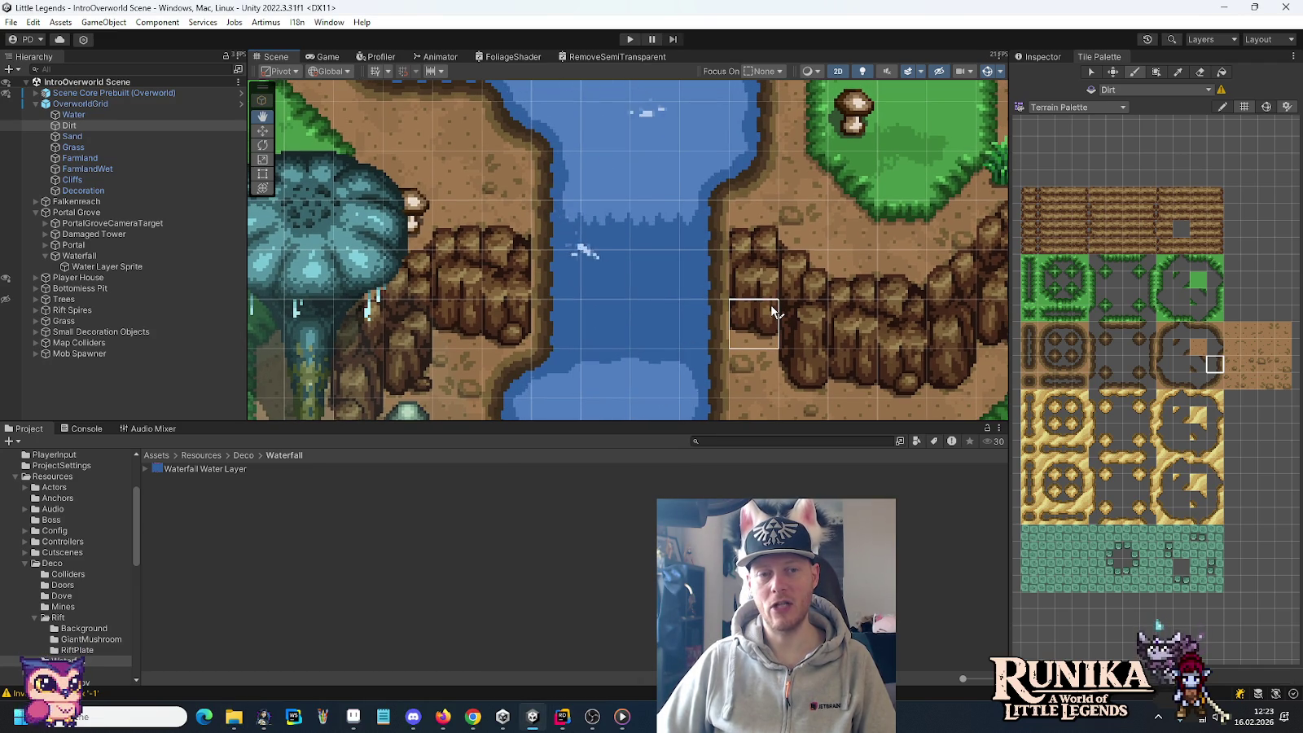
pyautogui.hotkey('alt', 'Tab')
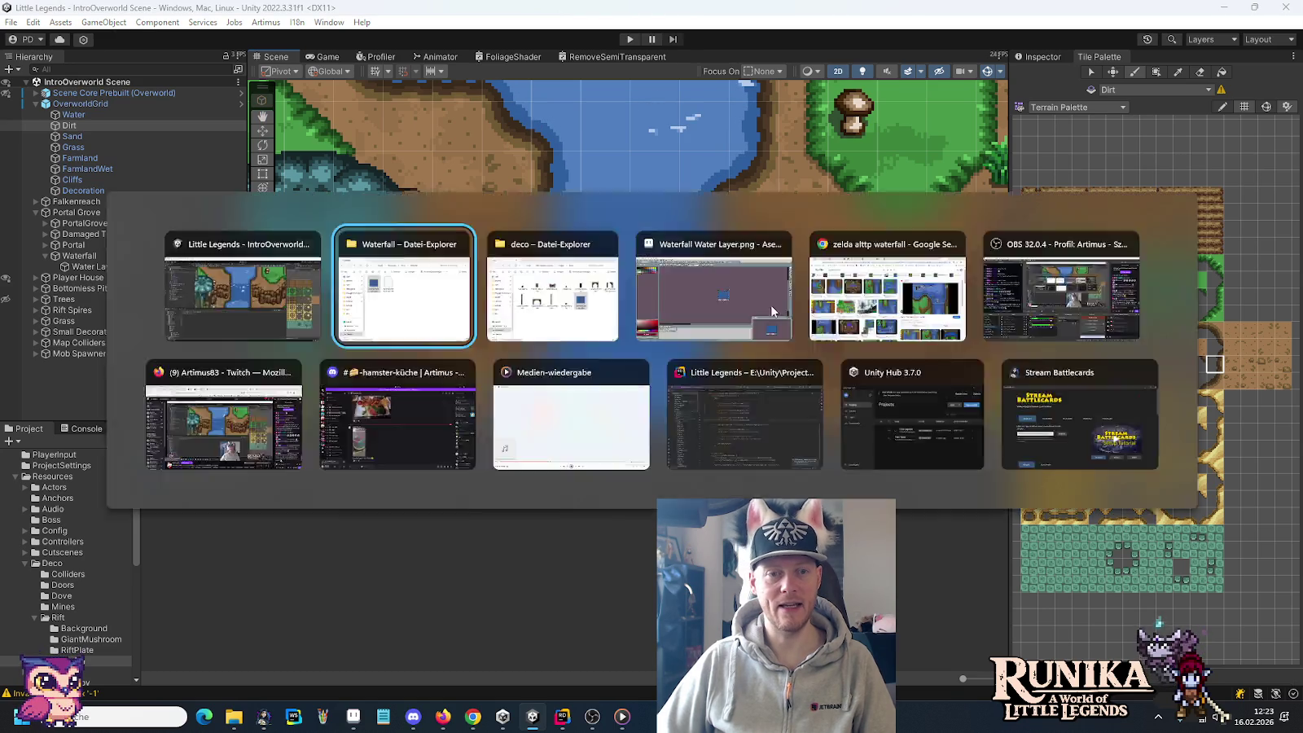
pyautogui.hotkey('alt', 'Tab')
pyautogui.hotkey('alt', 'Tab')
pyautogui.hotkey('alt', 'Tab')
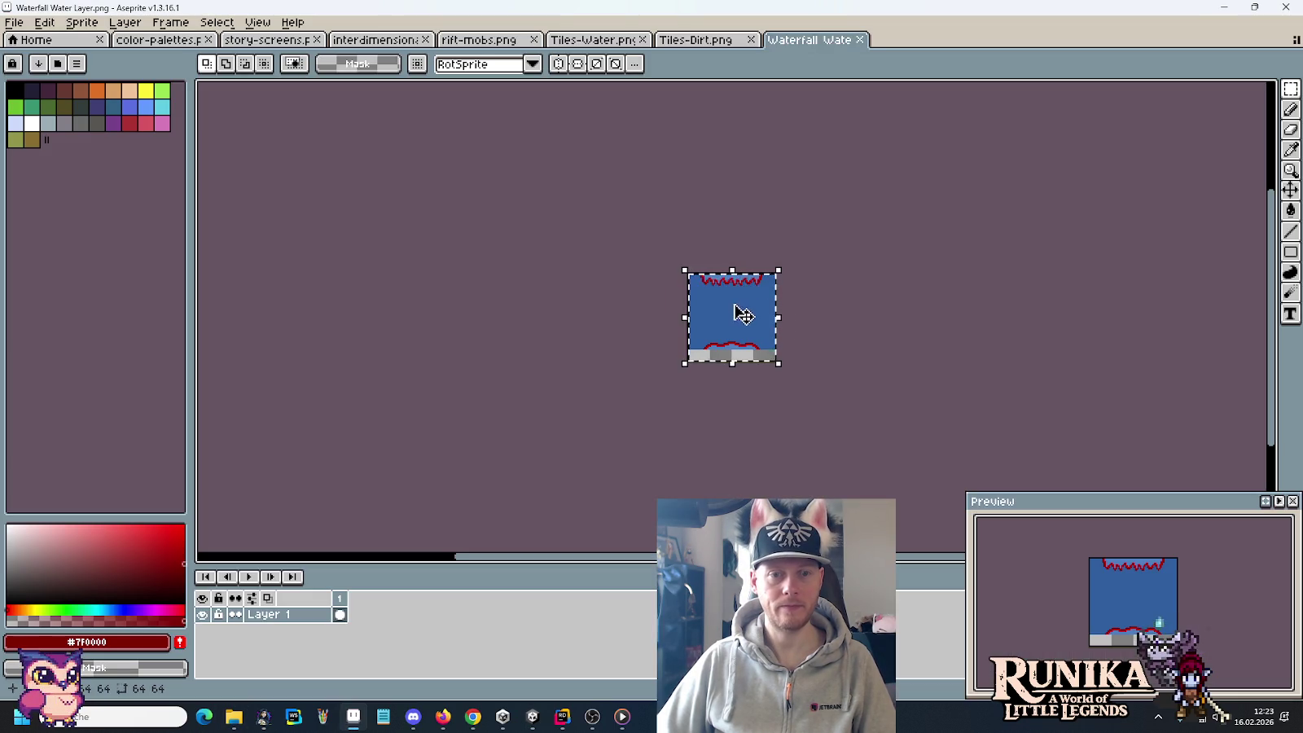
pyautogui.click(609, 39)
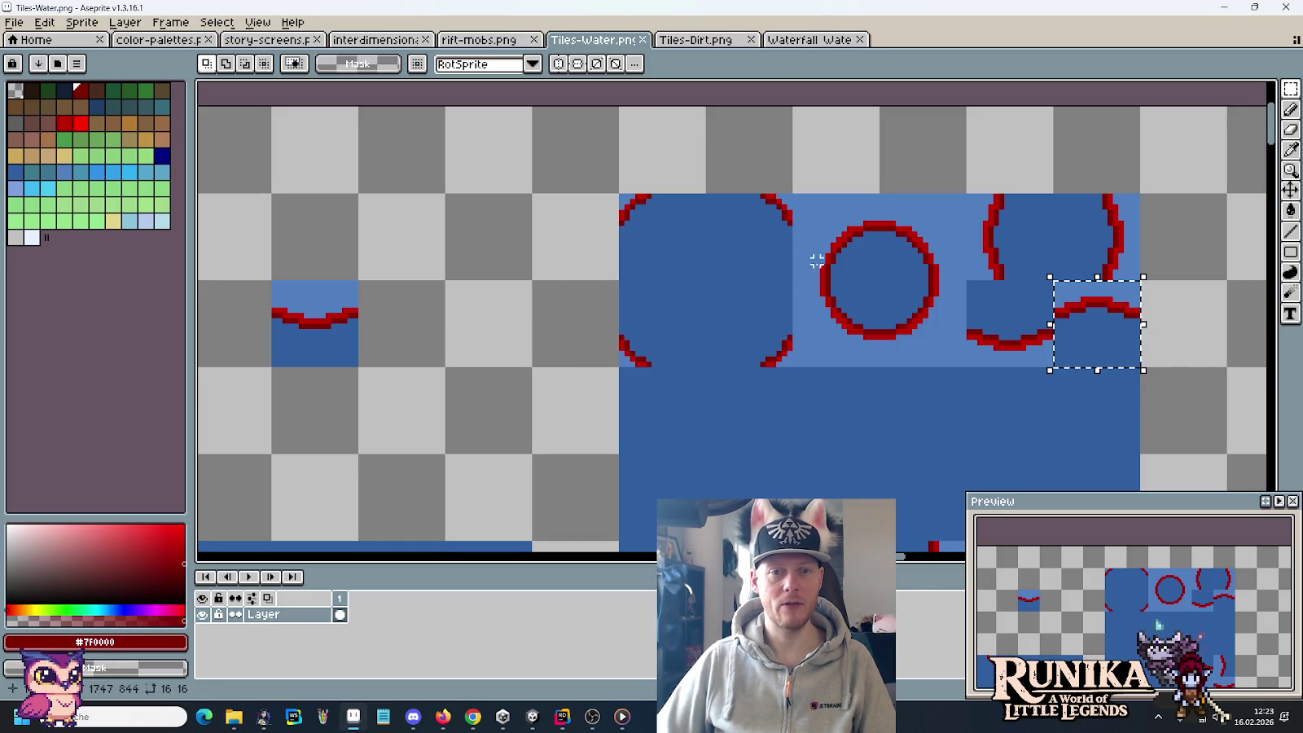
pyautogui.click(529, 39)
# Step: In Tiles-Dirt.png, zoom in and paint a stray red edge pixel light water blue
pyautogui.click(696, 39)
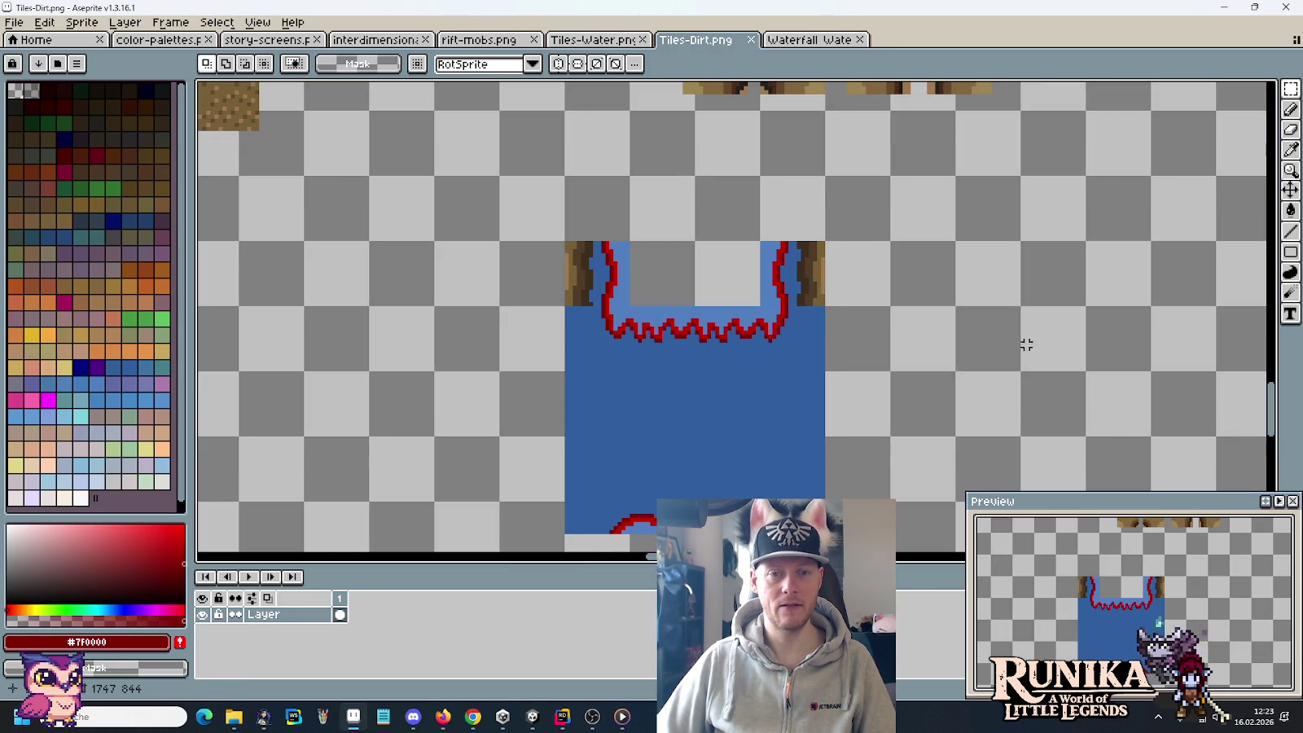
pyautogui.scroll(1, 693, 342)
pyautogui.scroll(2, 675, 300)
pyautogui.scroll(1, 611, 218)
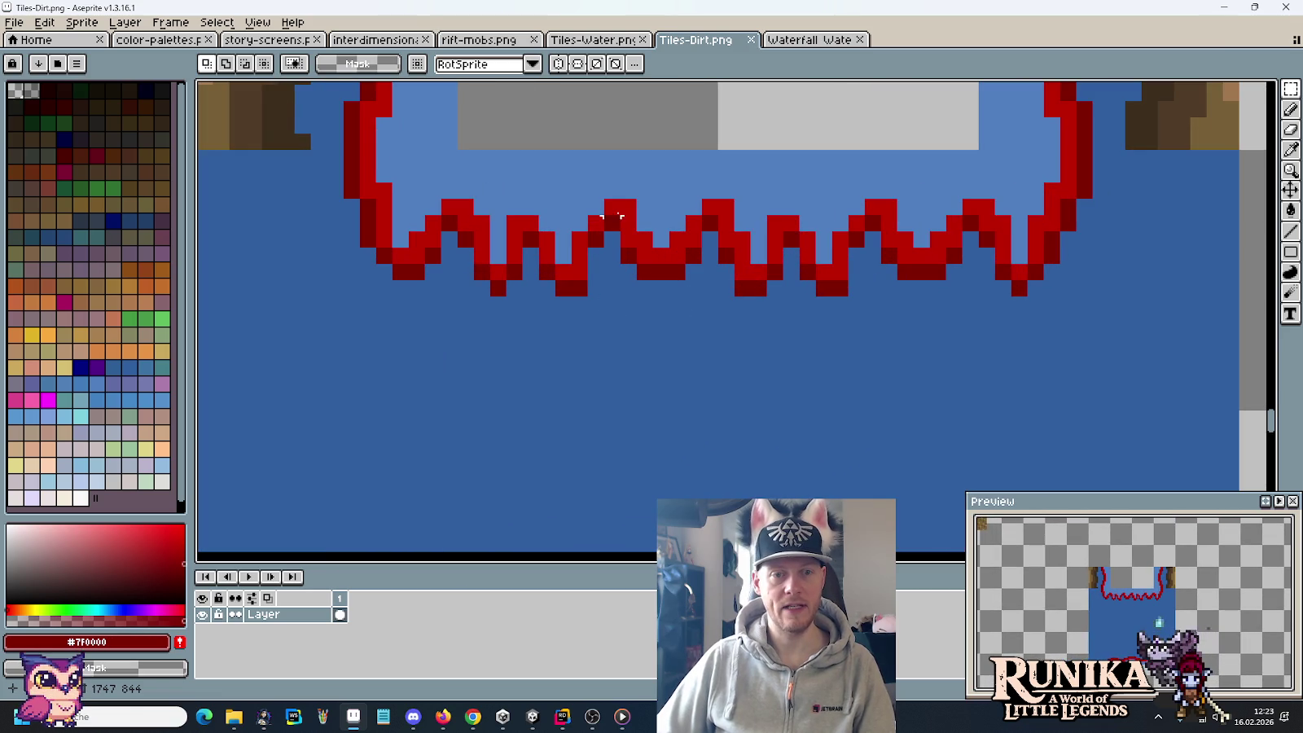
pyautogui.press('b')
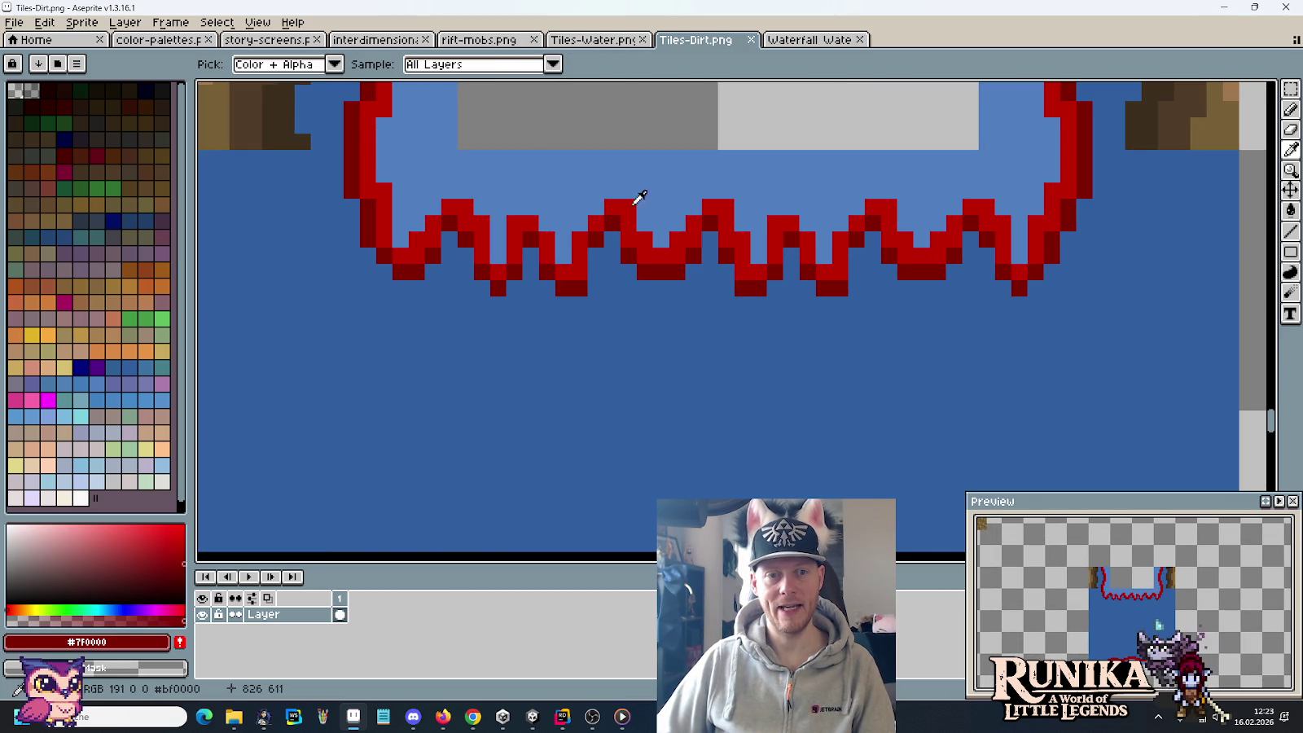
pyautogui.keyDown('alt'); pyautogui.click(632, 196); pyautogui.keyUp('alt')
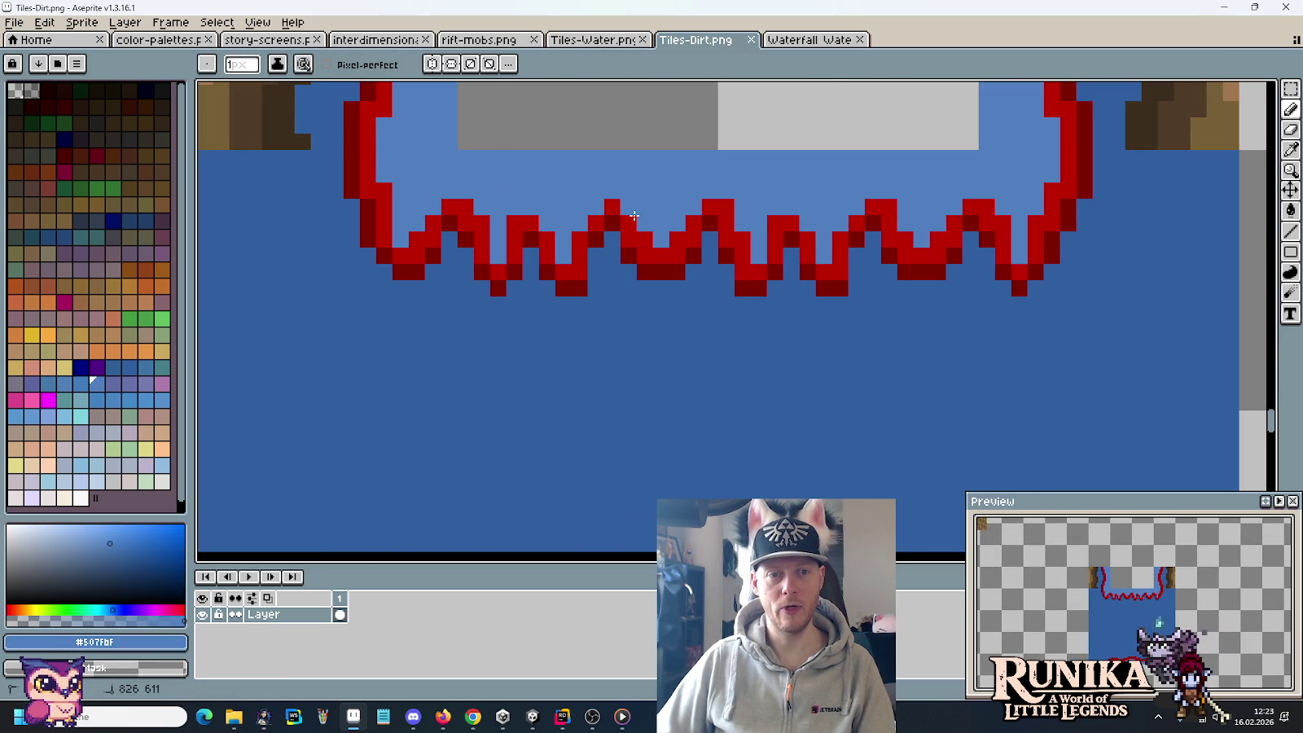
pyautogui.click(736, 218)
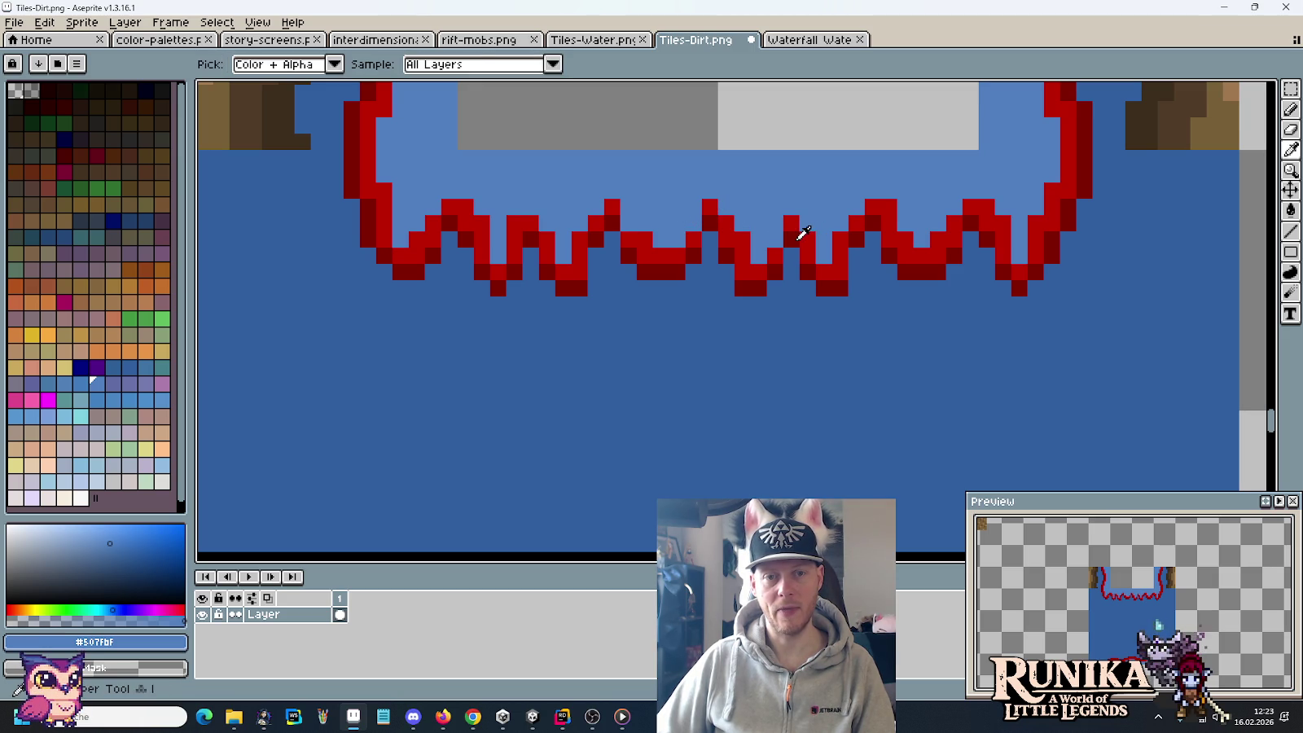
# Step: Recolour red outline pixels on the zigzag in water blue and reshape a red spike in bright red
pyautogui.keyDown('alt'); pyautogui.click(792, 255); pyautogui.keyUp('alt')
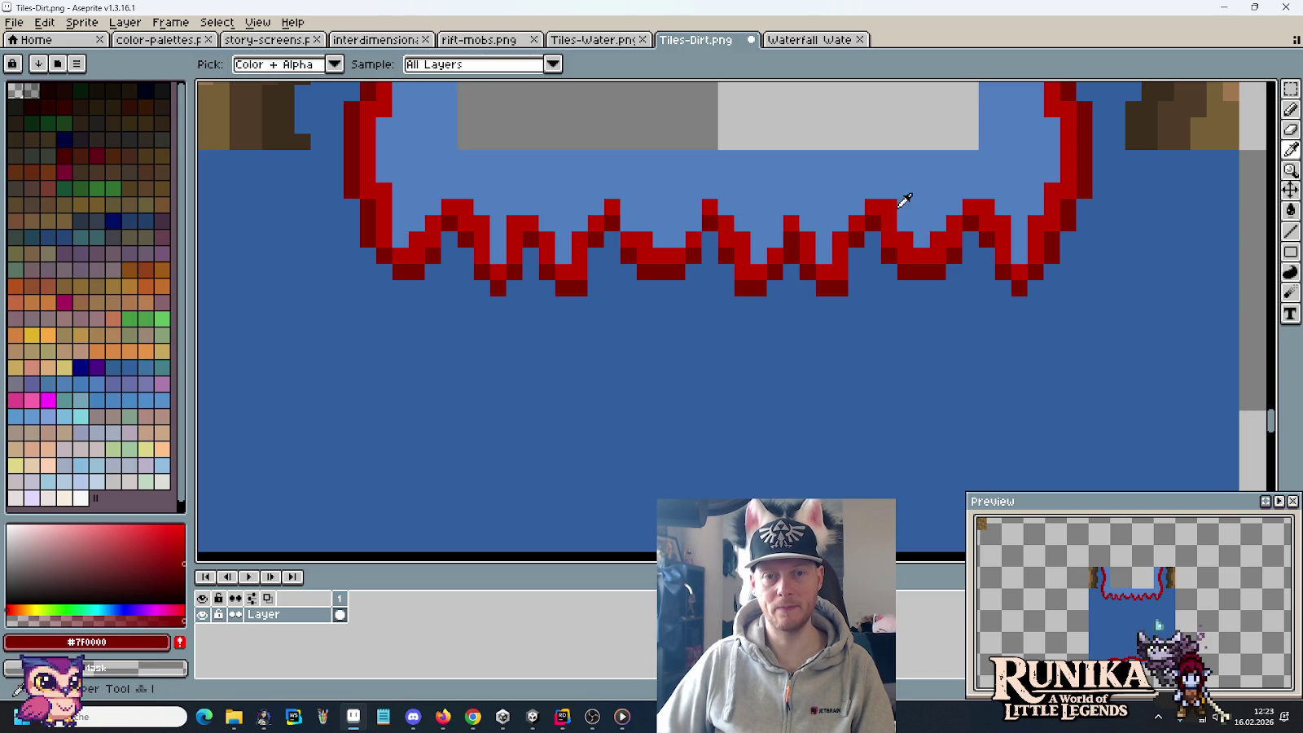
pyautogui.keyDown('alt'); pyautogui.click(906, 200); pyautogui.keyUp('alt')
pyautogui.click(888, 207)
pyautogui.click(885, 214)
pyautogui.keyDown('alt'); pyautogui.click(861, 225); pyautogui.keyUp('alt')
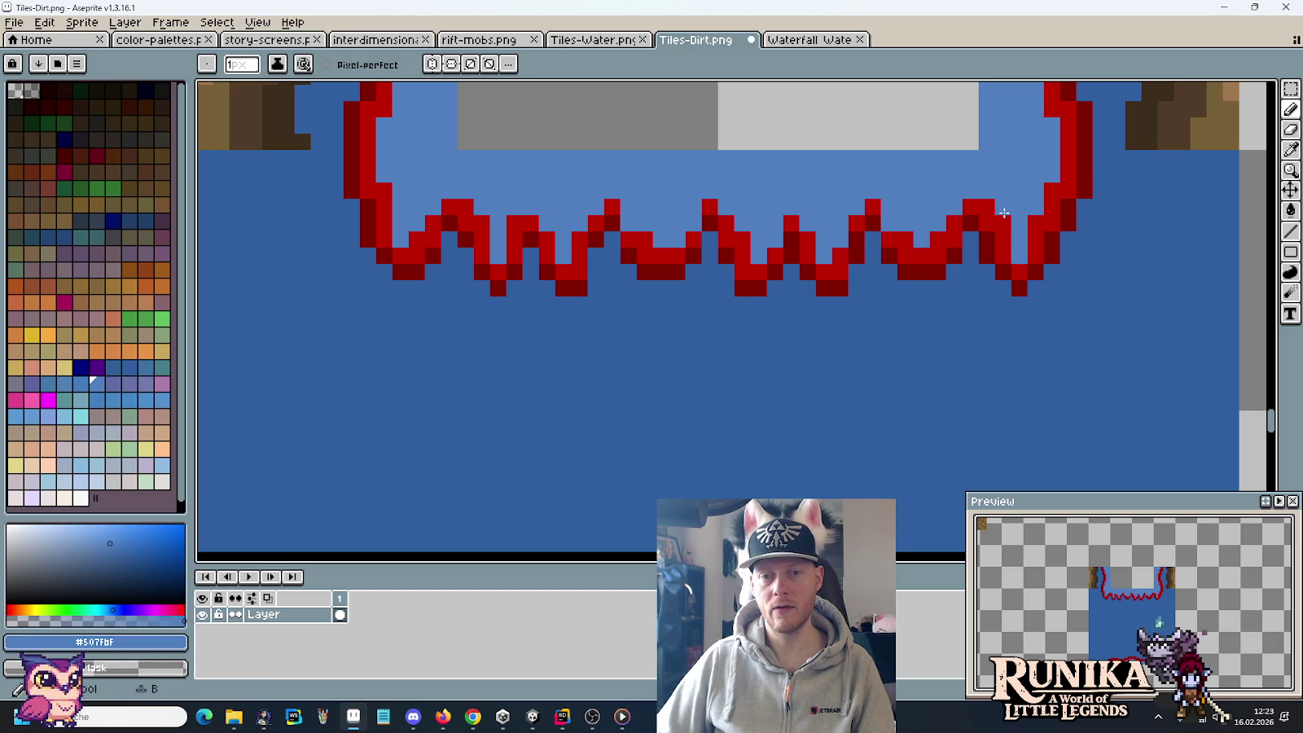
pyautogui.keyDown('alt'); pyautogui.click(997, 236); pyautogui.keyUp('alt')
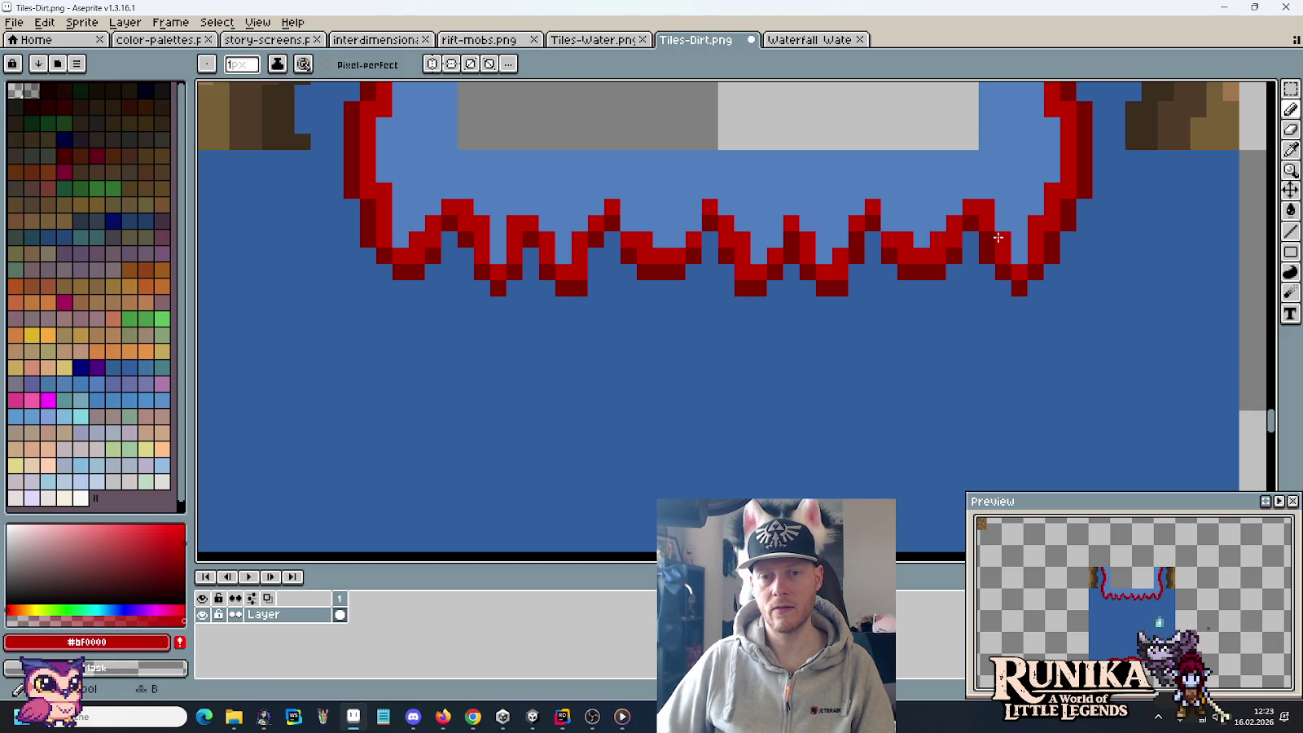
pyautogui.keyDown('alt'); pyautogui.click(1025, 210); pyautogui.keyUp('alt')
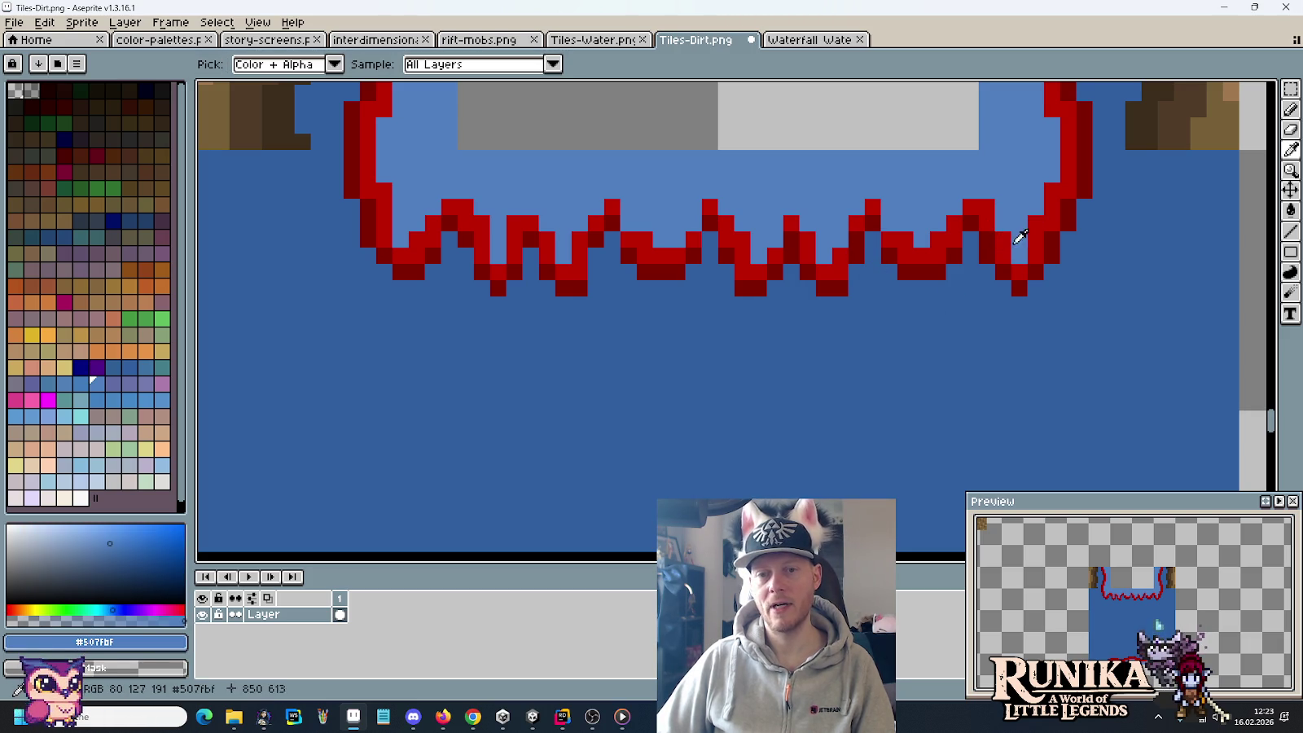
pyautogui.keyDown('alt'); pyautogui.click(451, 206); pyautogui.keyUp('alt')
pyautogui.click(450, 193)
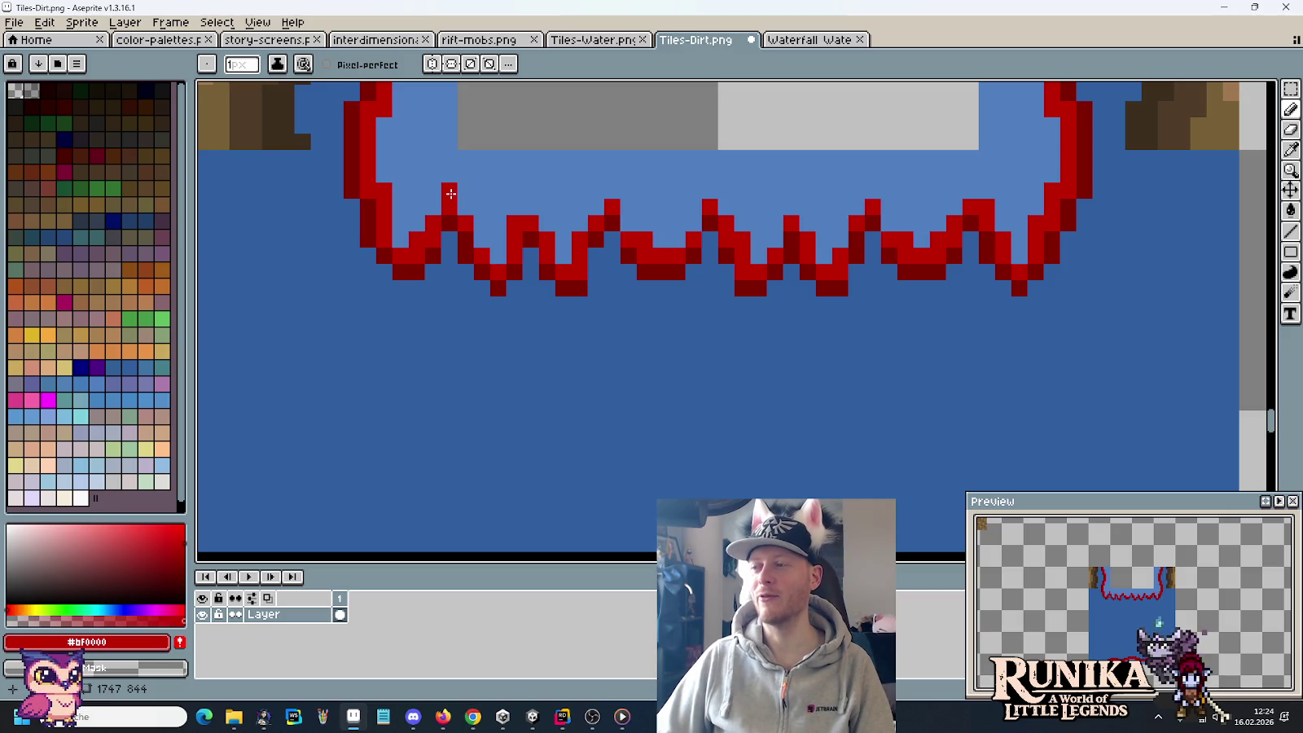
# Step: Undo the stray red and blue pixel edits, pick the light water blue, and zoom back out
pyautogui.hotkey('ctrl', 'z')
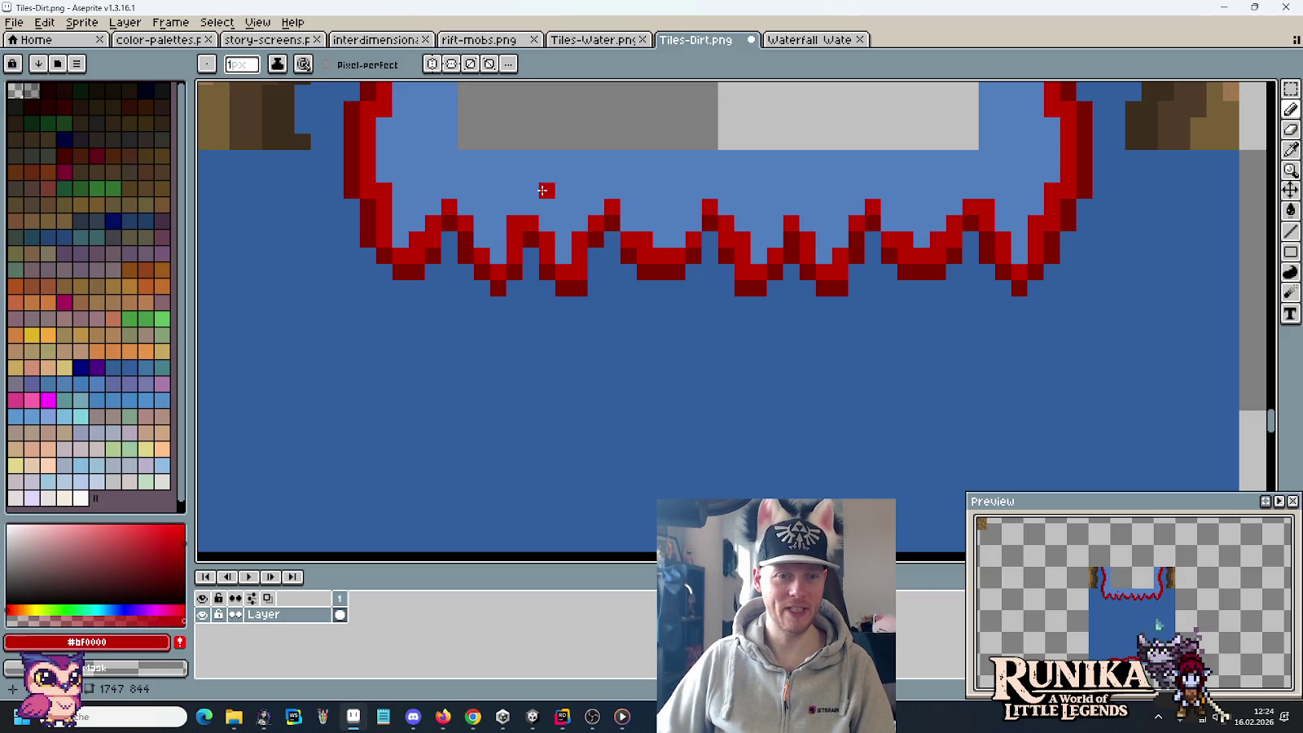
pyautogui.keyDown('alt'); pyautogui.click(559, 202); pyautogui.keyUp('alt')
pyautogui.keyDown('alt'); pyautogui.click(533, 244); pyautogui.keyUp('alt')
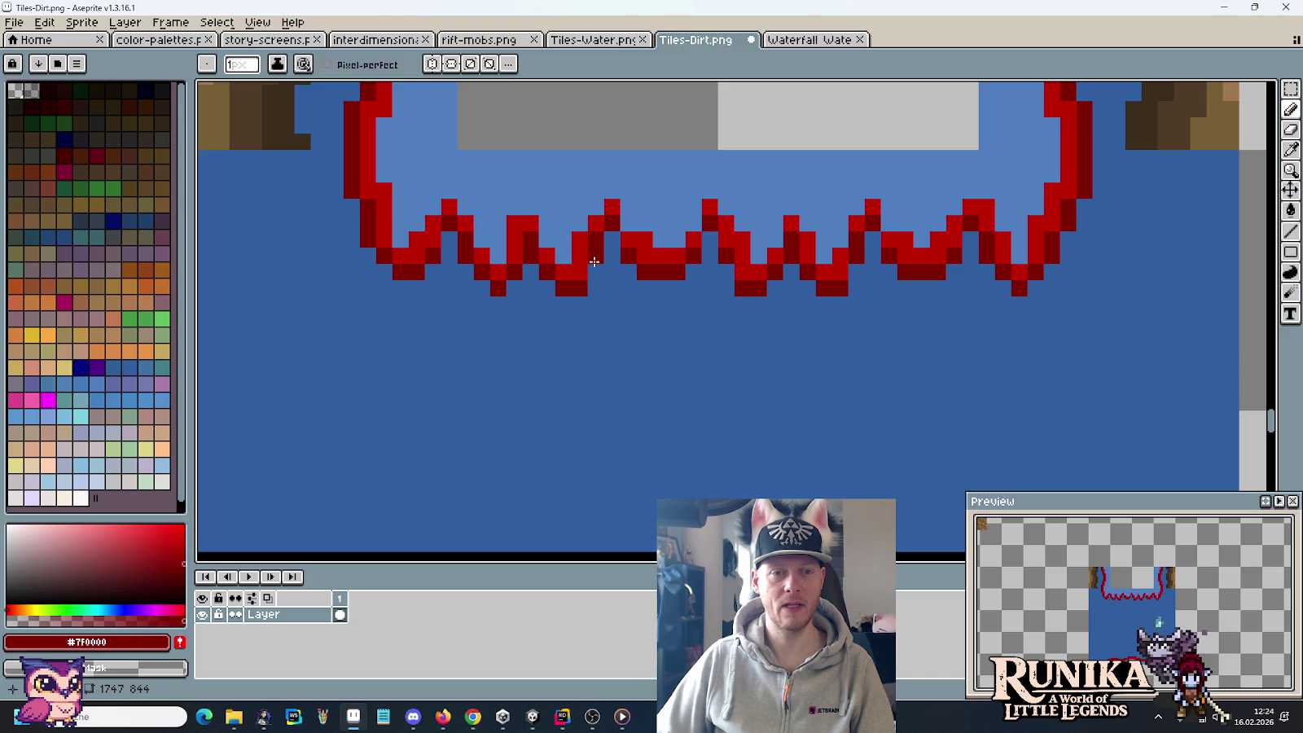
pyautogui.keyDown('alt'); pyautogui.click(595, 259); pyautogui.keyUp('alt')
pyautogui.click(597, 224)
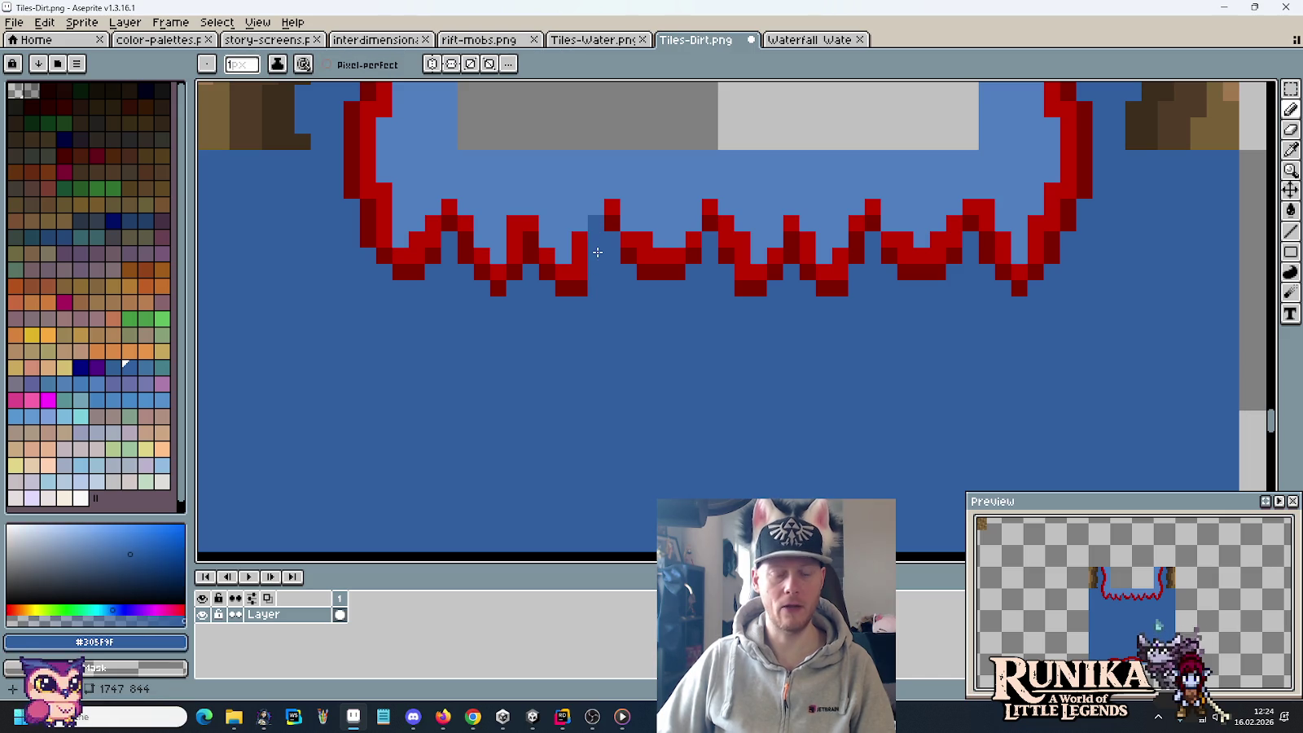
pyautogui.hotkey('ctrl', 'z')
pyautogui.hotkey('ctrl', 'z')
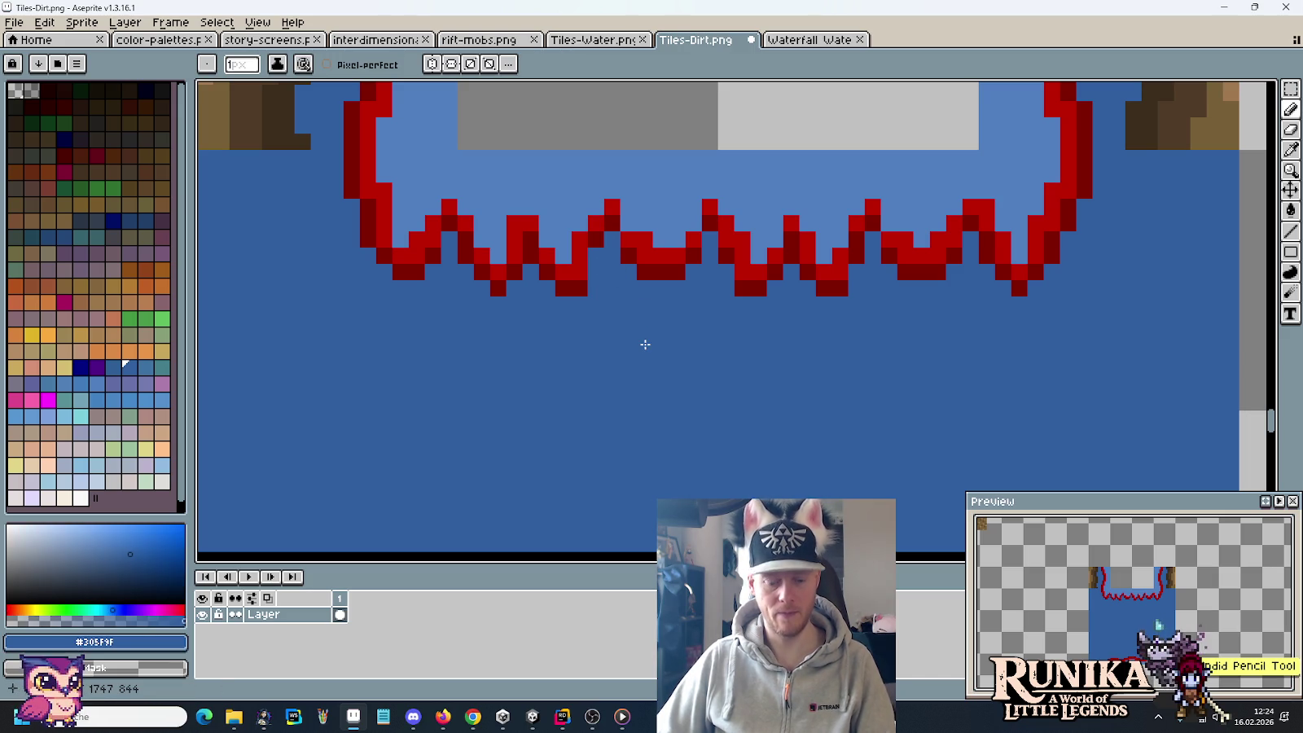
pyautogui.keyDown('alt'); pyautogui.click(552, 218); pyautogui.keyUp('alt')
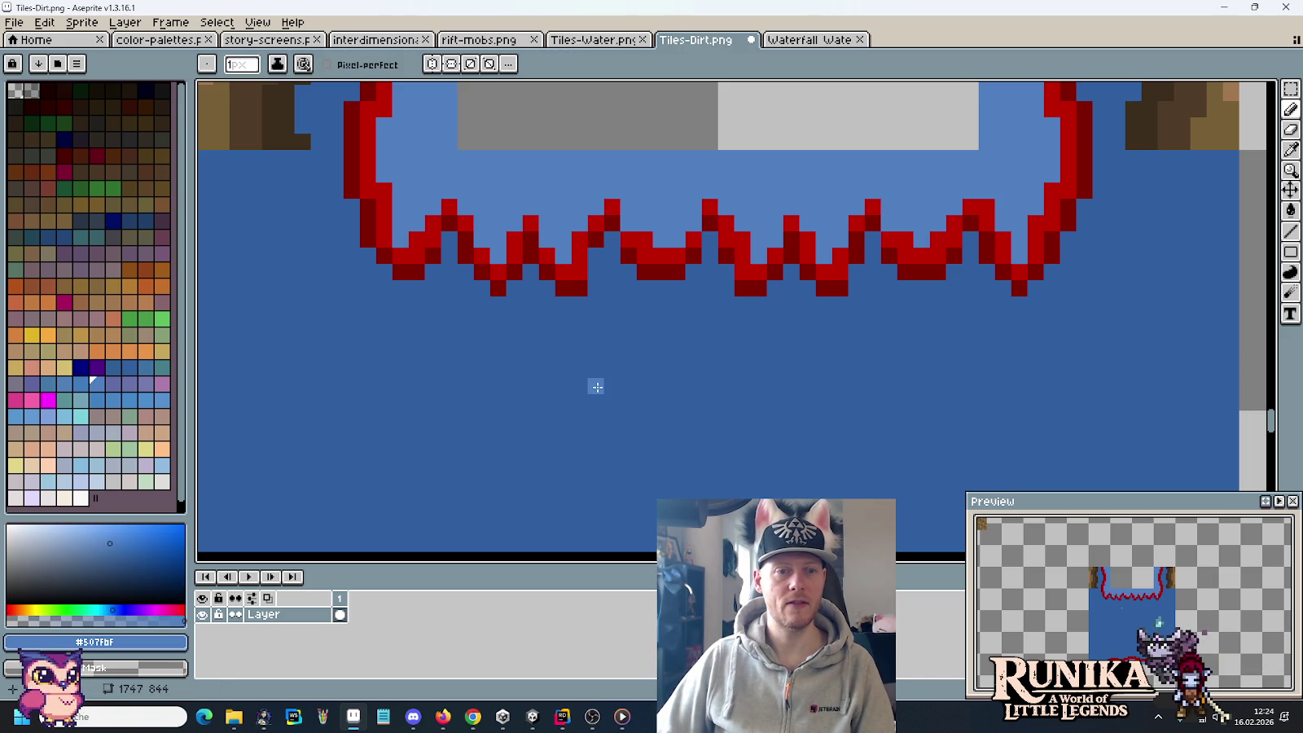
pyautogui.scroll(1, 597, 387)
pyautogui.scroll(-4, 601, 387)
pyautogui.scroll(-1, 606, 389)
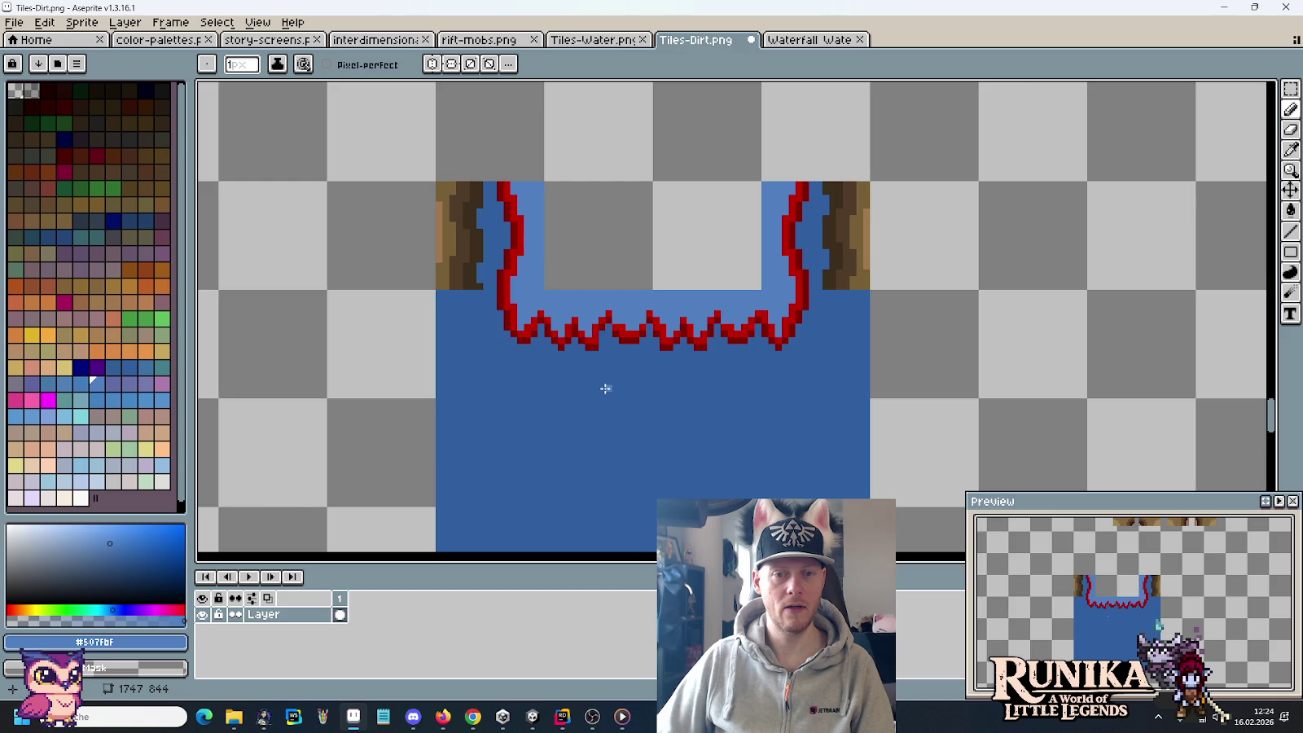
# Step: Paint one more foam edge pixel light water blue on the tile
pyautogui.scroll(3, 618, 386)
pyautogui.press('b')
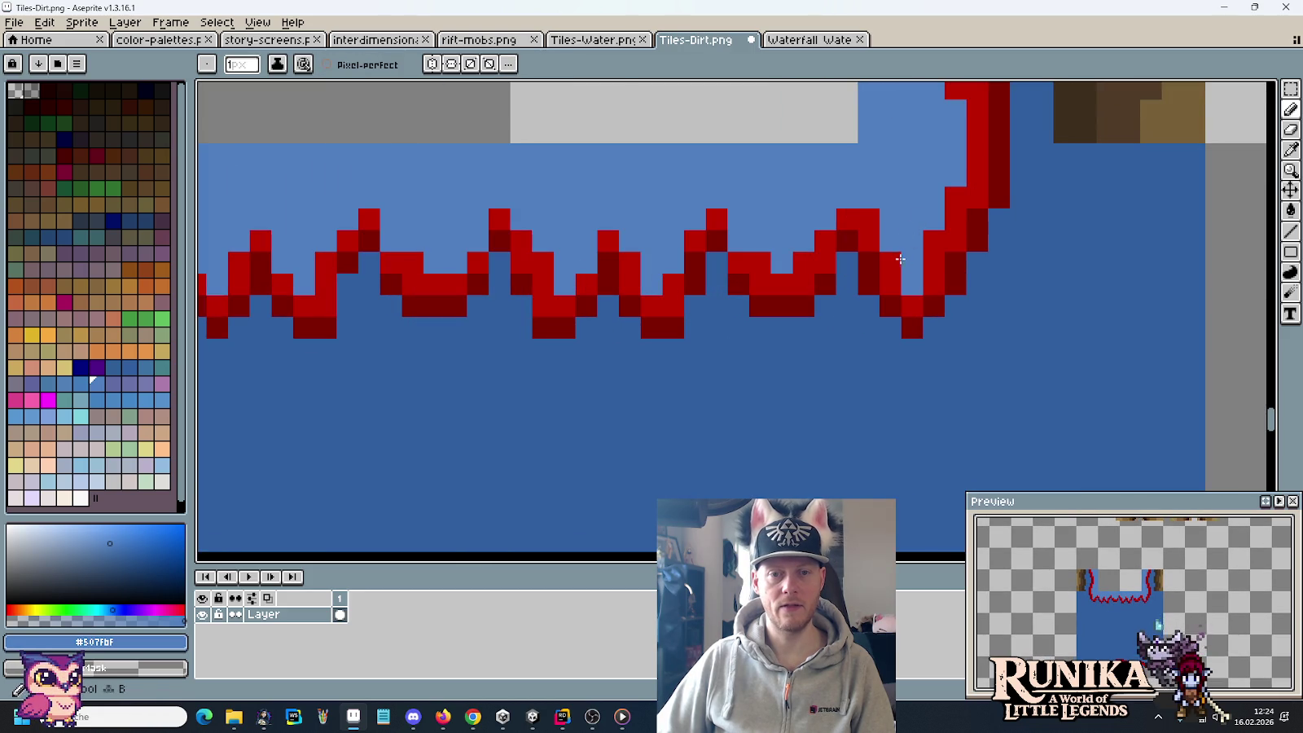
pyautogui.scroll(-5, 792, 415)
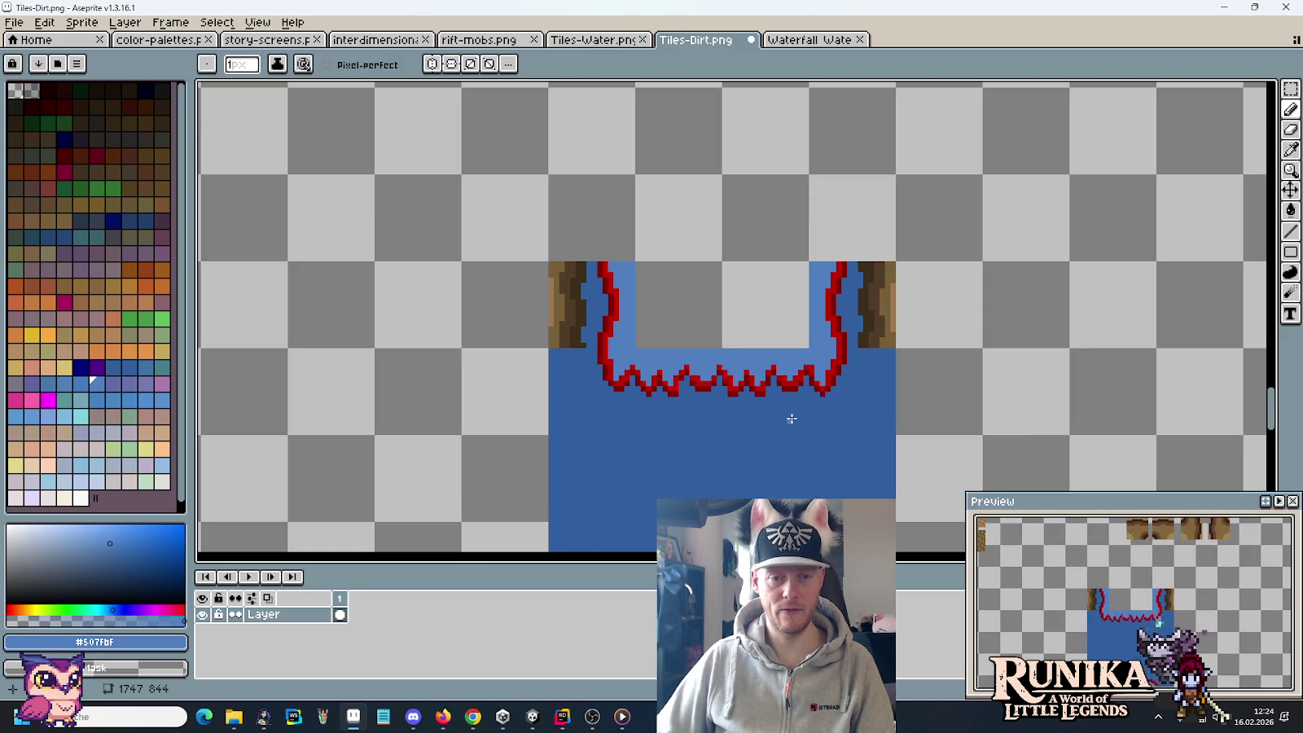
pyautogui.press('m')
pyautogui.scroll(4, 743, 438)
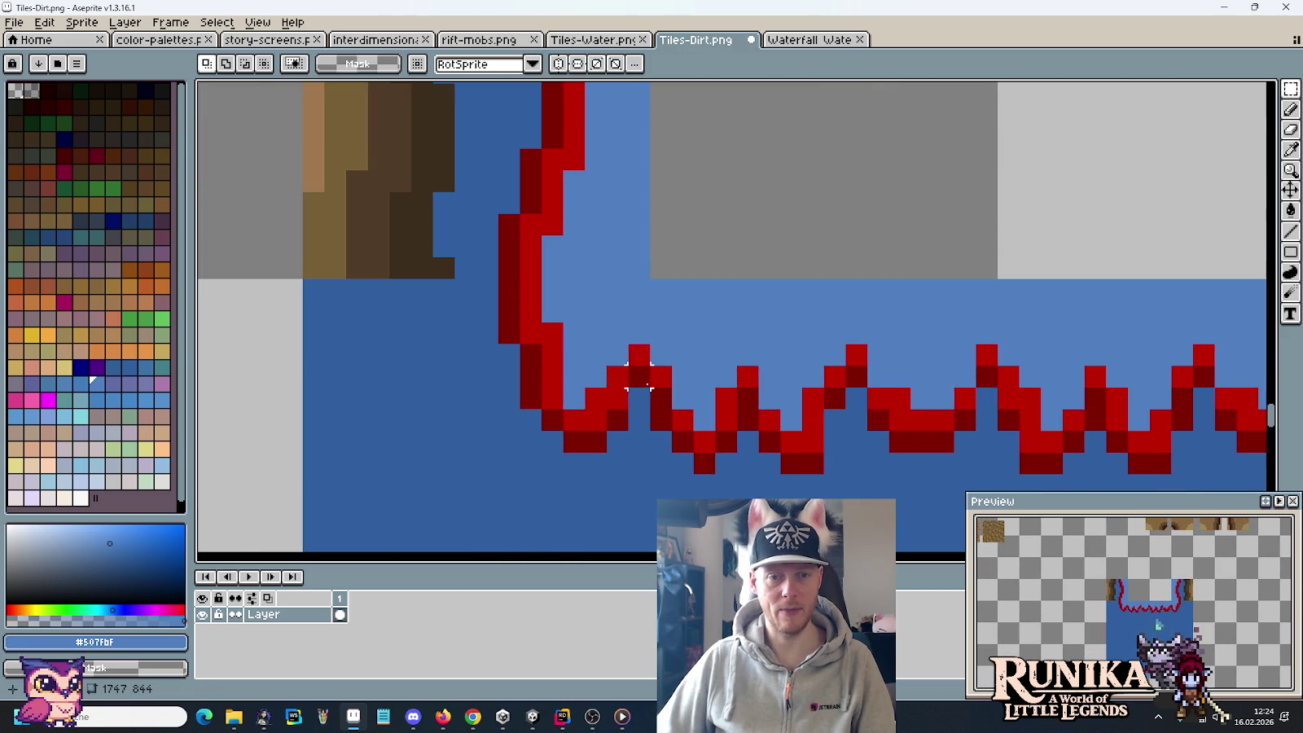
pyautogui.press('i')
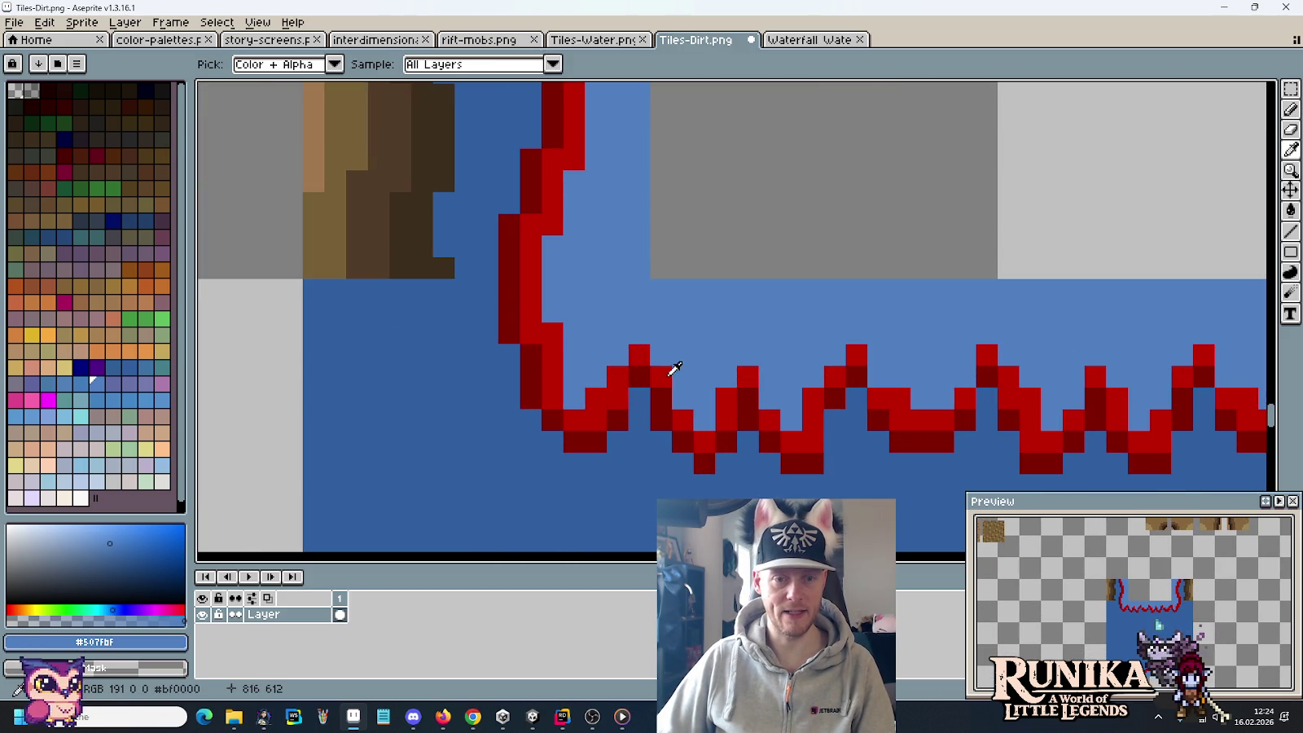
pyautogui.press('b')
pyautogui.click(596, 398)
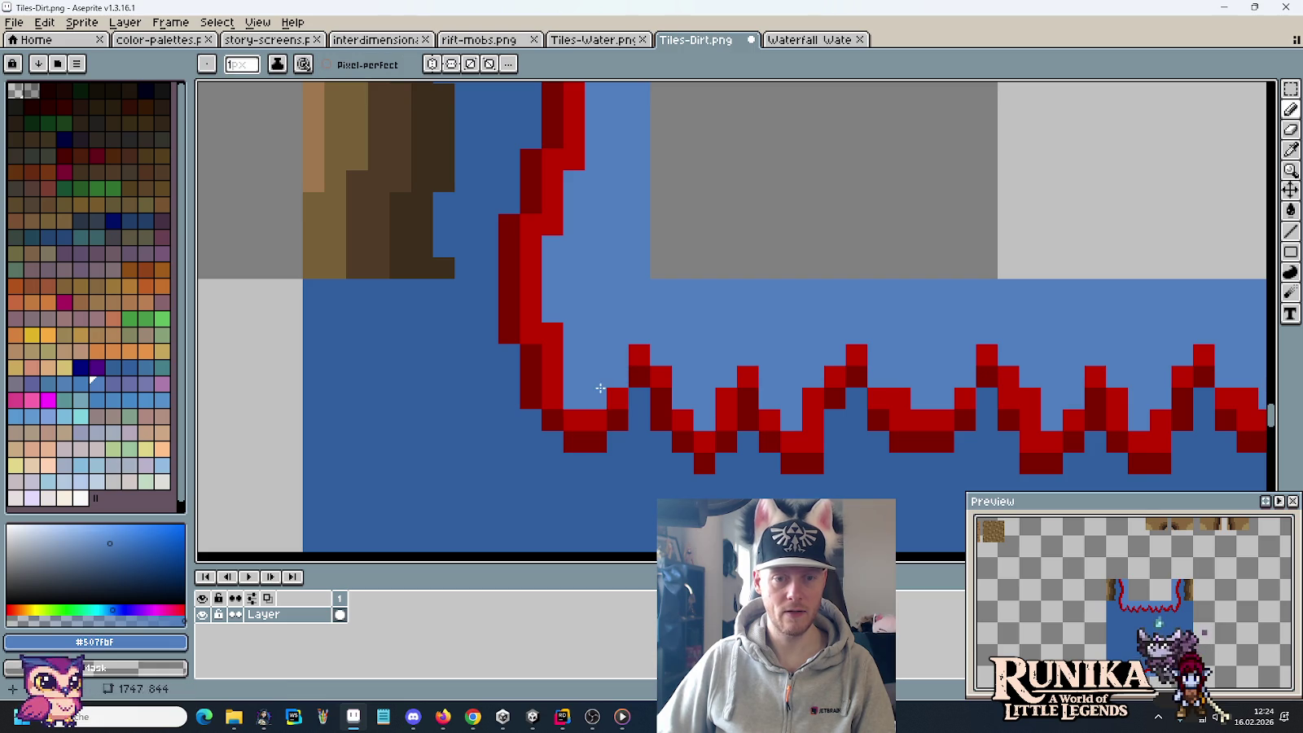
pyautogui.keyDown('alt'); pyautogui.click(642, 399); pyautogui.keyUp('alt')
pyautogui.scroll(-2, 642, 399)
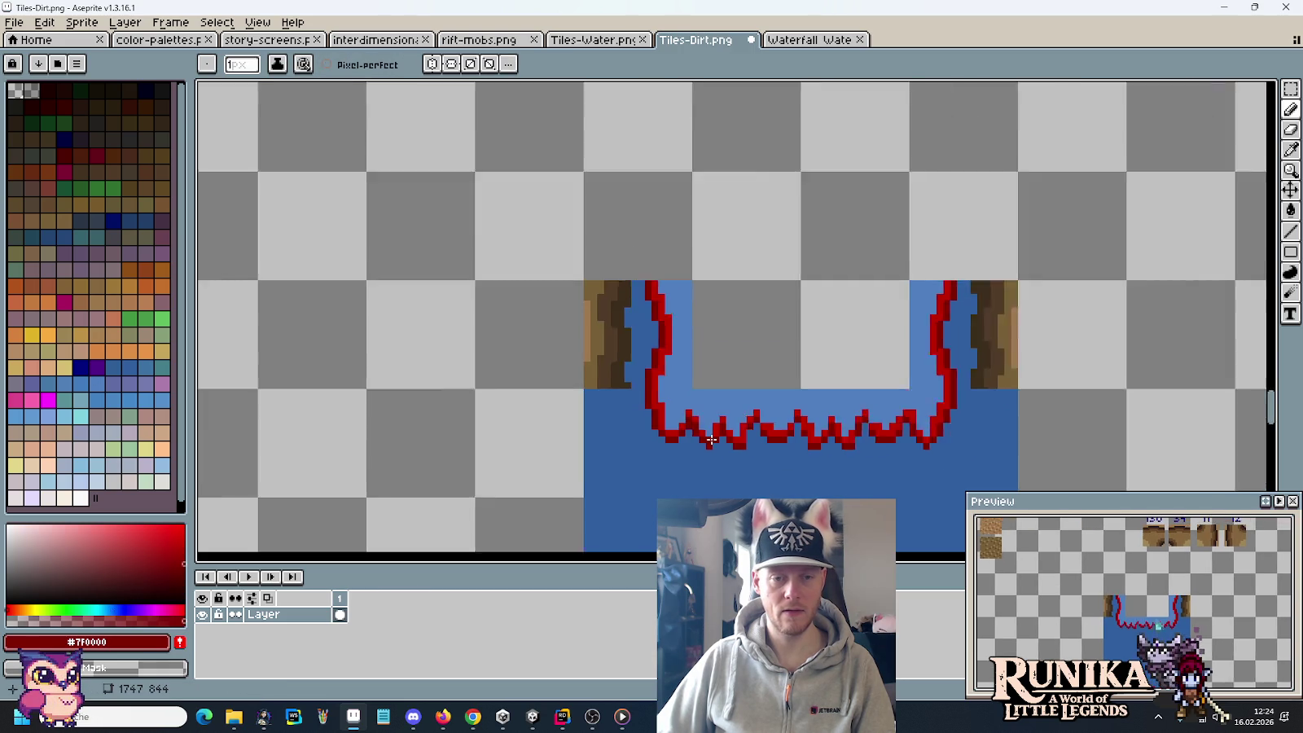
pyautogui.scroll(-1, 733, 391)
pyautogui.scroll(1, 776, 410)
# Step: Copy the 64x64 water tile into Waterfall Water Layer.png and save both sprites
pyautogui.press('m')
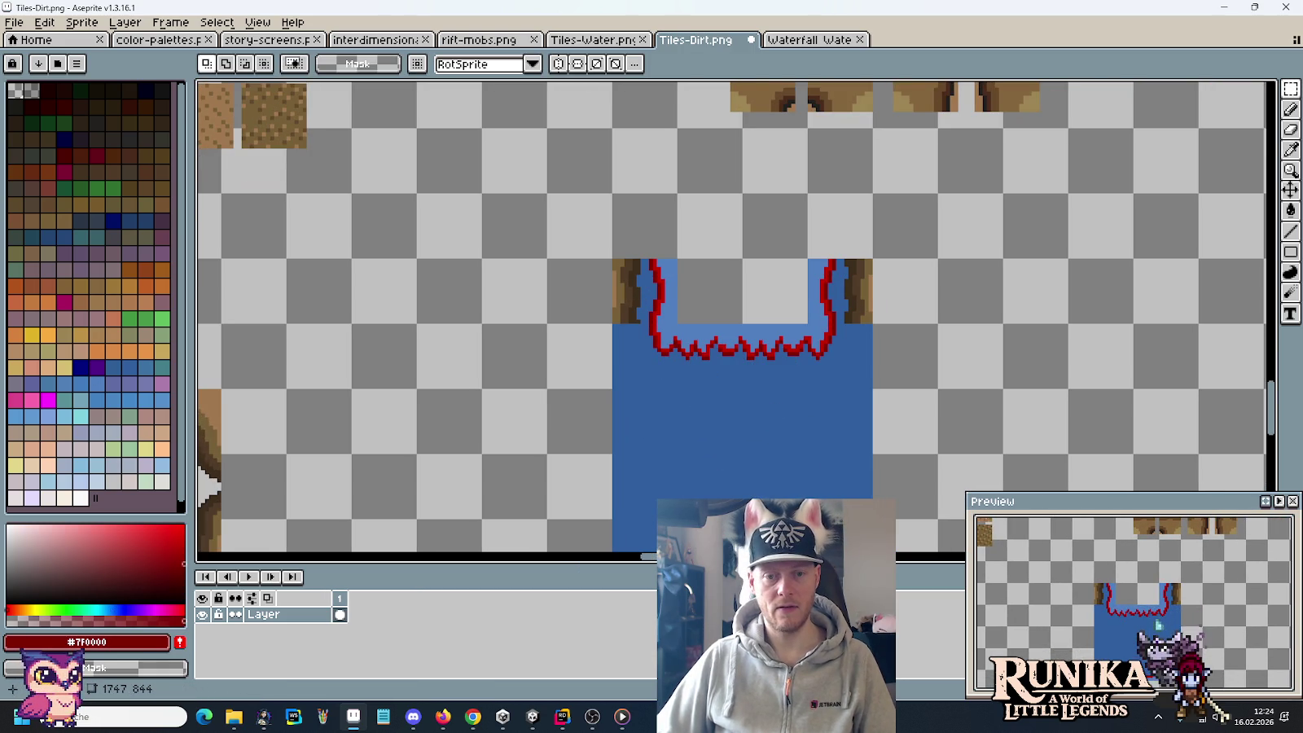
pyautogui.scroll(-1, 814, 456)
pyautogui.scroll(1, 839, 484)
pyautogui.moveTo(843, 489); pyautogui.dragTo(651, 322)
pyautogui.hotkey('ctrl', 'c')
pyautogui.hotkey('ctrl', 's')
pyautogui.click(794, 39)
pyautogui.hotkey('ctrl', 'v')
pyautogui.hotkey('ctrl', 's')
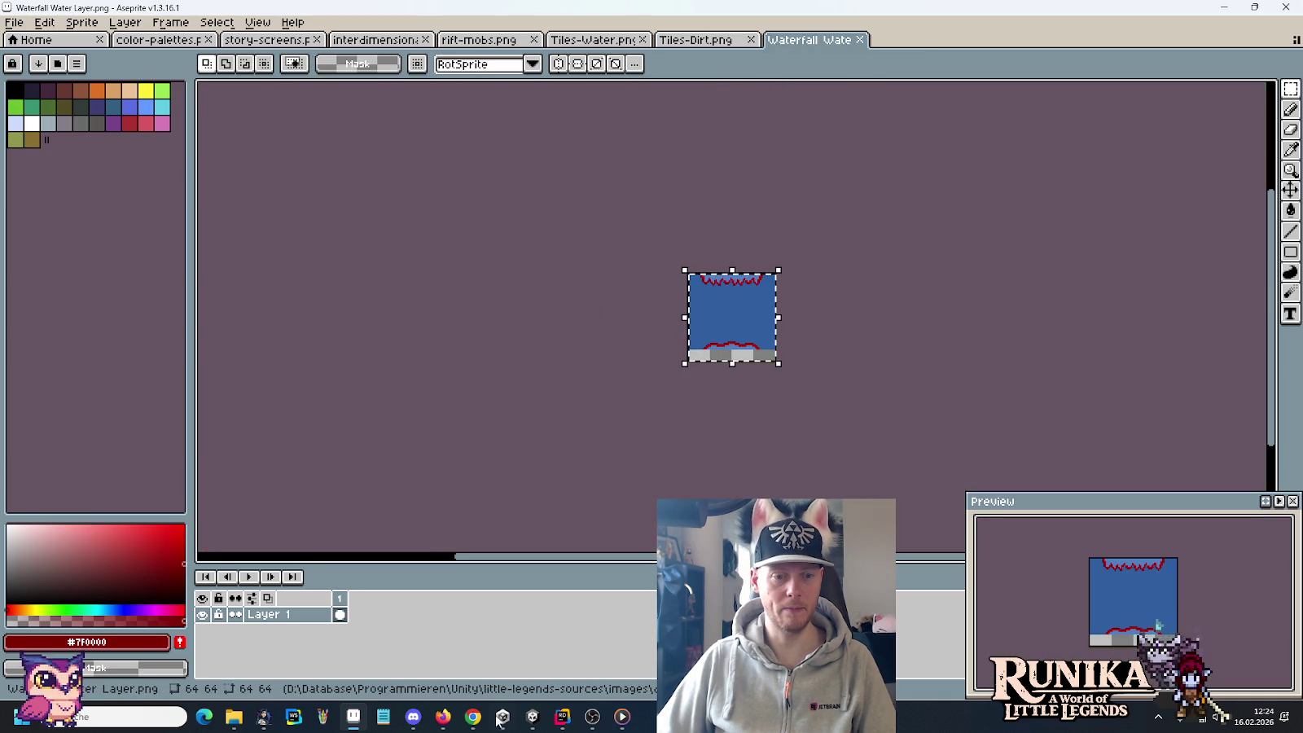
# Step: Copy the PNG into the project's Assets/Resources/Deco/Waterfall folder, replacing the existing file
pyautogui.click(234, 717)
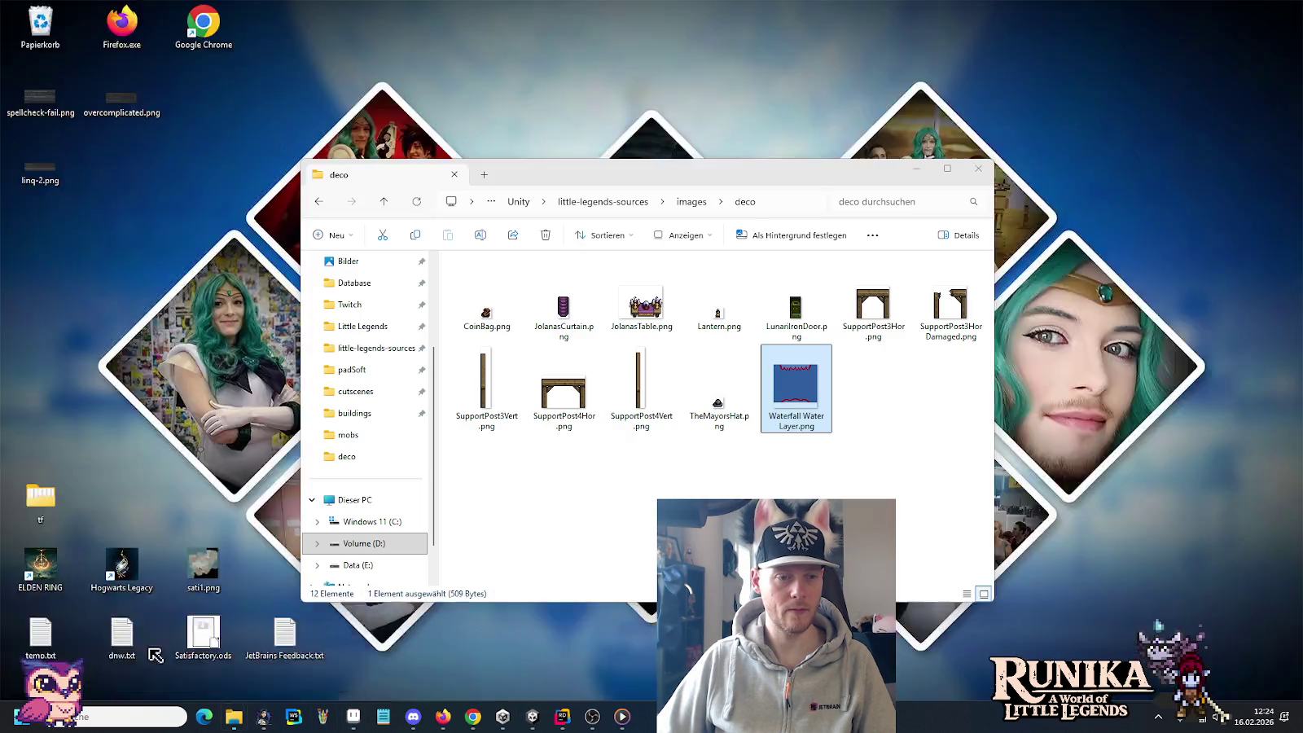
pyautogui.click(281, 647)
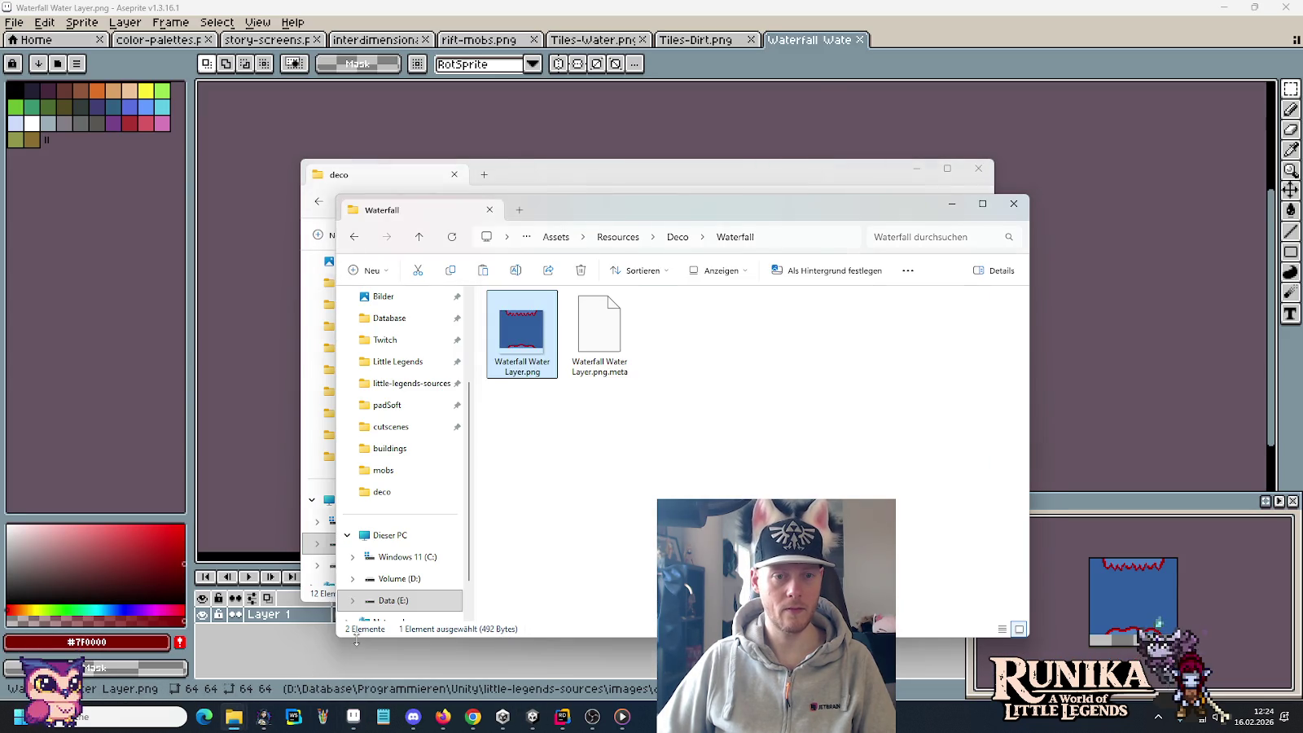
pyautogui.hotkey('ctrl', 'v')
pyautogui.click(590, 262)
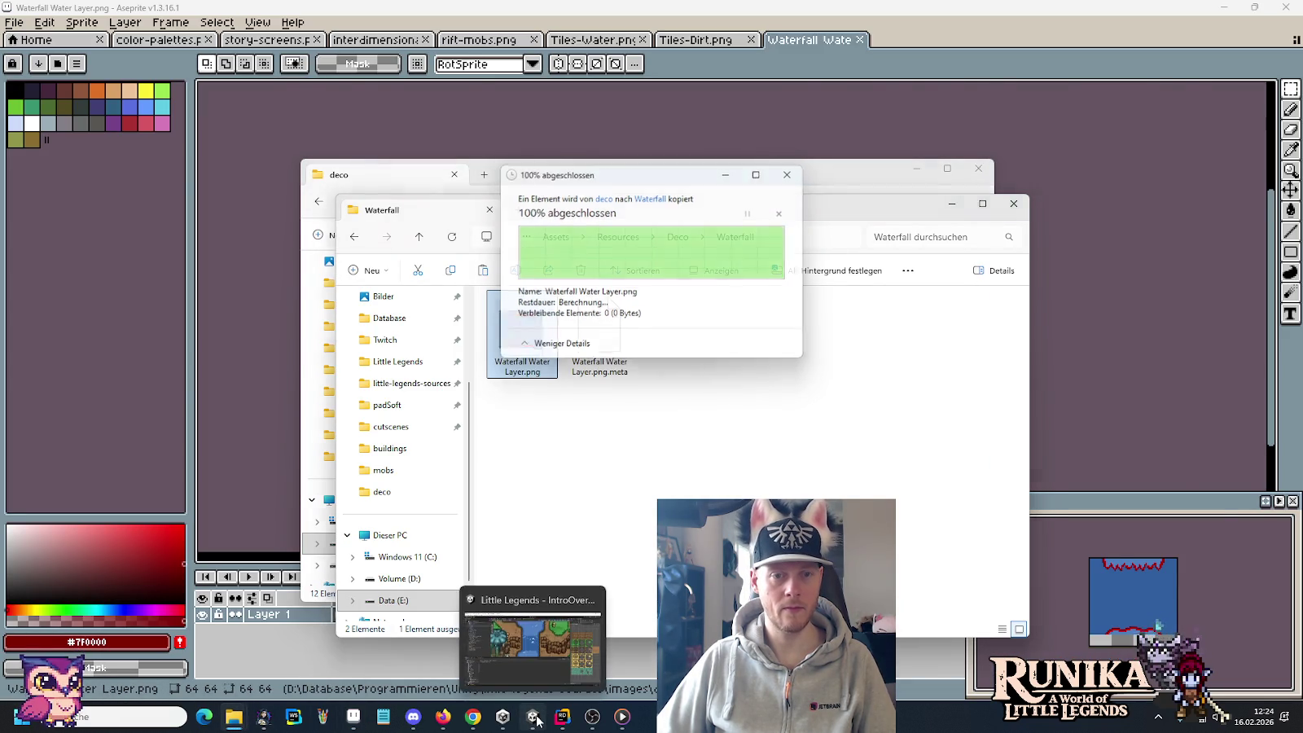
pyautogui.click(560, 661)
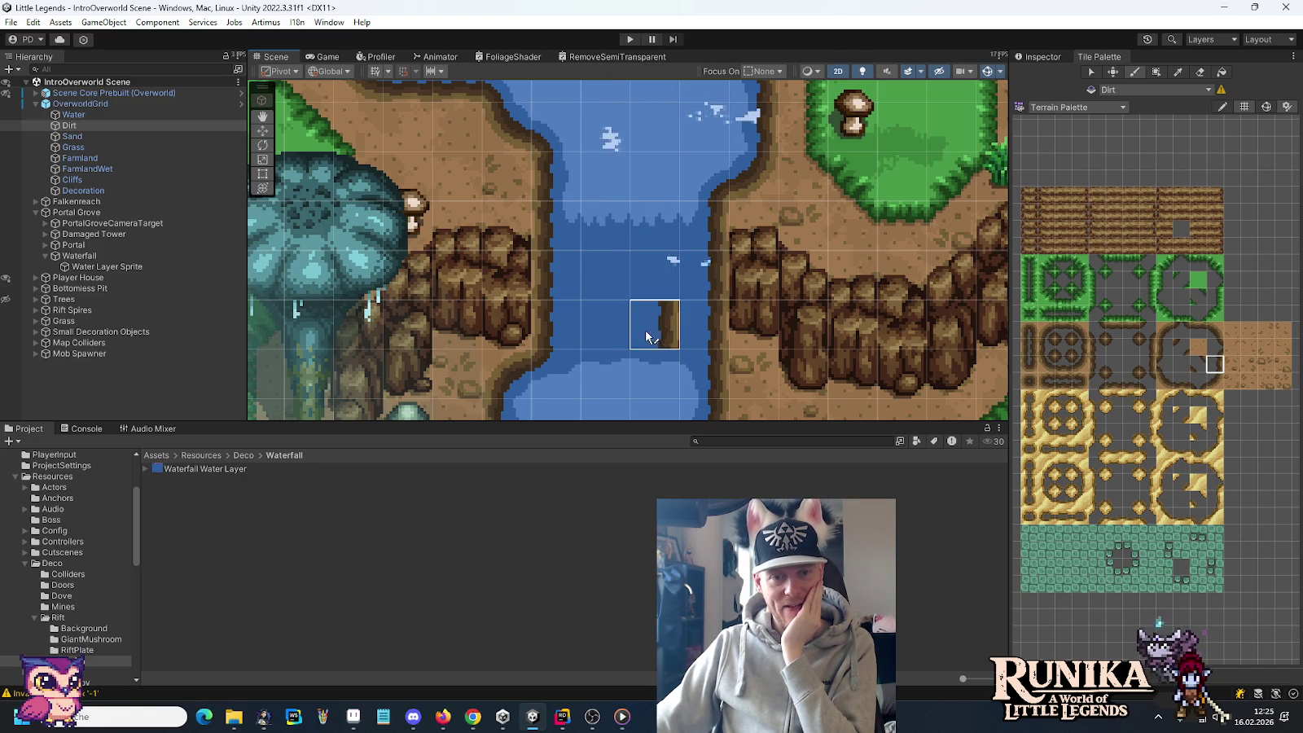
# Step: After checking the updated waterfall in Unity's scene view, return to the Waterfall Water Layer sprite in Aseprite
pyautogui.click(350, 723)
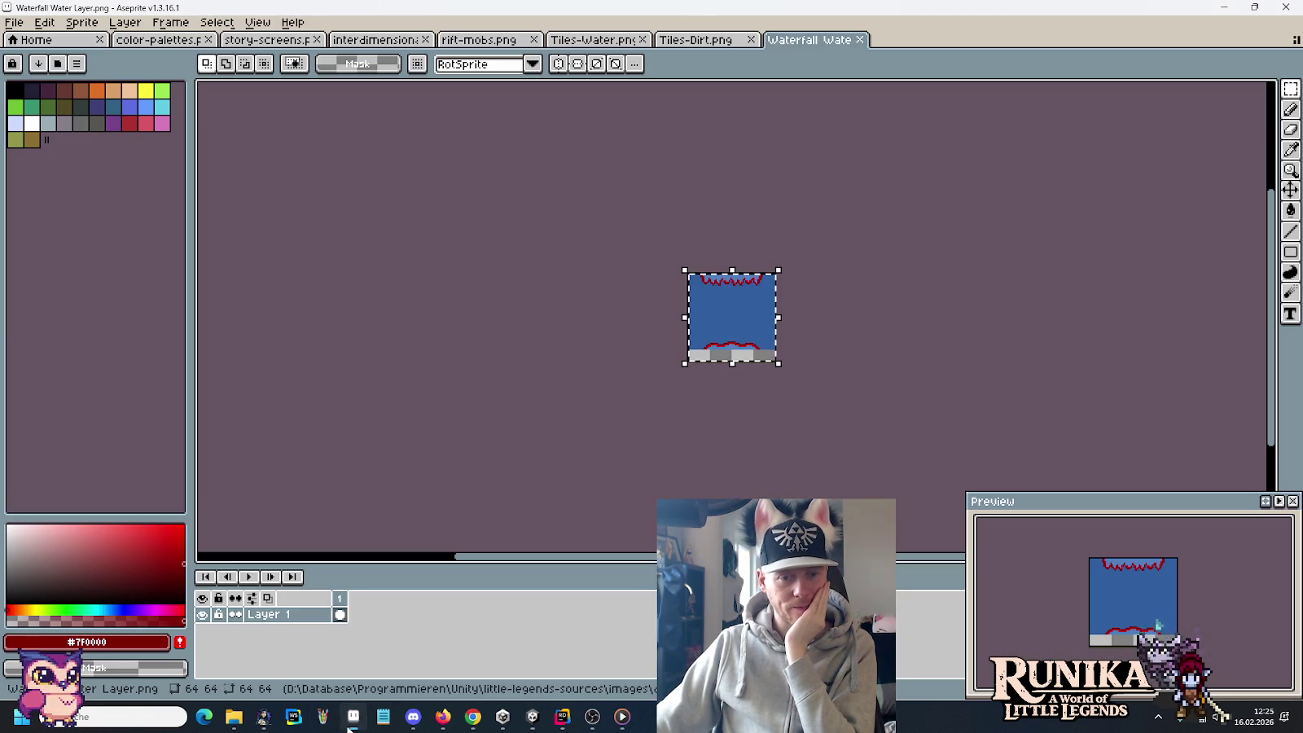
# Step: On Tiles-Dirt.png, try a strip selection across the water tile, clear it, then return to the Zelda waterfall image results
pyautogui.click(696, 39)
pyautogui.hotkey('ctrl', 'd')
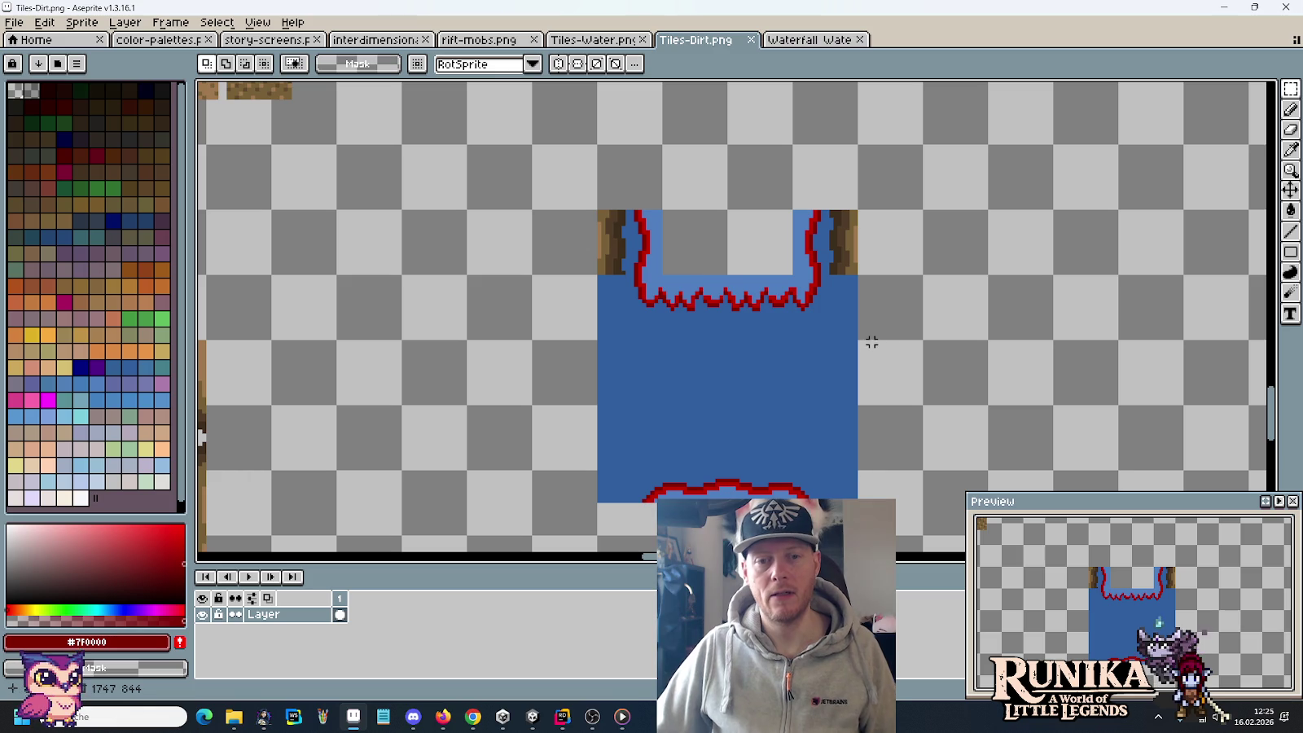
pyautogui.moveTo(868, 338); pyautogui.dragTo(581, 313)
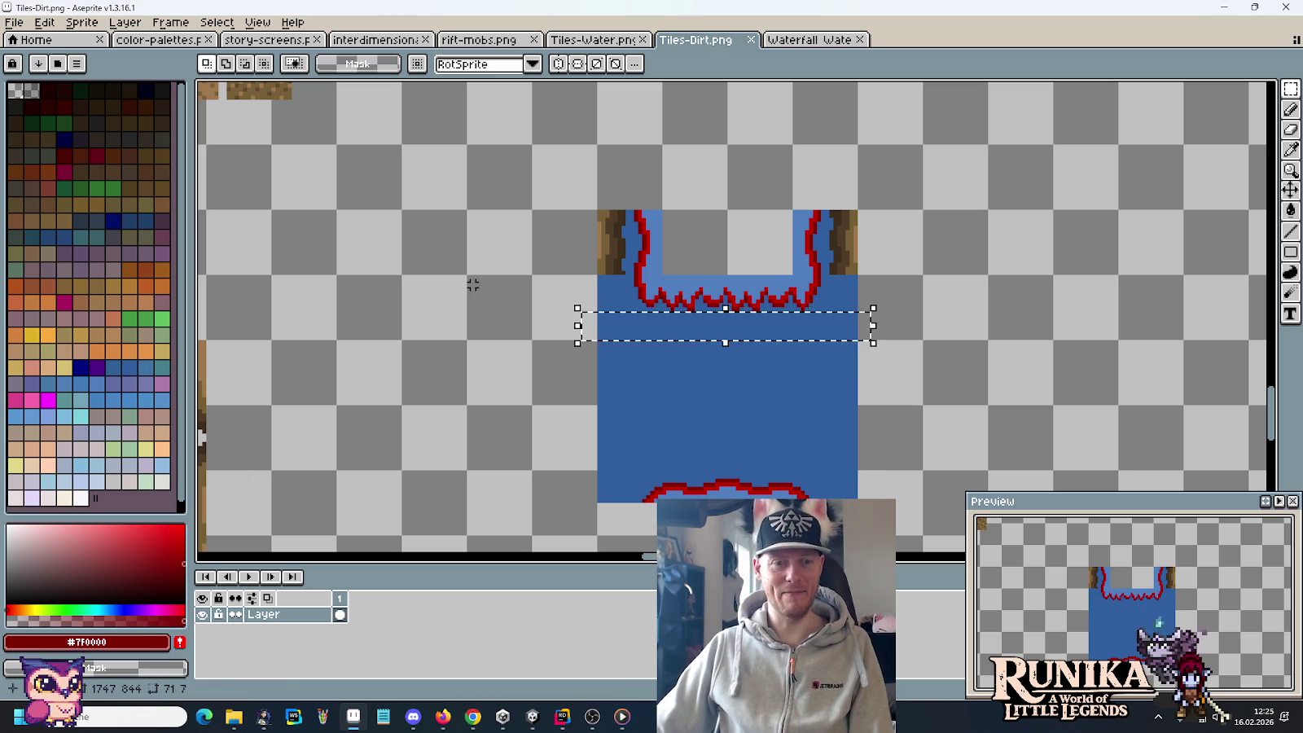
pyautogui.hotkey('ctrl', 'd')
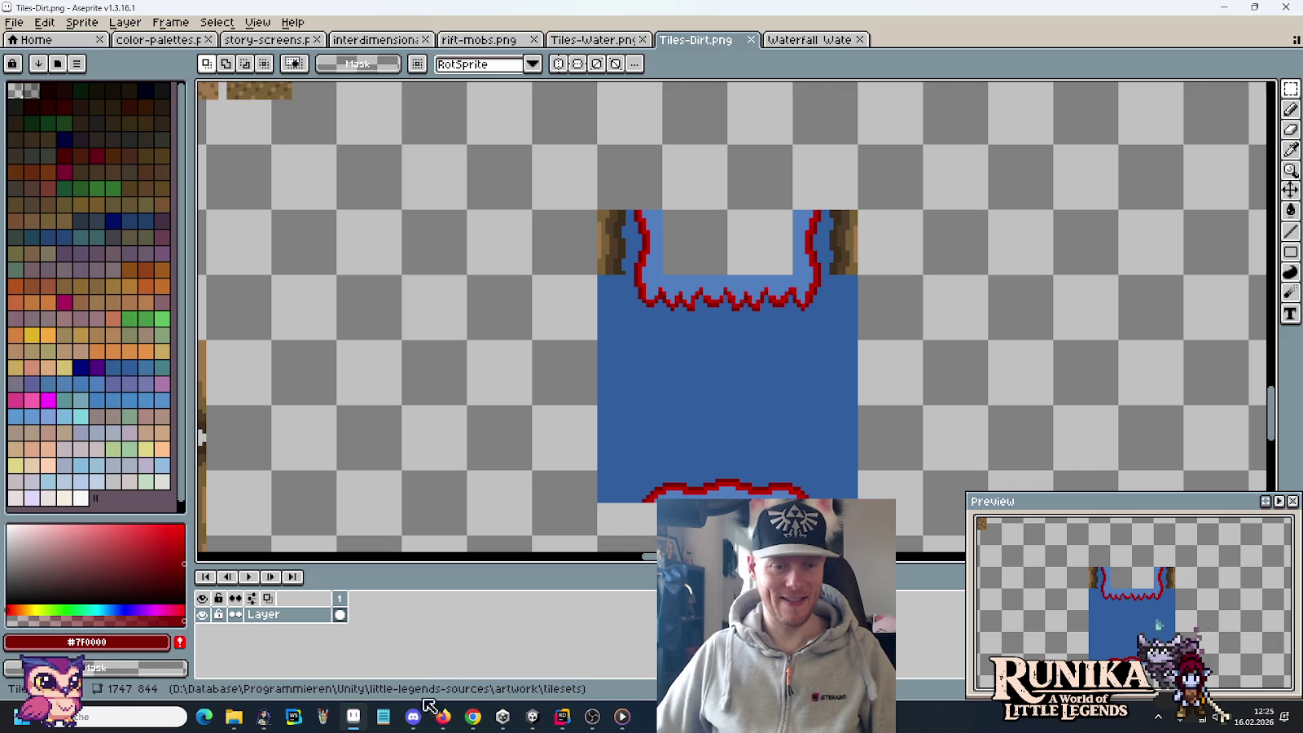
pyautogui.moveTo(473, 717)
pyautogui.click(486, 681)
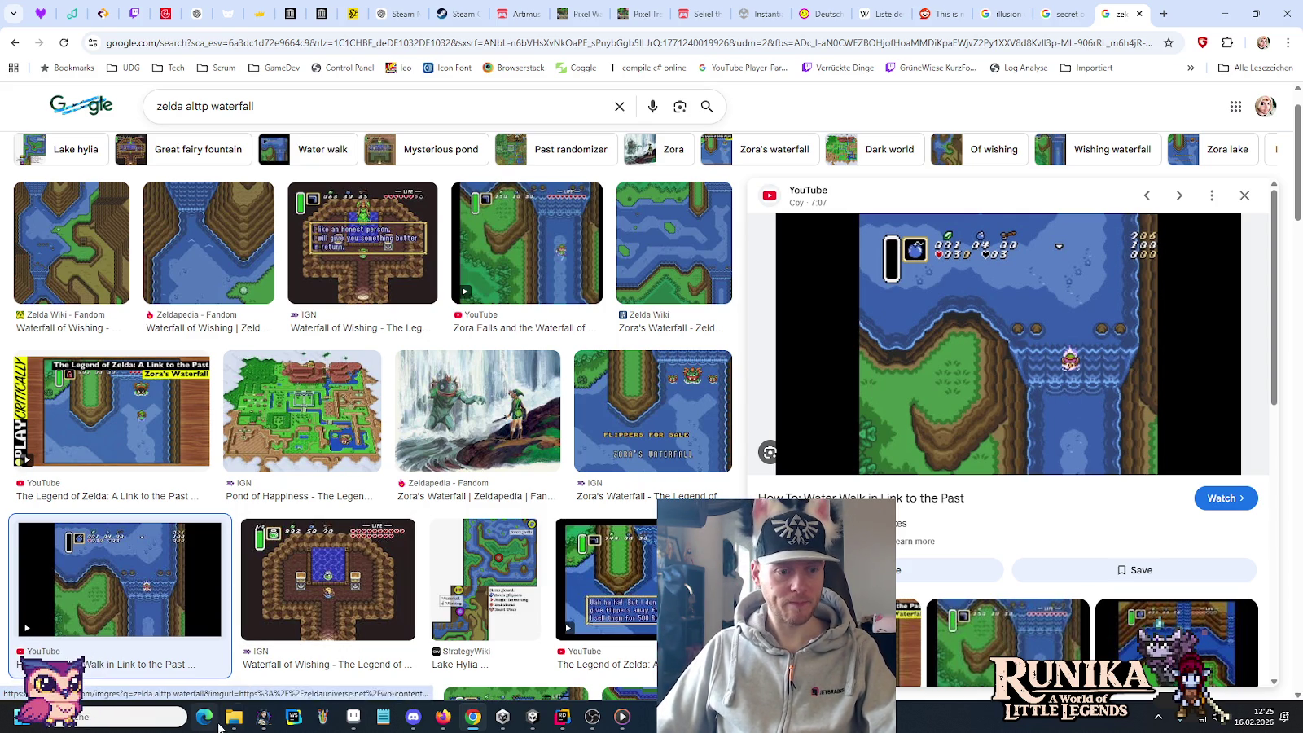
# Step: After browsing the Zelda waterfall images, bring the deco folder window in front of Chrome
pyautogui.moveTo(233, 717)
pyautogui.click(184, 660)
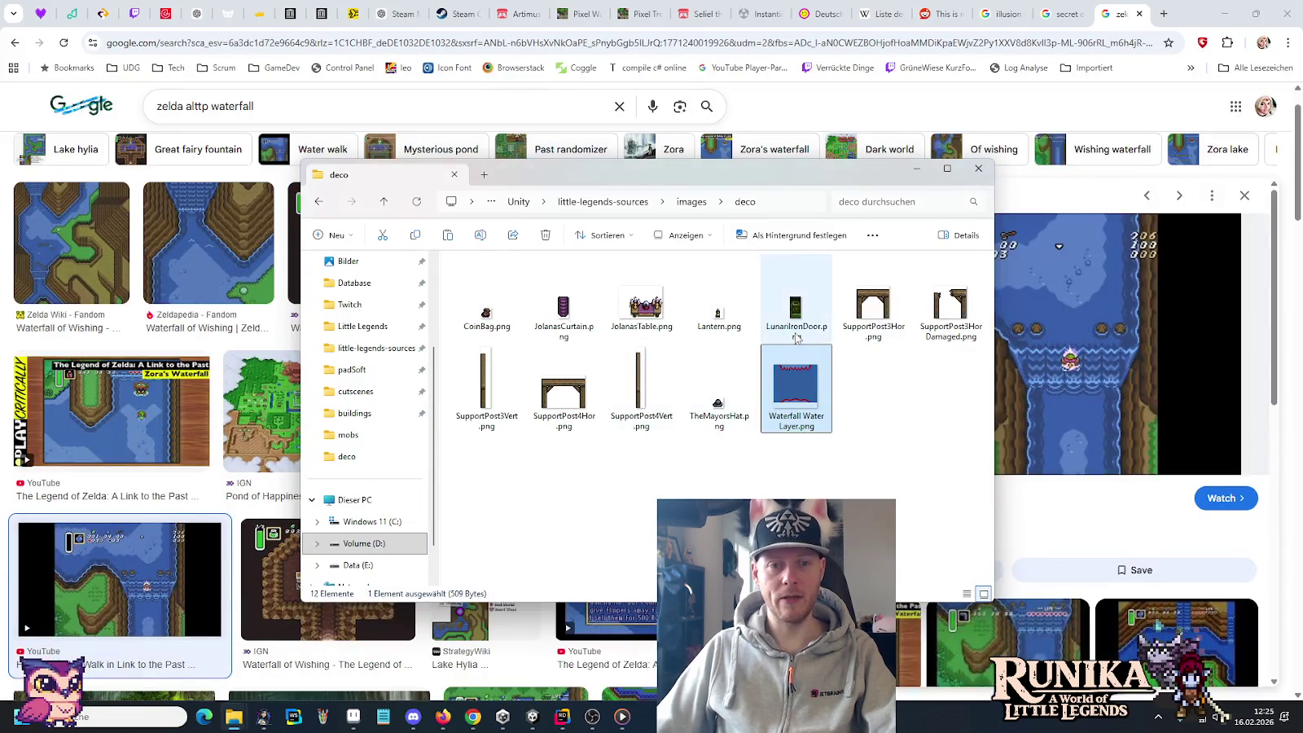
# Step: Go to little-legends-sources > artwork > tileset samples and open the second Zelda screenshot
pyautogui.click(607, 203)
pyautogui.doubleClick(631, 283)
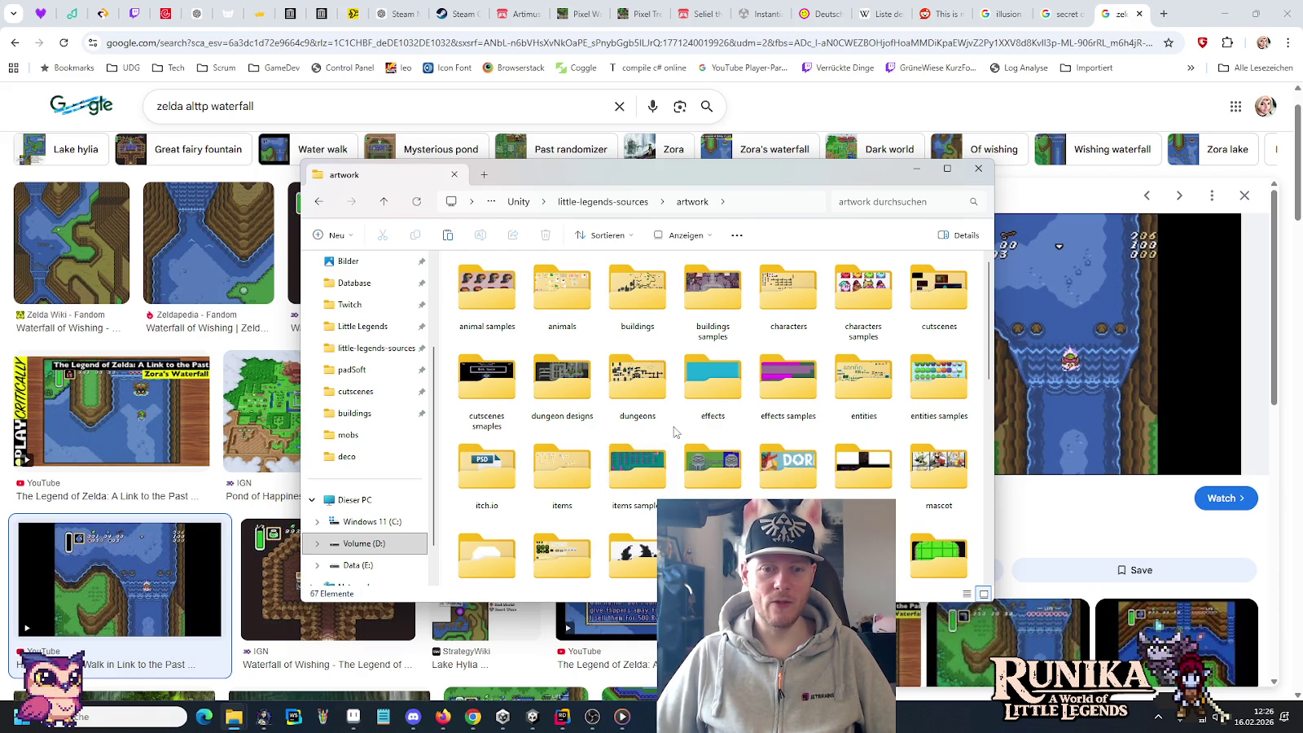
pyautogui.scroll(-3, 674, 432)
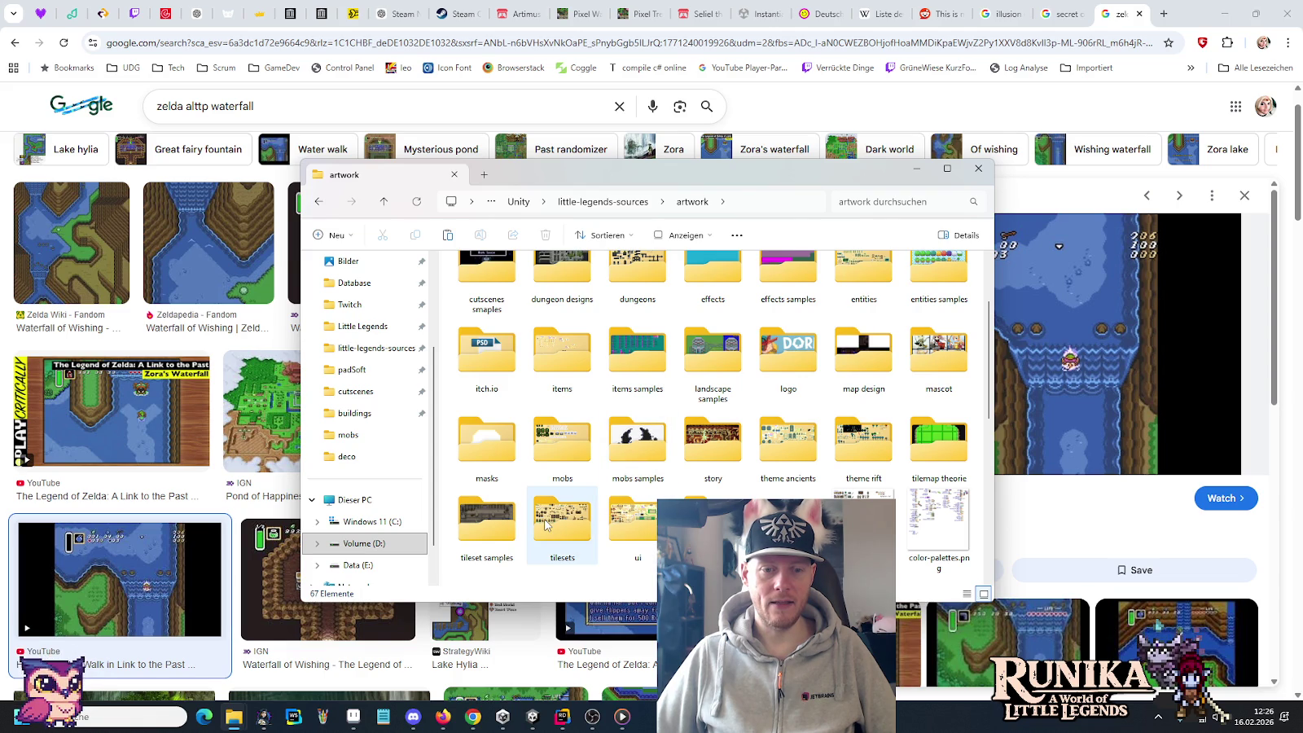
pyautogui.doubleClick(485, 525)
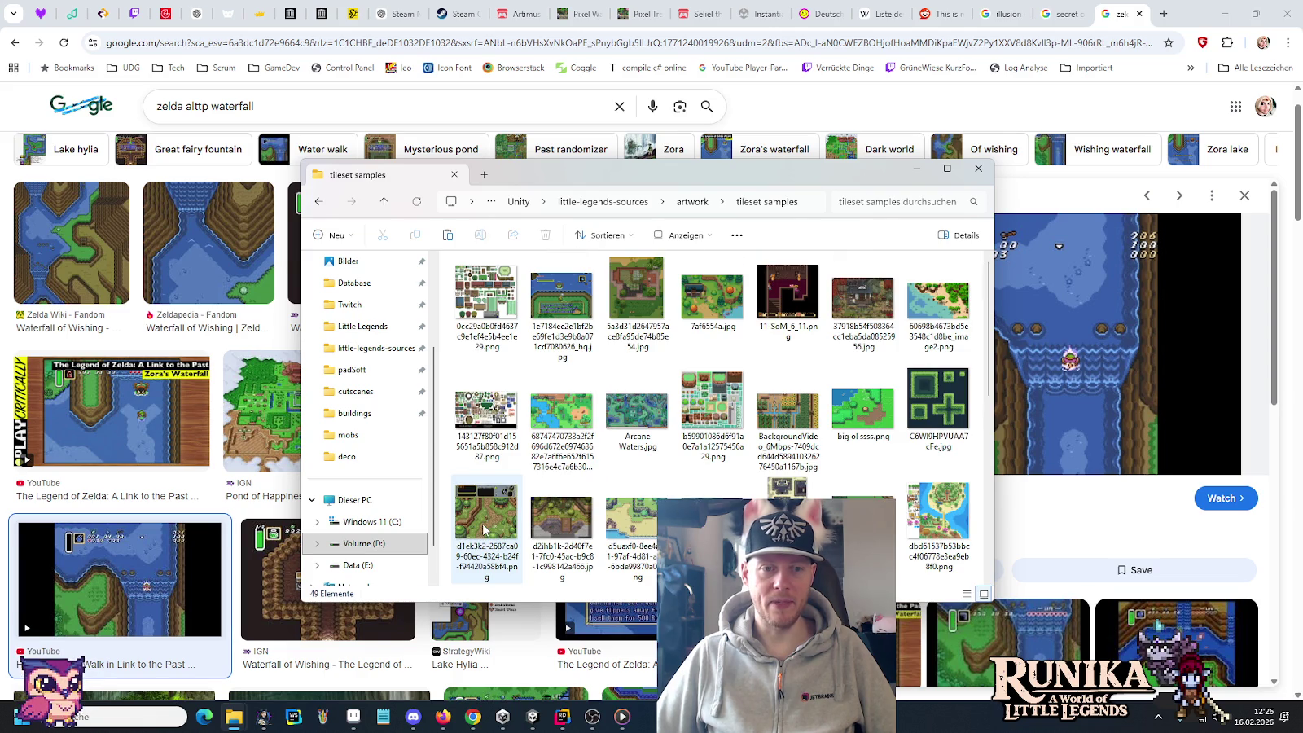
pyautogui.doubleClick(534, 287)
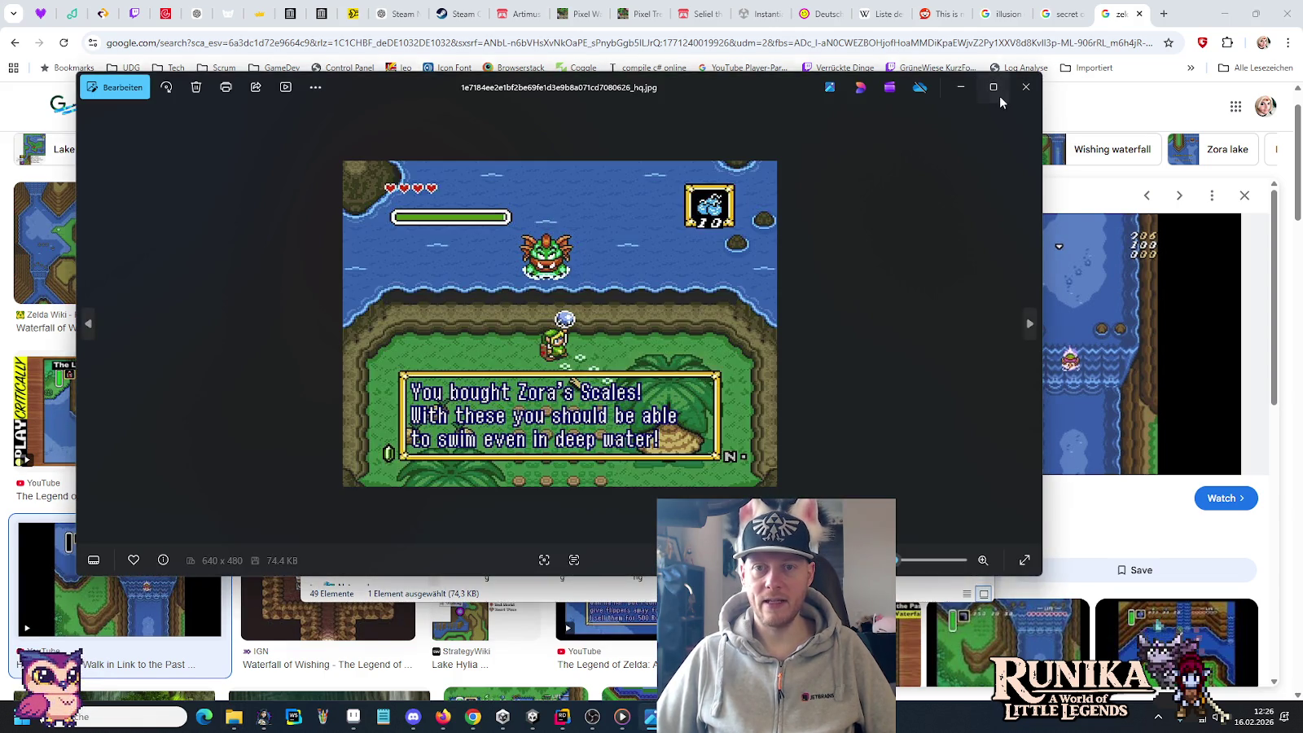
# Step: Maximize the viewer and step past the beach map, Zelda tileset and Grasslands GIF to Arcane Waters.jpg
pyautogui.click(993, 87)
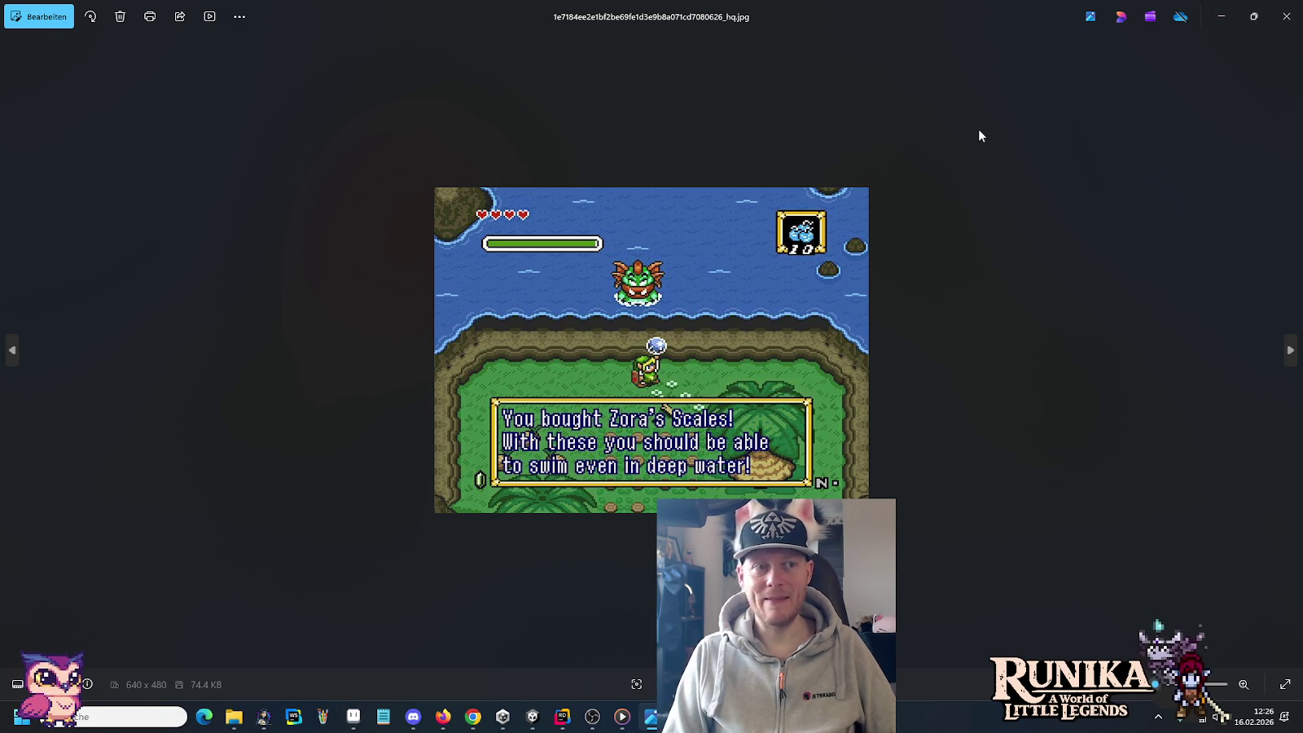
pyautogui.press('Right')
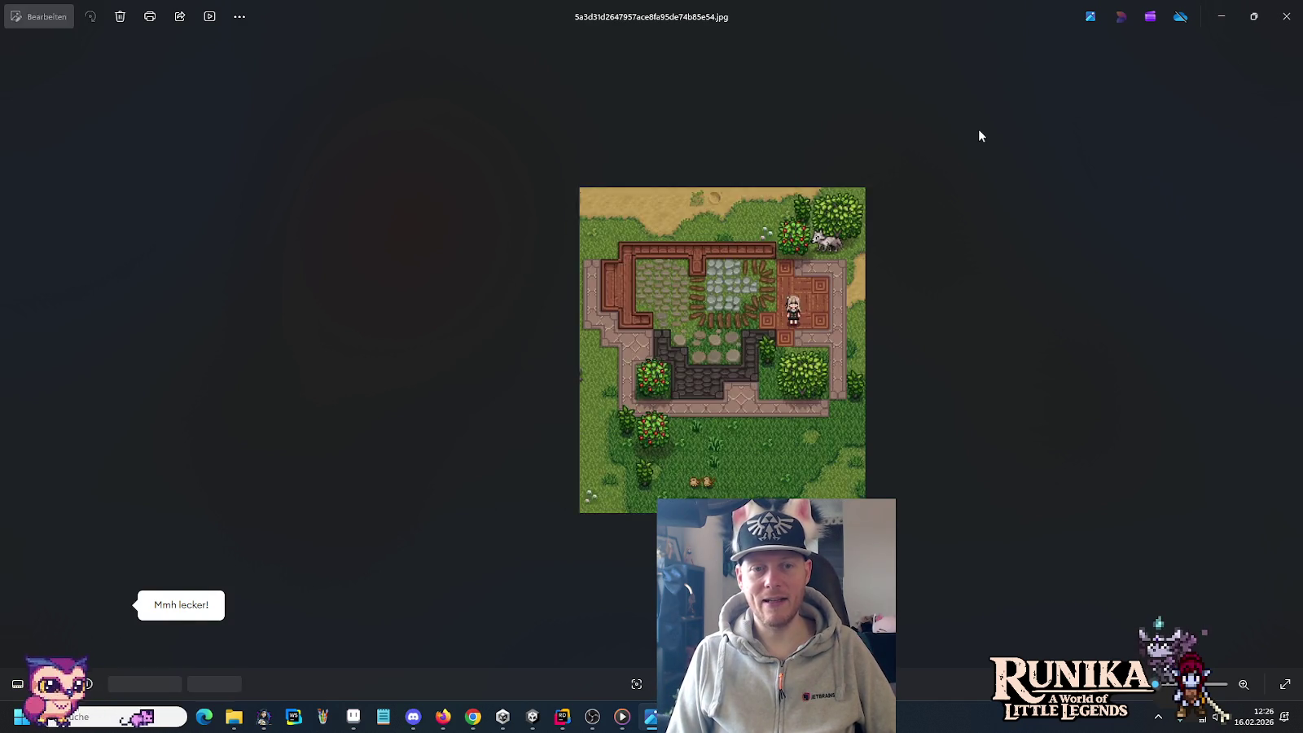
pyautogui.press('Right')
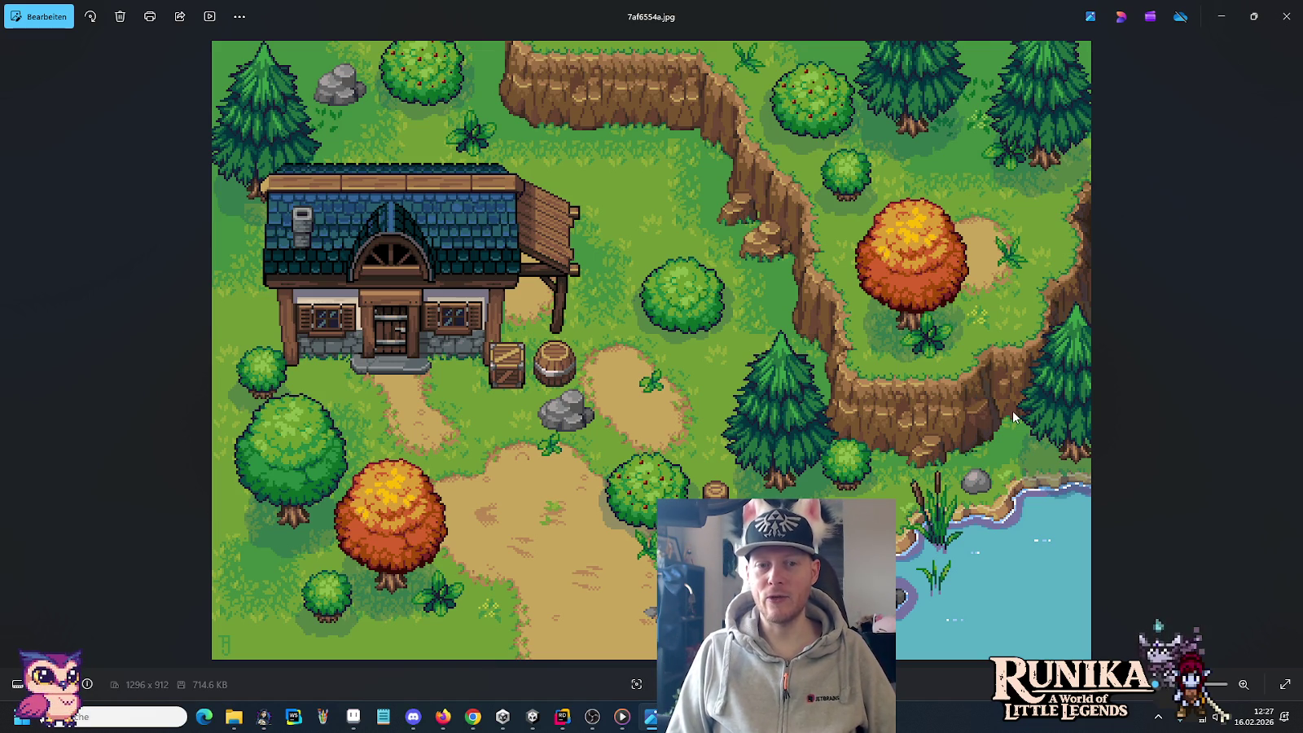
pyautogui.press('Right')
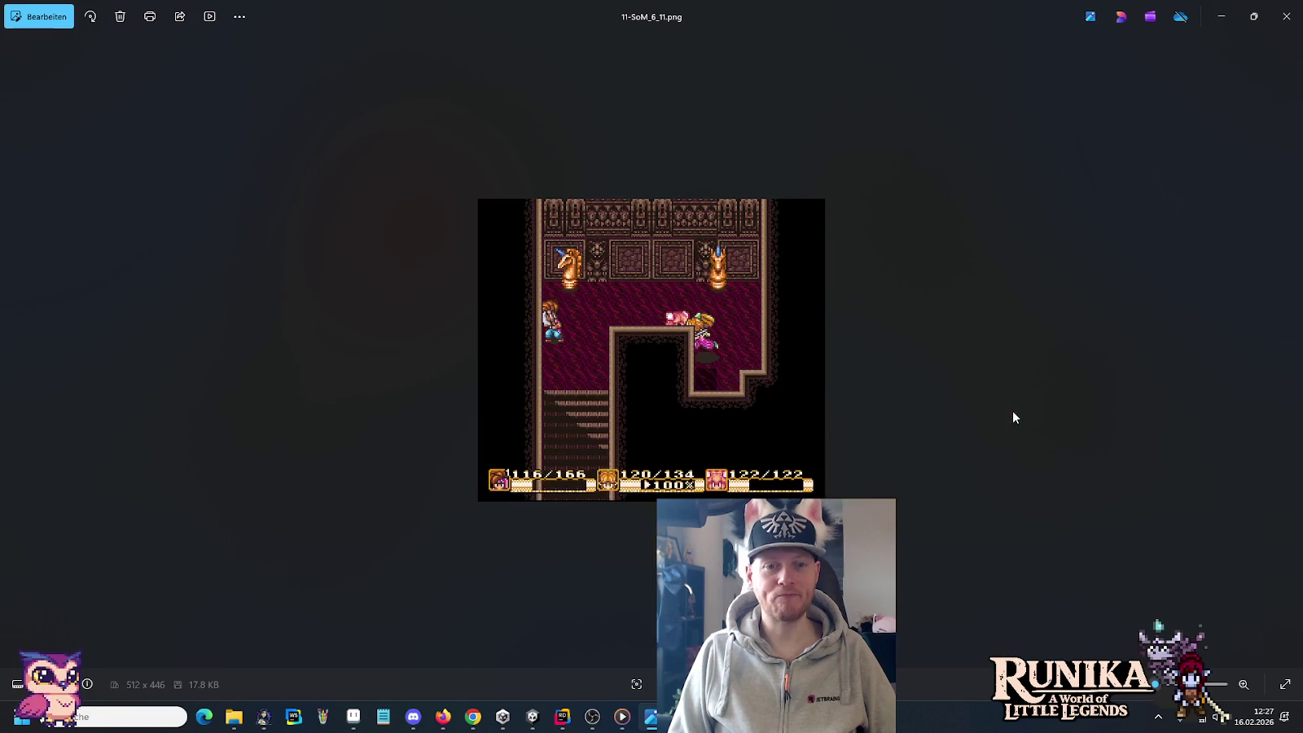
pyautogui.press('Right')
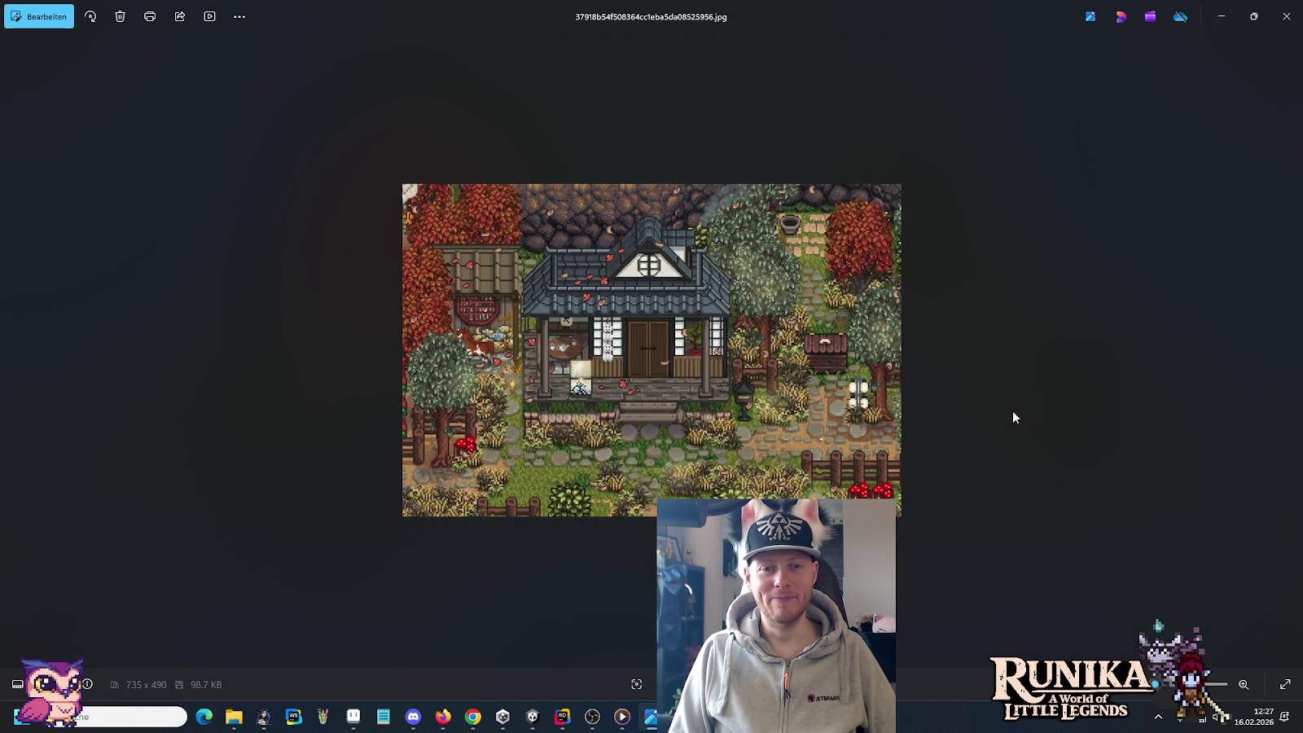
pyautogui.press('Right')
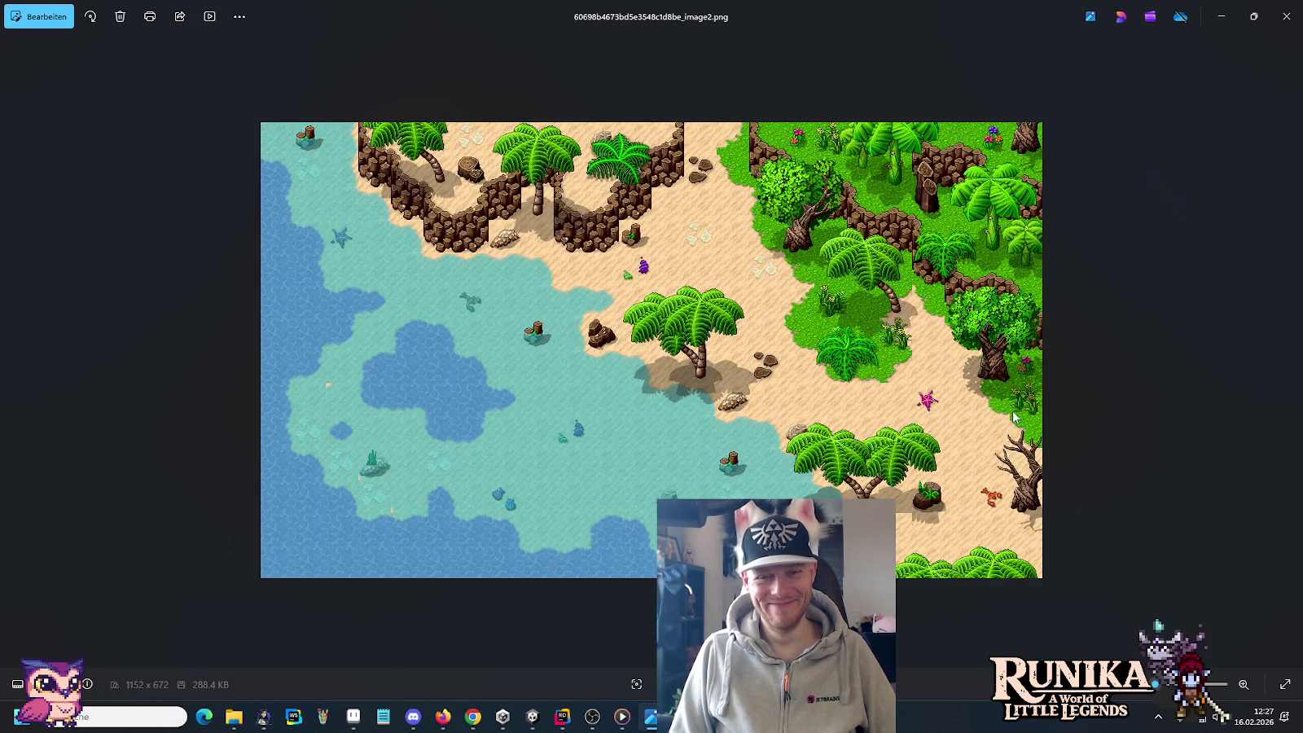
pyautogui.press('Right')
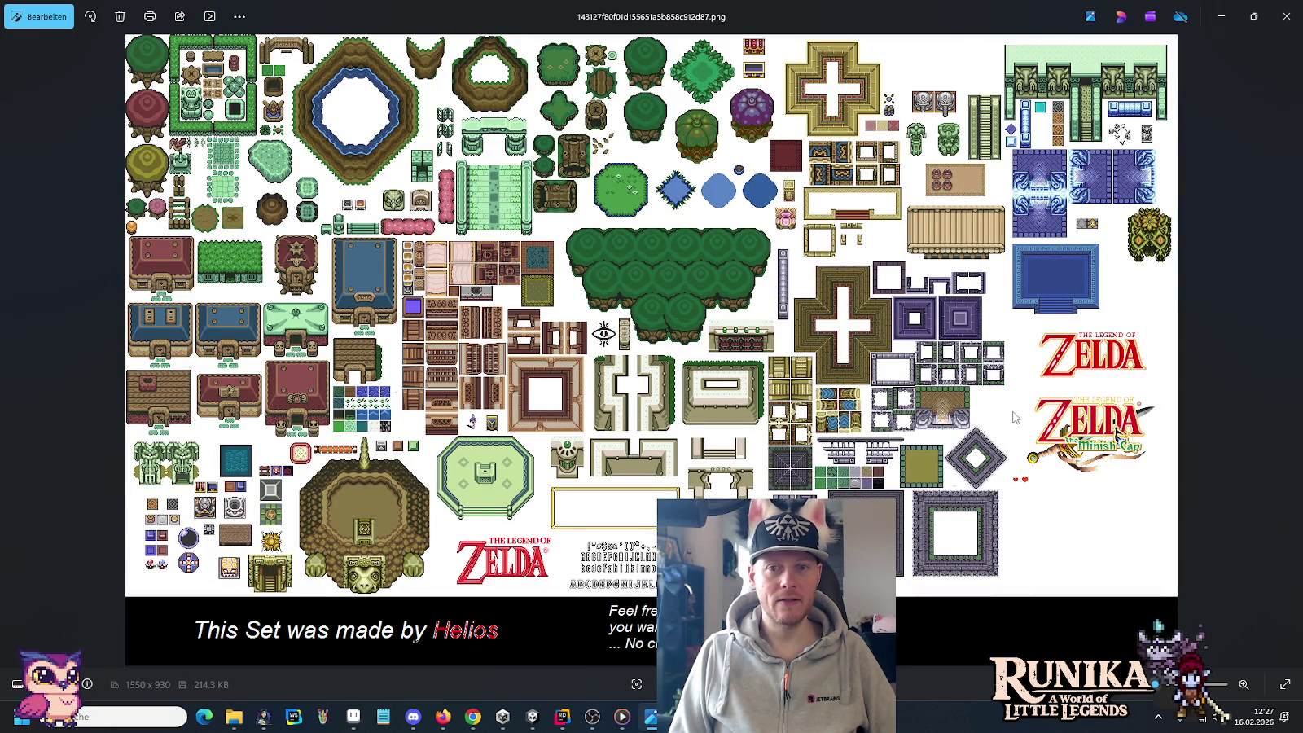
pyautogui.press('Right')
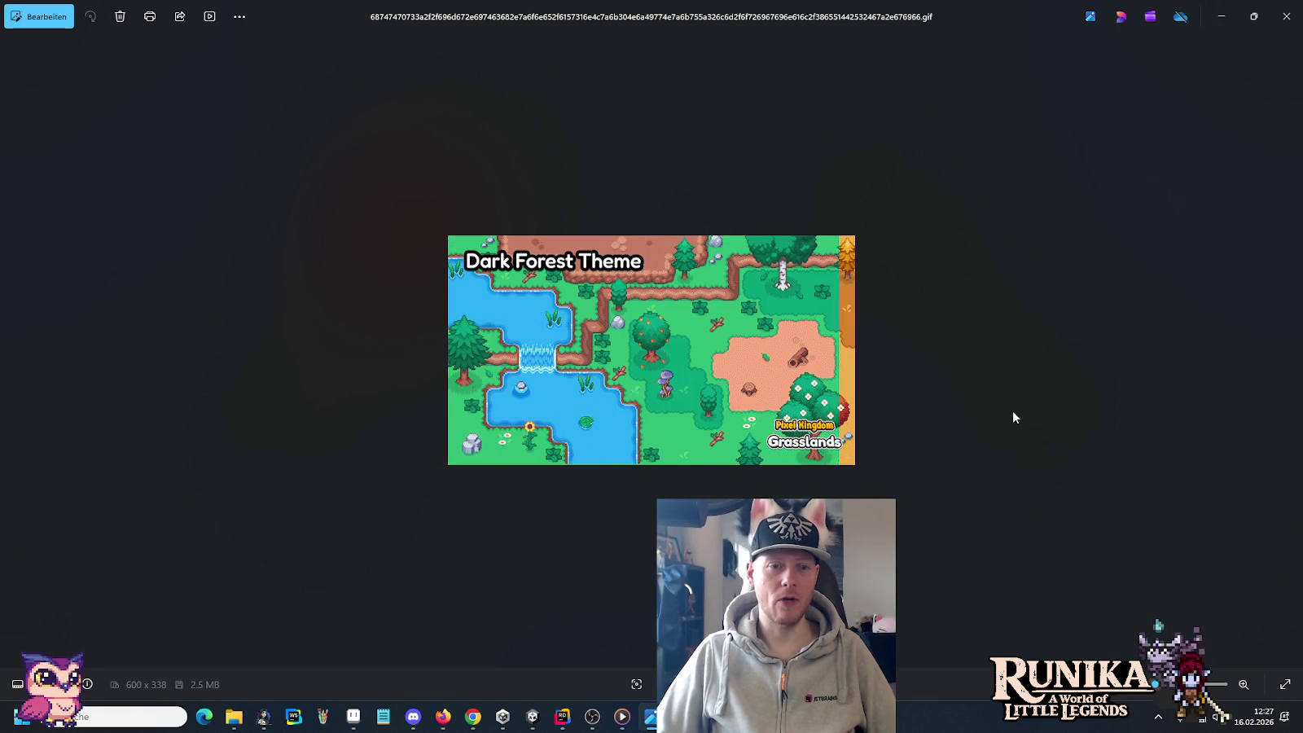
pyautogui.scroll(5, 469, 345)
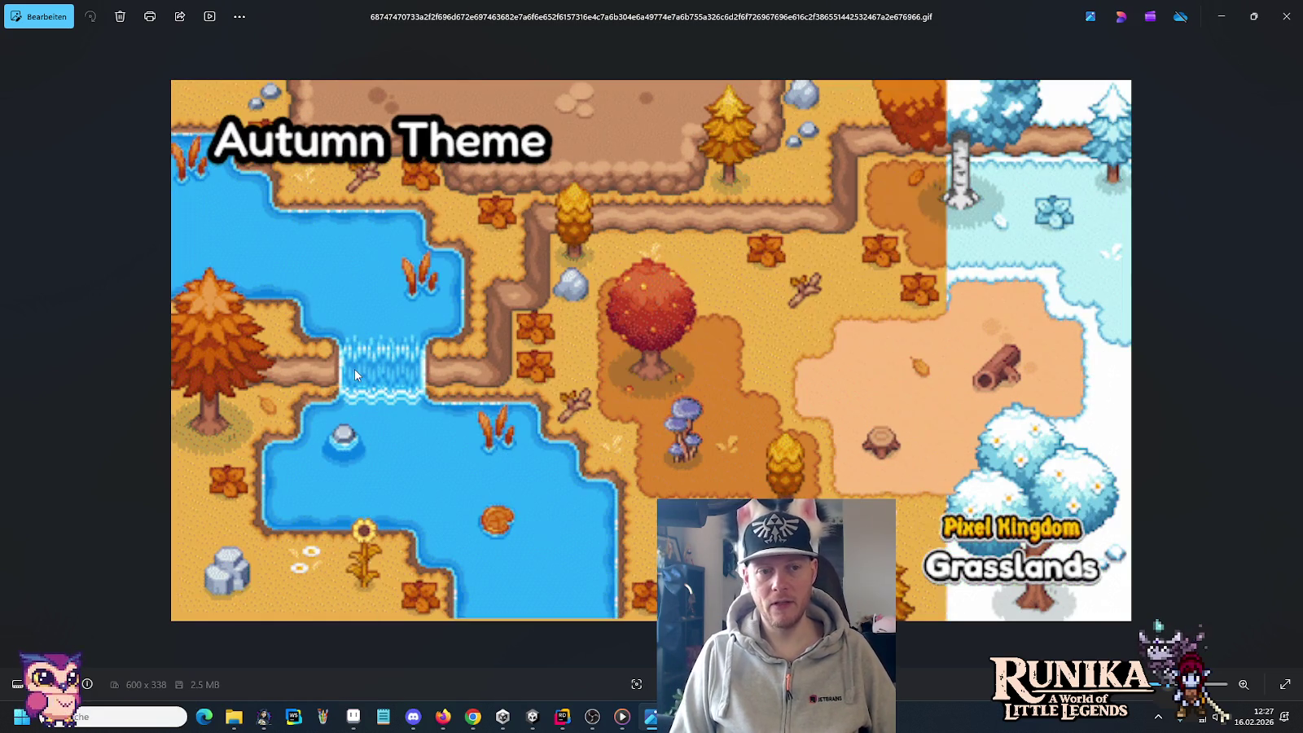
pyautogui.press('Right')
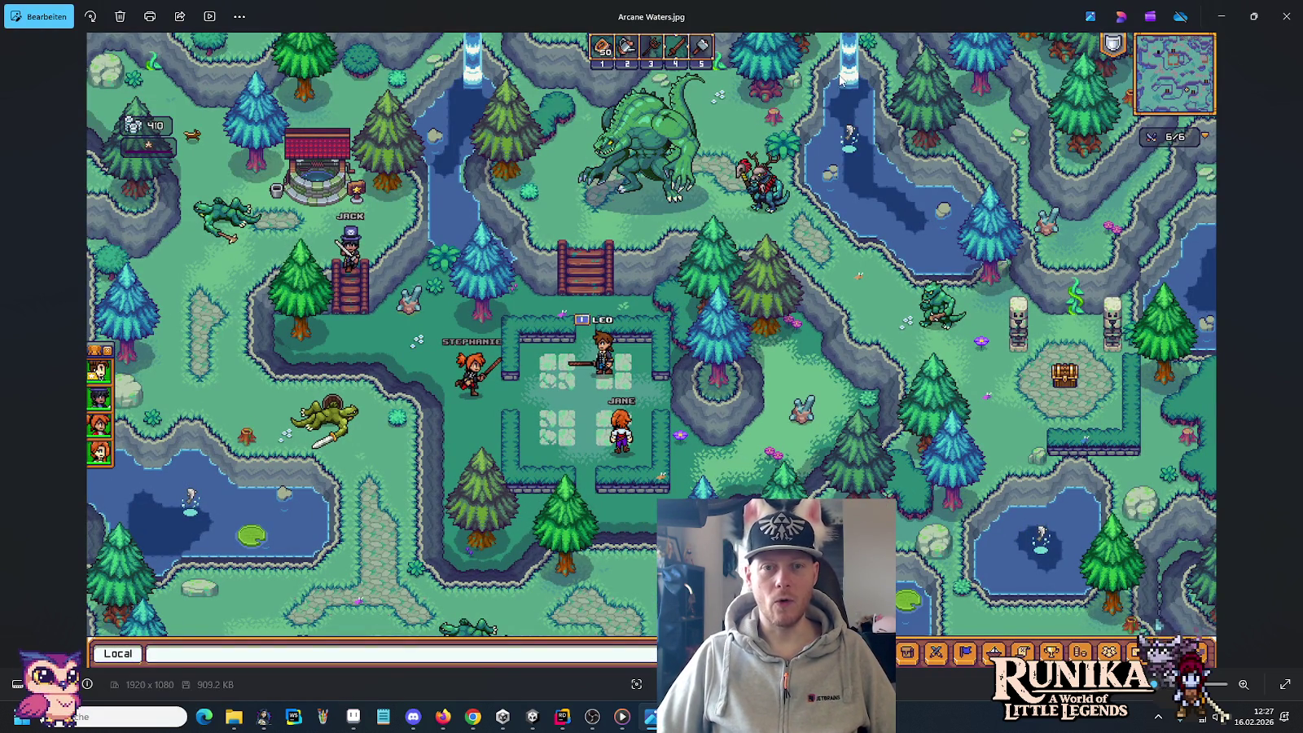
# Step: Zoom in on the Arcane Waters waterfall and pan around it
pyautogui.scroll(1, 852, 57)
pyautogui.scroll(2, 863, 58)
pyautogui.scroll(4, 884, 60)
pyautogui.scroll(2, 900, 63)
pyautogui.moveTo(907, 64); pyautogui.dragTo(893, 154)
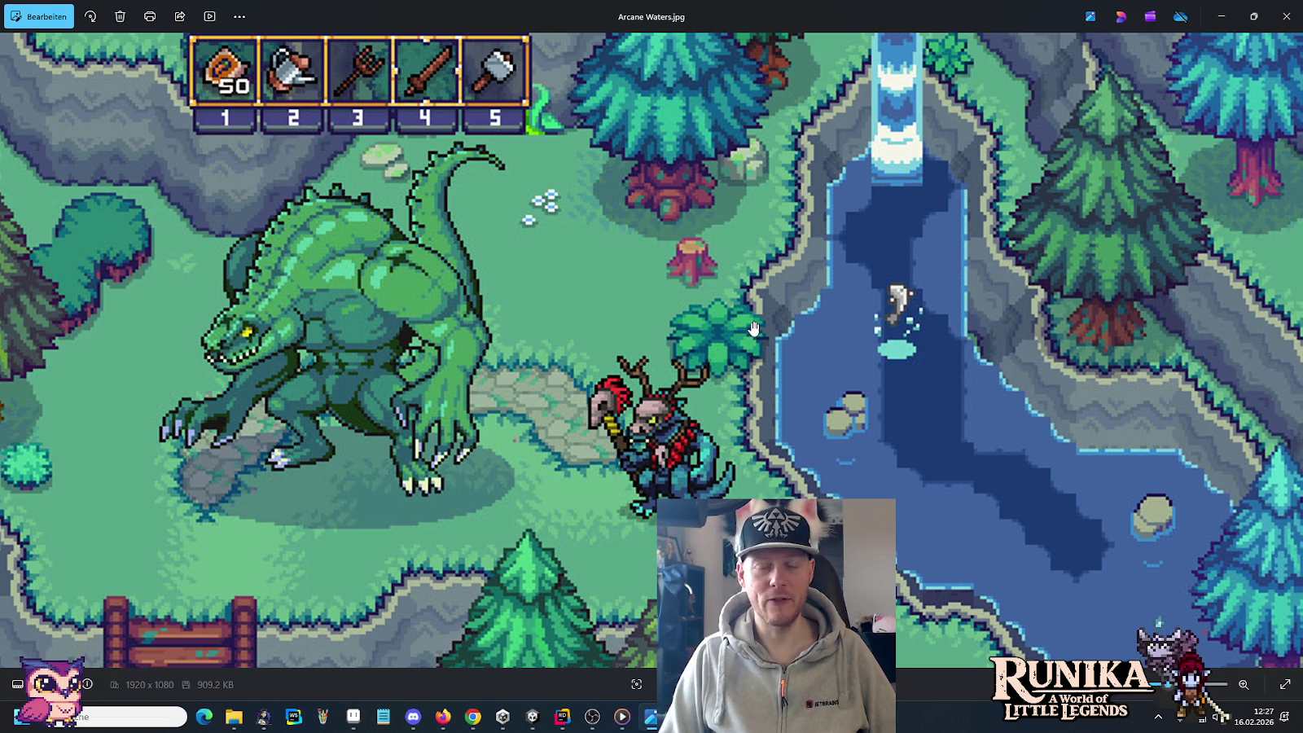
pyautogui.hscroll(1, 753, 328)
pyautogui.hscroll(1, 753, 328)
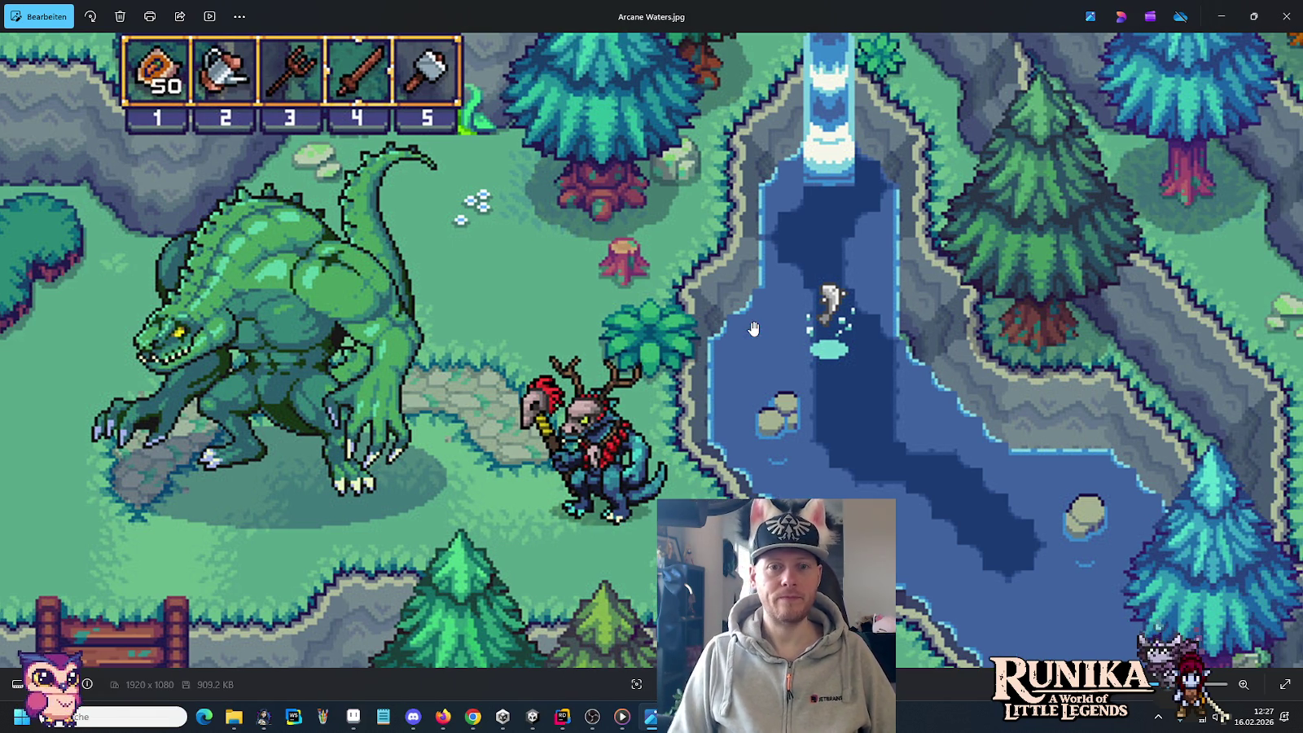
# Step: Step through the farm, forest and island tileset images to the dfCWw1.png cliff tileset
pyautogui.moveTo(1272, 349)
pyautogui.click(1289, 350)
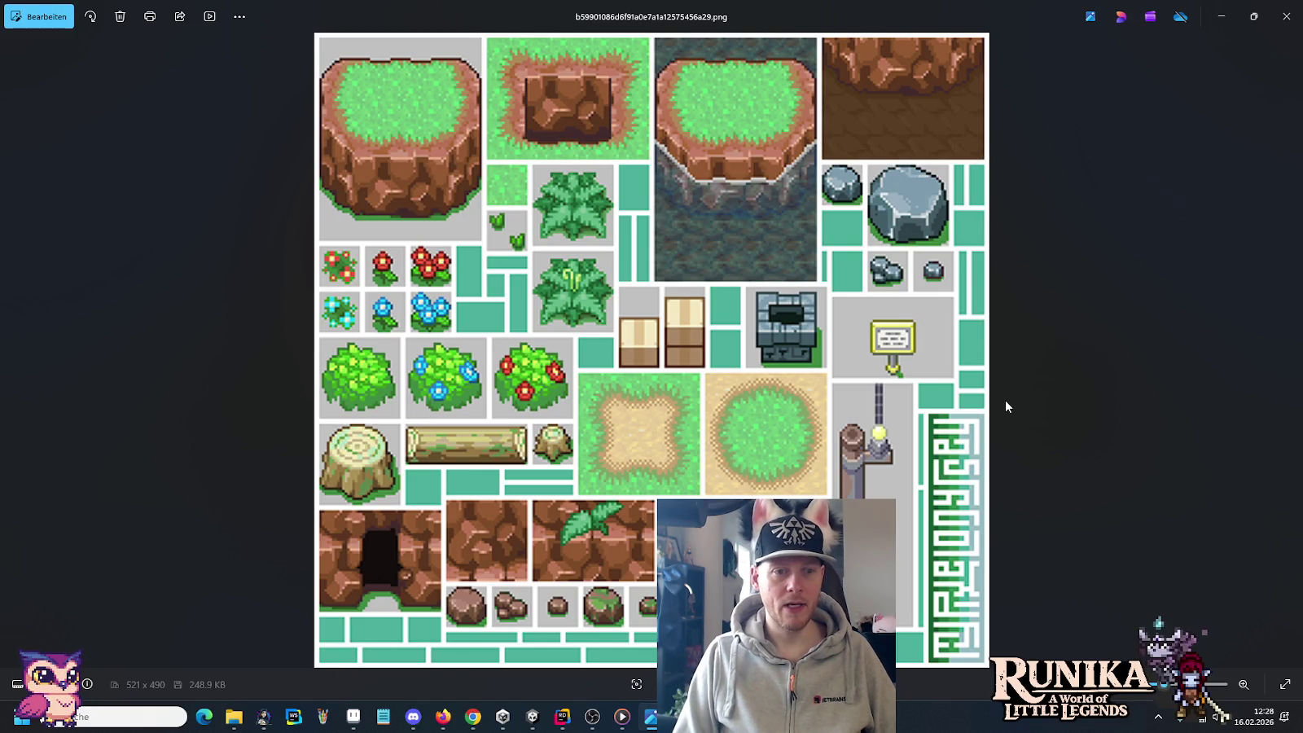
pyautogui.press('Right')
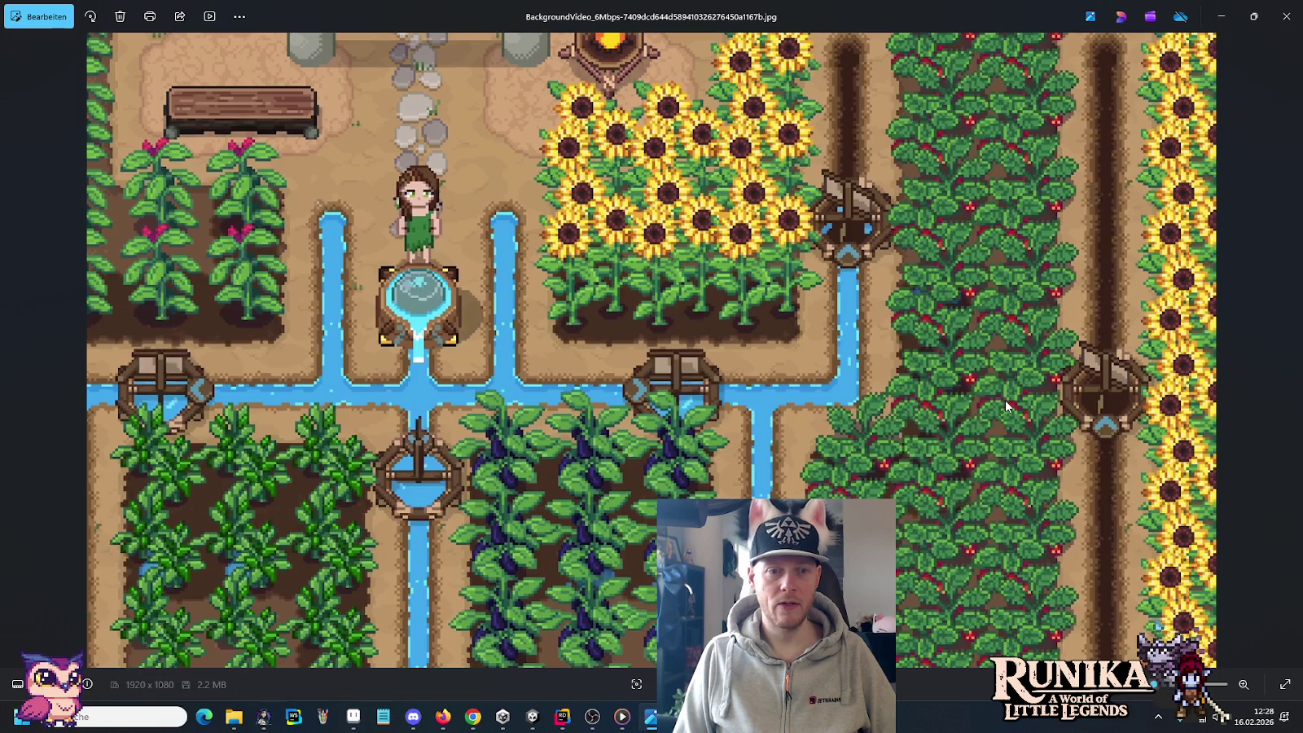
pyautogui.press('Right')
pyautogui.press('Right')
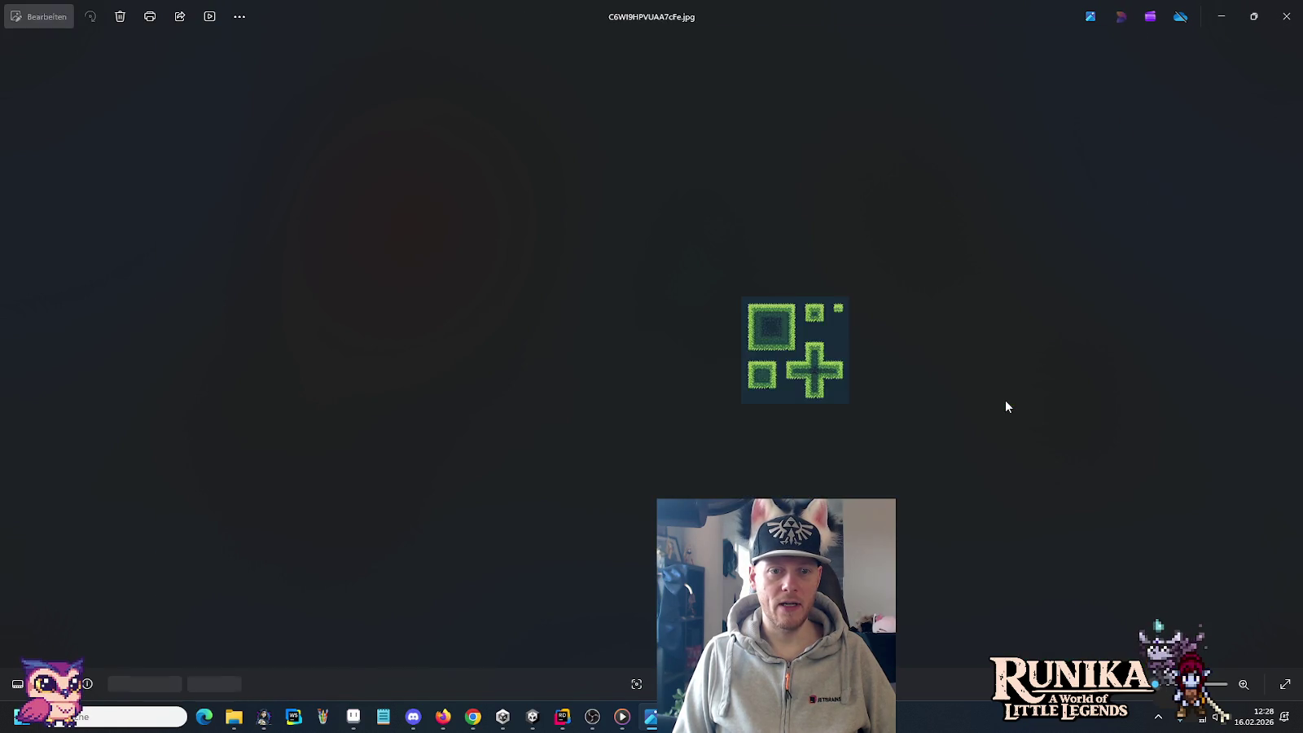
pyautogui.press('Right')
pyautogui.press('Right')
pyautogui.press('Right')
pyautogui.press('Right')
pyautogui.press('Right')
pyautogui.press('Right')
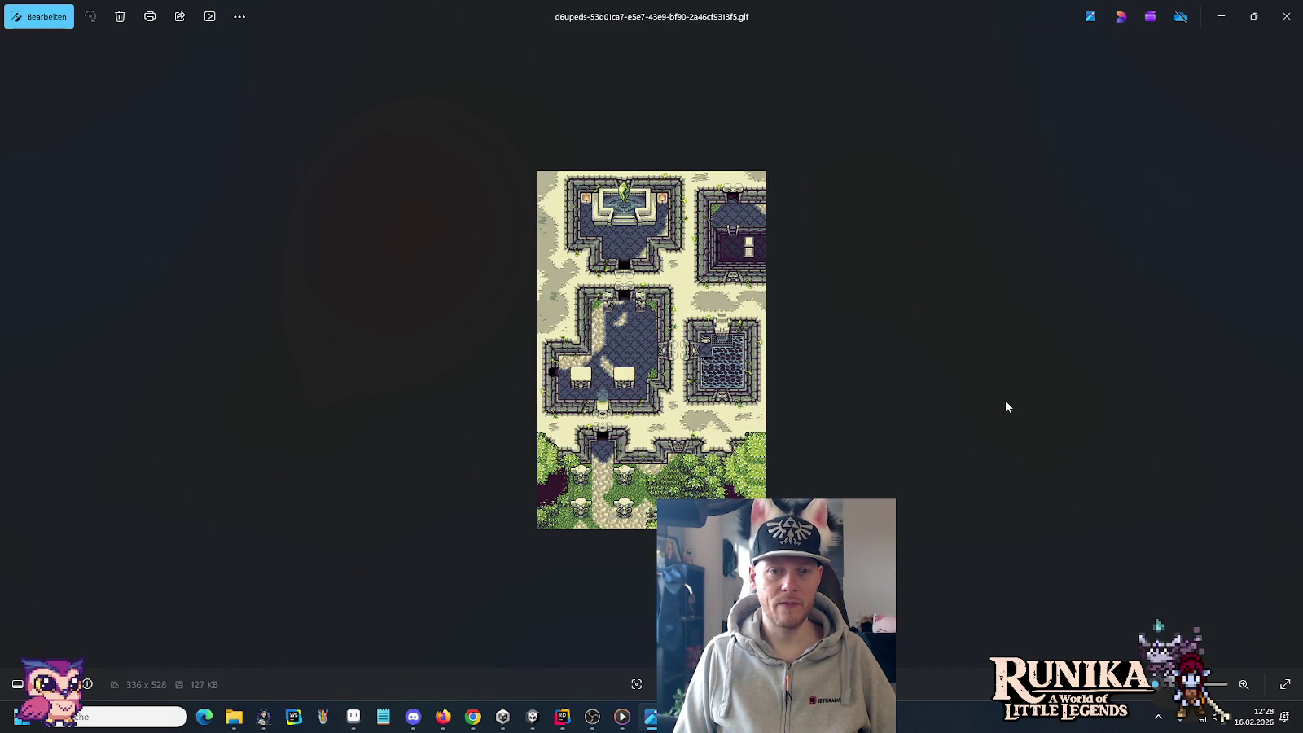
pyautogui.press('Right')
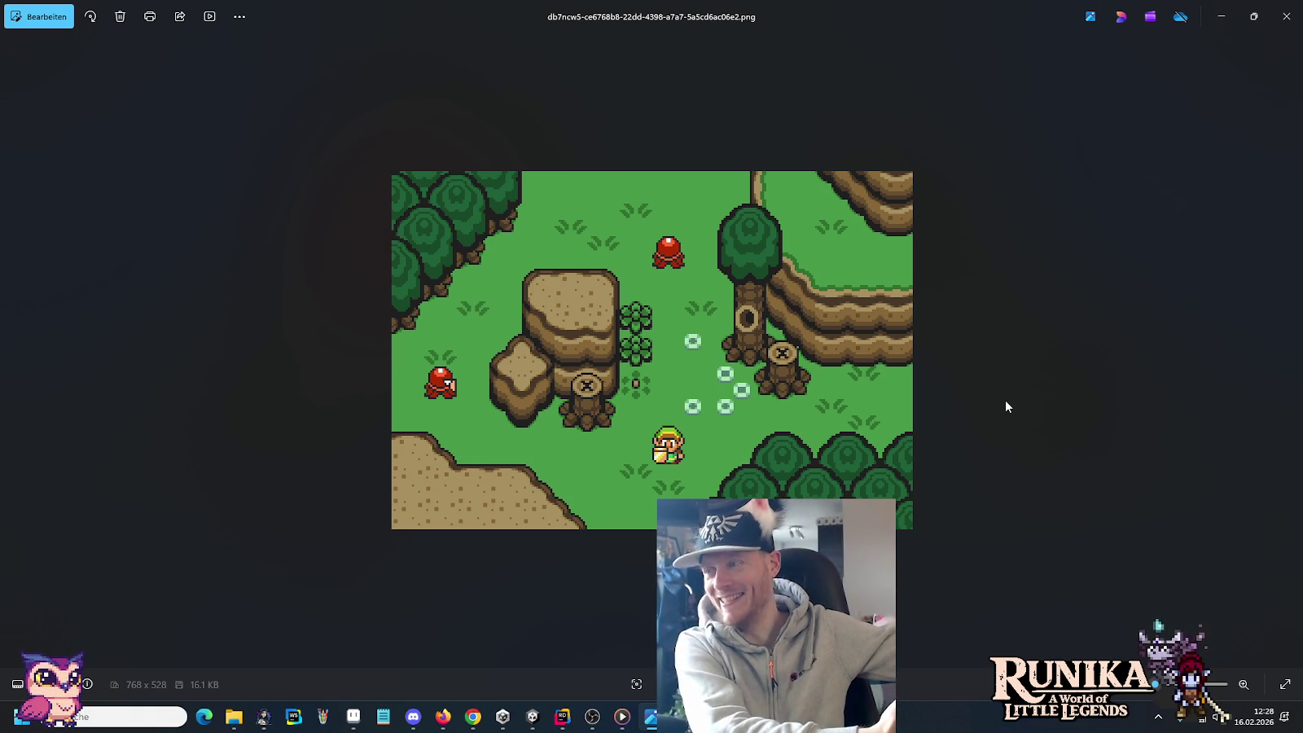
pyautogui.press('Right')
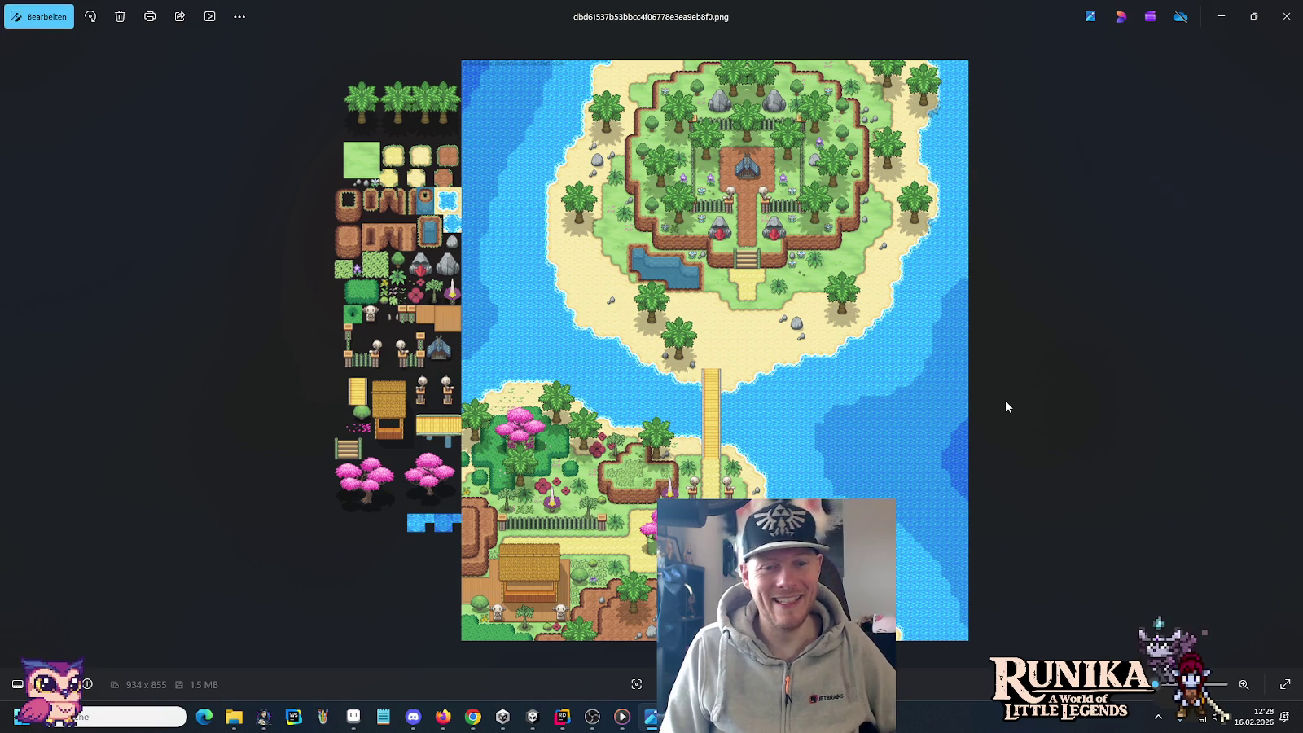
pyautogui.press('Right')
pyautogui.press('Left')
pyautogui.press('Right')
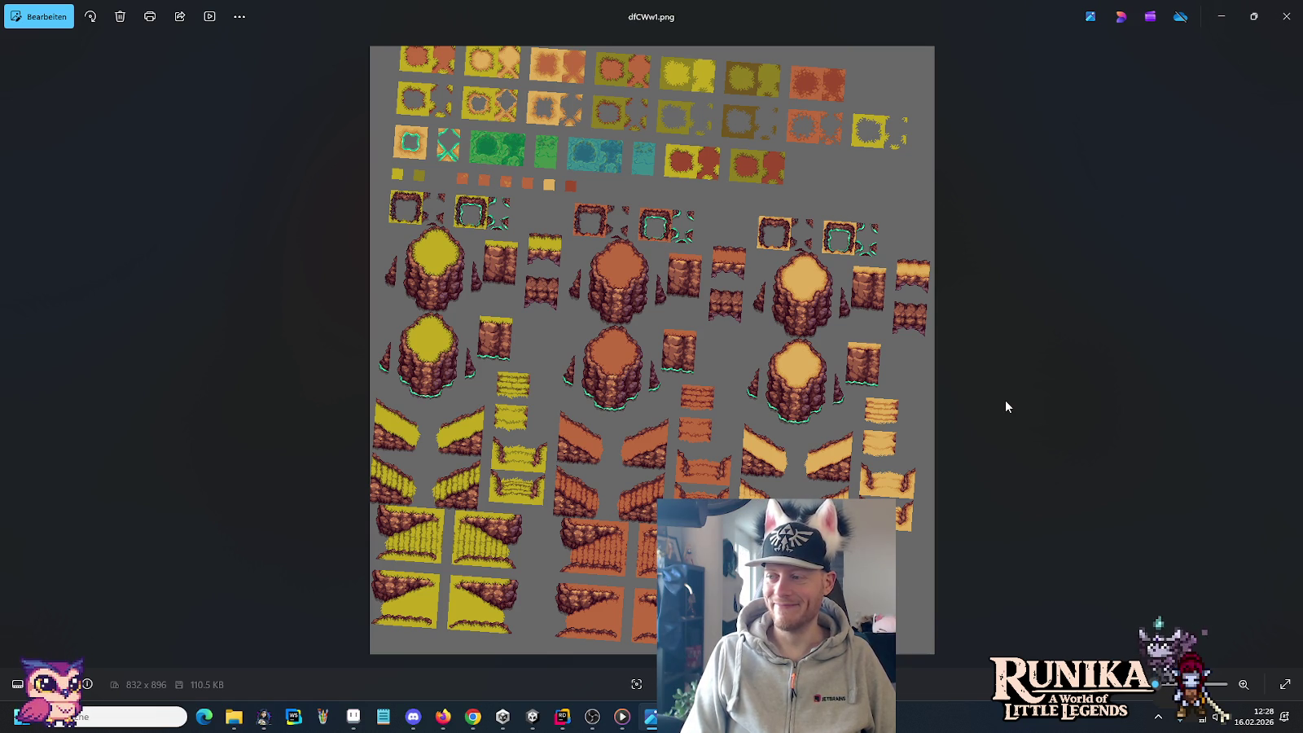
# Step: Skip the desert oasis, zoom on the pond fishing scene, then advance through Fields of Mistria to a forest screenshot
pyautogui.press('Right')
pyautogui.press('Right')
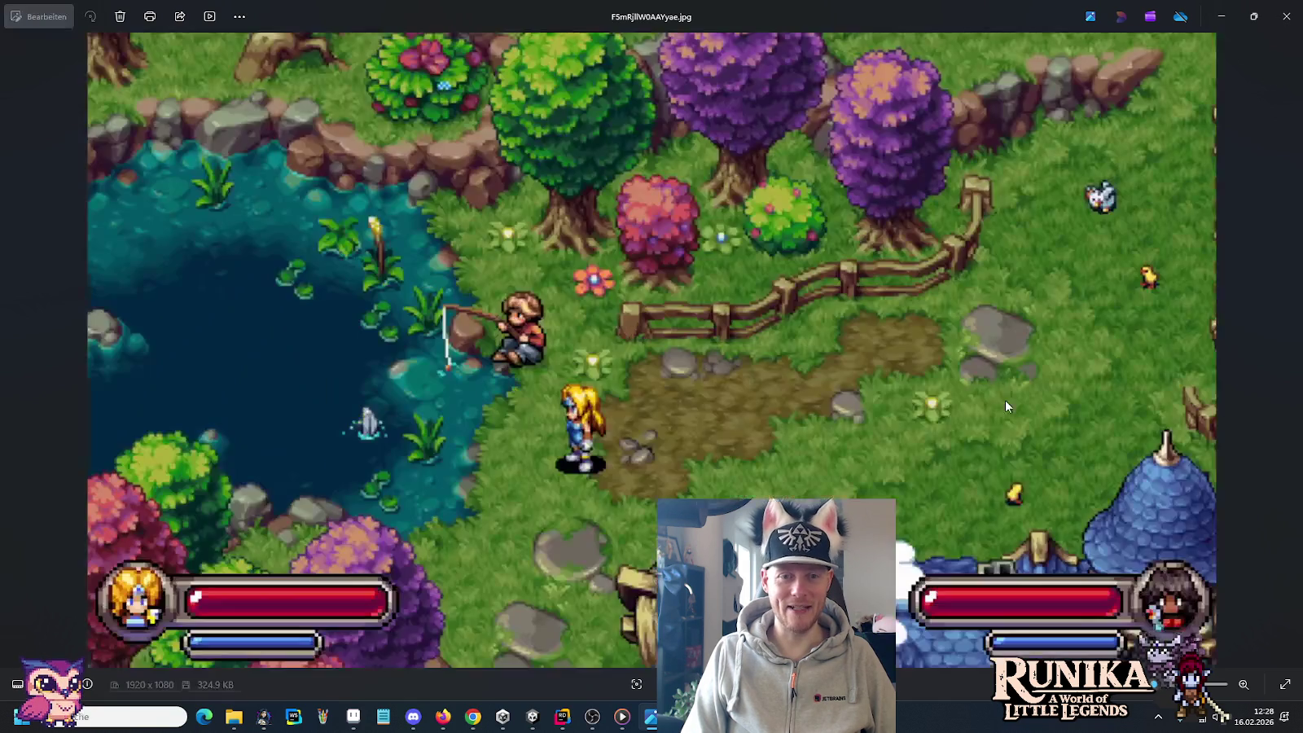
pyautogui.press('Right')
pyautogui.press('Right')
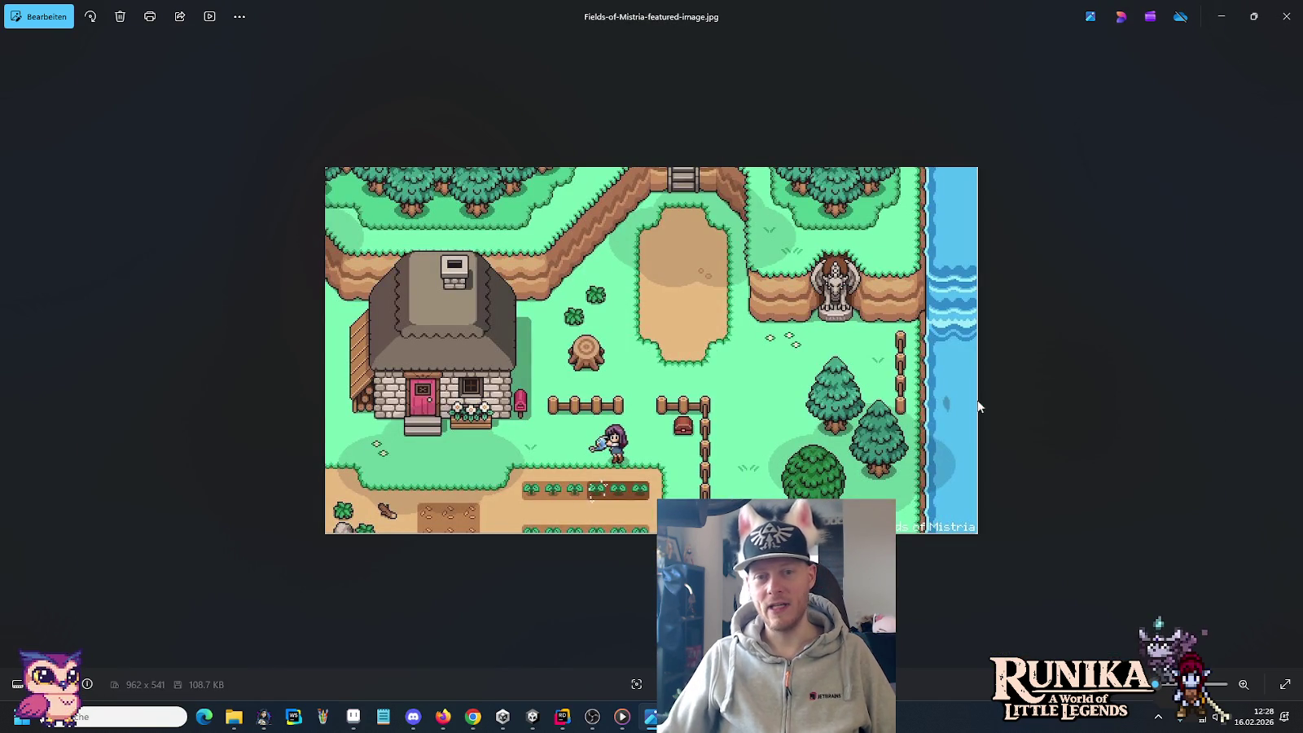
pyautogui.scroll(1, 959, 283)
pyautogui.scroll(1, 959, 282)
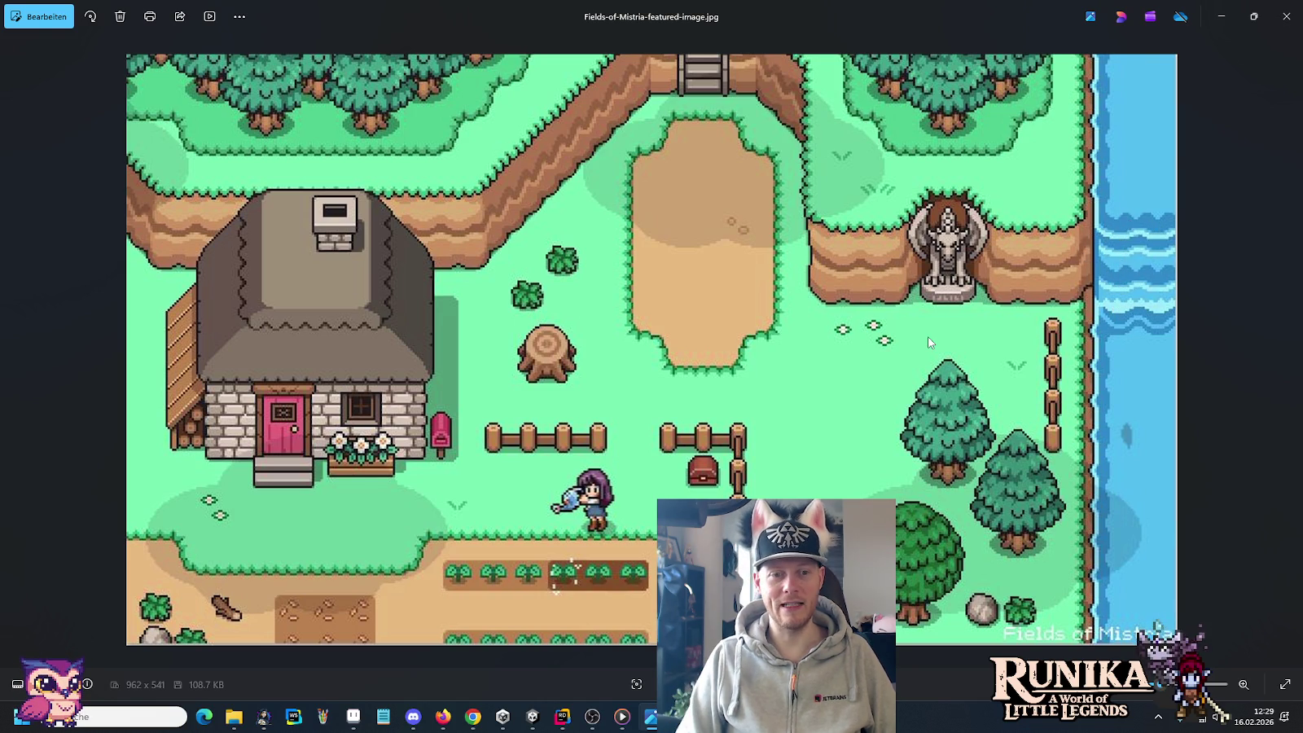
pyautogui.press('Right')
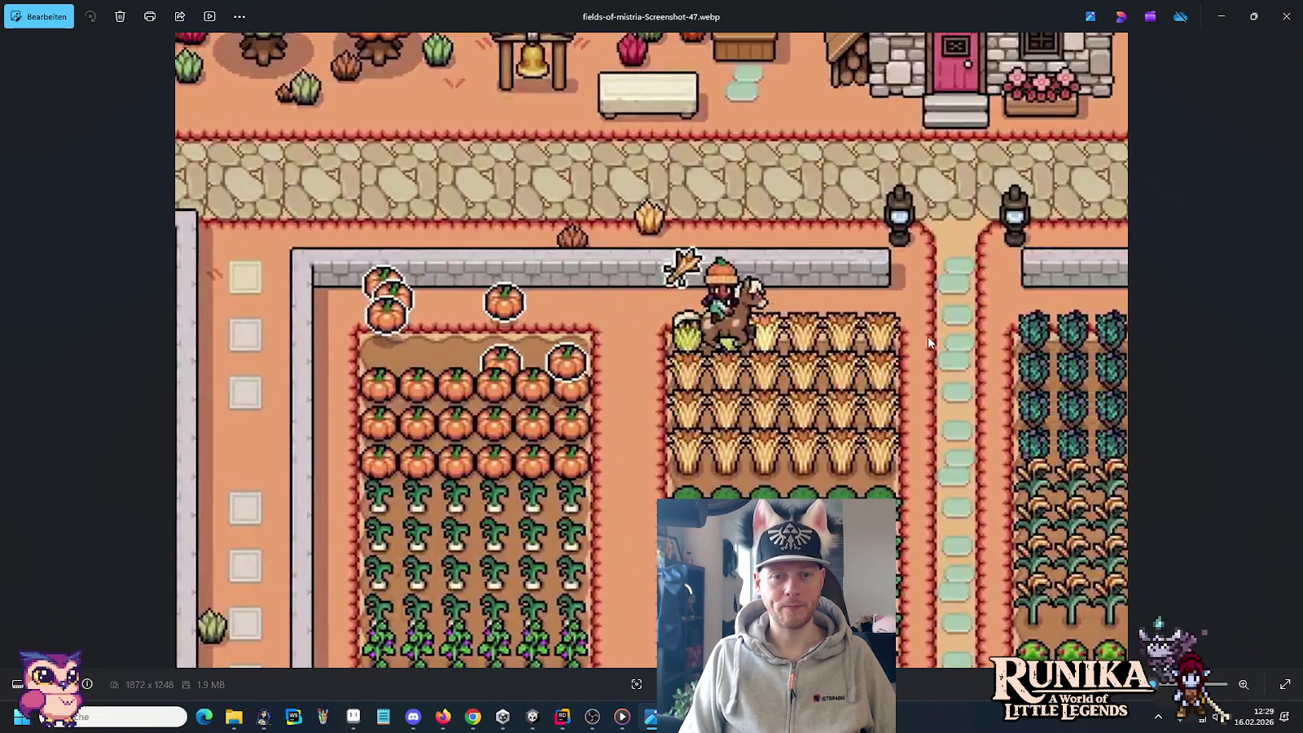
pyautogui.press('Right')
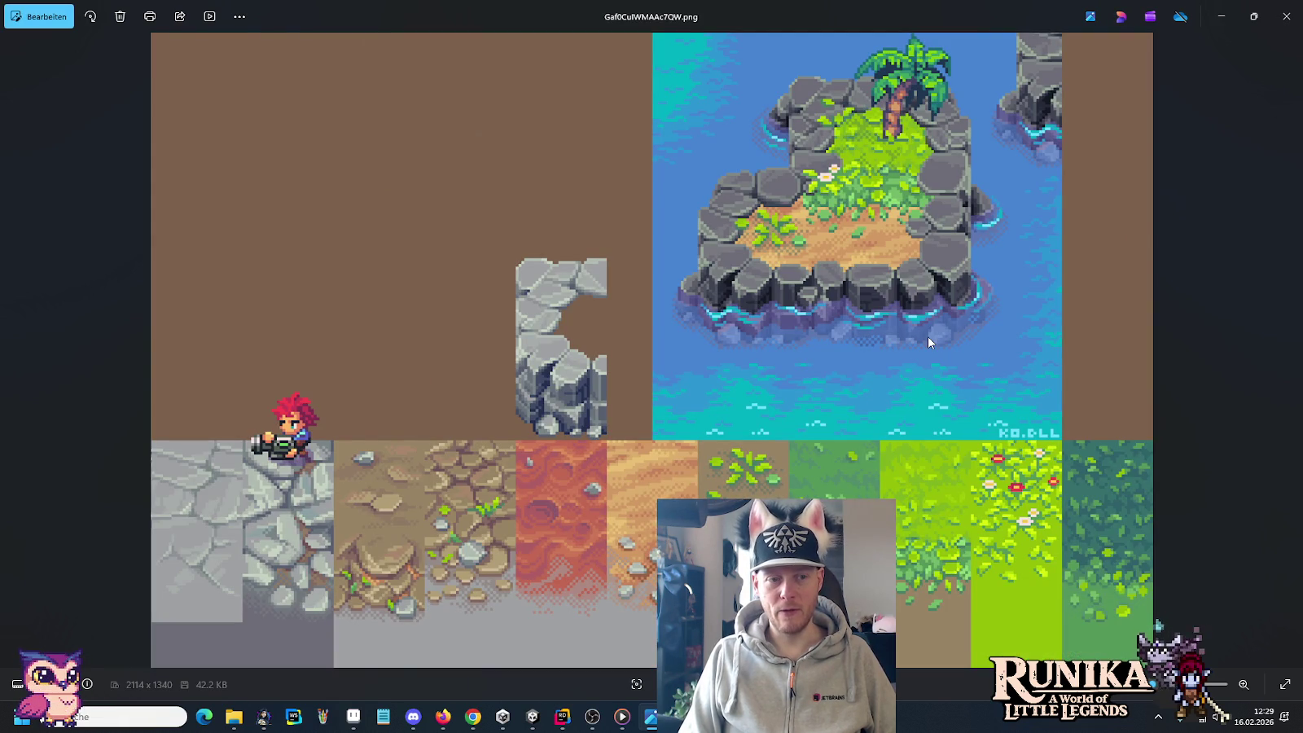
pyautogui.press('Right')
pyautogui.press('Right')
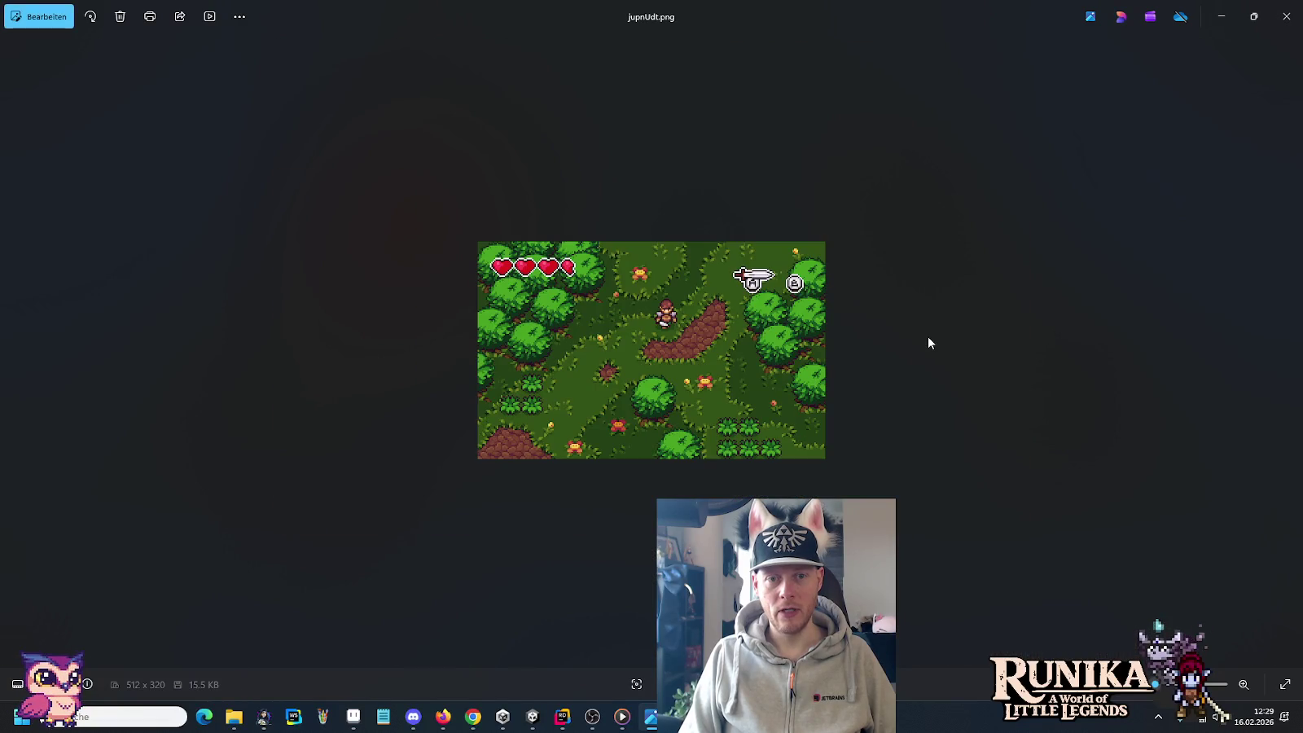
pyautogui.press('Right')
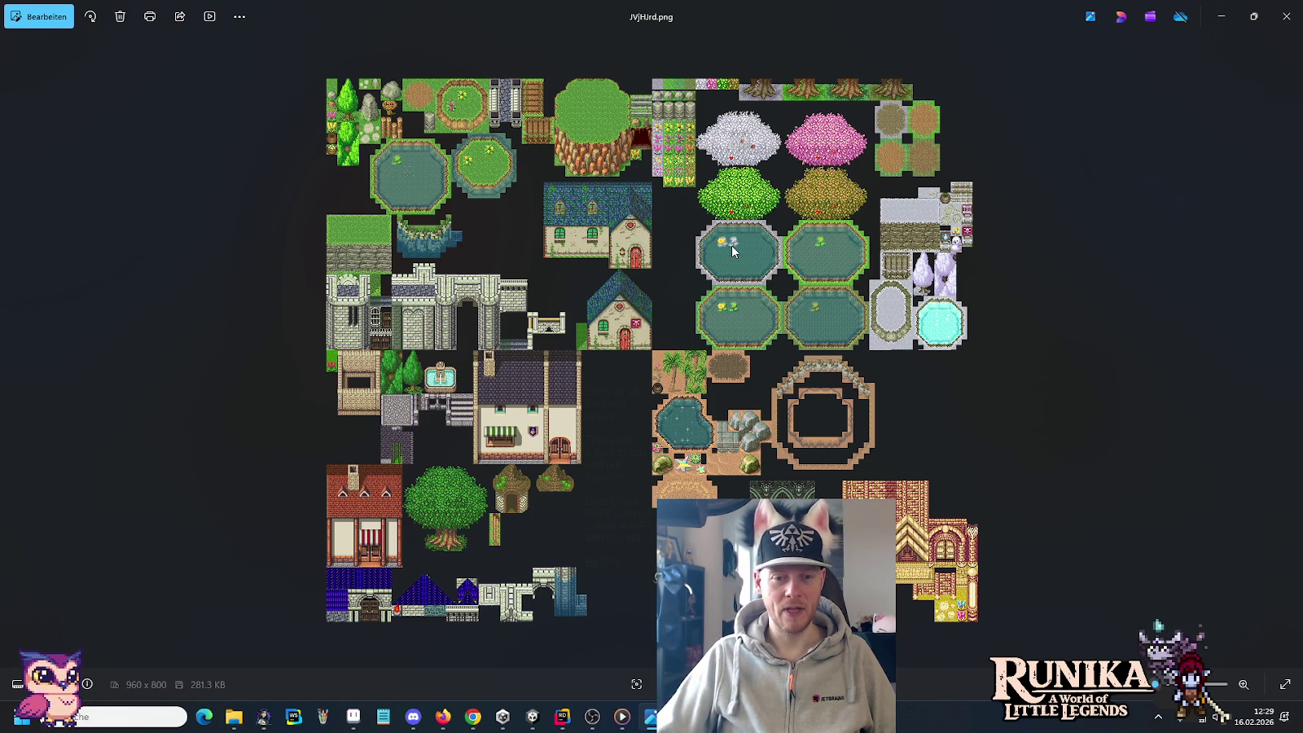
# Step: Zoom into the tileset and pan toward its ponds for a closer look
pyautogui.scroll(2, 375, 145)
pyautogui.scroll(2, 374, 145)
pyautogui.moveTo(239, 273)
pyautogui.mouseDown()
pyautogui.moveTo(320, 390)
pyautogui.moveTo(640, 369)
pyautogui.mouseUp()
pyautogui.scroll(2, 321, 390)
pyautogui.scroll(2, 320, 390)
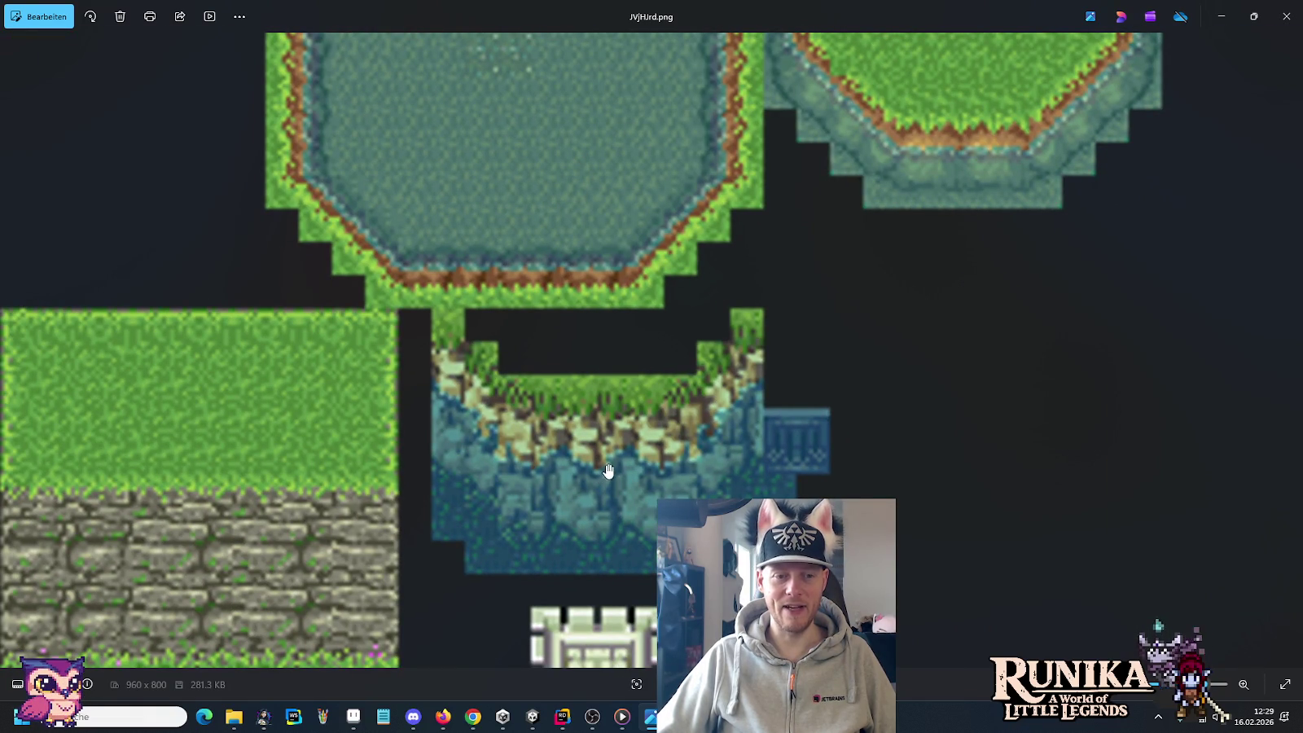
pyautogui.scroll(2, 580, 236)
pyautogui.scroll(2, 545, 205)
pyautogui.scroll(-3, 527, 355)
pyautogui.scroll(-3, 528, 355)
pyautogui.scroll(-2, 531, 342)
pyautogui.scroll(-2, 534, 326)
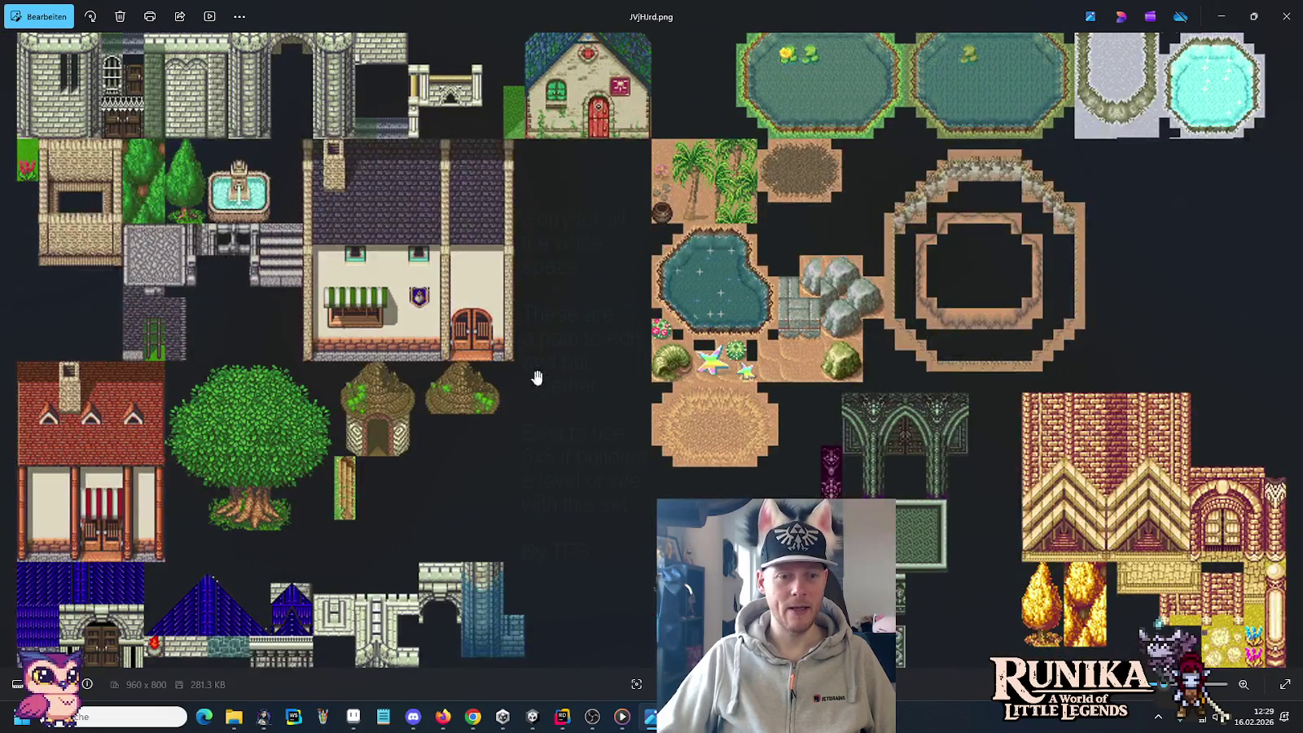
pyautogui.scroll(-2, 535, 505)
pyautogui.scroll(2, 546, 607)
pyautogui.scroll(2, 489, 595)
pyautogui.scroll(-2, 489, 545)
pyautogui.scroll(3, 567, 494)
pyautogui.scroll(2, 652, 481)
pyautogui.scroll(2, 671, 470)
# Step: Inspect the close-up of the castle wall tiles, then move on to the Zelda desert screenshot
pyautogui.moveTo(671, 470); pyautogui.dragTo(683, 399)
pyautogui.scroll(-5, 693, 418)
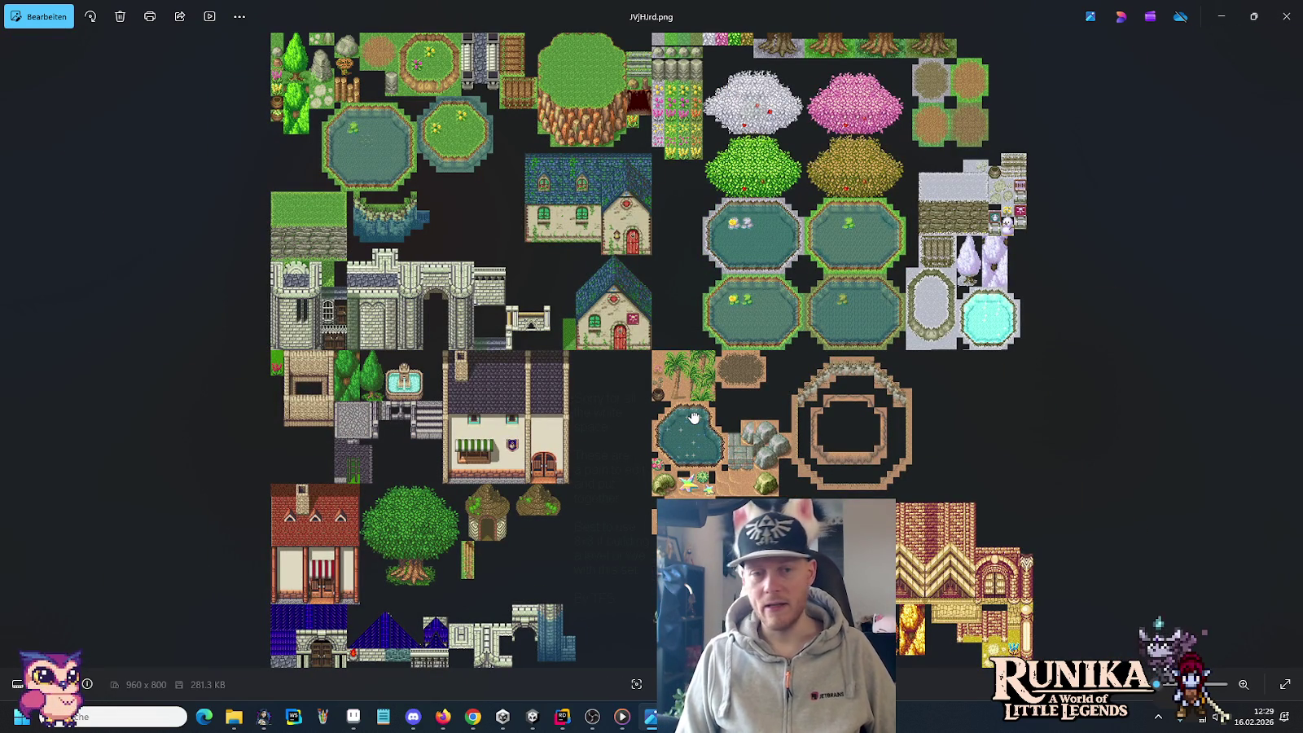
pyautogui.scroll(-1, 694, 428)
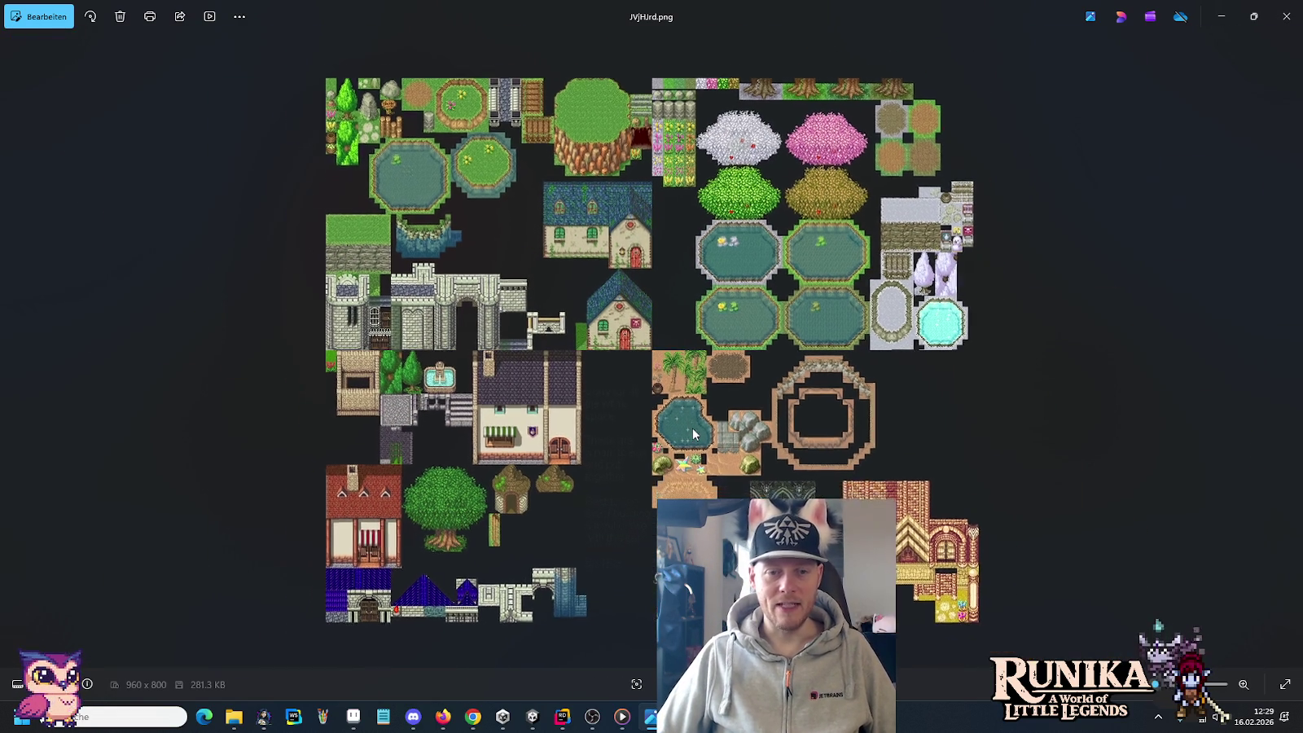
pyautogui.scroll(2, 694, 434)
pyautogui.scroll(2, 688, 407)
pyautogui.scroll(2, 676, 367)
pyautogui.scroll(2, 665, 318)
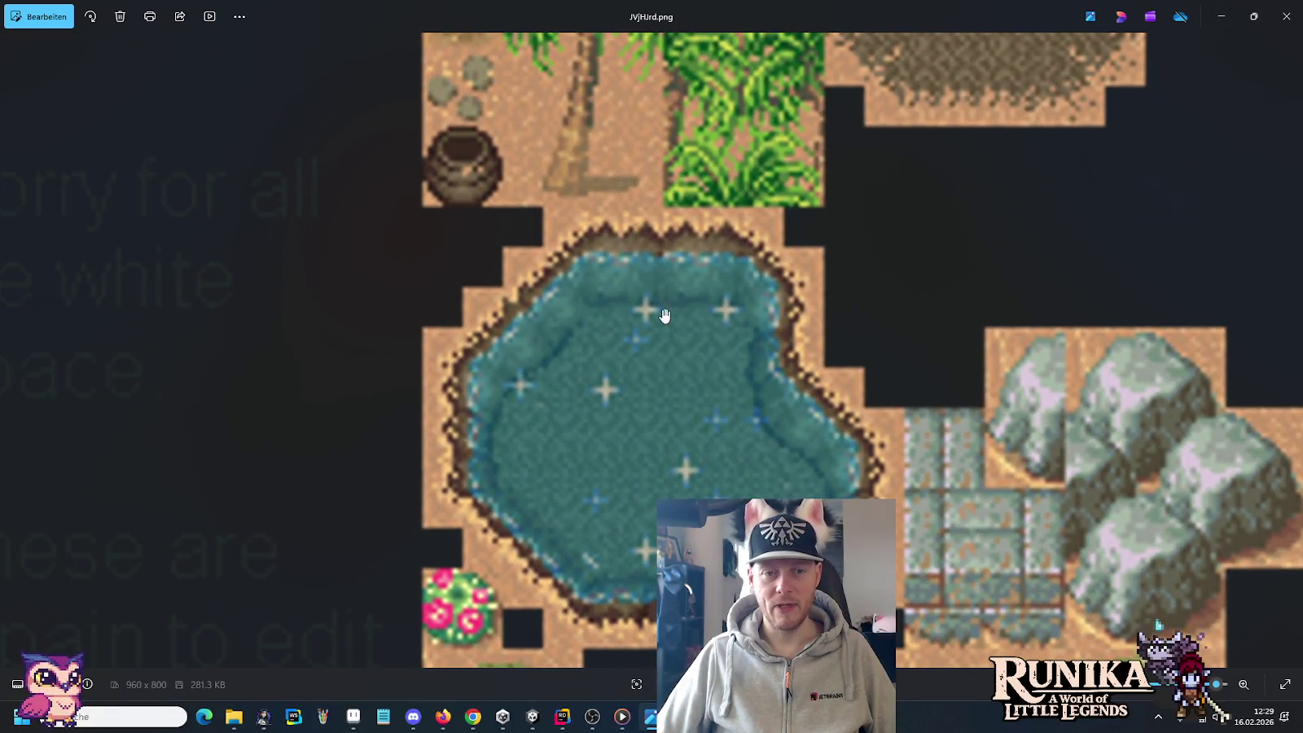
pyautogui.scroll(-5, 664, 438)
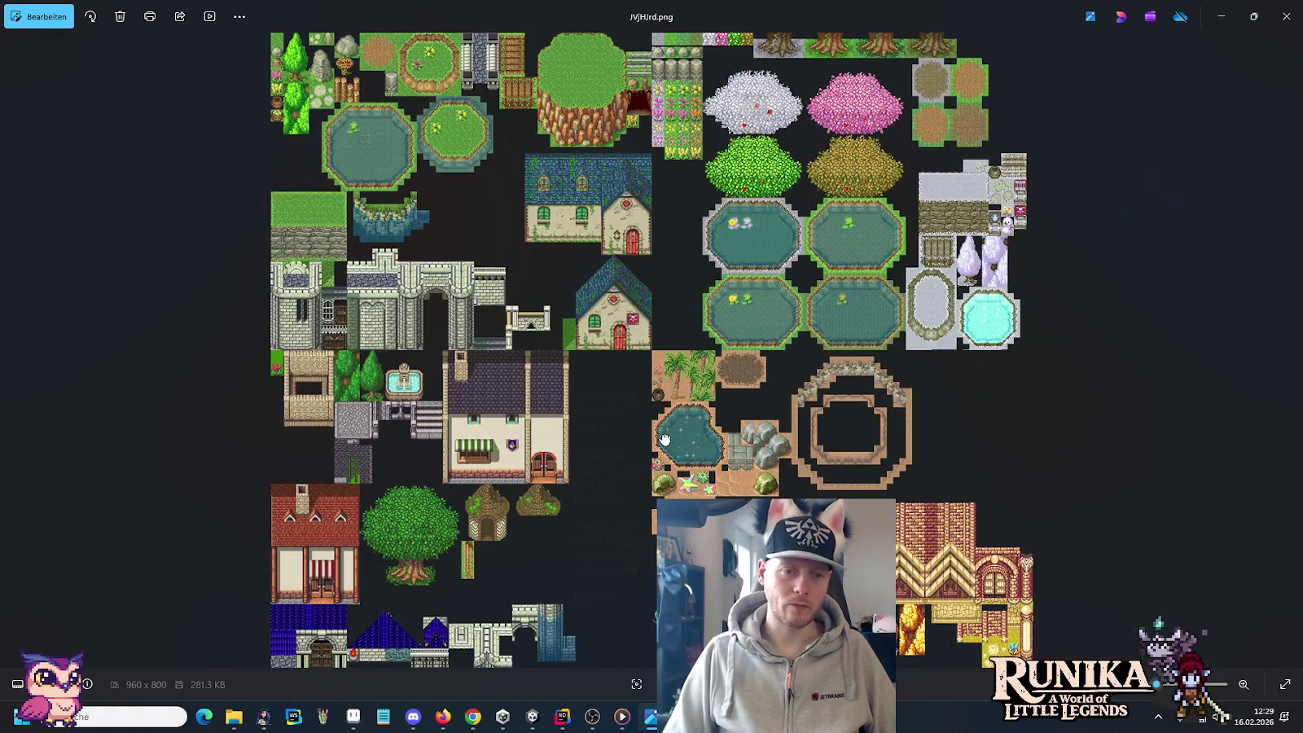
pyautogui.press('Right')
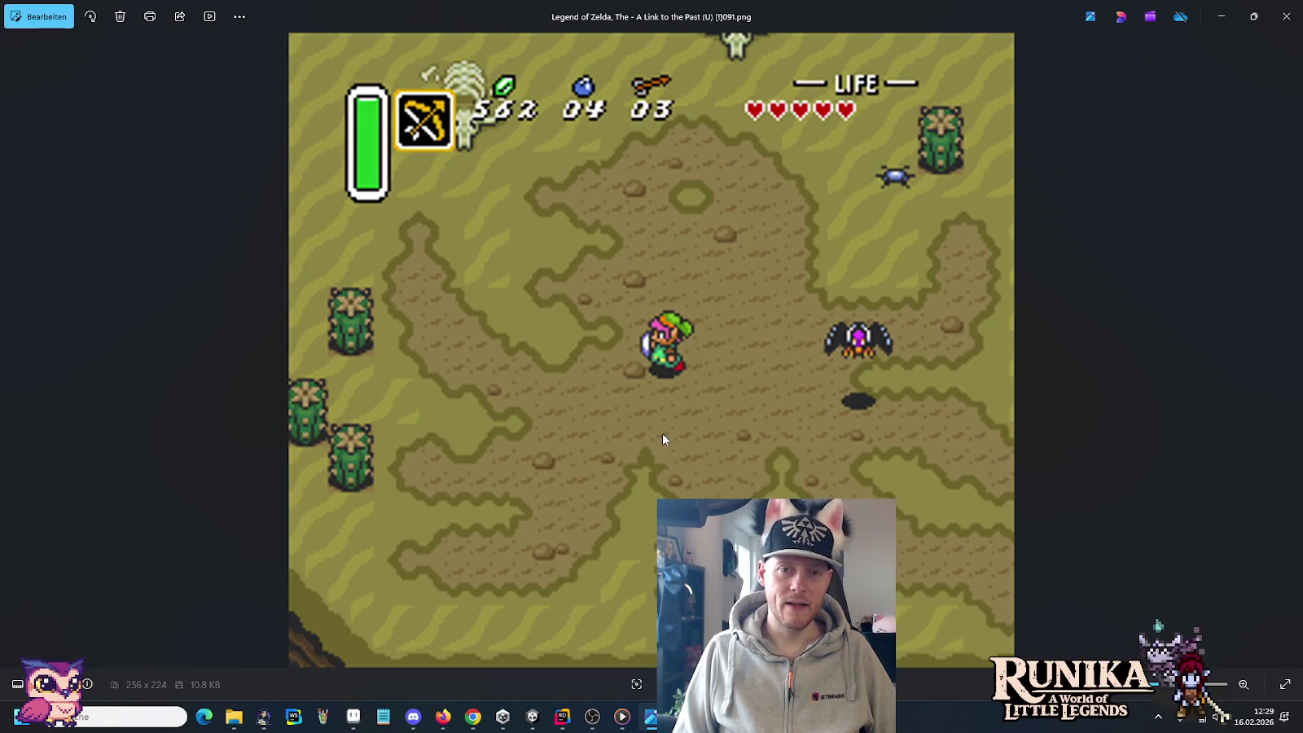
# Step: Step past the statue courtyard and natsu-kaze.png screenshots to the next reference images
pyautogui.press('Right')
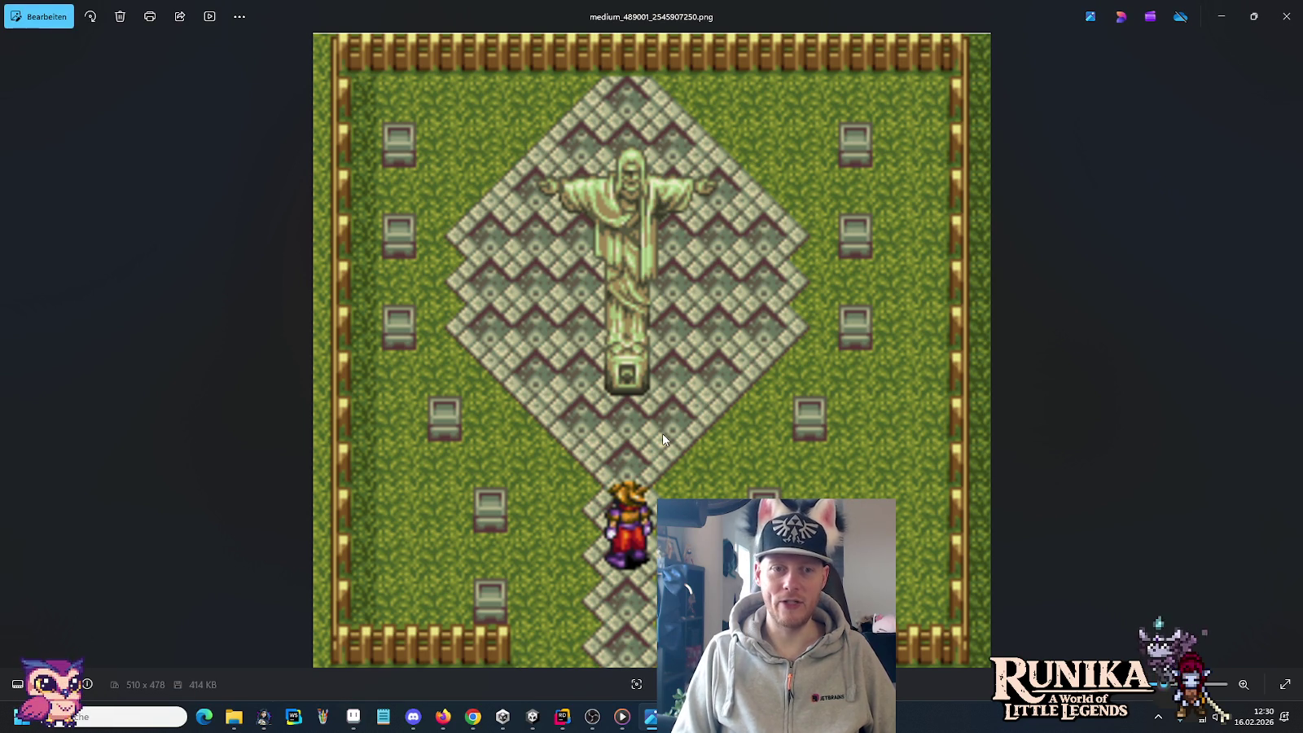
pyautogui.press('Right')
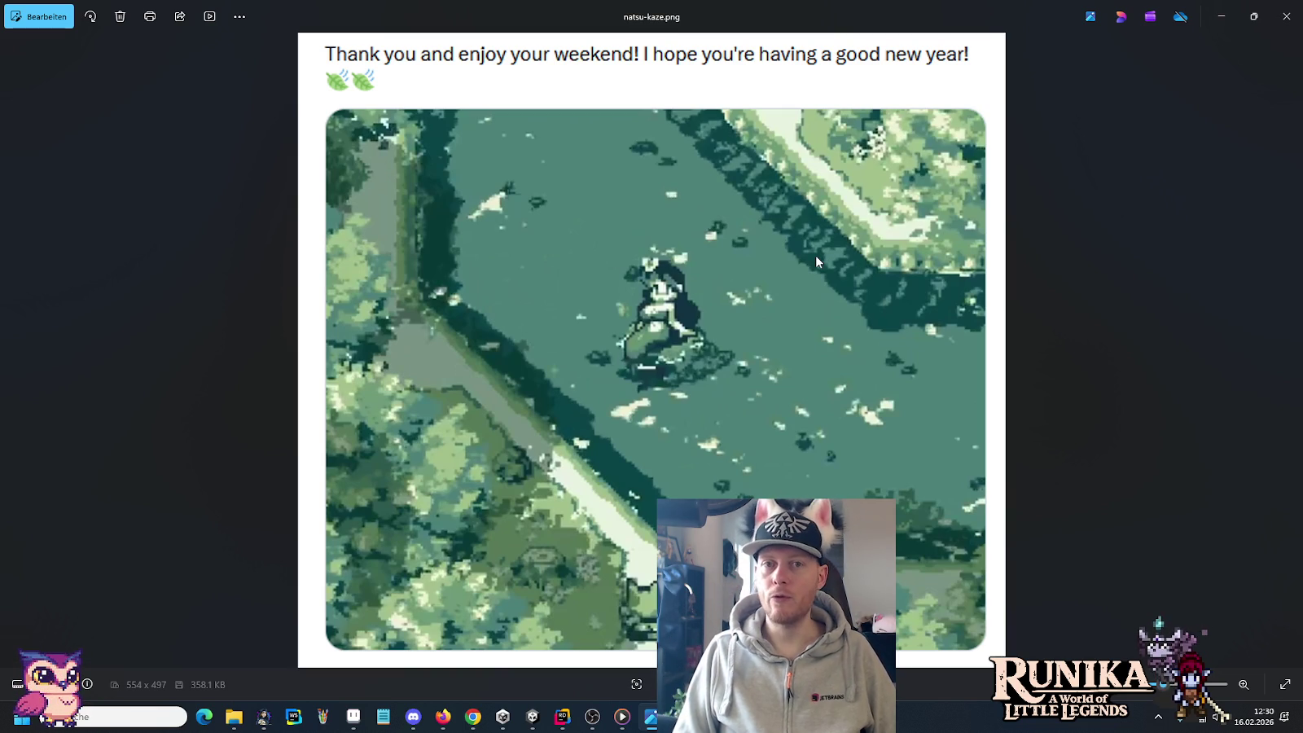
pyautogui.press('Right')
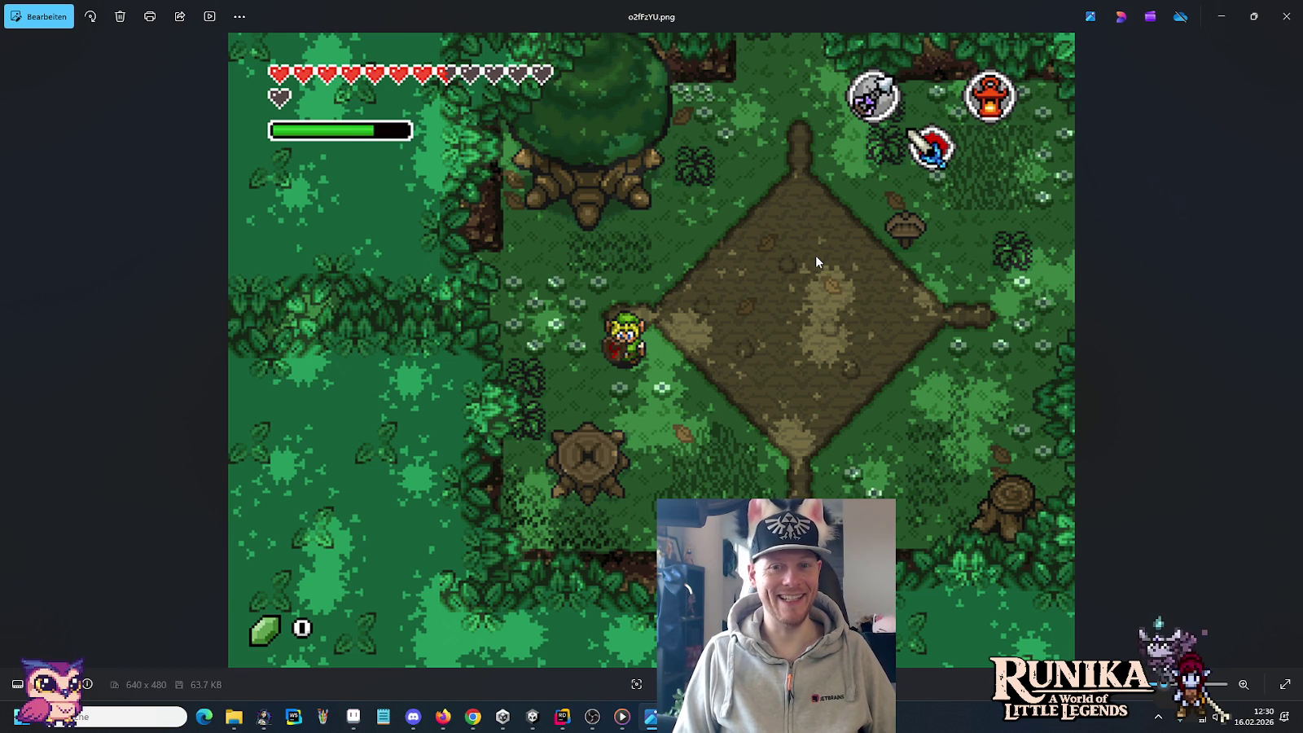
pyautogui.press('Right')
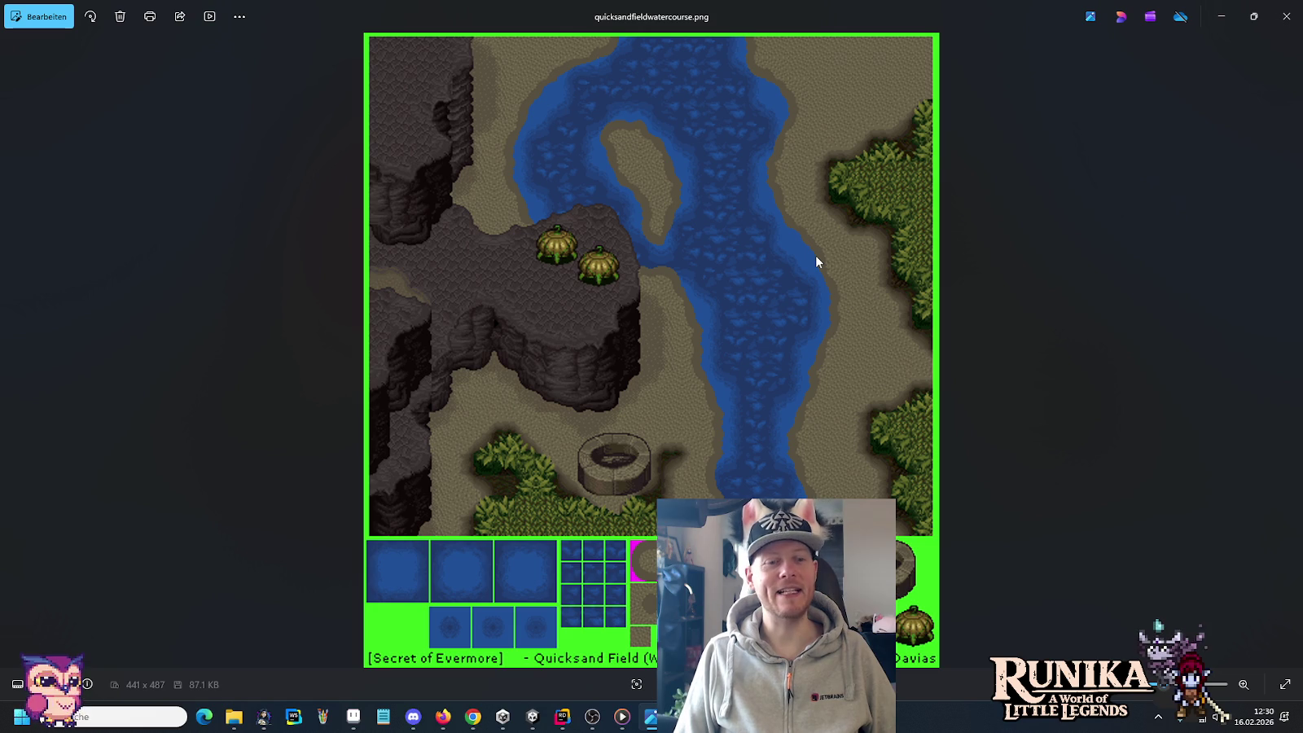
# Step: Browse past the Secret of Evermore references to the Zelda-style Sheik.png forest clearing
pyautogui.press('Right')
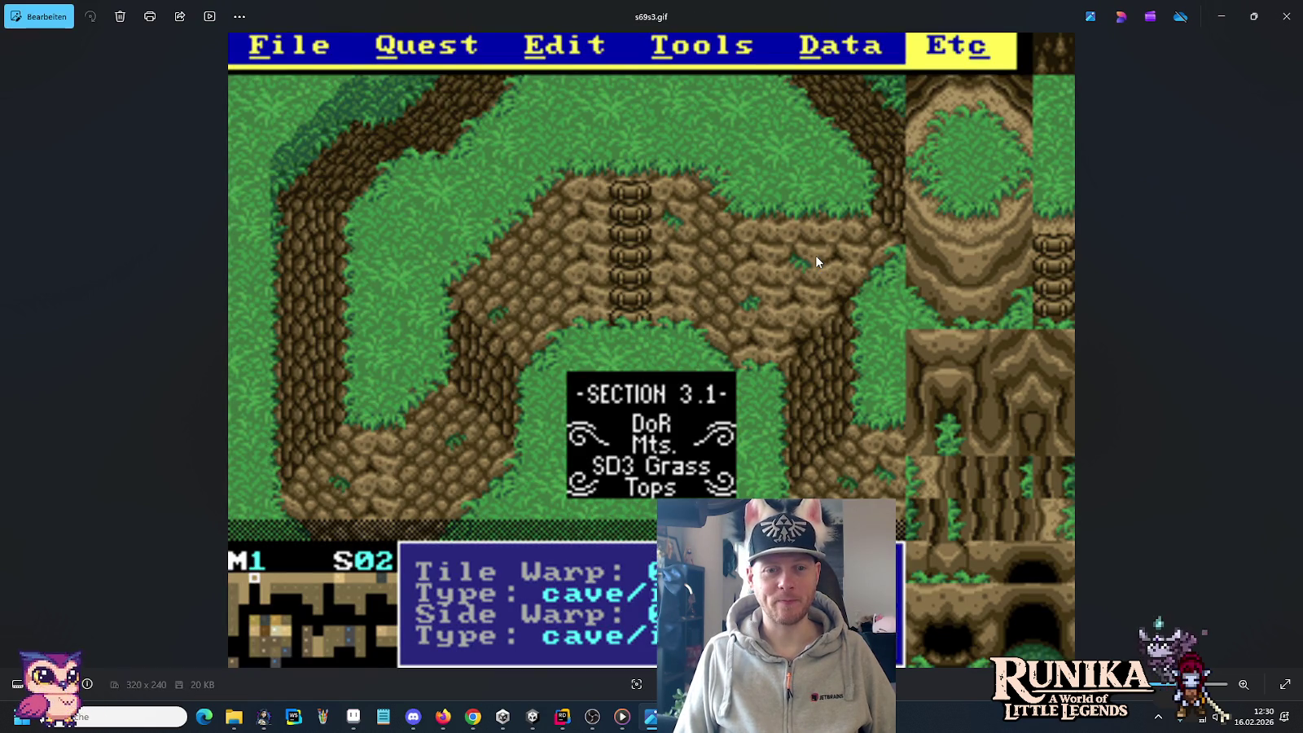
pyautogui.press('Right')
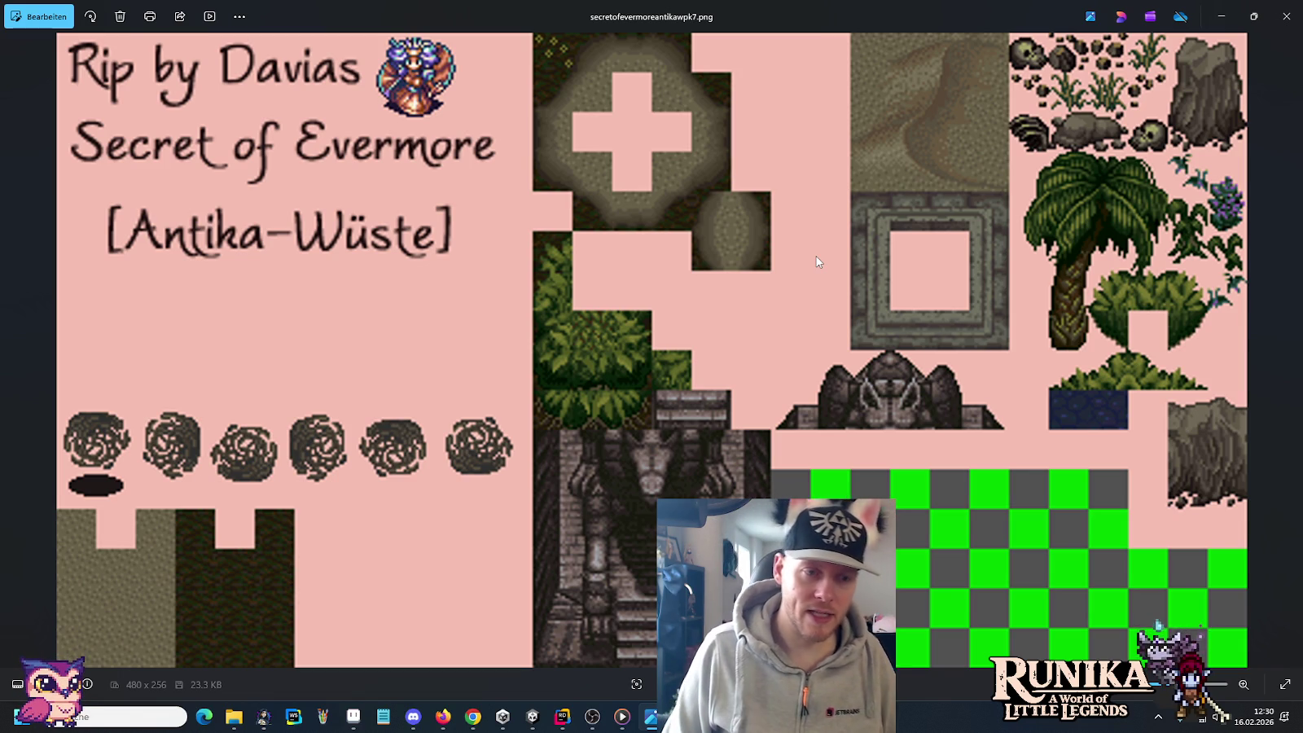
pyautogui.press('Right')
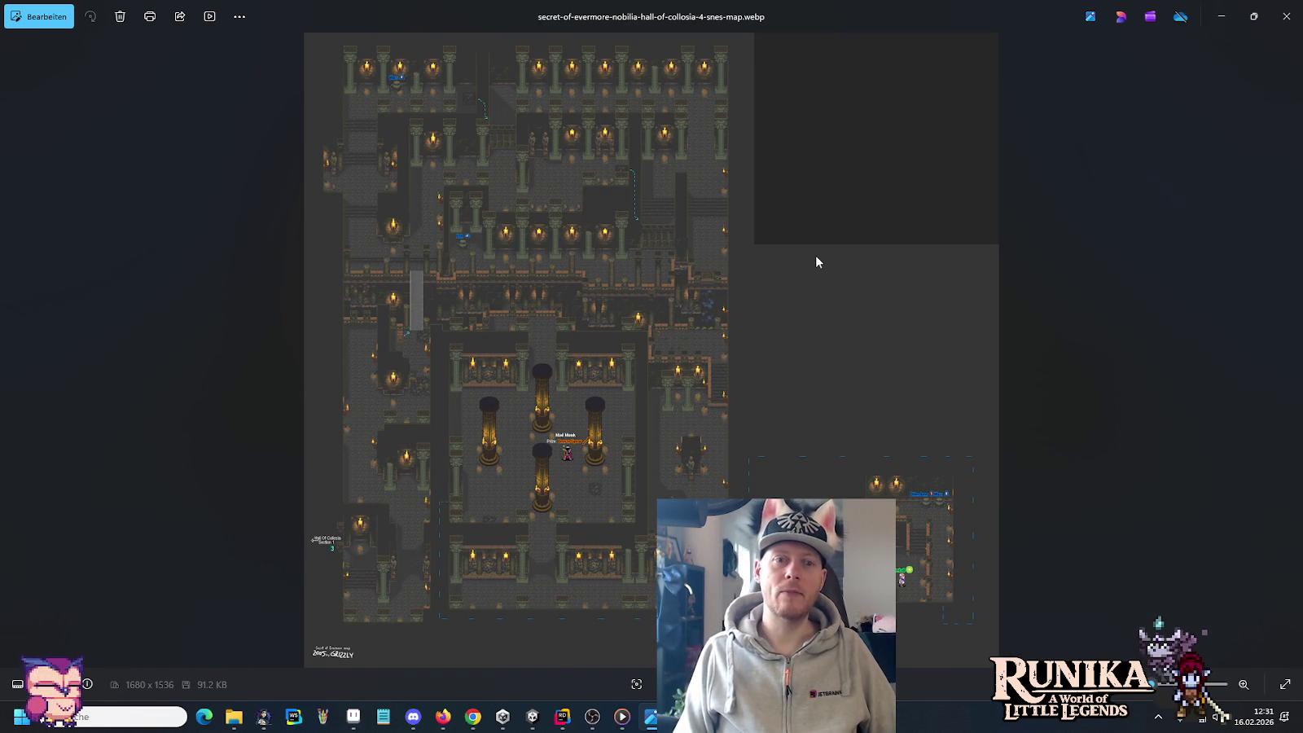
pyautogui.press('Right')
pyautogui.press('Right')
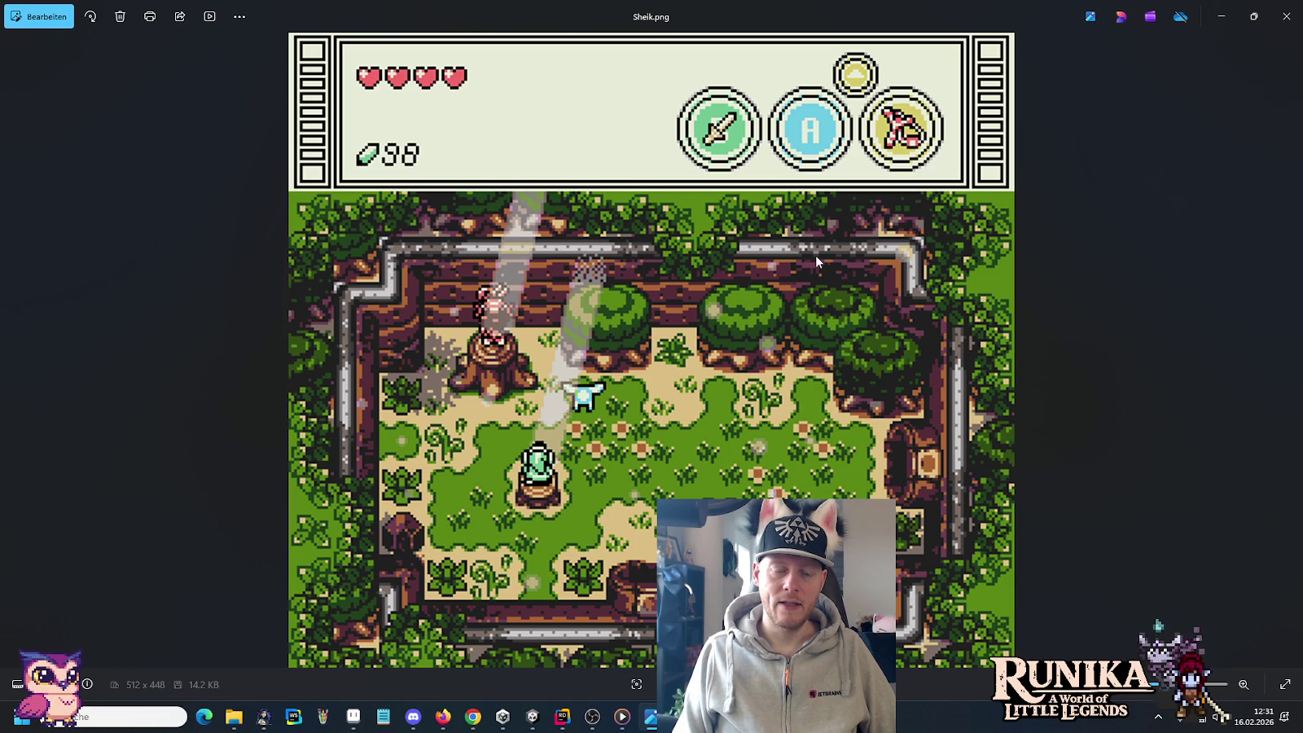
pyautogui.press('Right')
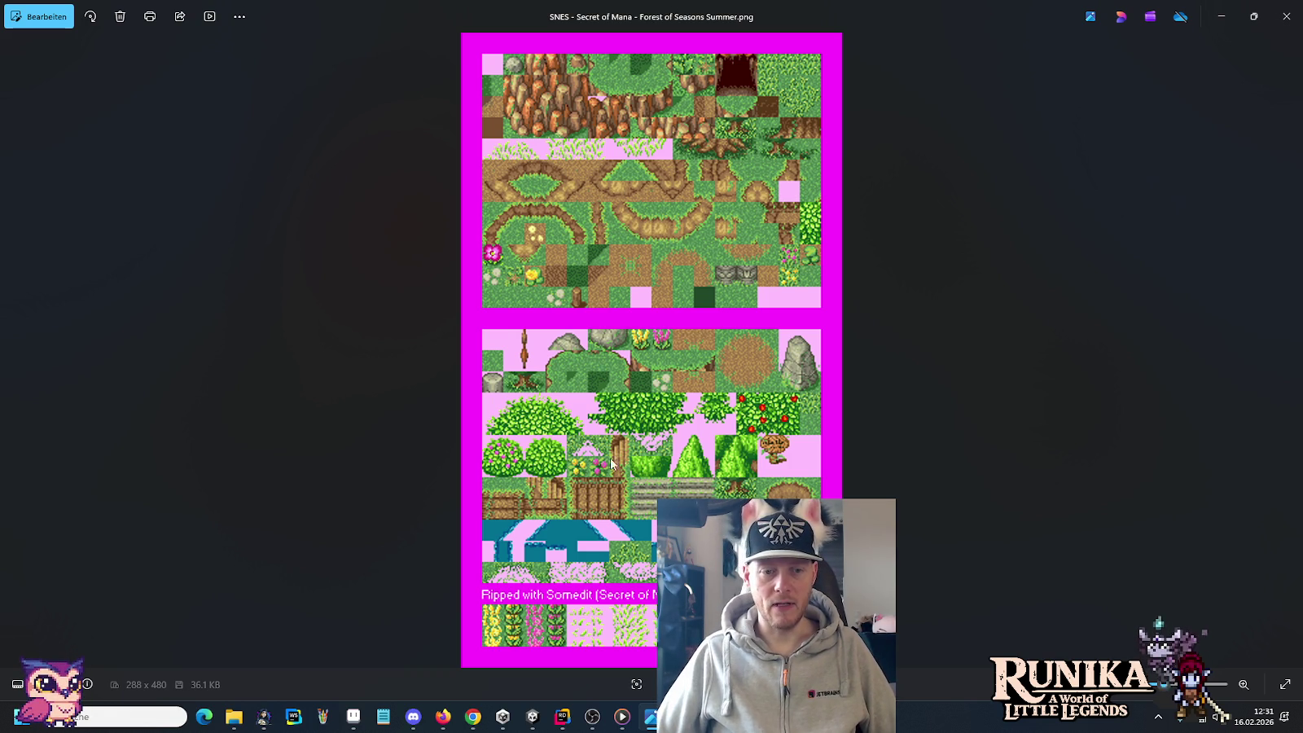
# Step: Zoom in on the tileset's water tiles to study them, then zoom back out
pyautogui.scroll(2, 620, 527)
pyautogui.scroll(2, 620, 529)
pyautogui.scroll(2, 621, 542)
pyautogui.scroll(1, 664, 298)
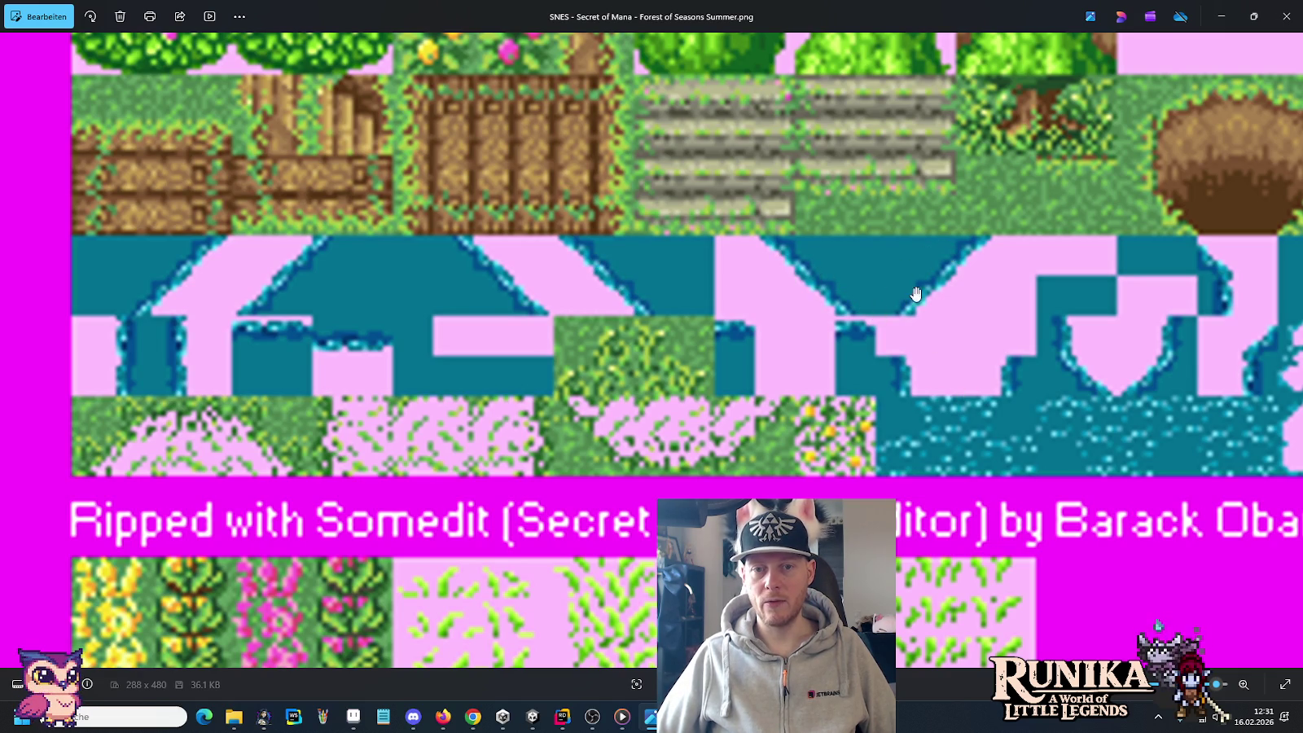
pyautogui.scroll(-3, 912, 297)
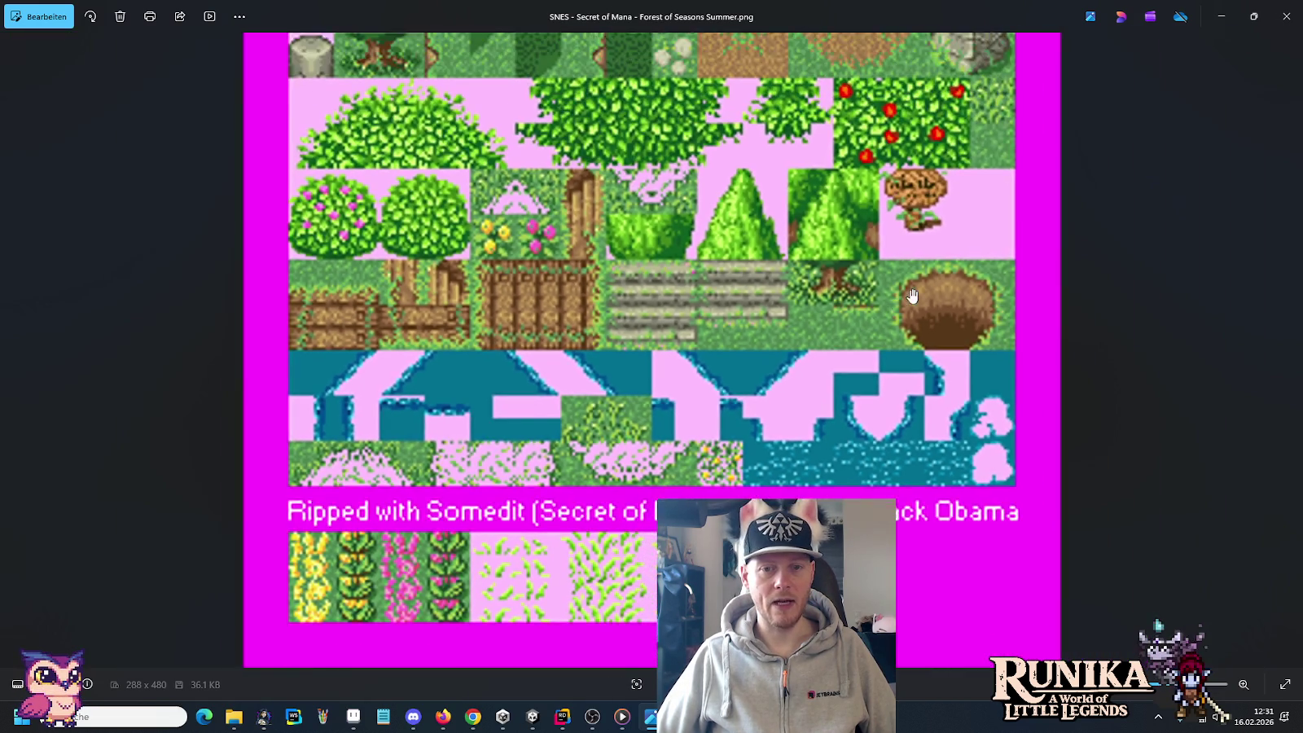
pyautogui.scroll(-2, 912, 296)
pyautogui.scroll(-3, 912, 295)
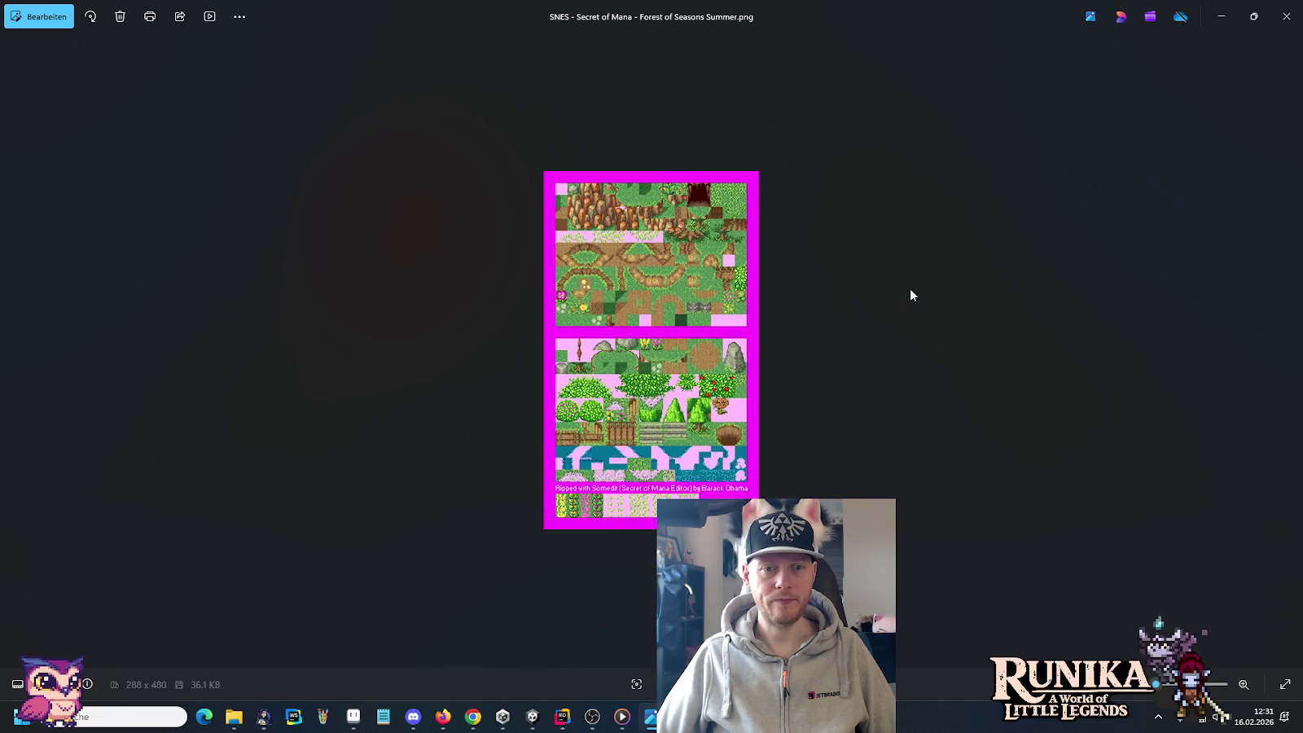
pyautogui.scroll(3, 896, 292)
pyautogui.scroll(1, 723, 275)
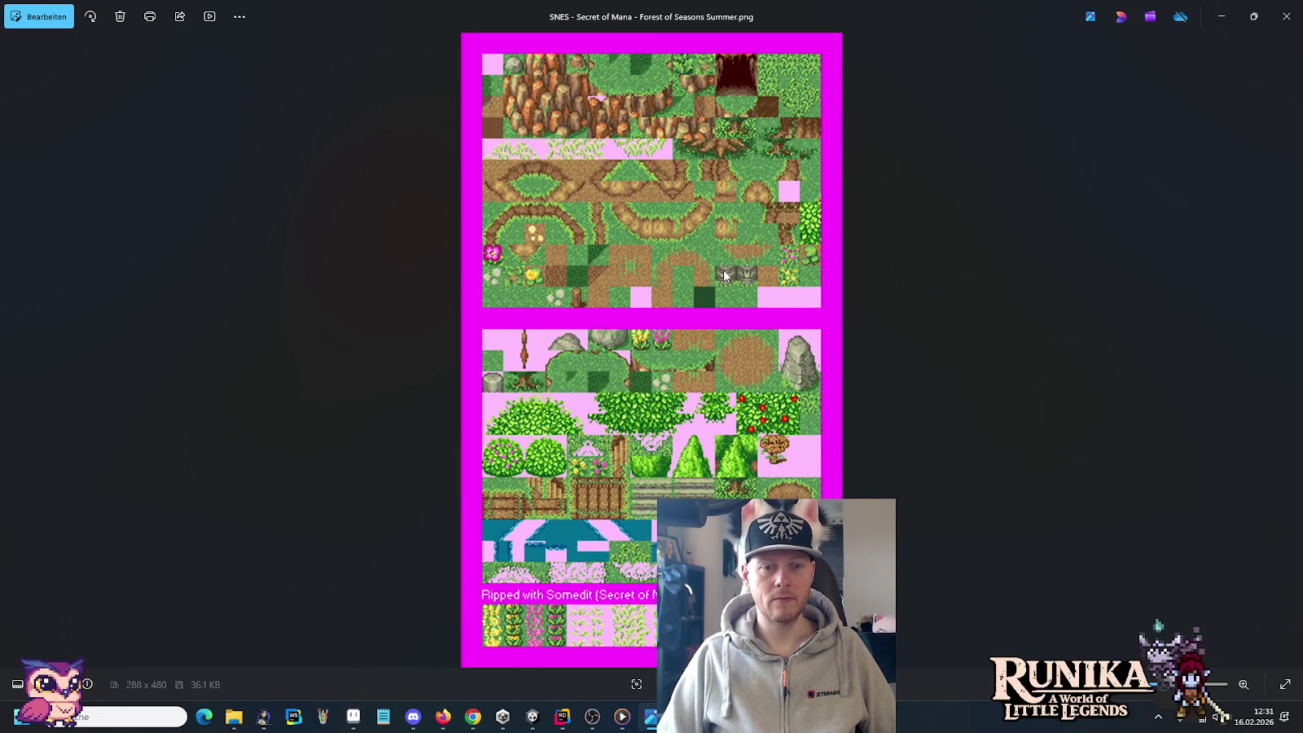
# Step: Browse past sword_of_mana_3.jpg and t80s1.png to the tiles-hyrulecaste.png castle tileset
pyautogui.press('Right')
pyautogui.press('Right')
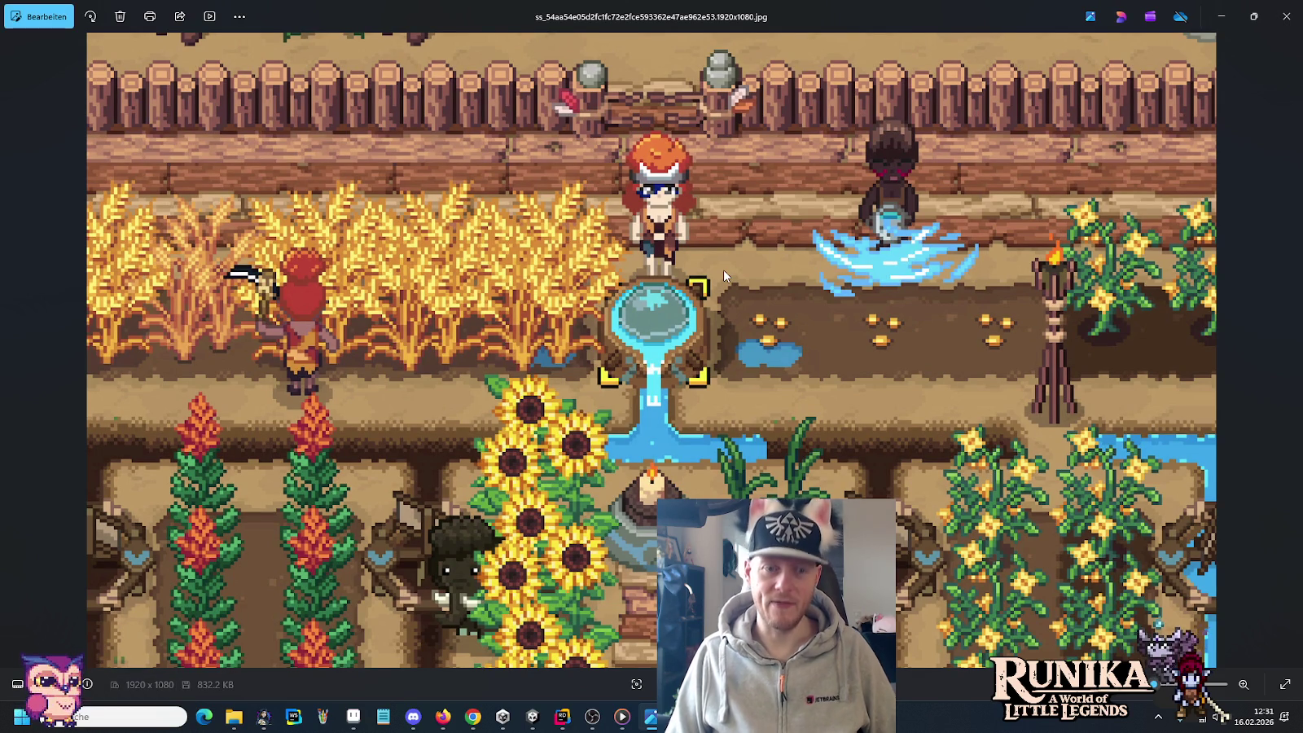
pyautogui.press('Right')
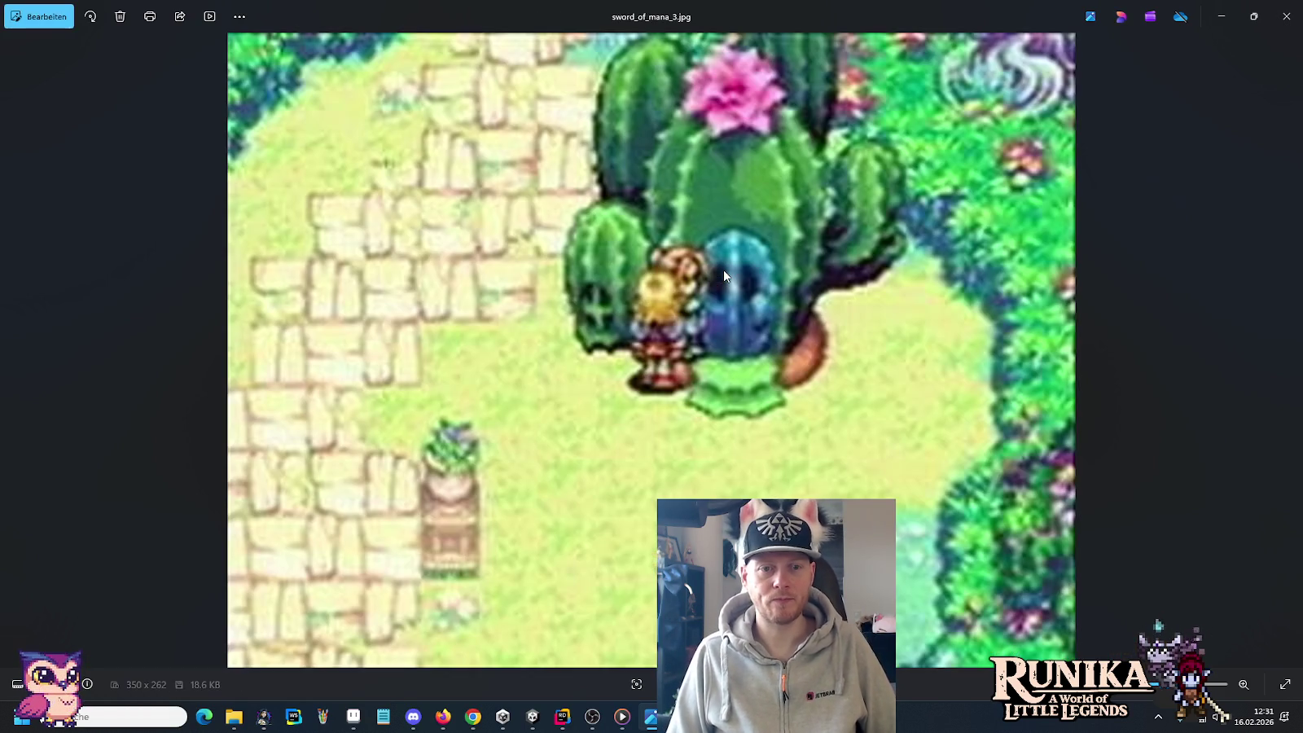
pyautogui.press('Right')
pyautogui.press('Left')
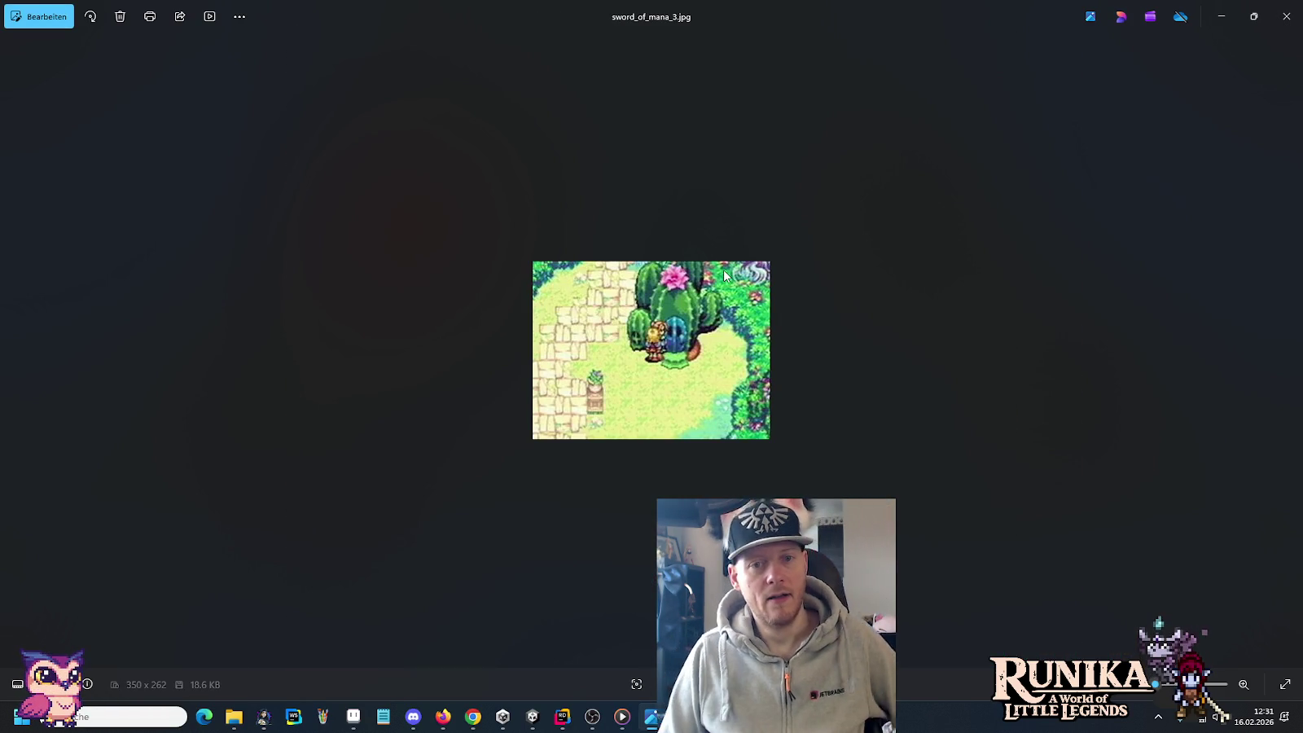
pyautogui.press('Right')
pyautogui.press('Right')
pyautogui.press('Right')
pyautogui.press('Right')
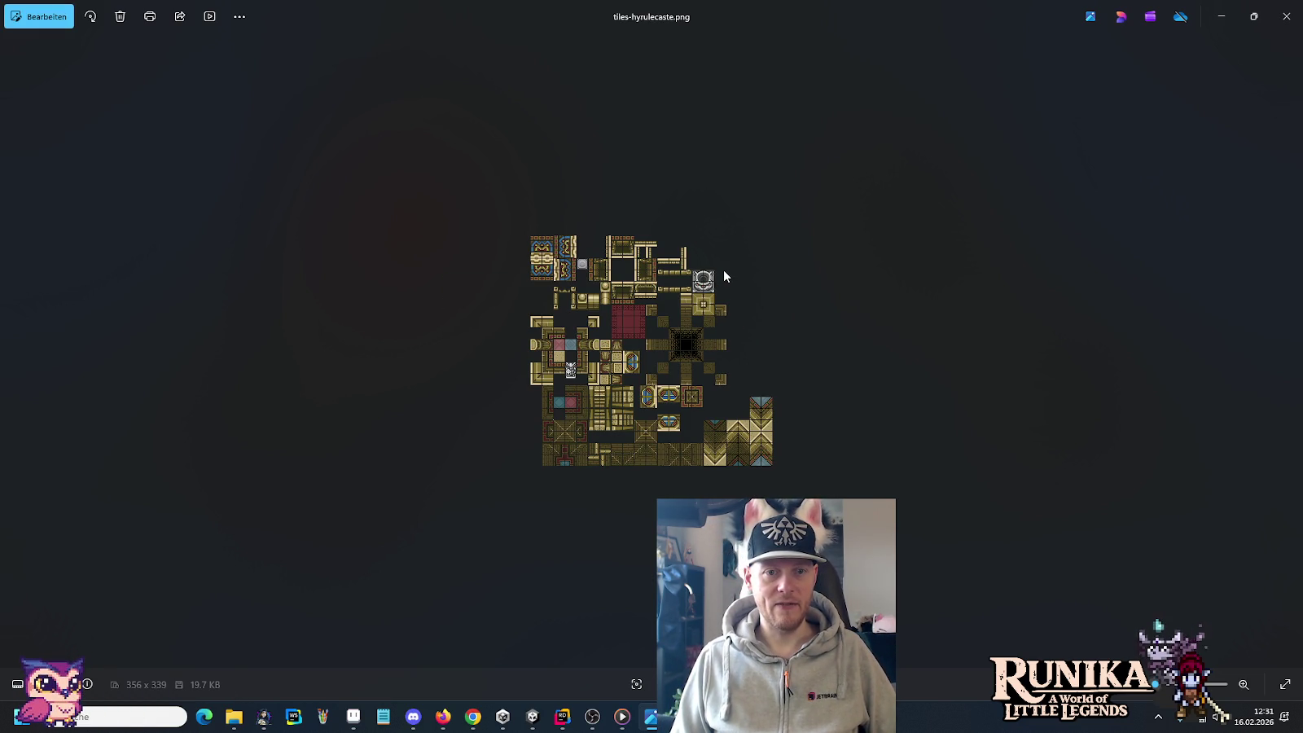
# Step: Close Photos and open 1-SoM_9_1.png from the artwork > landscape samples folder
pyautogui.click(1287, 16)
pyautogui.click(696, 202)
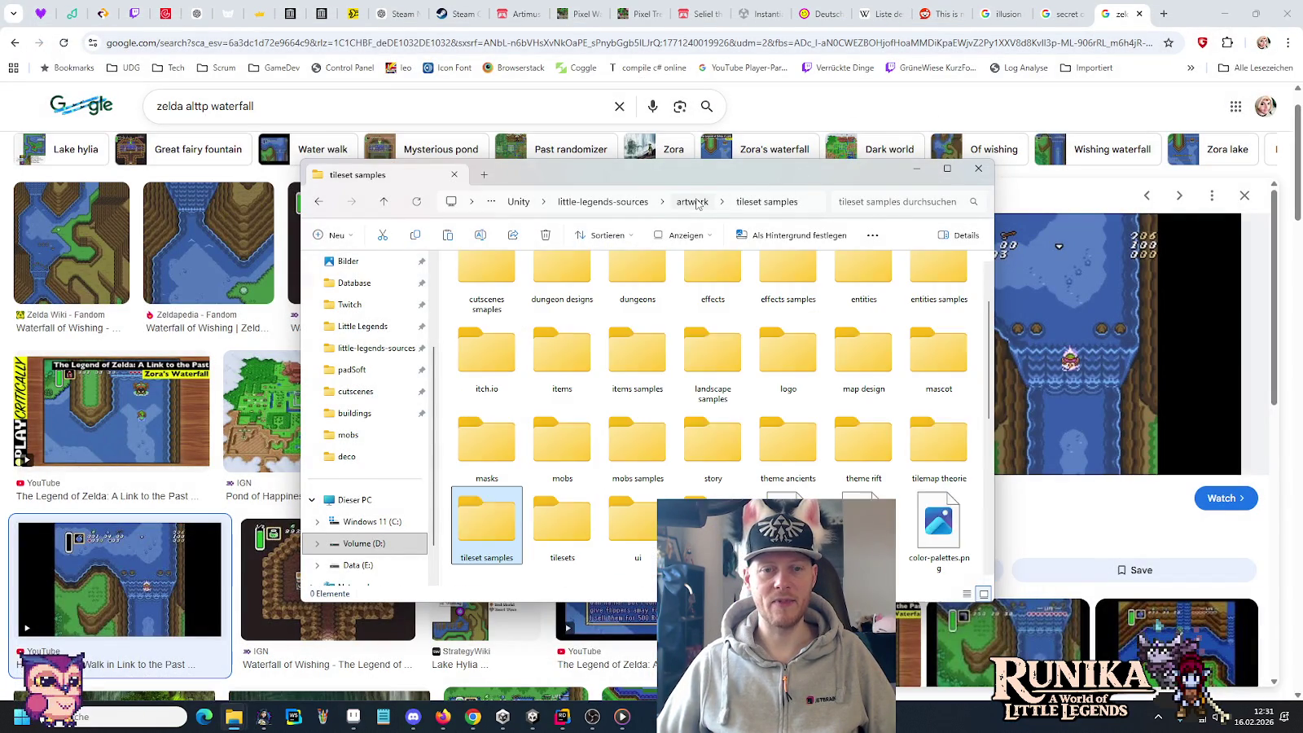
pyautogui.scroll(3, 622, 350)
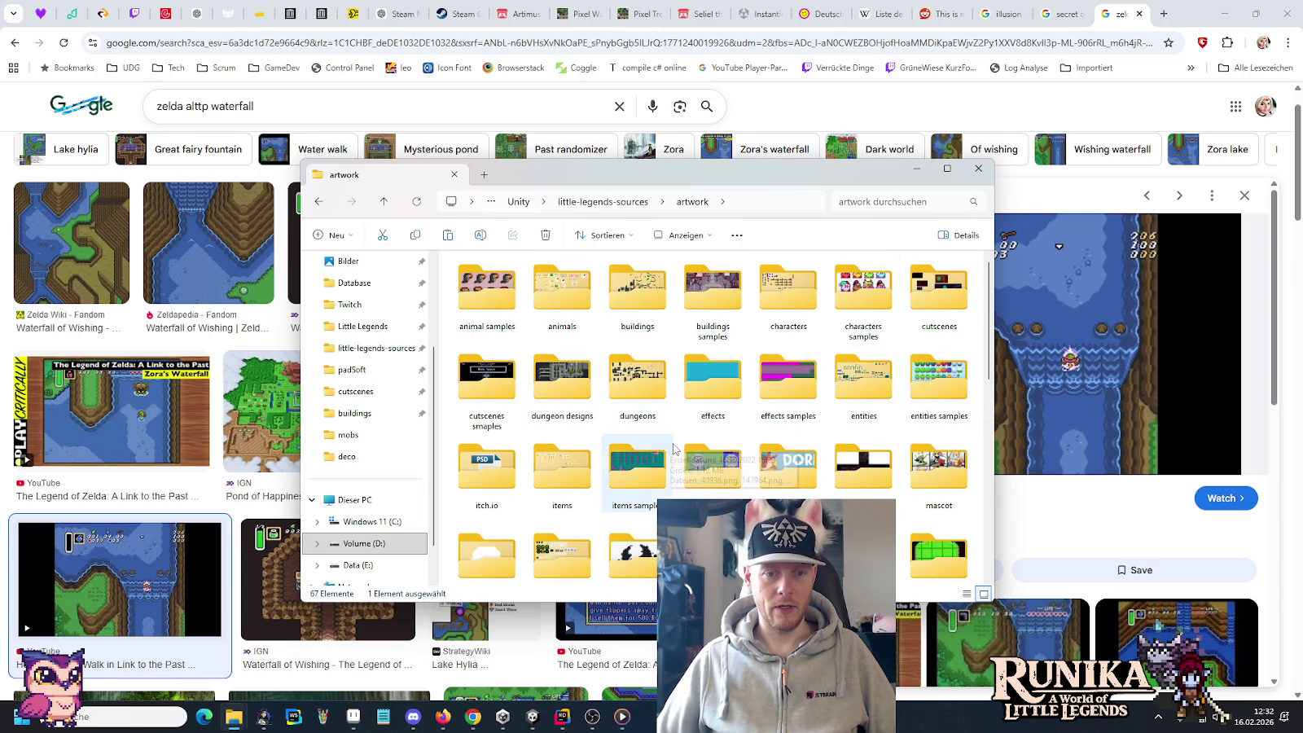
pyautogui.doubleClick(696, 484)
pyautogui.doubleClick(484, 313)
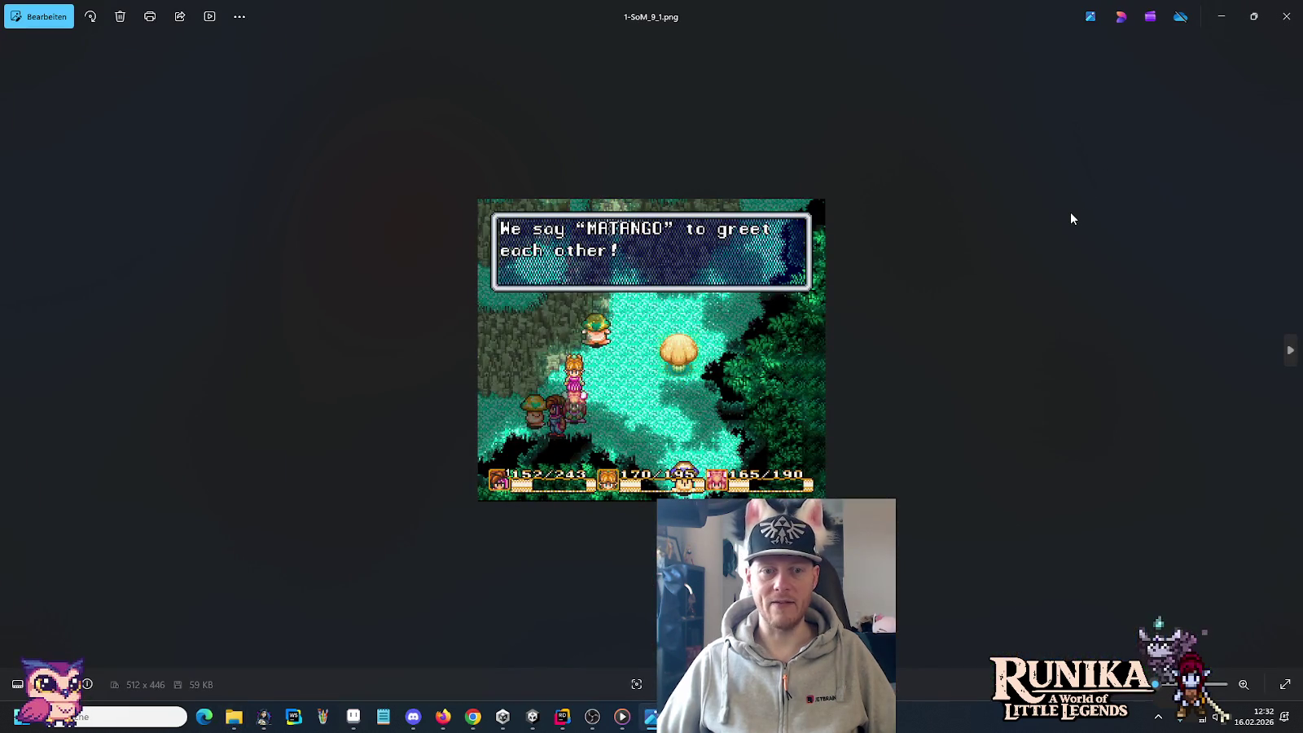
# Step: Flip through landscape samples past the Kingdom of Pandora map, Arcane Waters farm and Blossom Tales
pyautogui.press('Right')
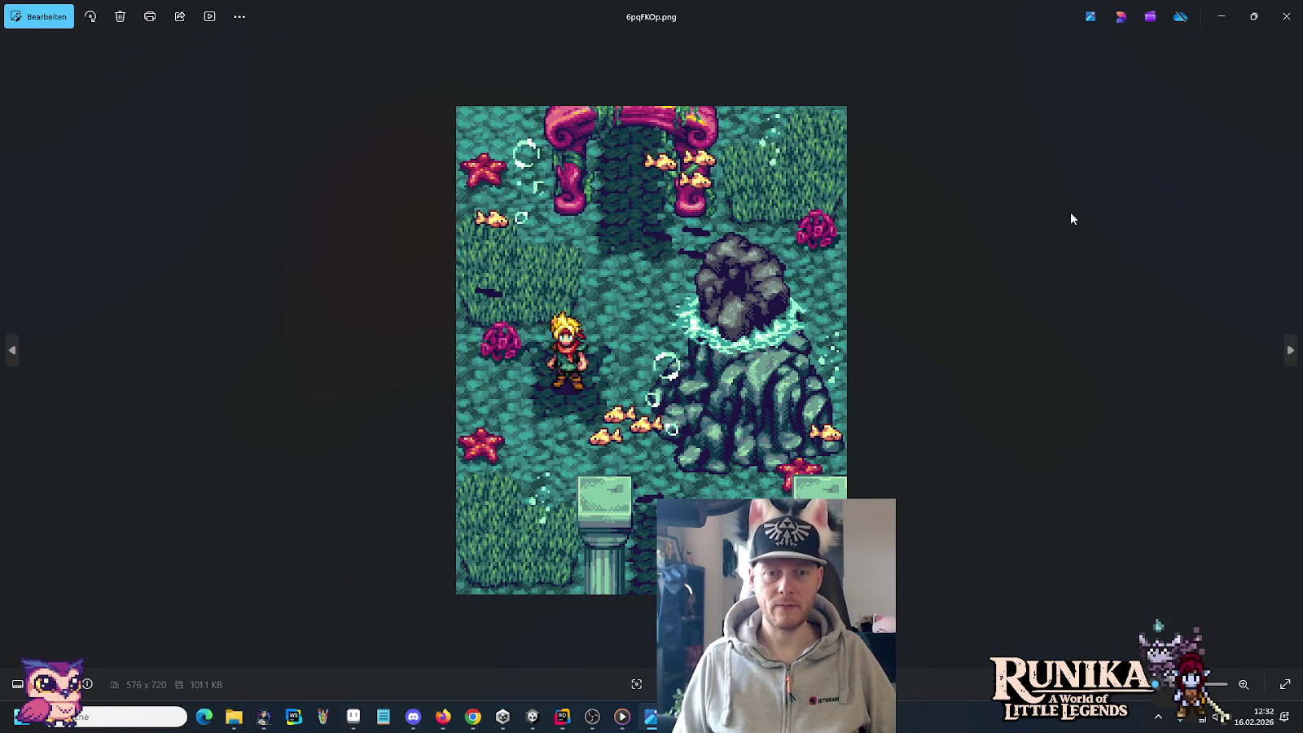
pyautogui.press('Right')
pyautogui.press('Right')
pyautogui.press('Right')
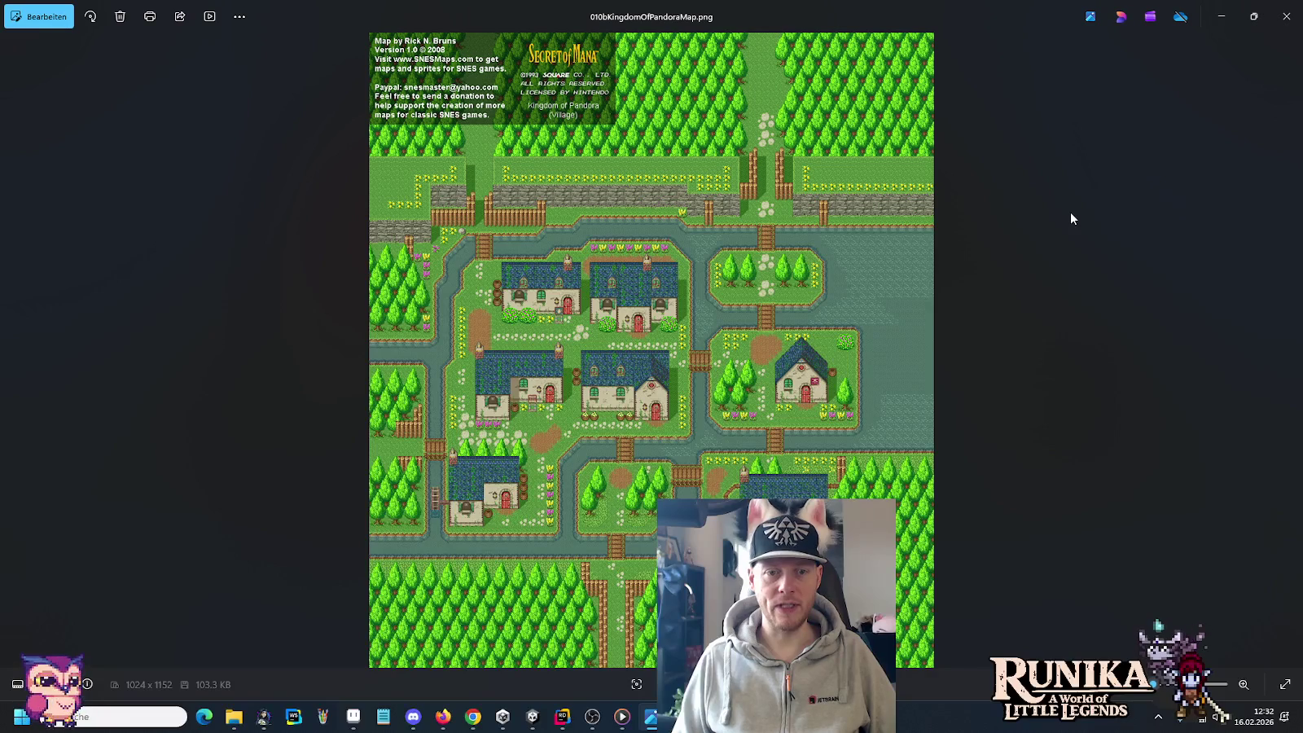
pyautogui.press('Right')
pyautogui.press('Right')
pyautogui.press('Right')
pyautogui.press('Right')
pyautogui.press('Right')
pyautogui.press('Right')
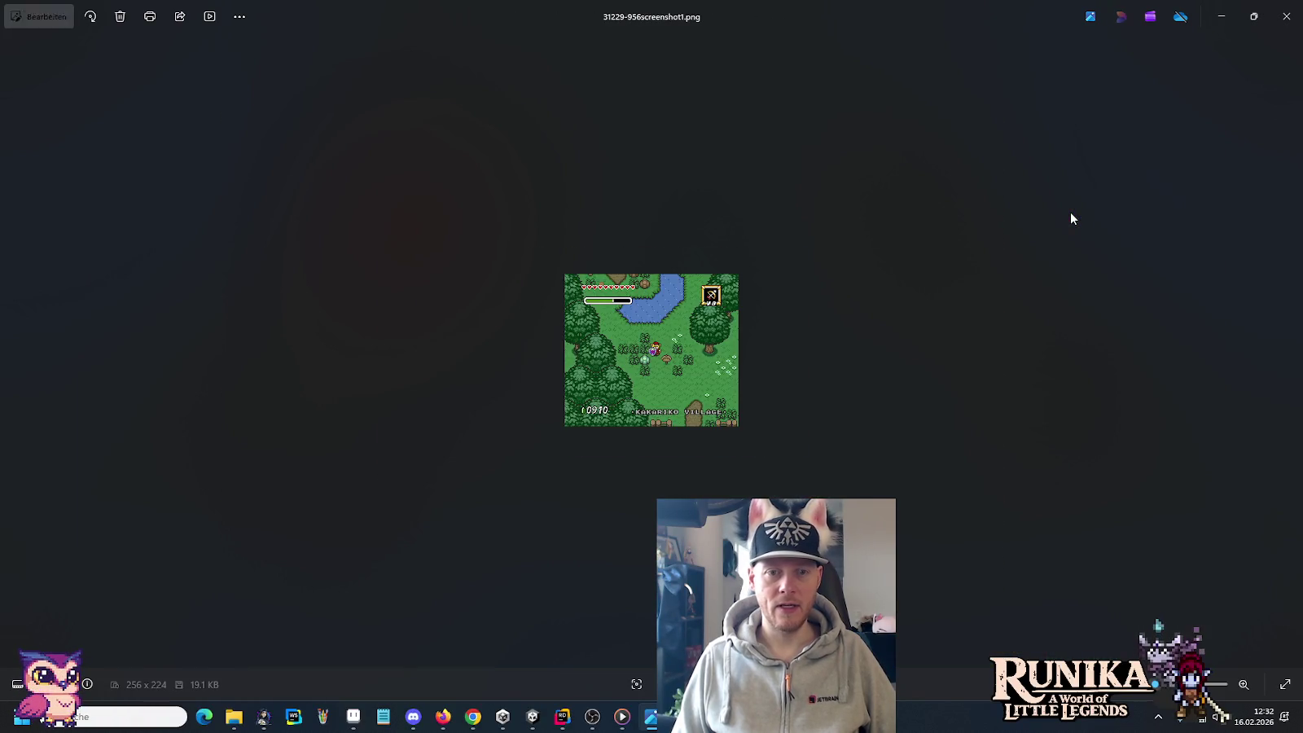
pyautogui.press('Right')
pyautogui.press('Right')
pyautogui.press('Right')
pyautogui.press('Right')
pyautogui.press('Right')
pyautogui.press('Right')
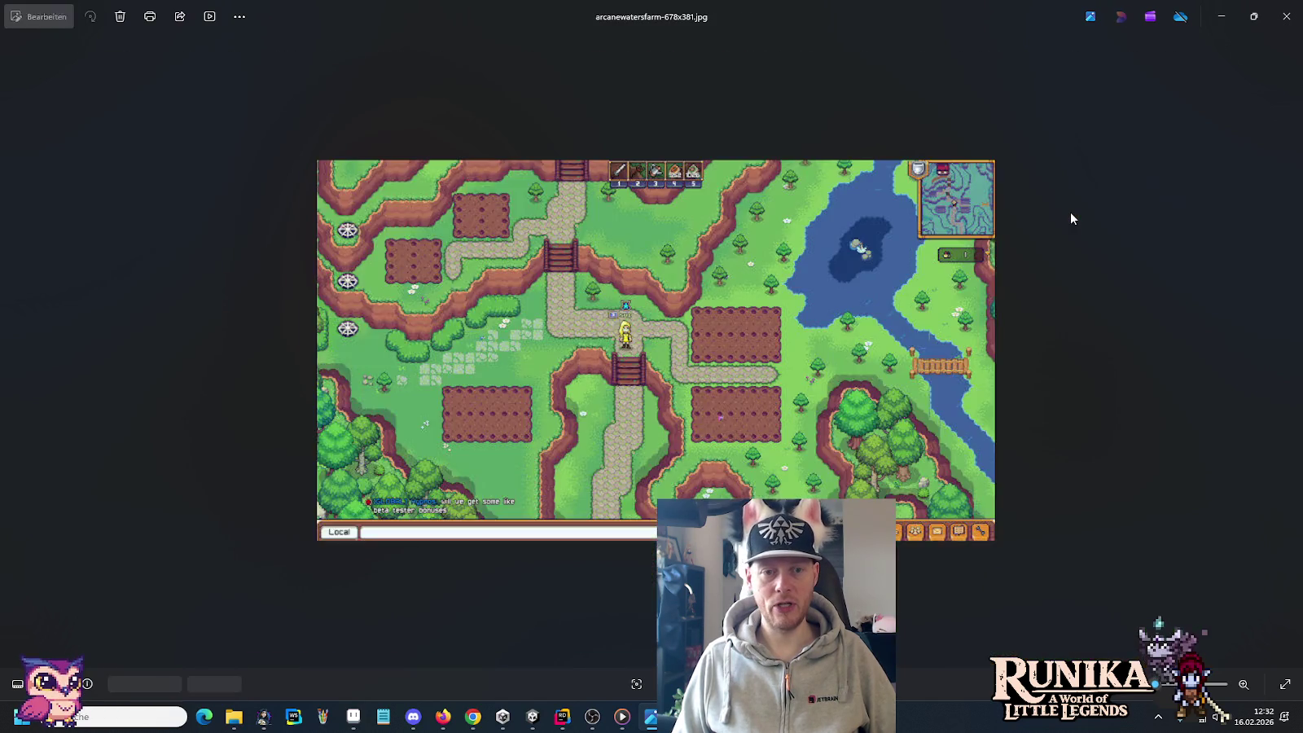
pyautogui.press('Right')
pyautogui.press('Right')
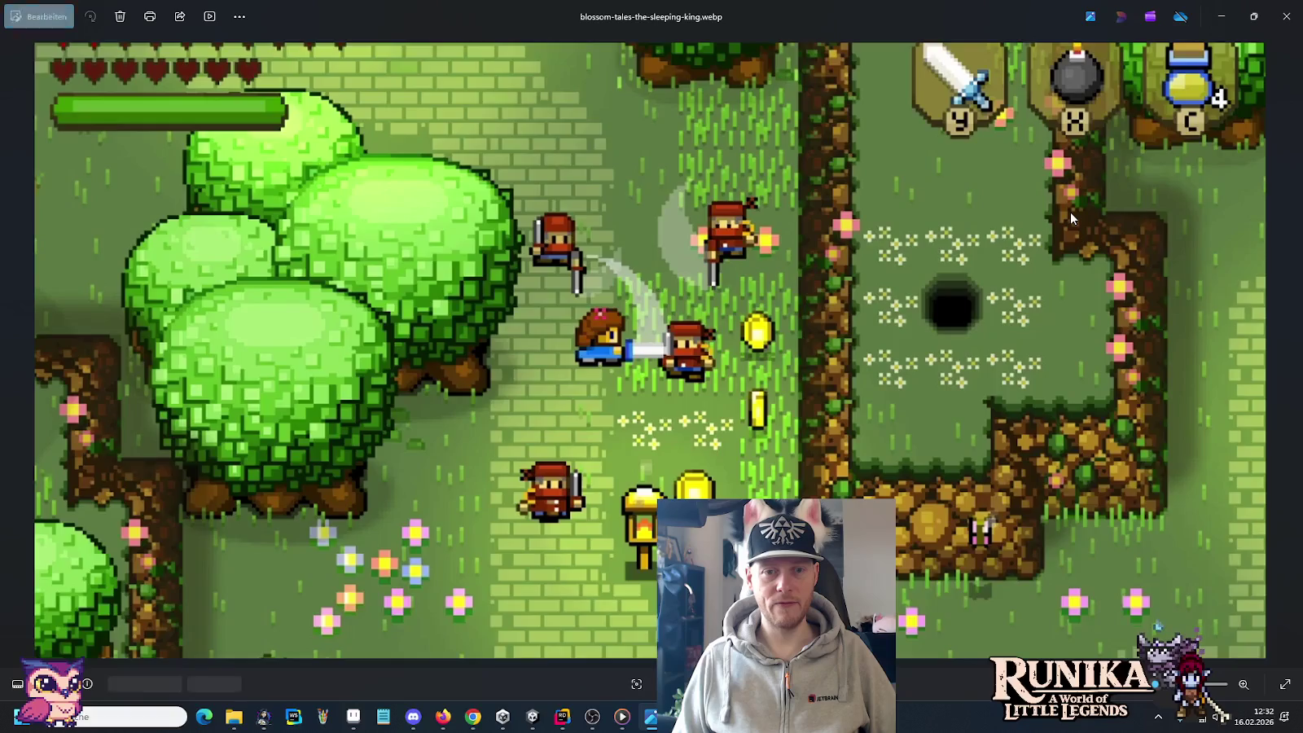
pyautogui.press('Right')
pyautogui.press('Right')
pyautogui.press('Right')
pyautogui.press('Right')
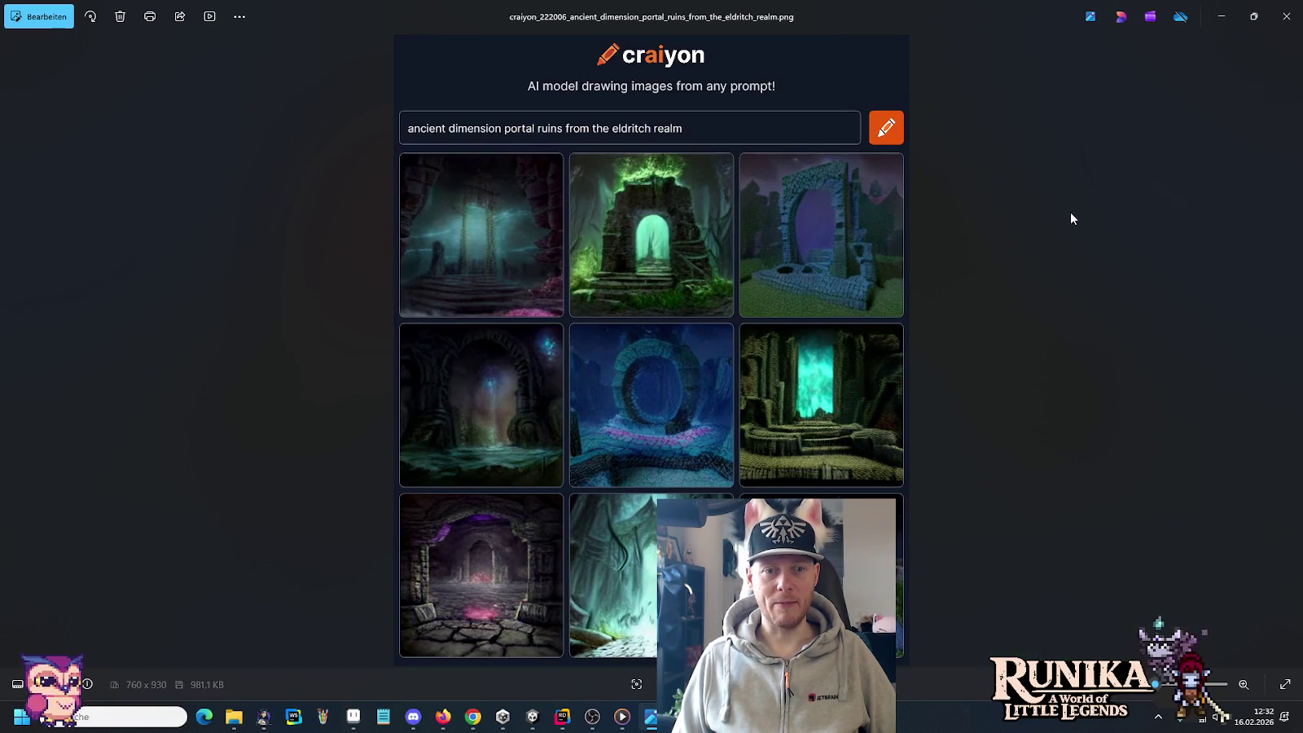
pyautogui.press('Right')
# Step: Continue past the dark world map and Hyrule Castle, revisit the foam GIF, then reach FatsYYBUYAAKi-Y.jpg
pyautogui.press('Right')
pyautogui.press('Right')
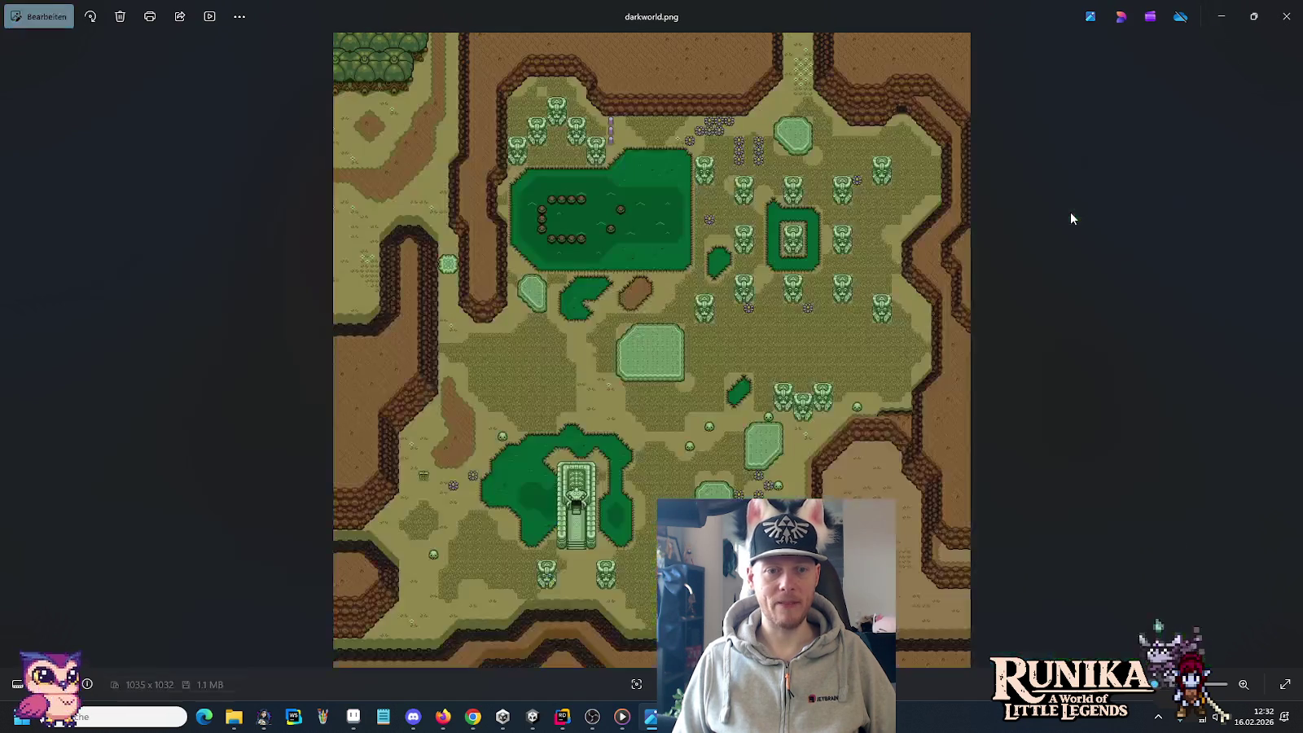
pyautogui.press('Right')
pyautogui.press('Right')
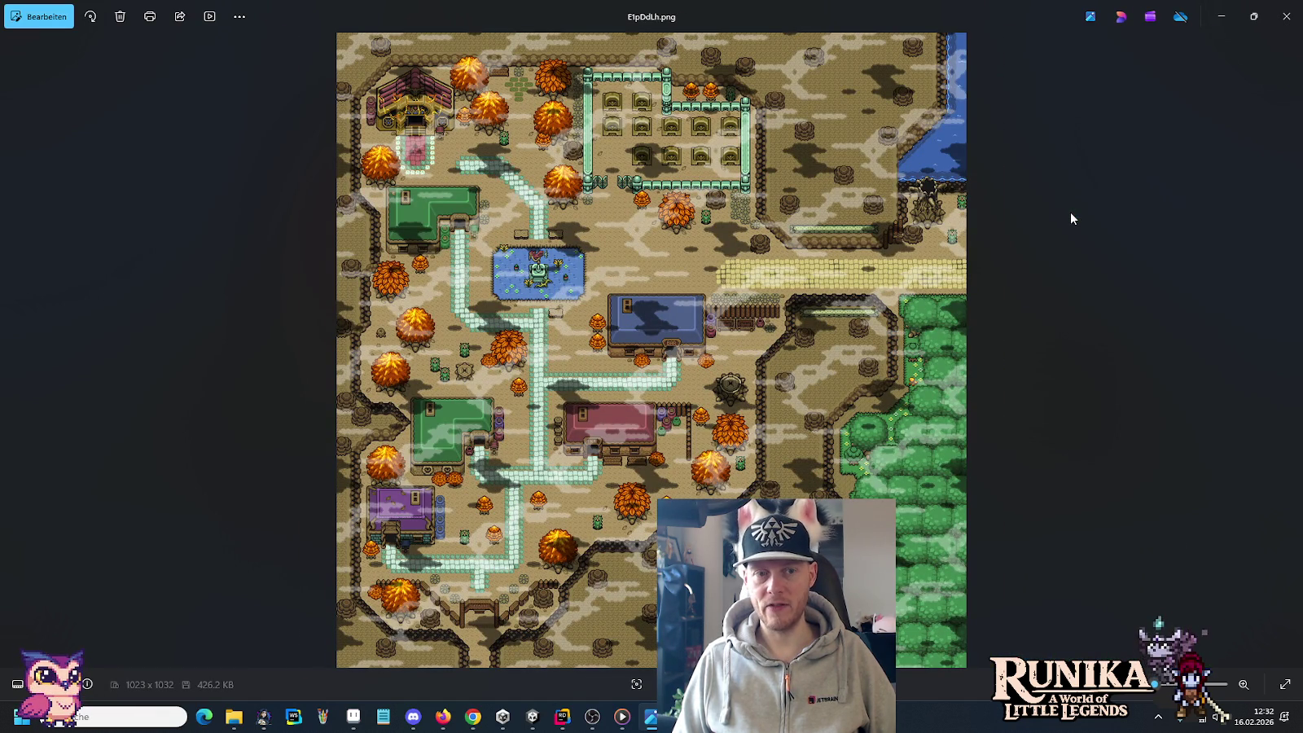
pyautogui.press('Right')
pyautogui.press('Right')
pyautogui.press('Right')
pyautogui.press('Right')
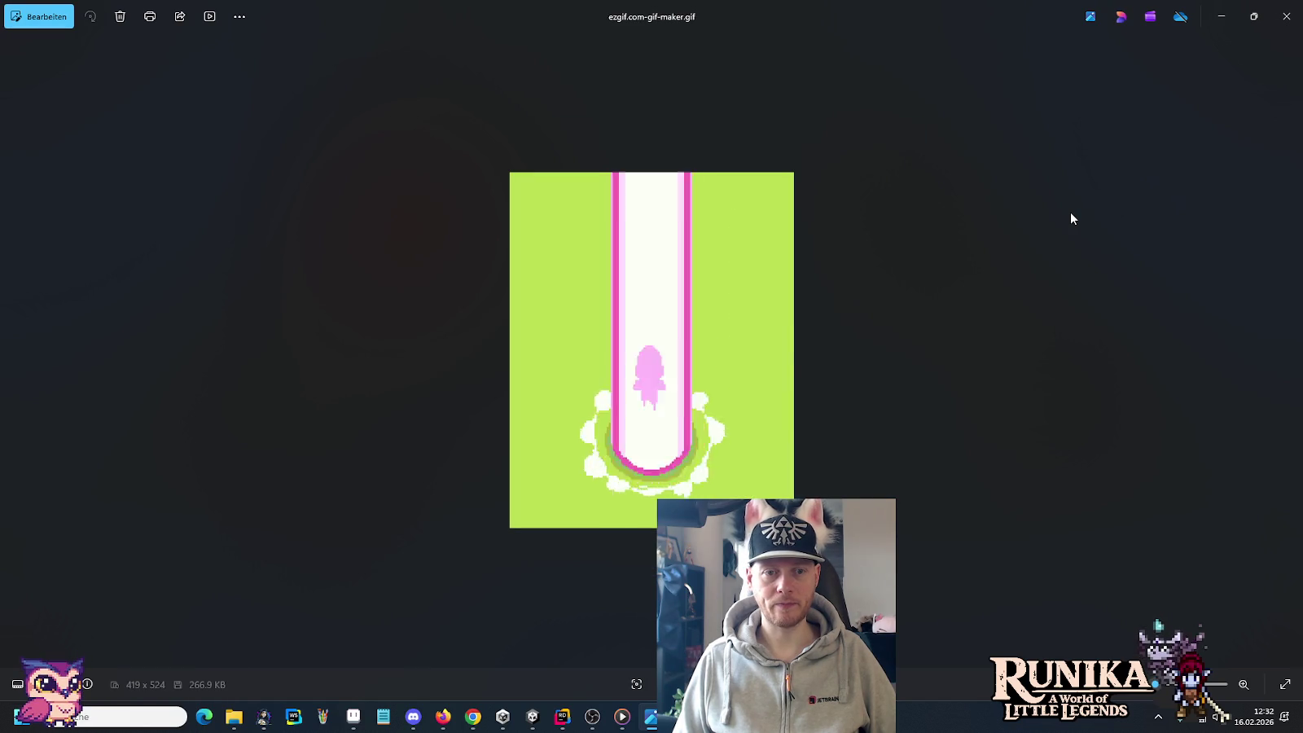
pyautogui.press('Right')
pyautogui.press('Left')
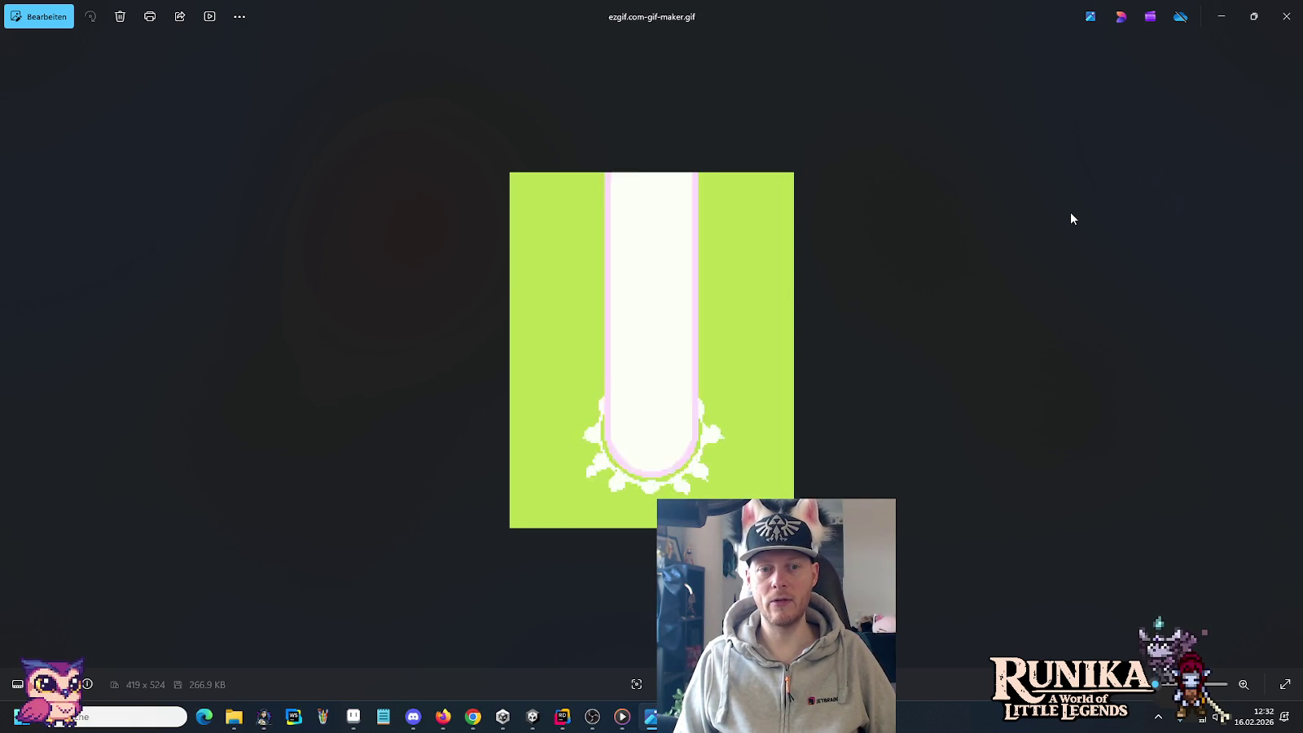
pyautogui.press('Right')
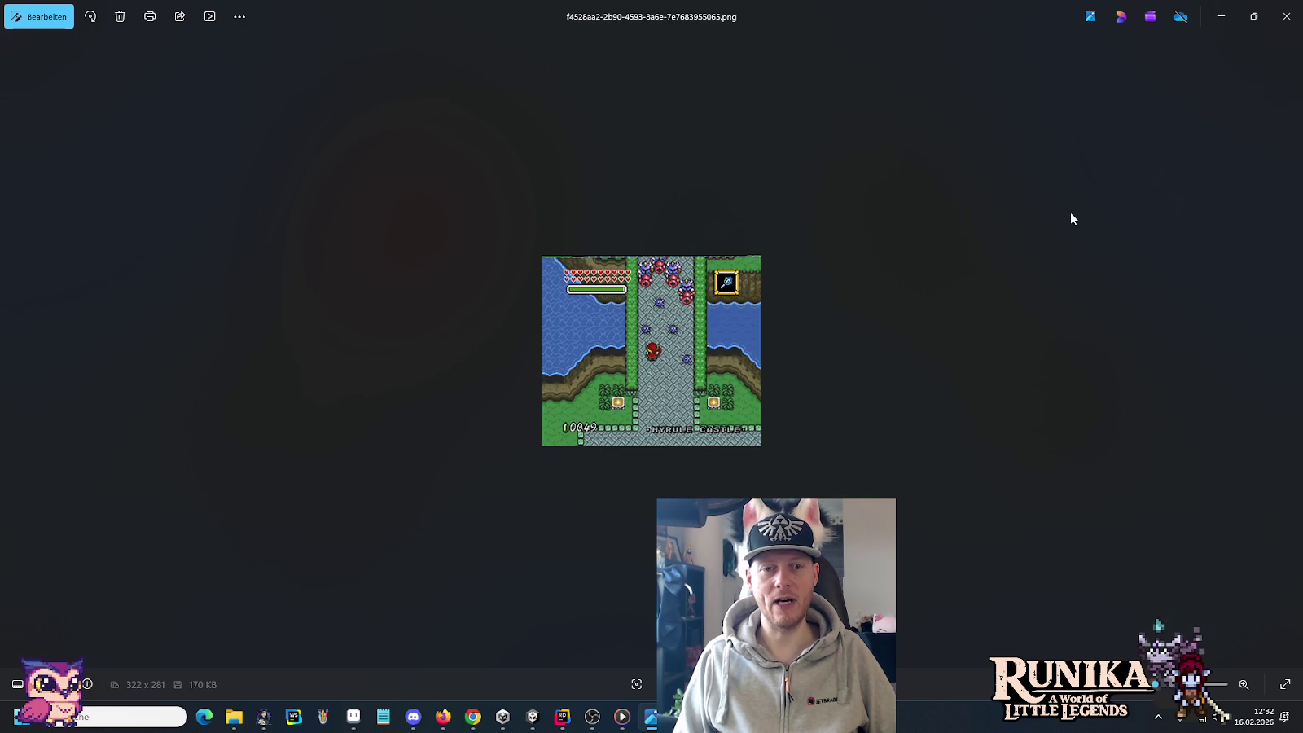
pyautogui.press('Right')
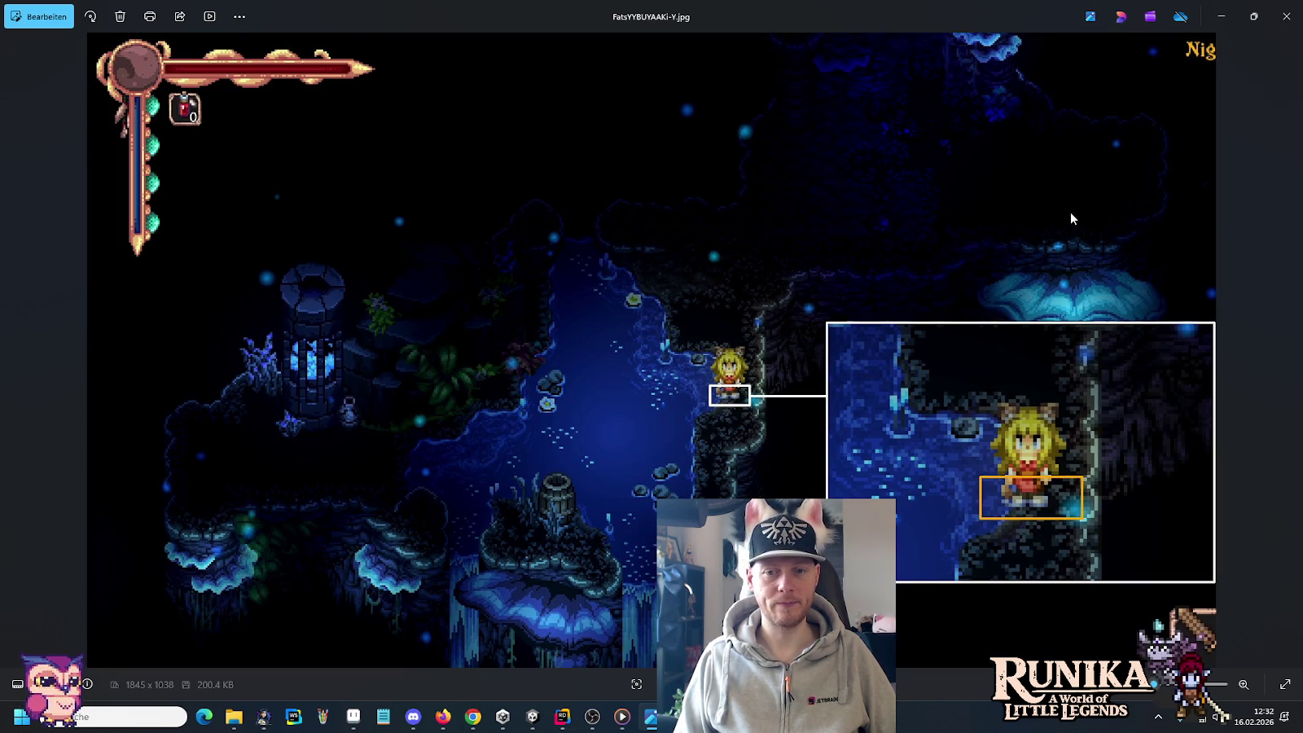
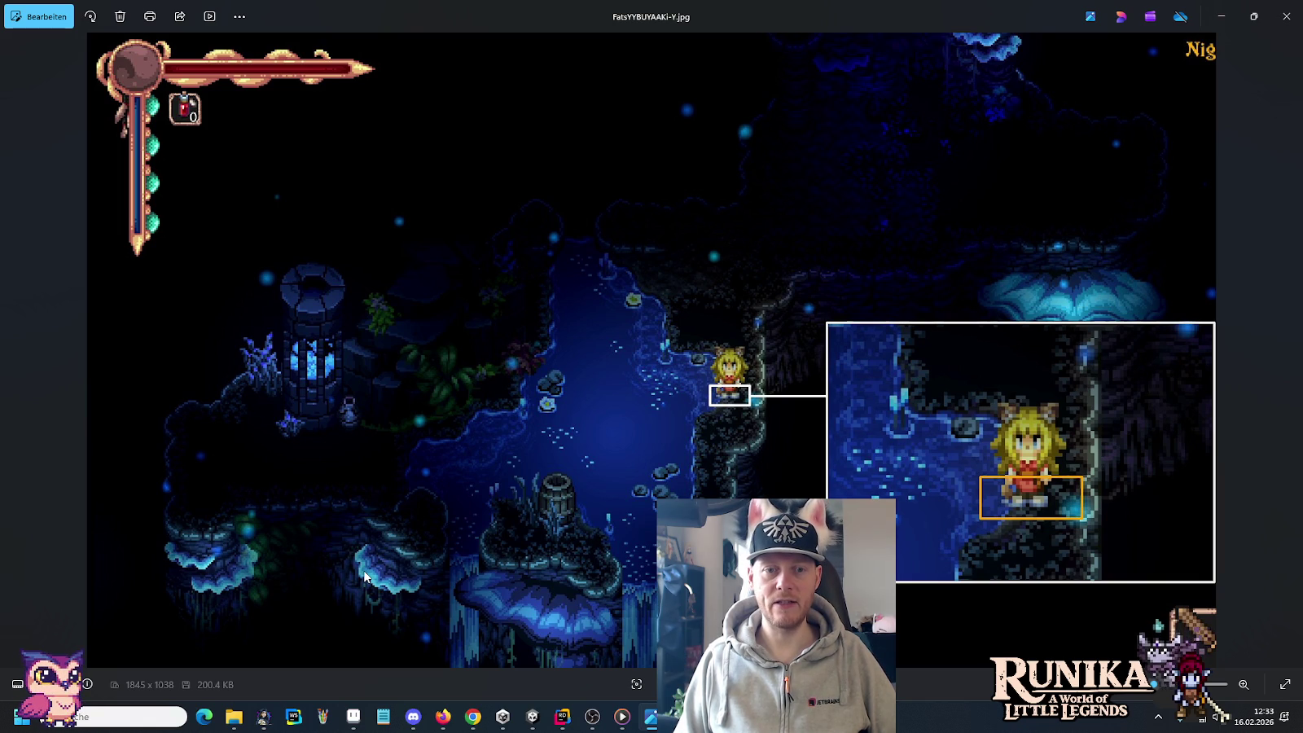
# Step: Page past the coastal map, weapon sprites and Eastern Swamp images to the Secret of Mana Water Palace Exterior PNG
pyautogui.press('Right')
pyautogui.press('Right')
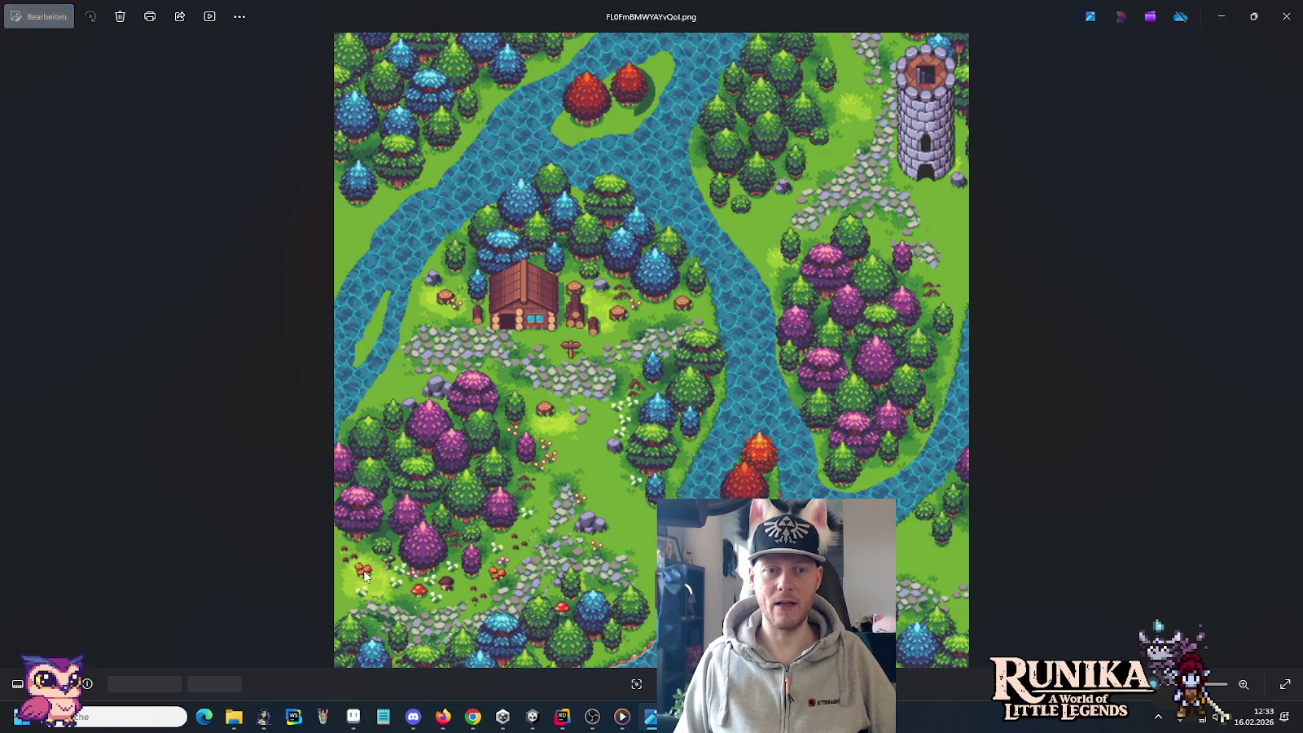
pyautogui.press('Right')
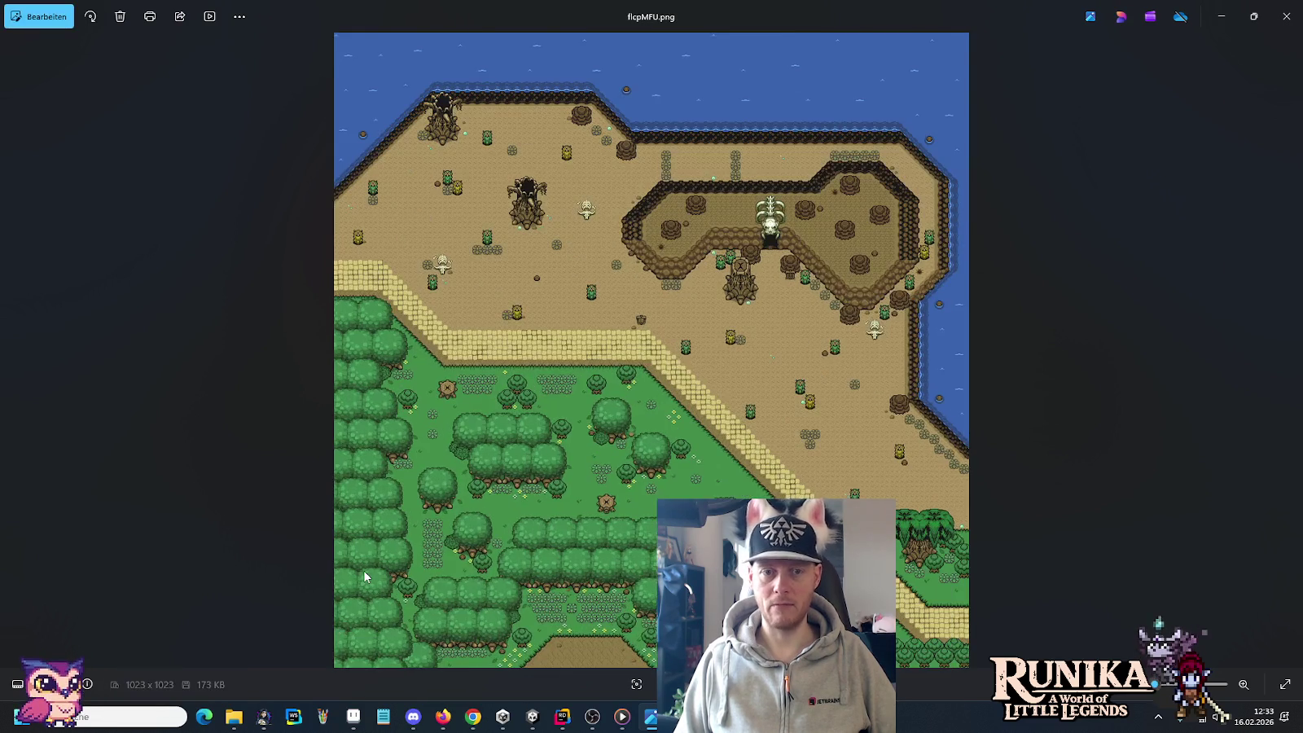
pyautogui.press('Right')
pyautogui.press('Left')
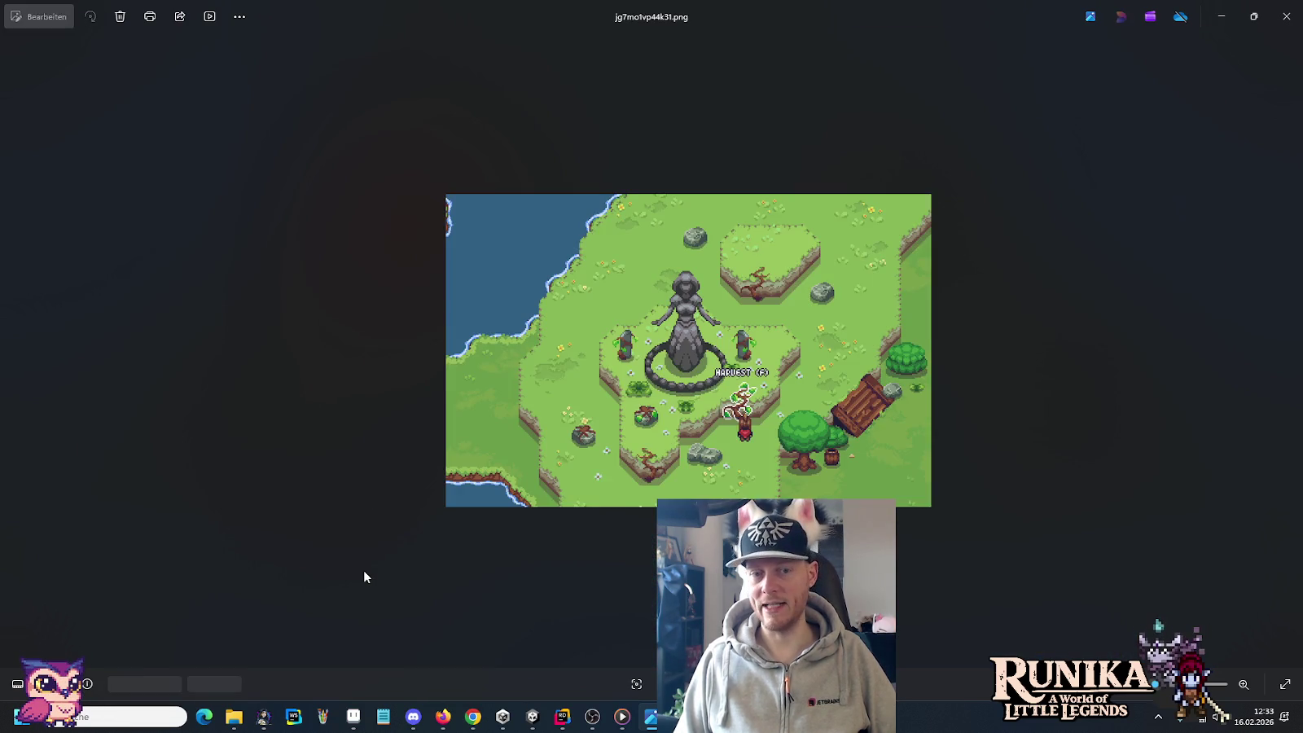
pyautogui.press('Right')
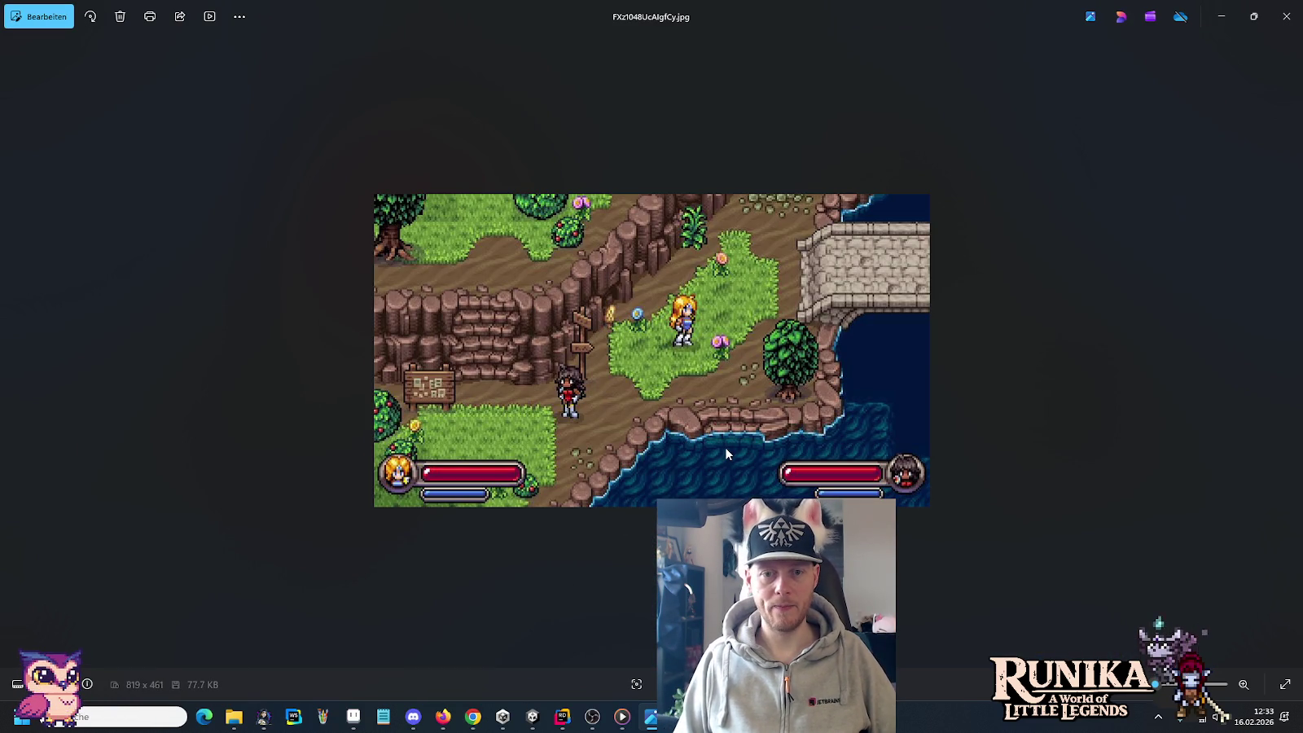
pyautogui.press('Left')
pyautogui.press('Left')
pyautogui.press('Left')
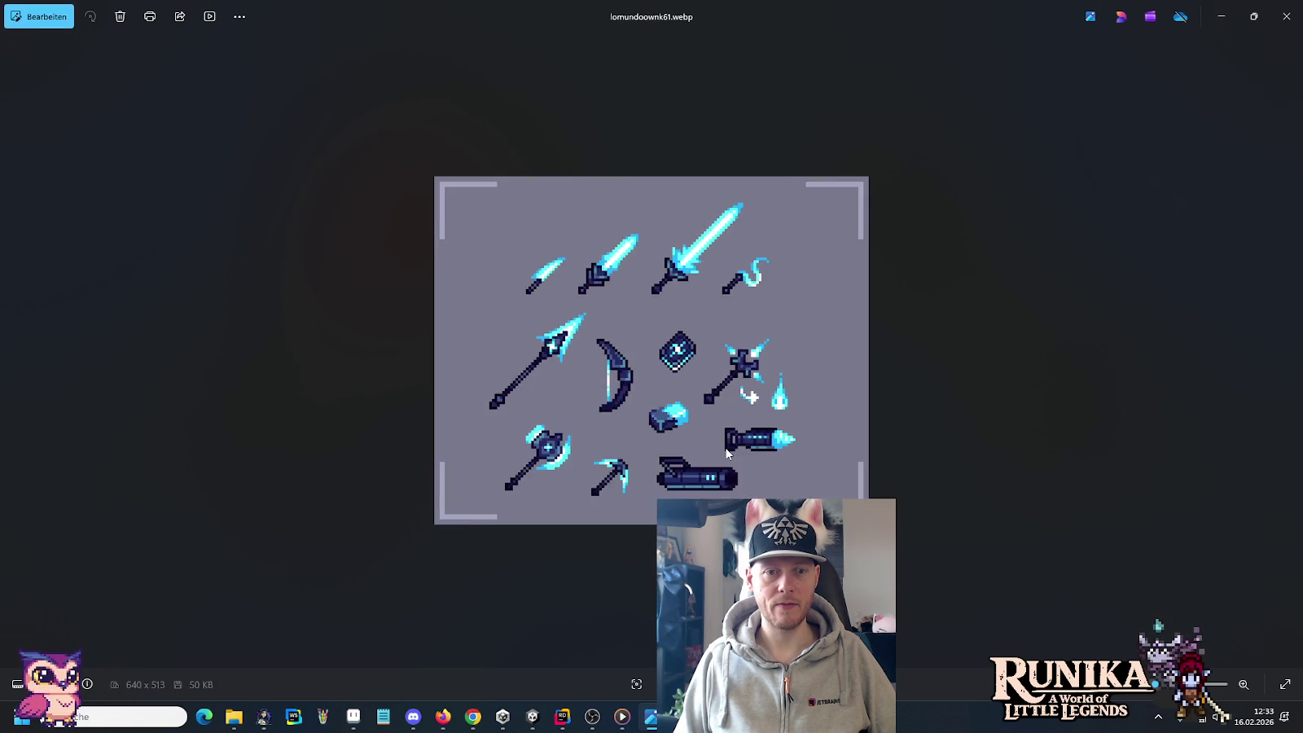
pyautogui.press('Left')
pyautogui.press('Left')
pyautogui.press('Left')
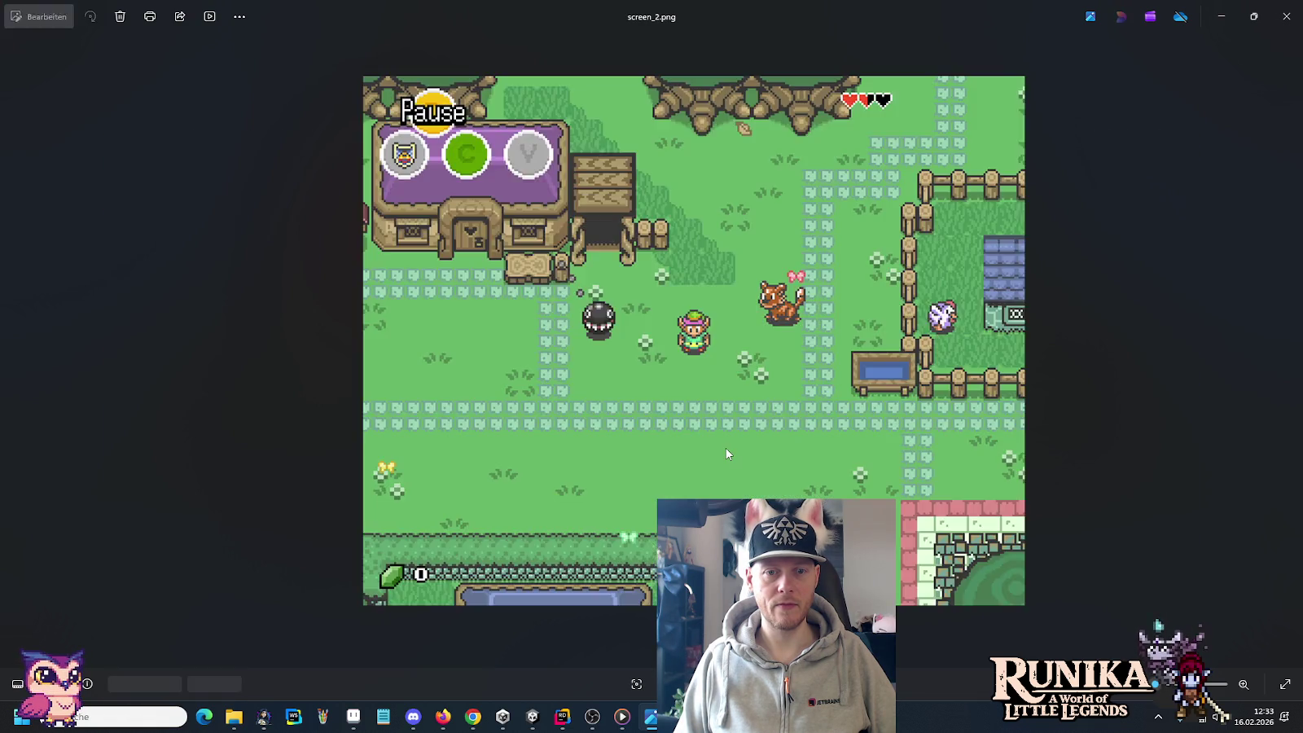
pyautogui.press('Left')
pyautogui.press('Left')
pyautogui.press('Left')
pyautogui.press('Left')
pyautogui.press('Left')
pyautogui.press('Left')
pyautogui.press('Left')
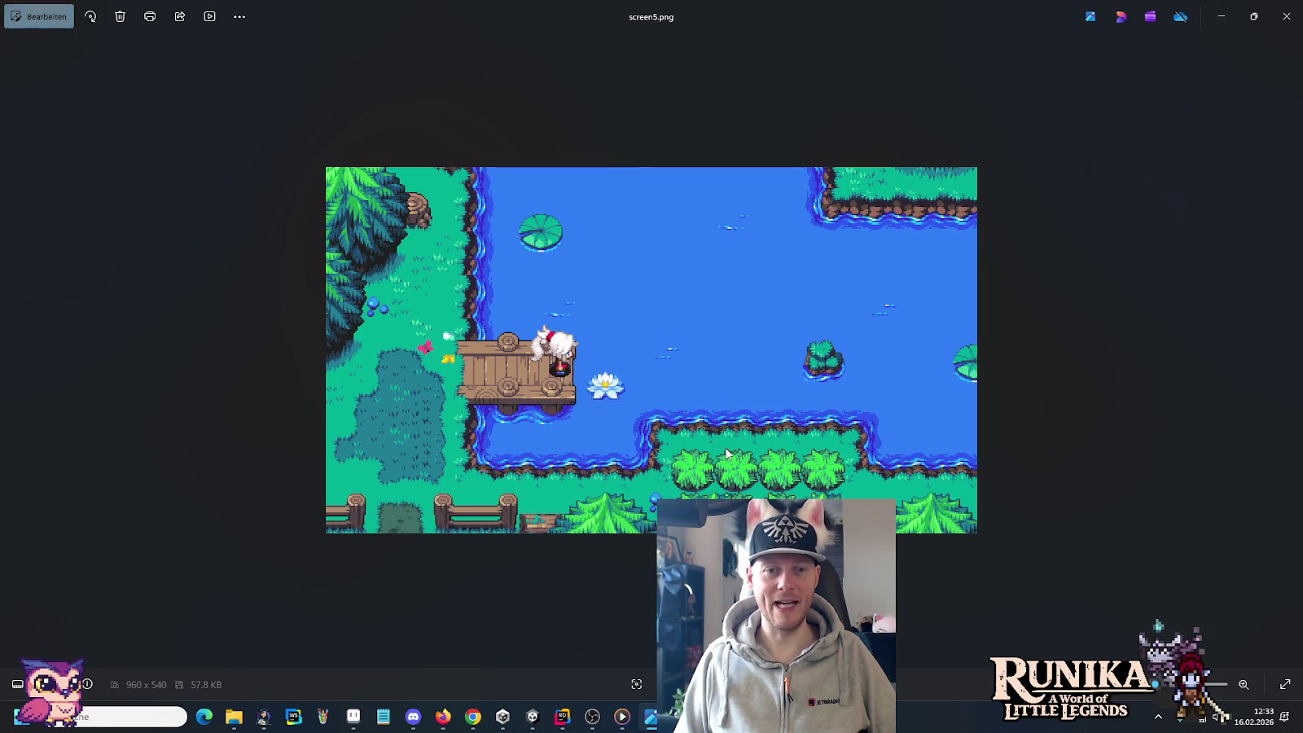
pyautogui.press('Left')
pyautogui.press('Left')
pyautogui.press('Left')
pyautogui.press('Left')
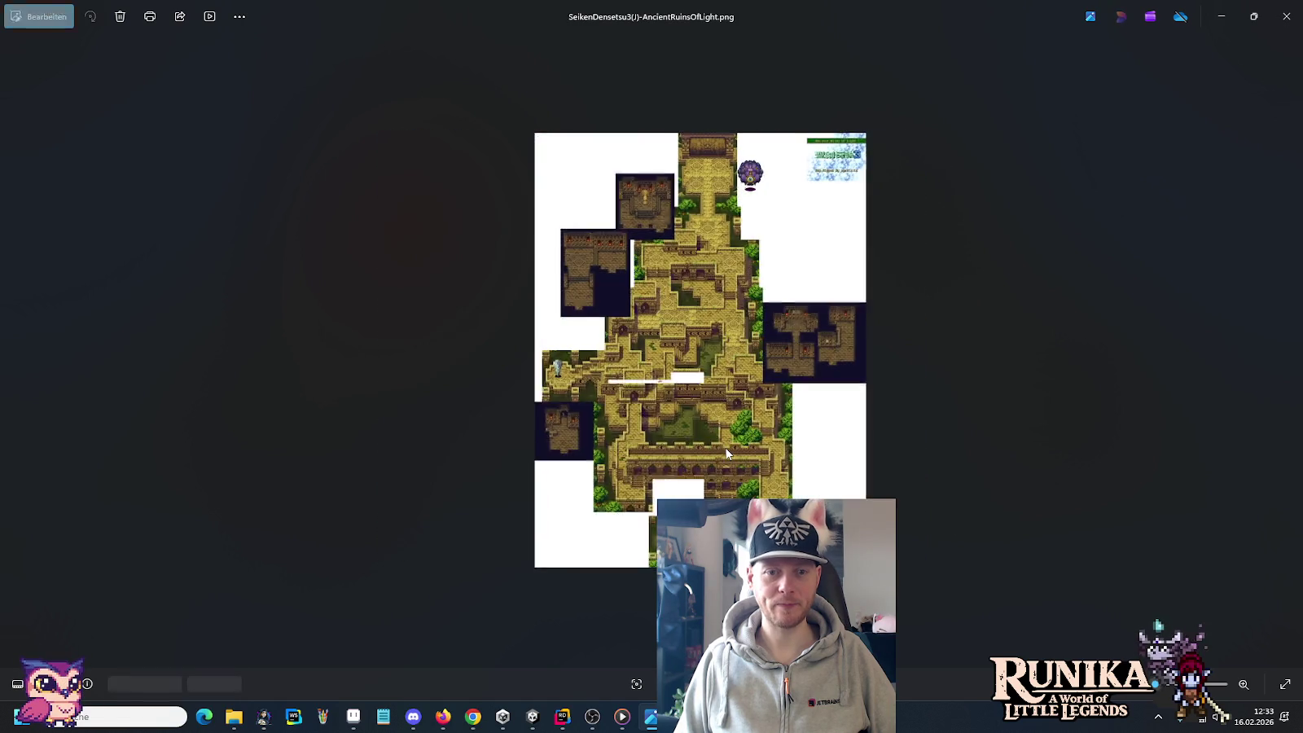
pyautogui.press('Left')
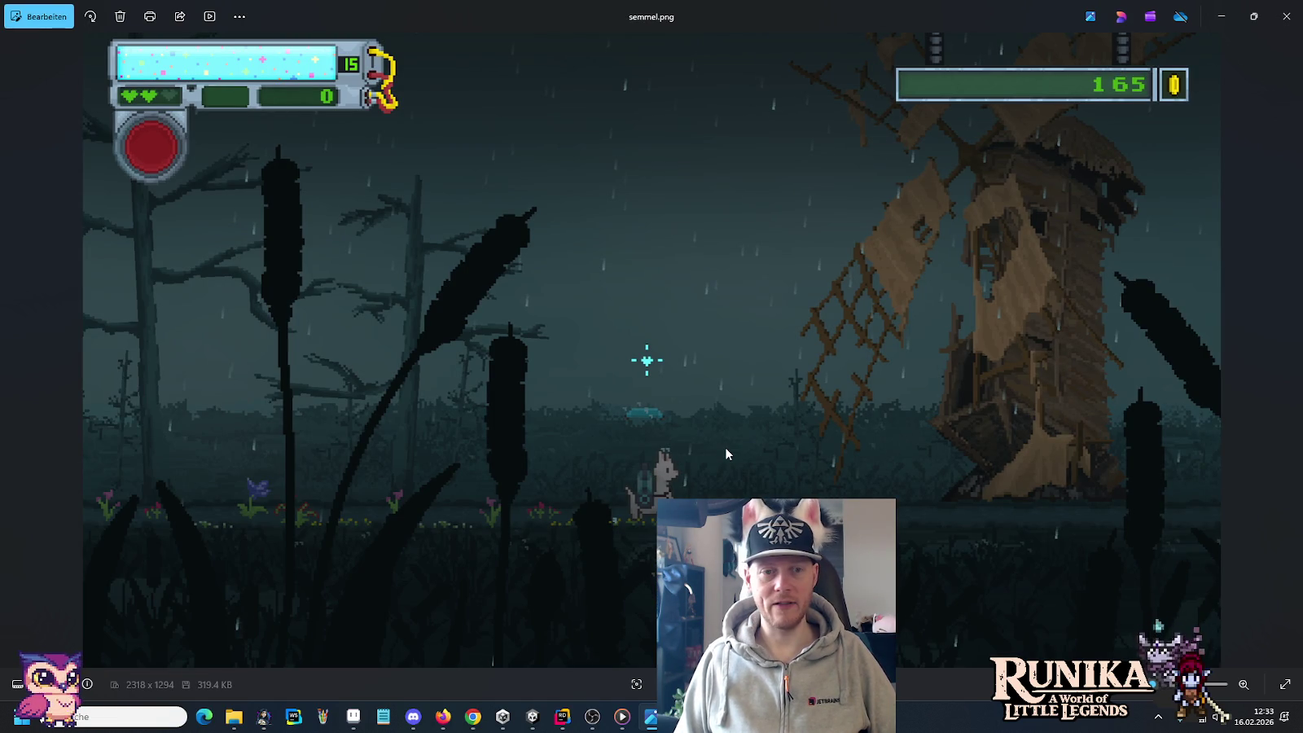
pyautogui.press('Left')
pyautogui.press('Right')
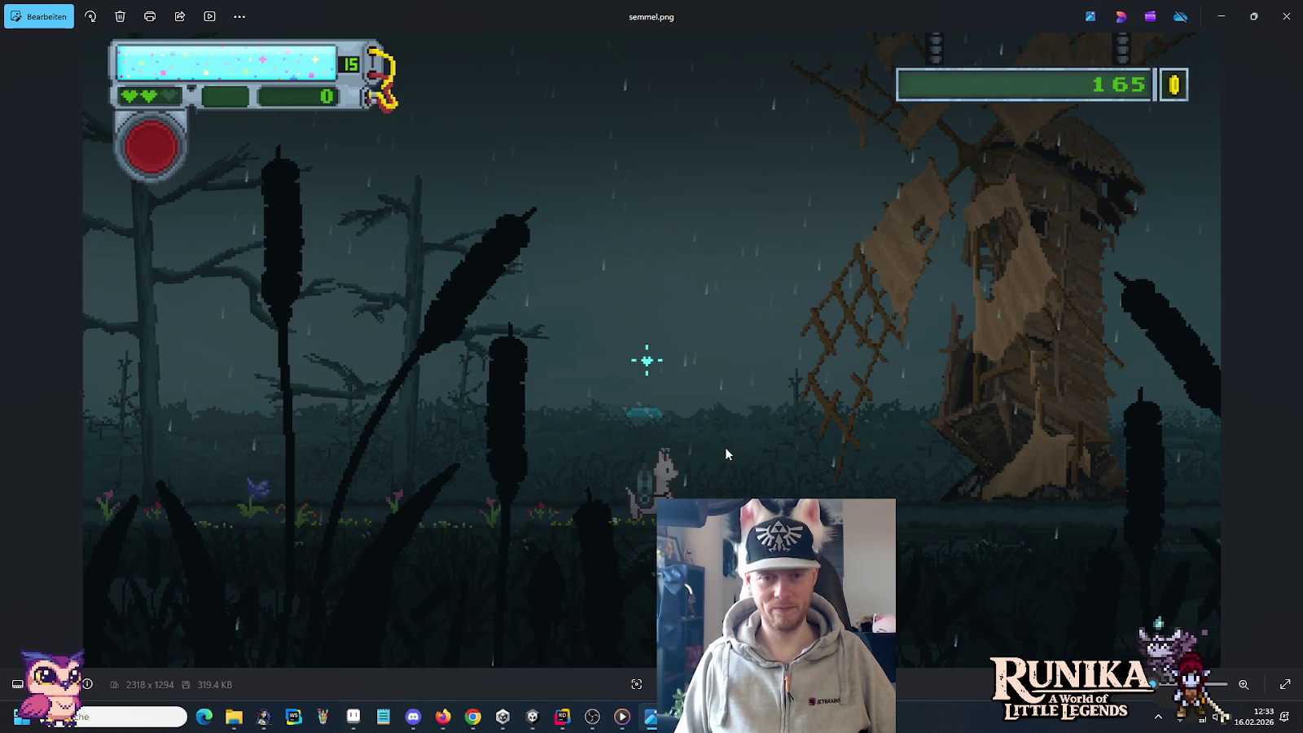
pyautogui.press('Left')
pyautogui.press('Left')
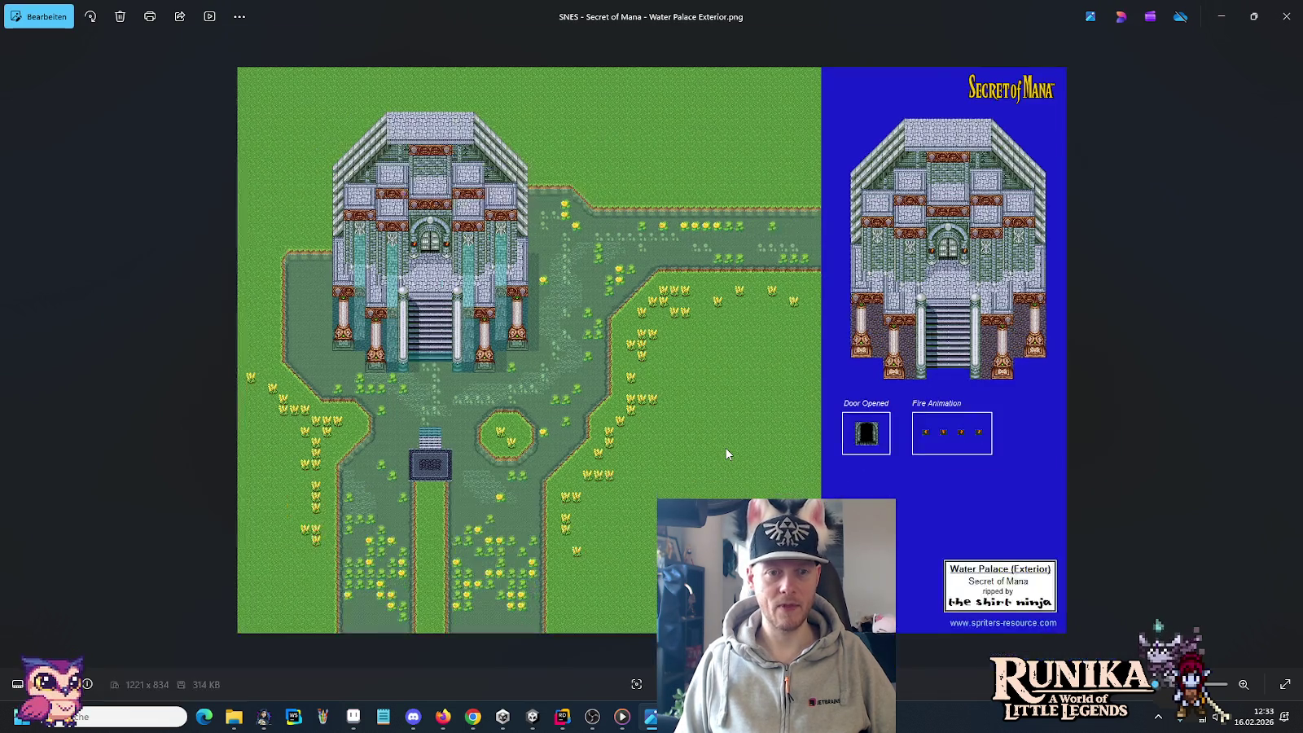
pyautogui.press('Left')
# Step: Zoom in on the Water Palace stairs and preview panel, then move on to the waterfall screenshot
pyautogui.press('Right')
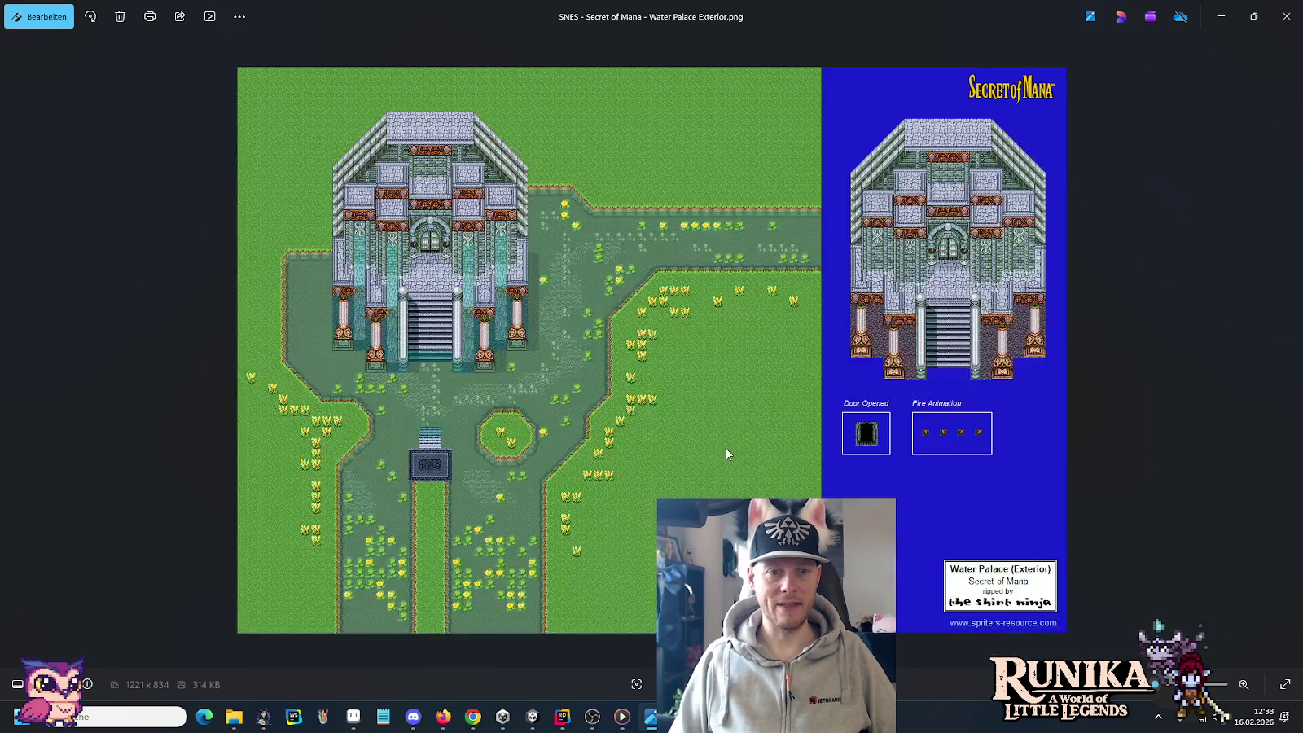
pyautogui.scroll(2, 367, 379)
pyautogui.scroll(3, 400, 342)
pyautogui.scroll(3, 439, 293)
pyautogui.scroll(2, 472, 244)
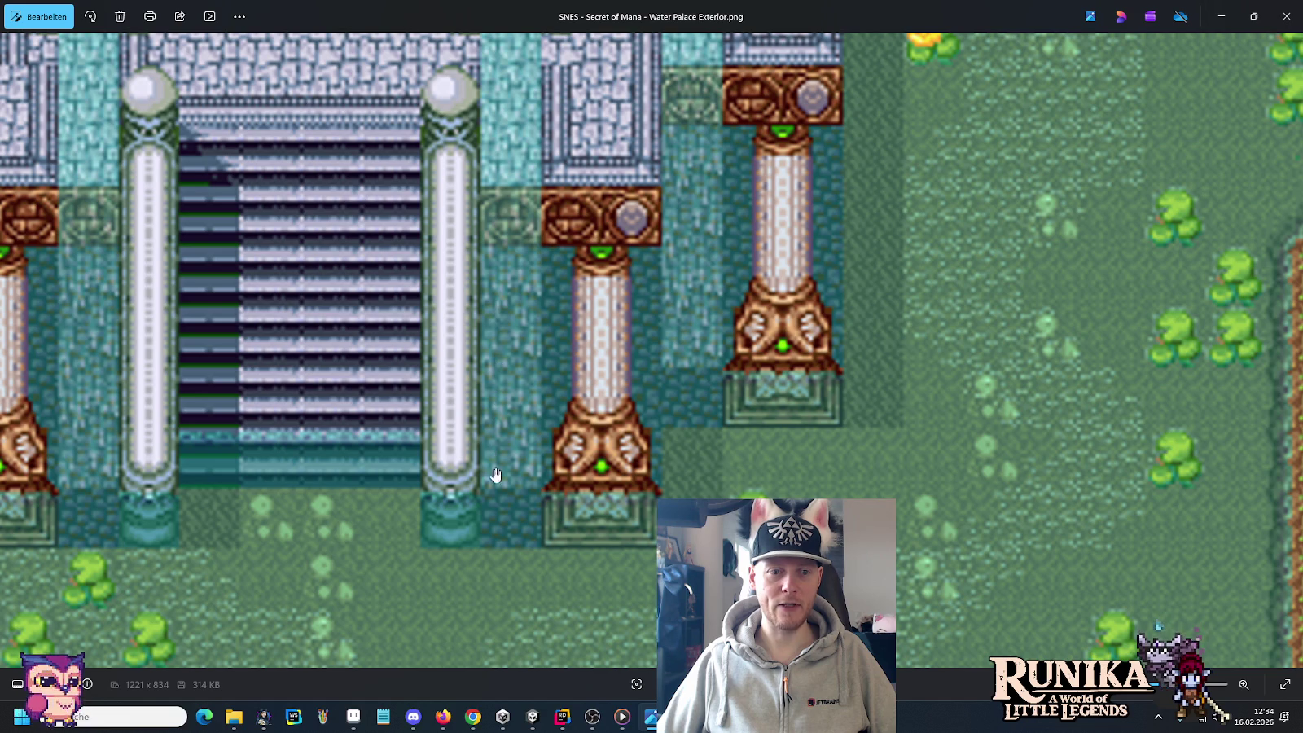
pyautogui.scroll(-3, 736, 466)
pyautogui.scroll(-3, 736, 467)
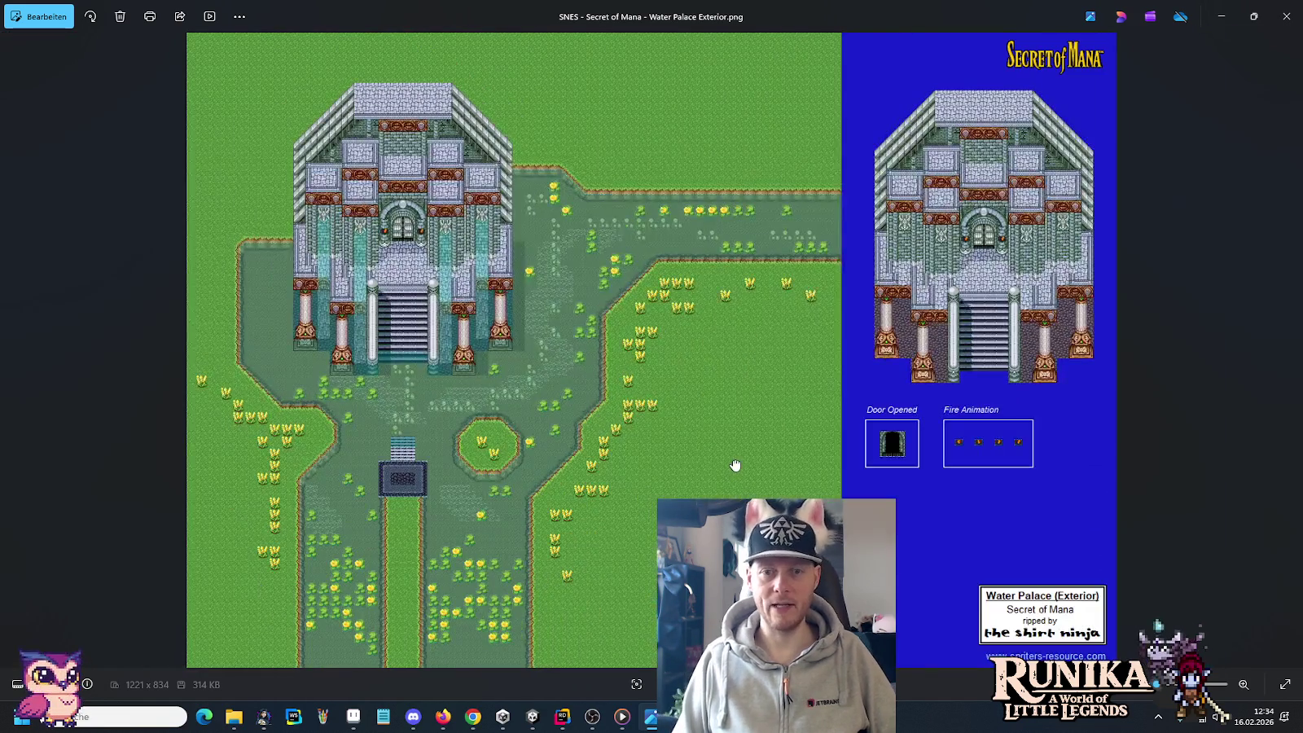
pyautogui.scroll(3, 896, 381)
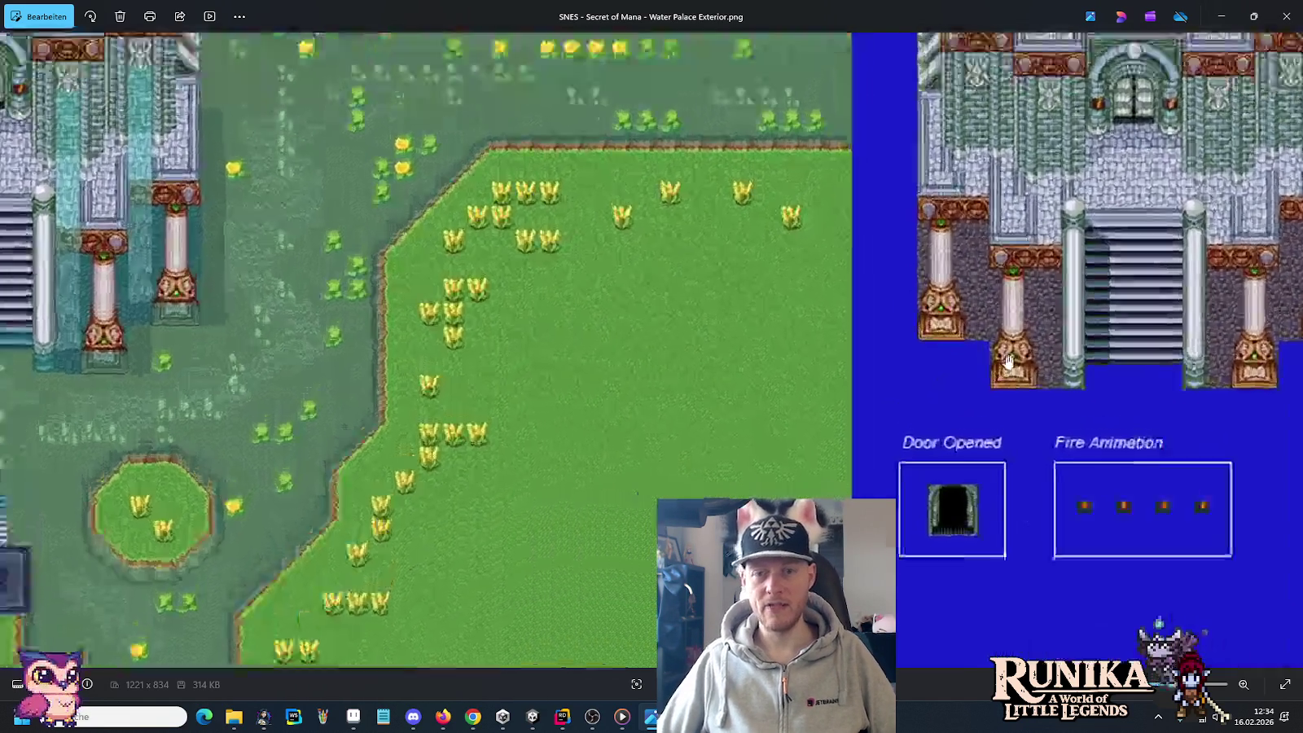
pyautogui.scroll(3, 1056, 241)
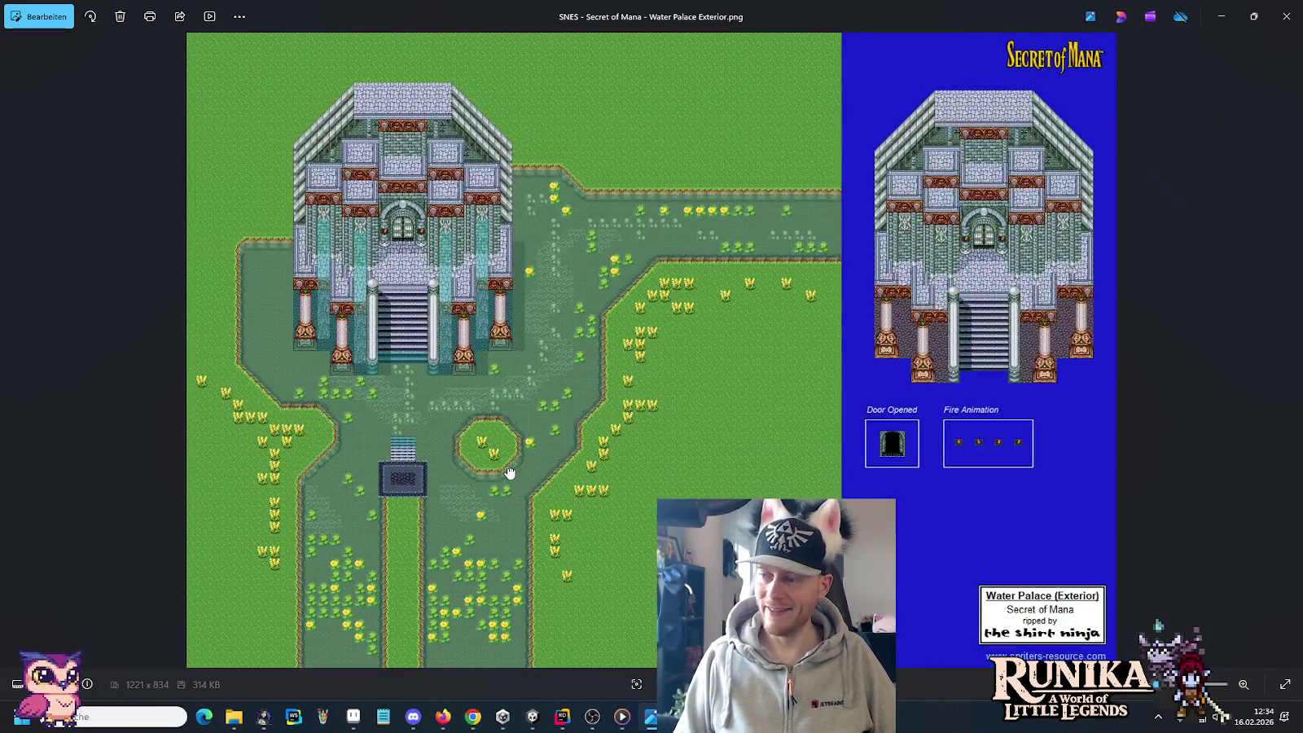
pyautogui.press('Right')
pyautogui.press('Right')
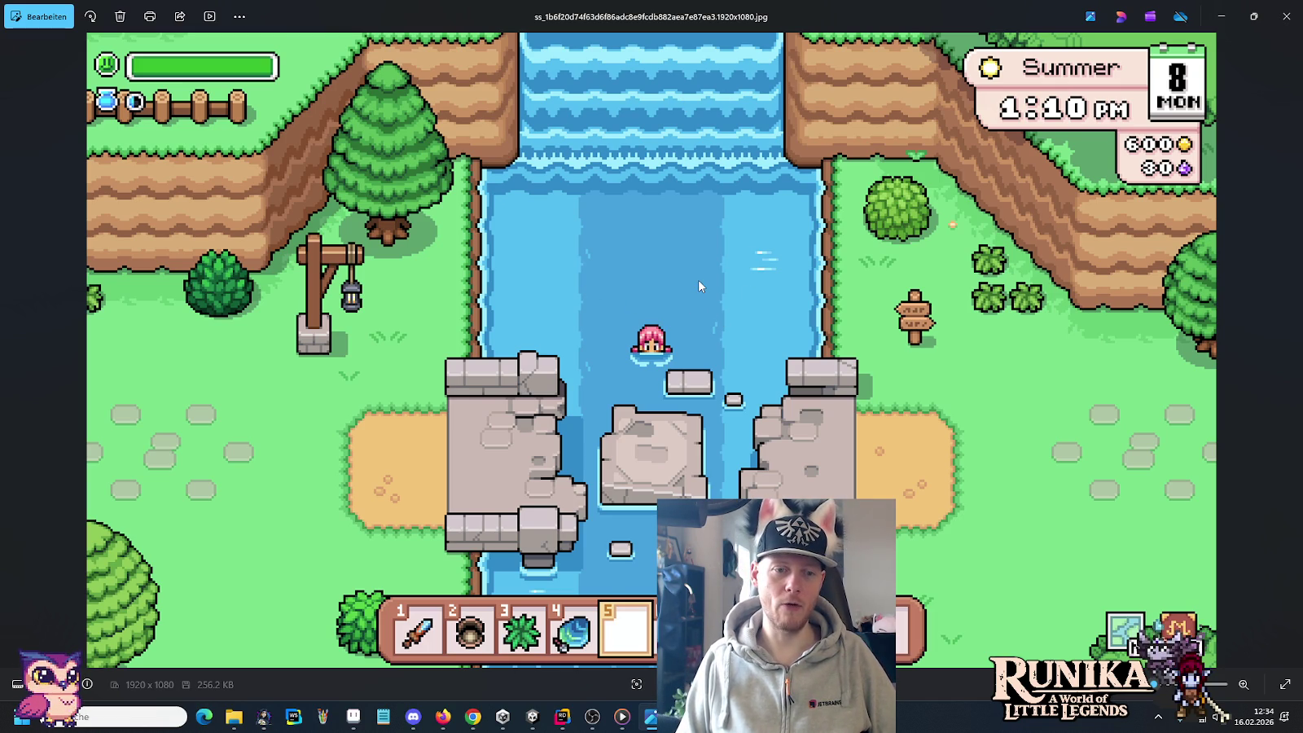
# Step: Zoom into the town screenshot's waterfall, then bring Discord's hamster-küche channel forward
pyautogui.press('Right')
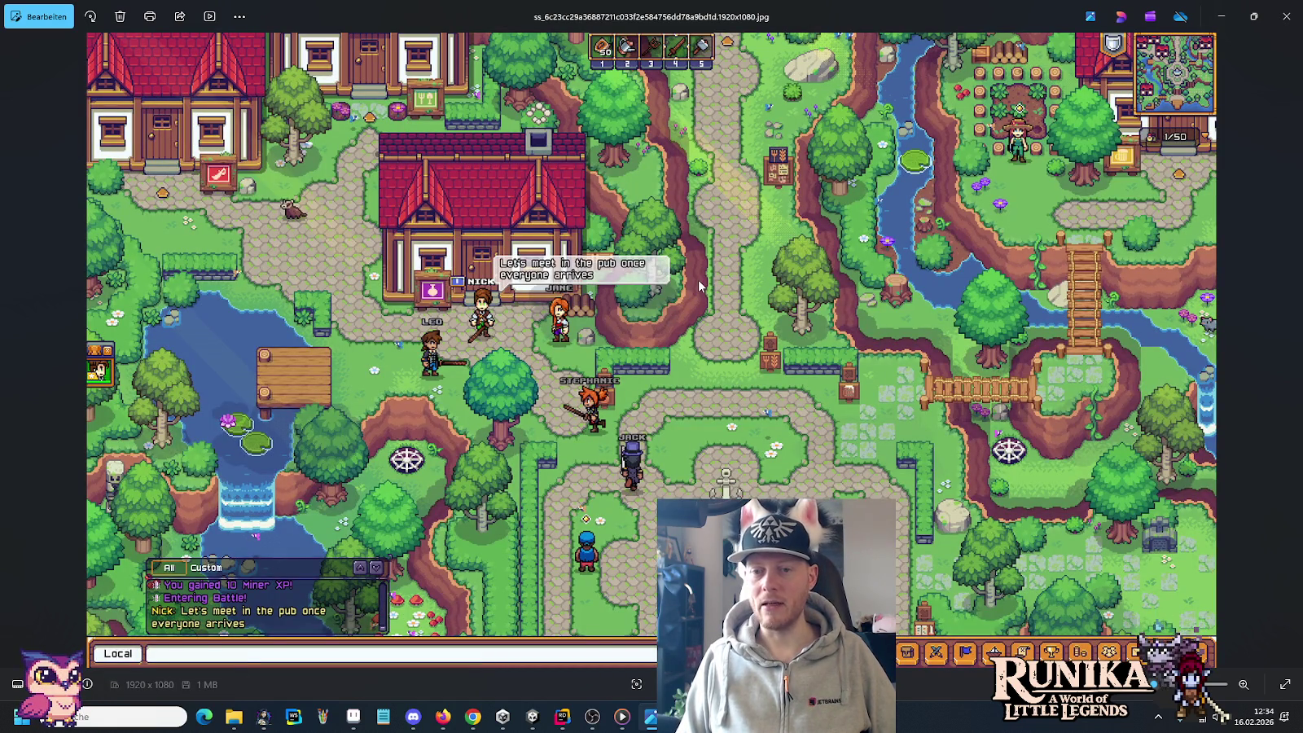
pyautogui.scroll(5, 211, 502)
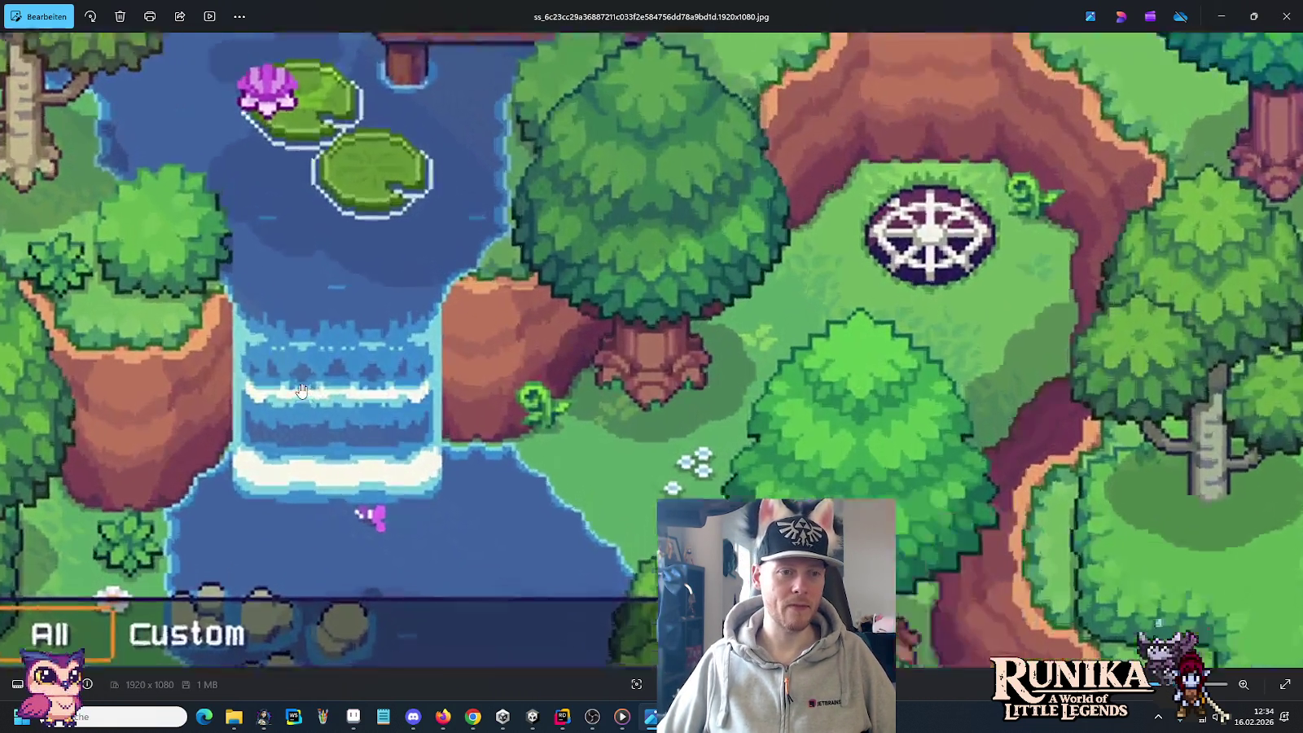
pyautogui.moveTo(301, 390); pyautogui.dragTo(628, 325)
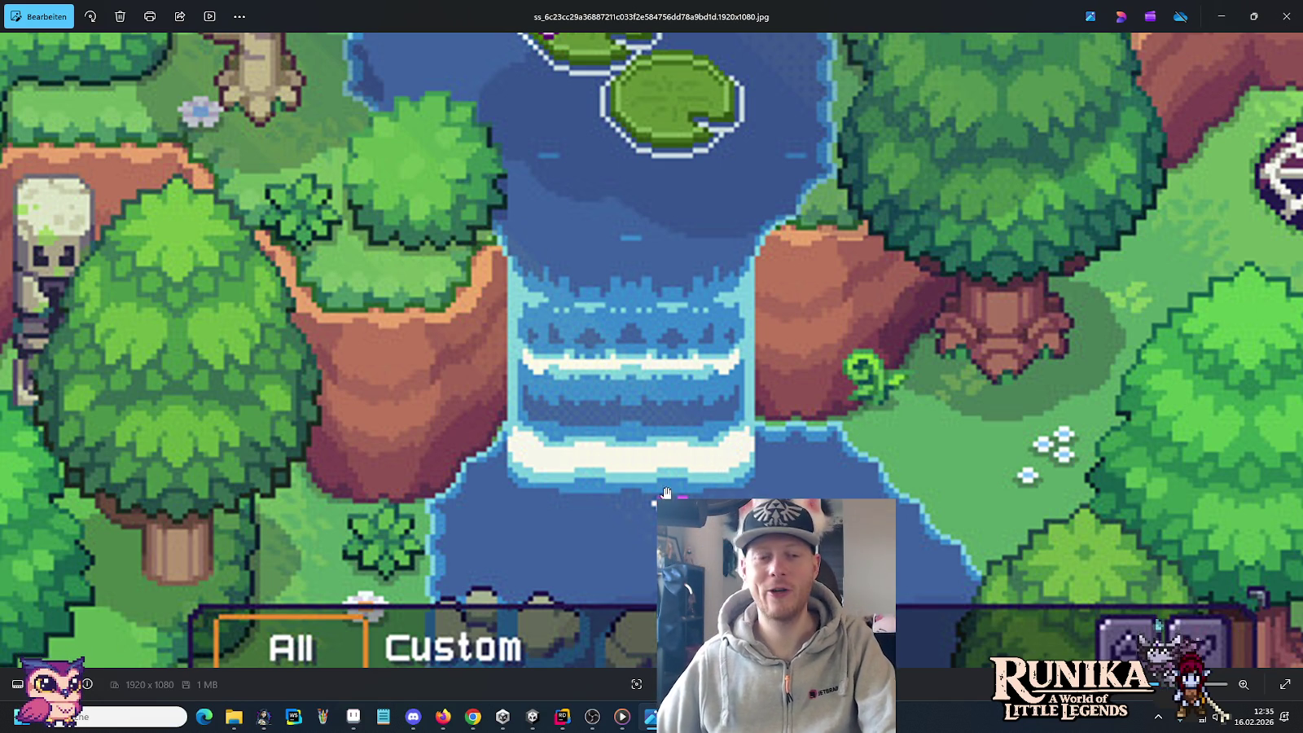
pyautogui.click(413, 717)
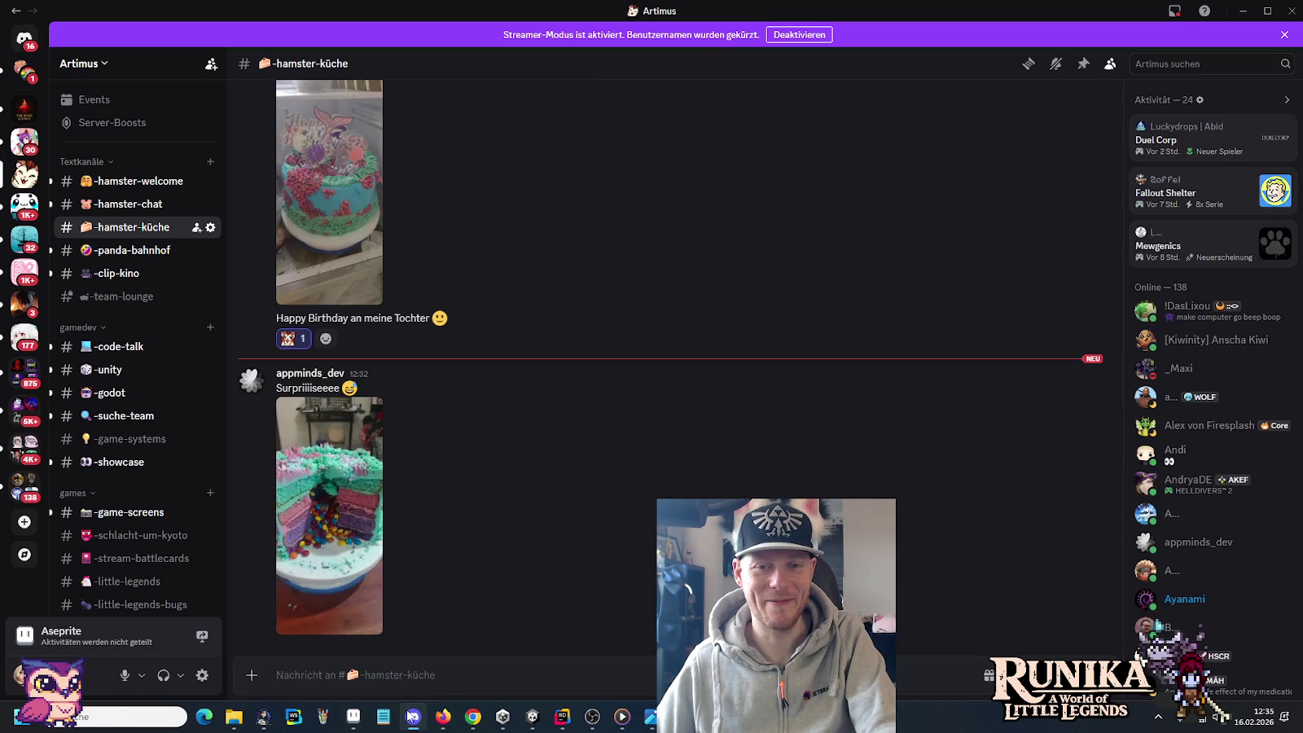
# Step: View the cut cake photo and the birthday-cake photo full size, zooming in on the cake topper
pyautogui.click(306, 579)
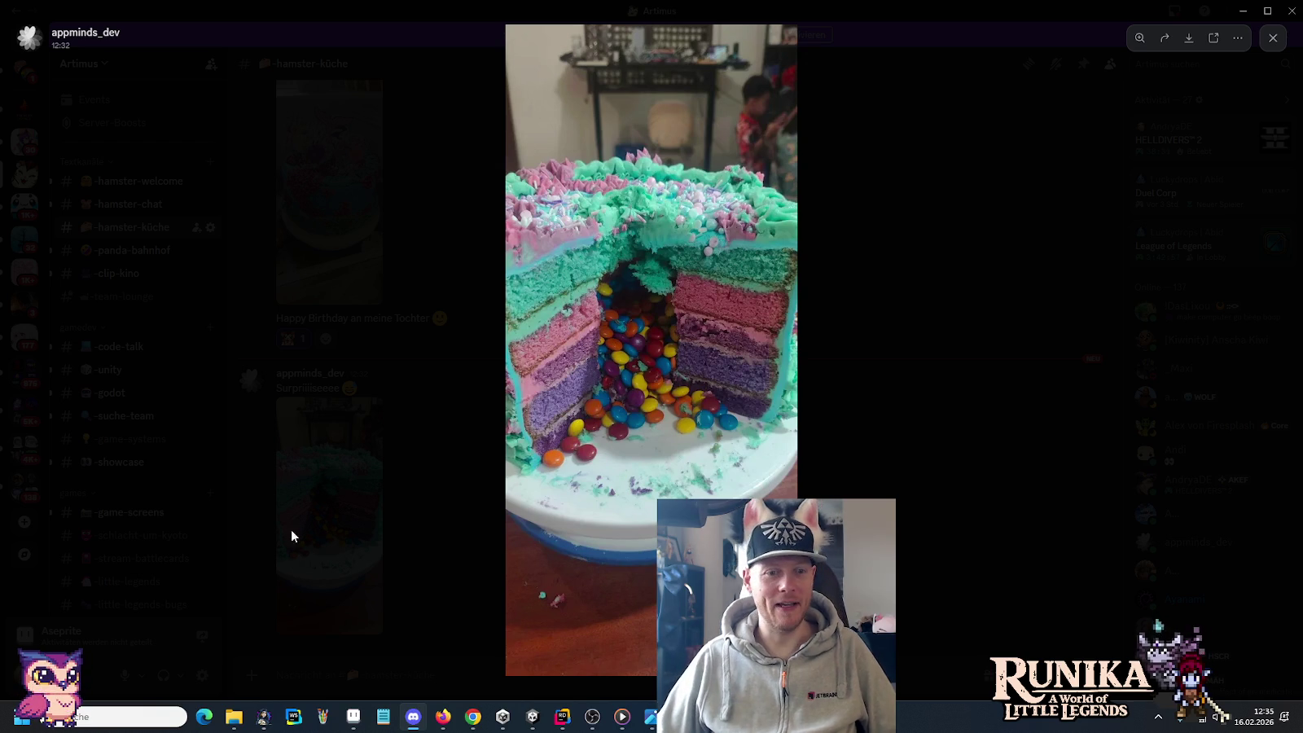
pyautogui.click(277, 546)
pyautogui.click(330, 219)
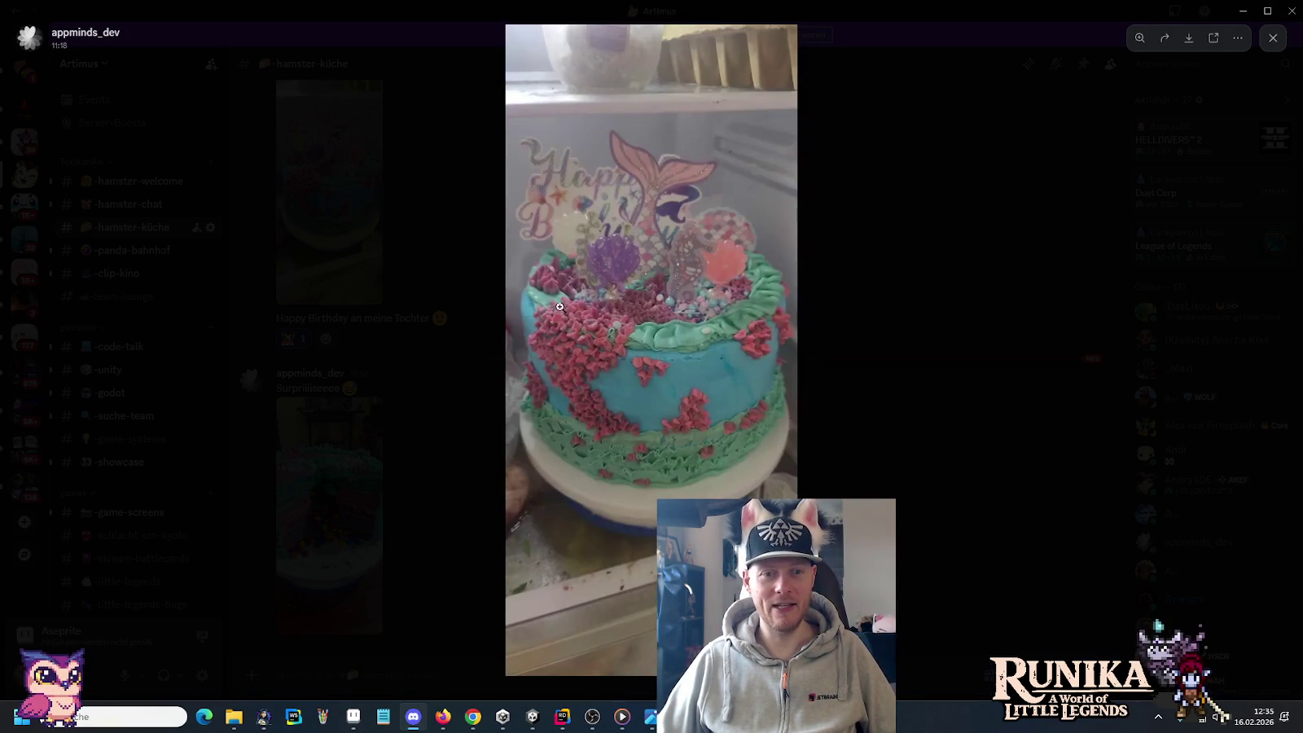
pyautogui.click(596, 367)
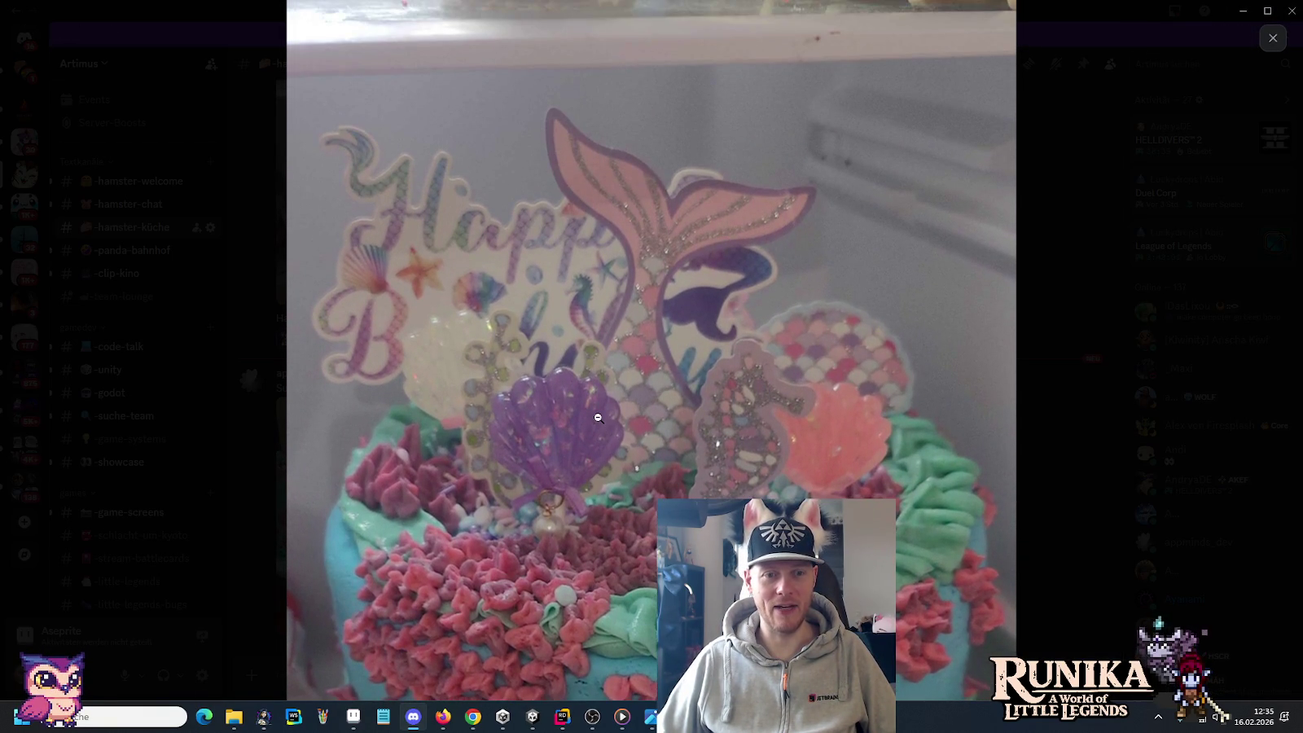
pyautogui.scroll(-2, 607, 399)
pyautogui.scroll(-1, 619, 366)
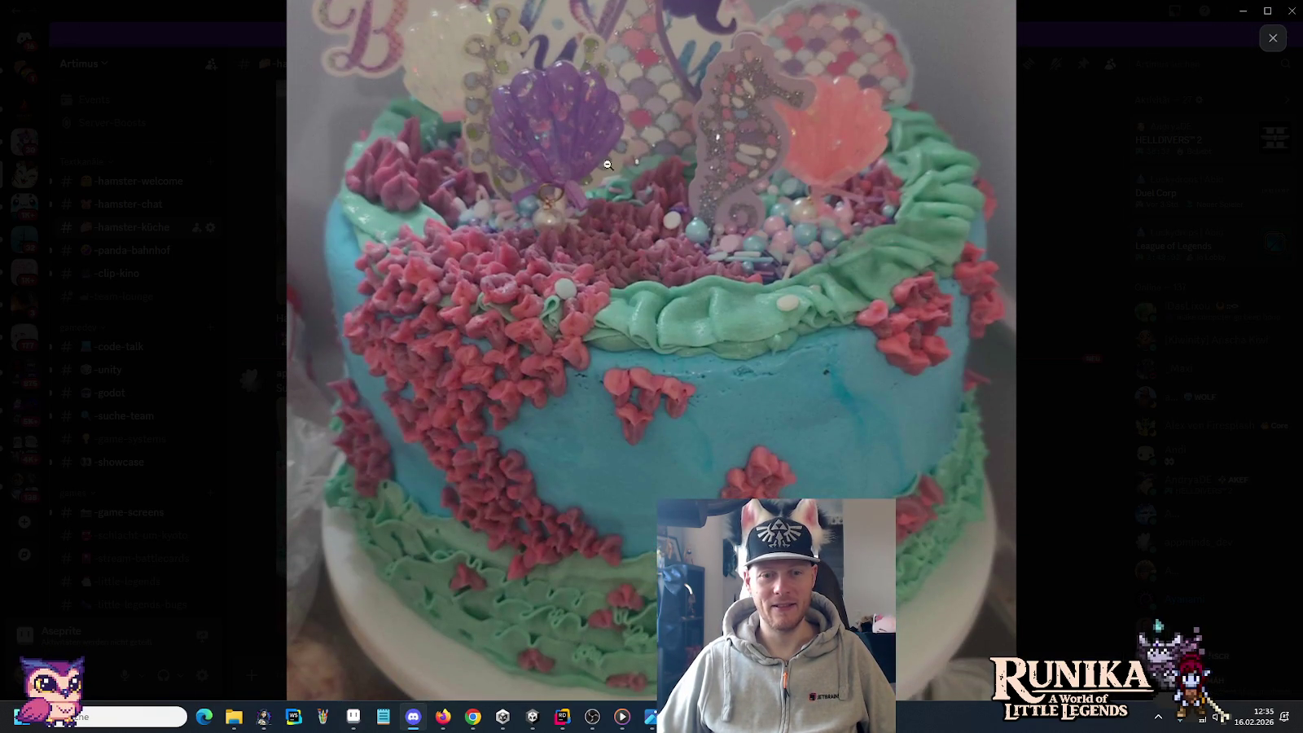
pyautogui.scroll(-2, 630, 344)
pyautogui.click(1128, 523)
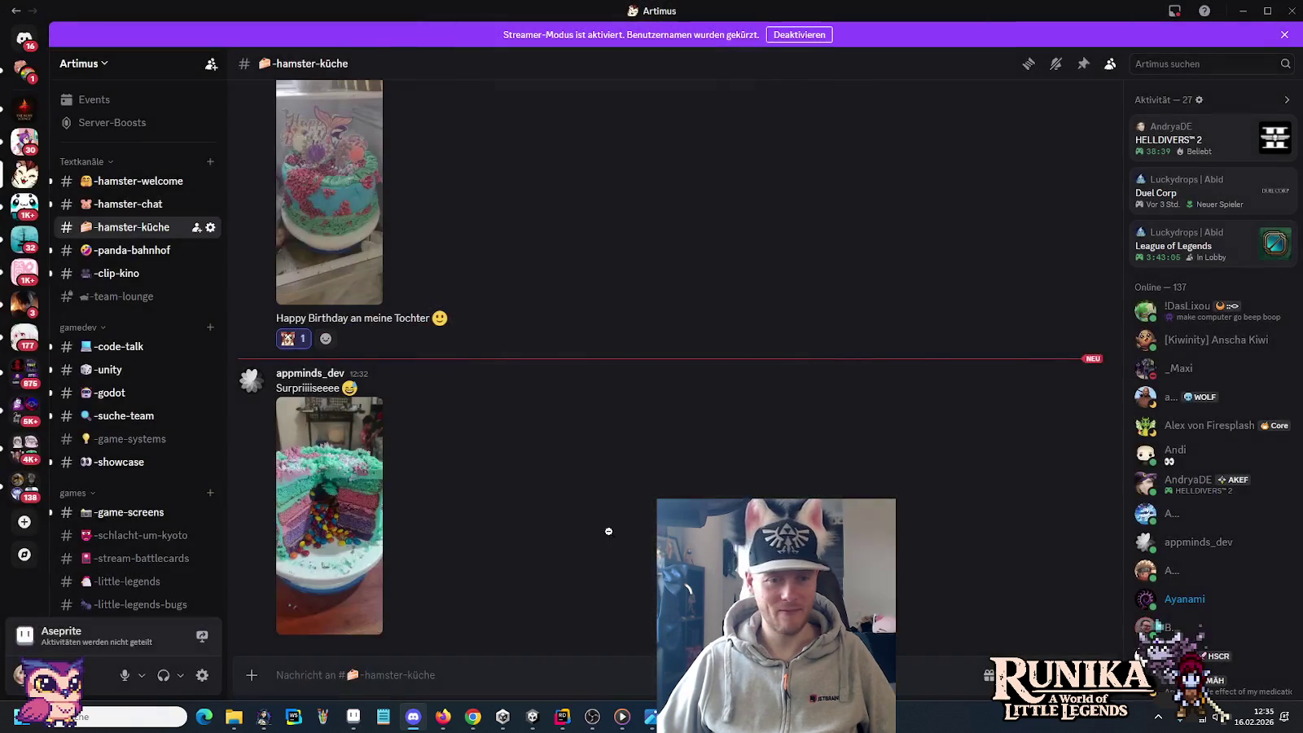
# Step: Inspect the cut cake's candy-filled centre and frosted top, then return to the Aseprite tile sheet
pyautogui.click(350, 550)
pyautogui.click(669, 351)
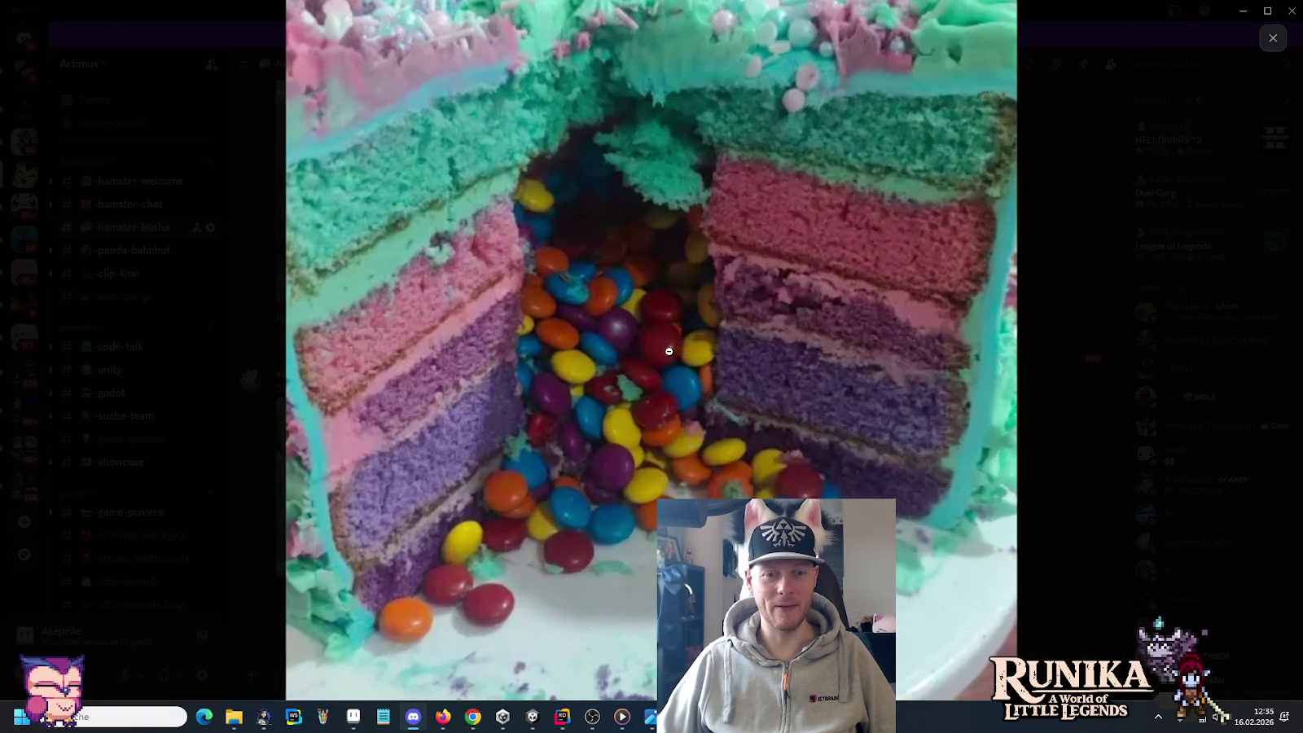
pyautogui.click(1084, 379)
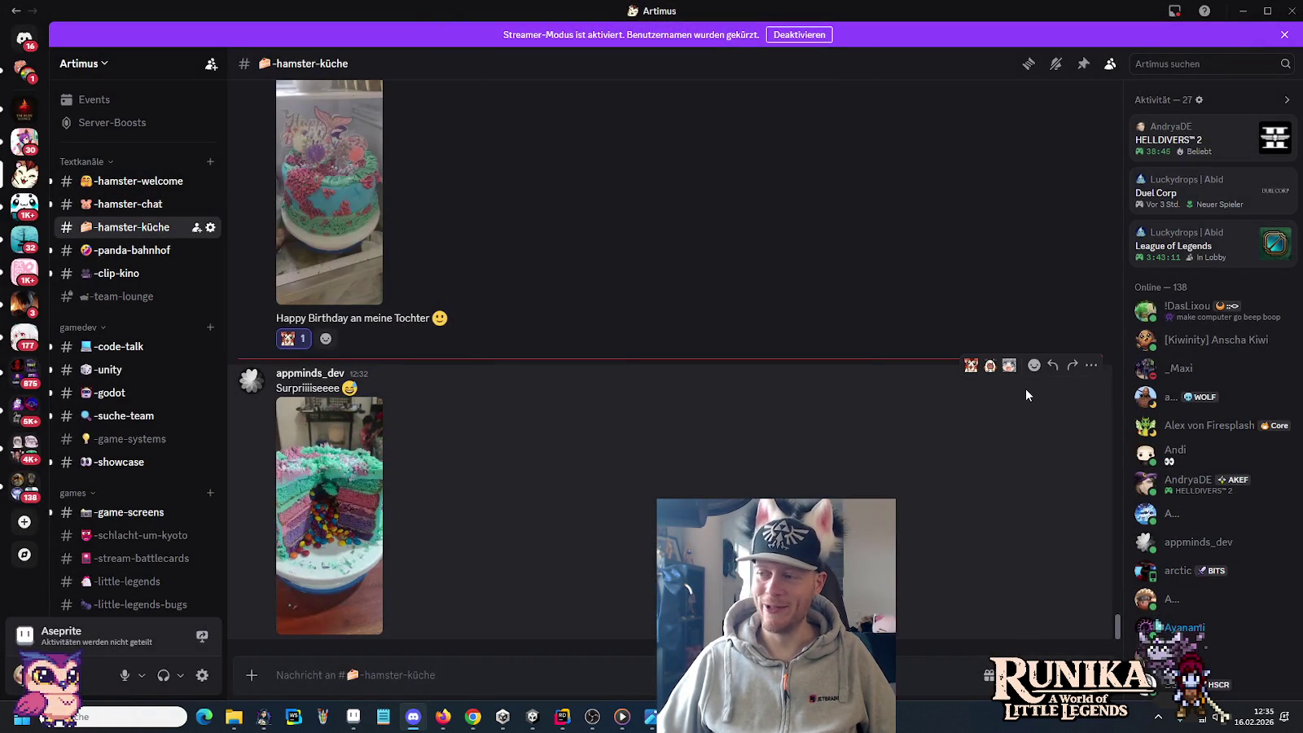
pyautogui.moveTo(672, 458)
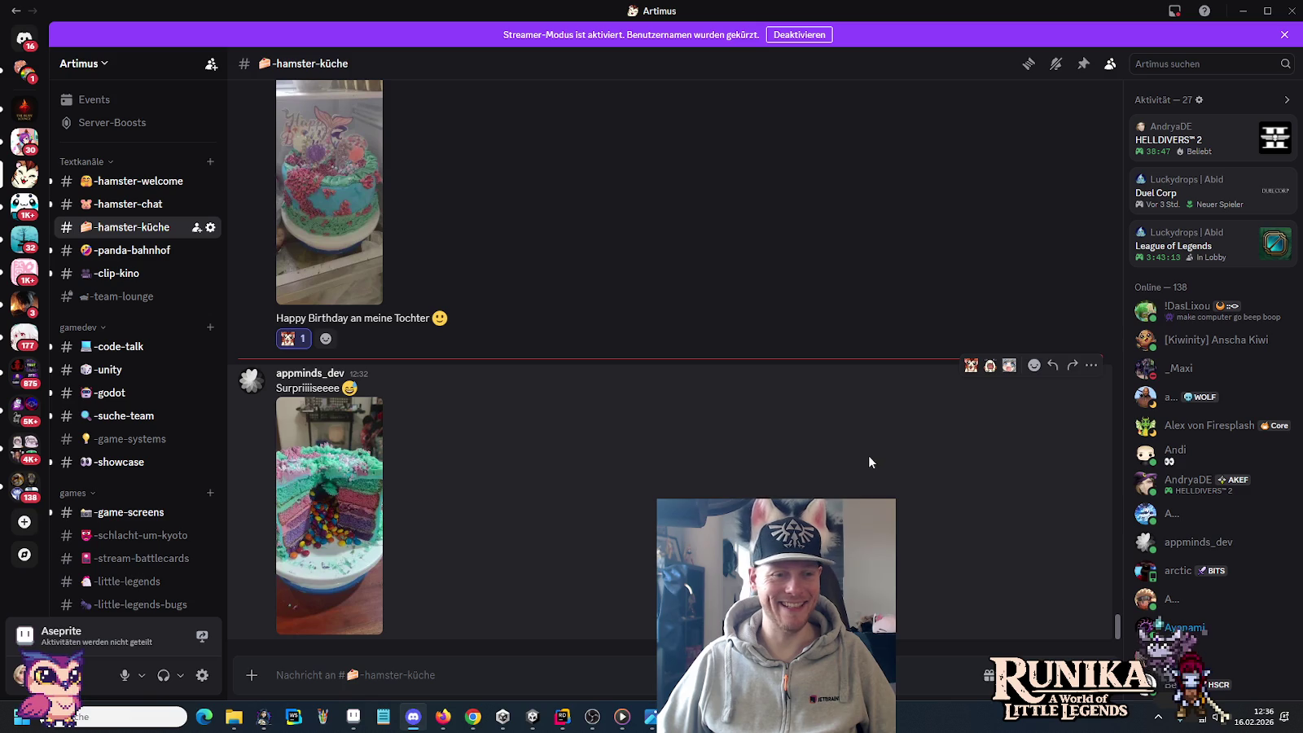
pyautogui.click(334, 513)
pyautogui.click(334, 513)
pyautogui.click(334, 513)
pyautogui.click(509, 515)
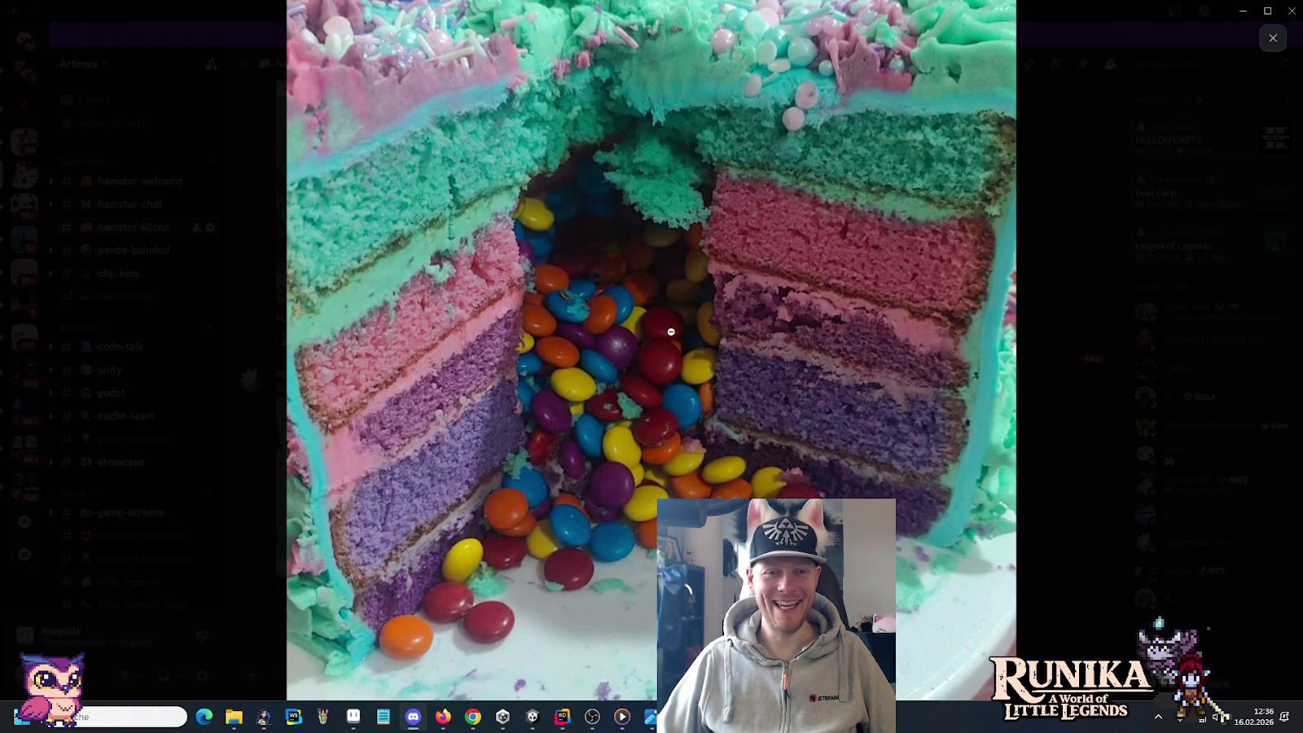
pyautogui.moveTo(675, 397); pyautogui.dragTo(660, 498)
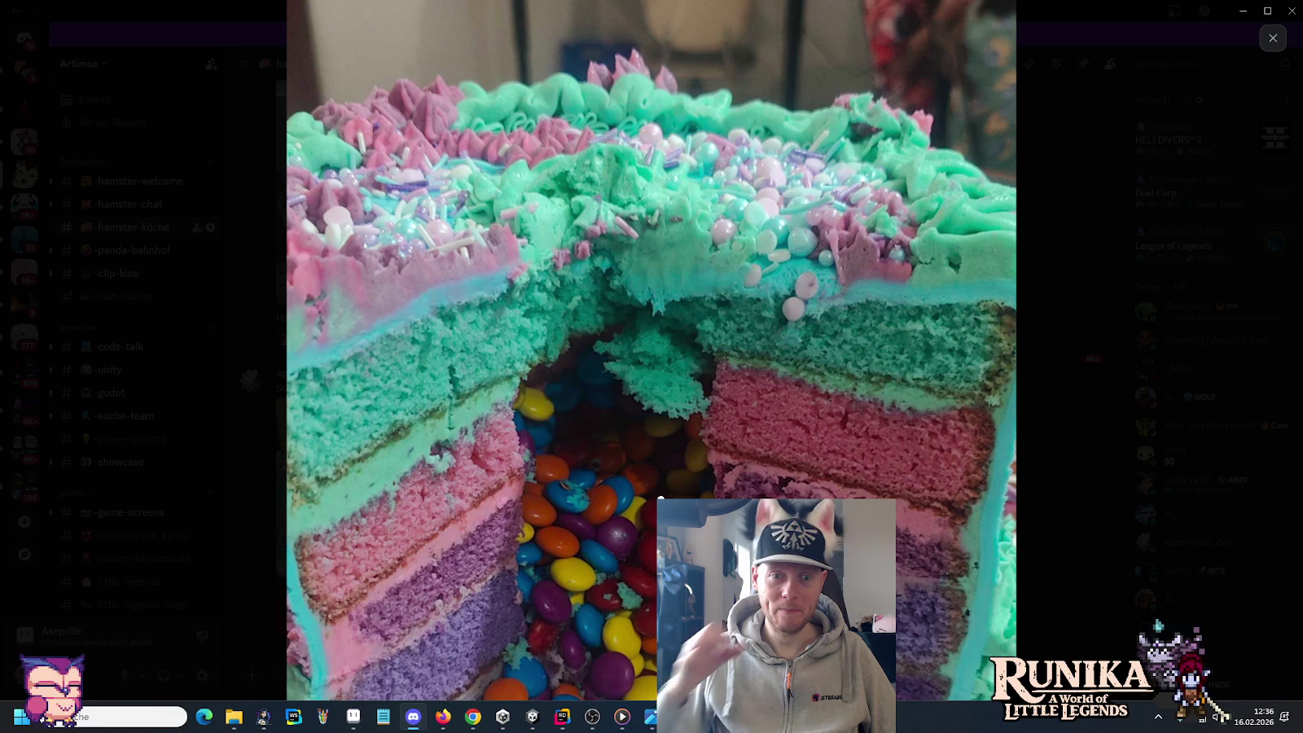
pyautogui.click(660, 498)
pyautogui.click(1119, 498)
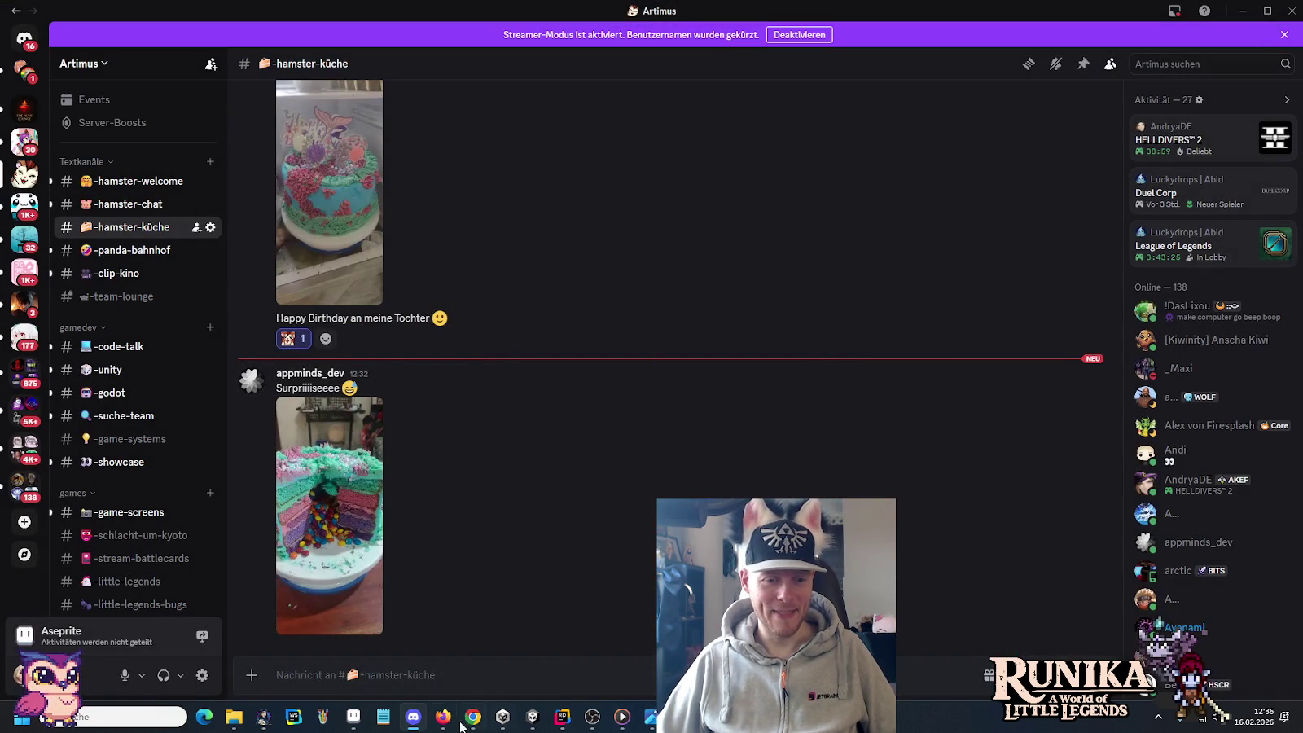
pyautogui.click(358, 718)
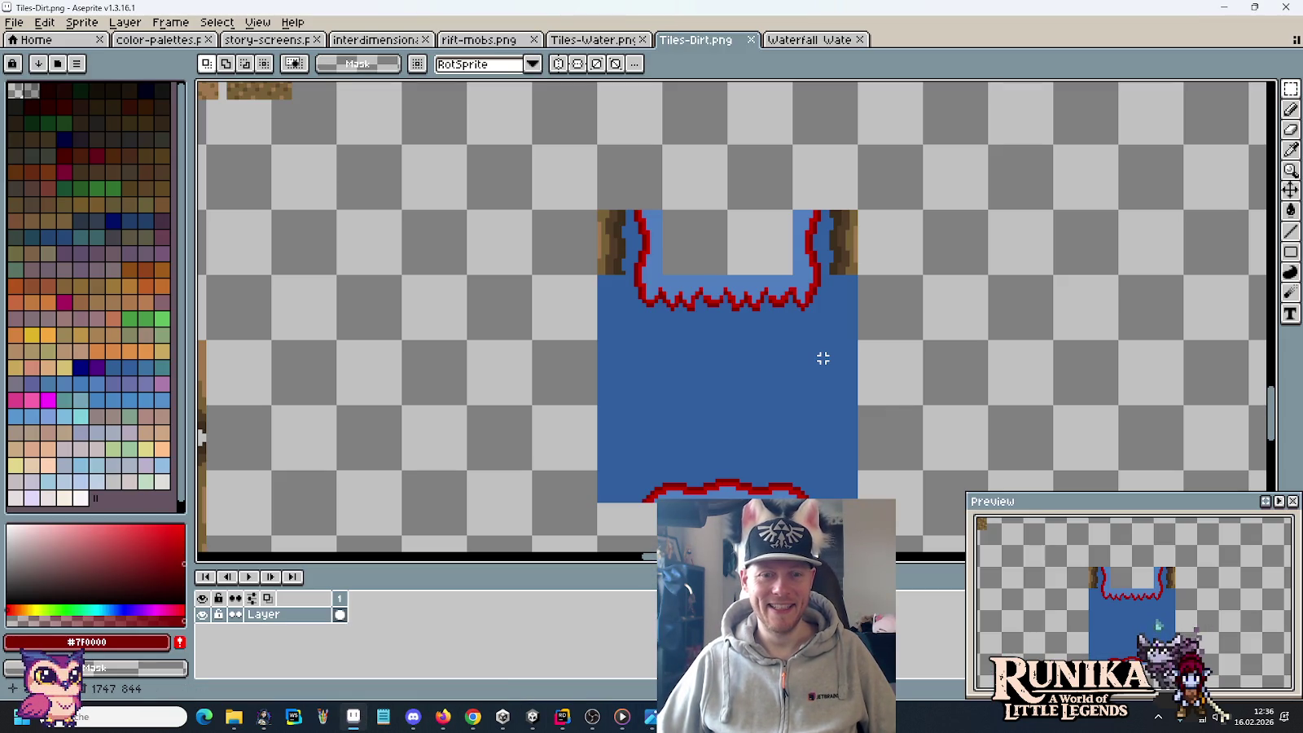
# Step: Switch from the tile sheet to the Google results for 'zelda alttp waterfall'
pyautogui.scroll(-3, 798, 254)
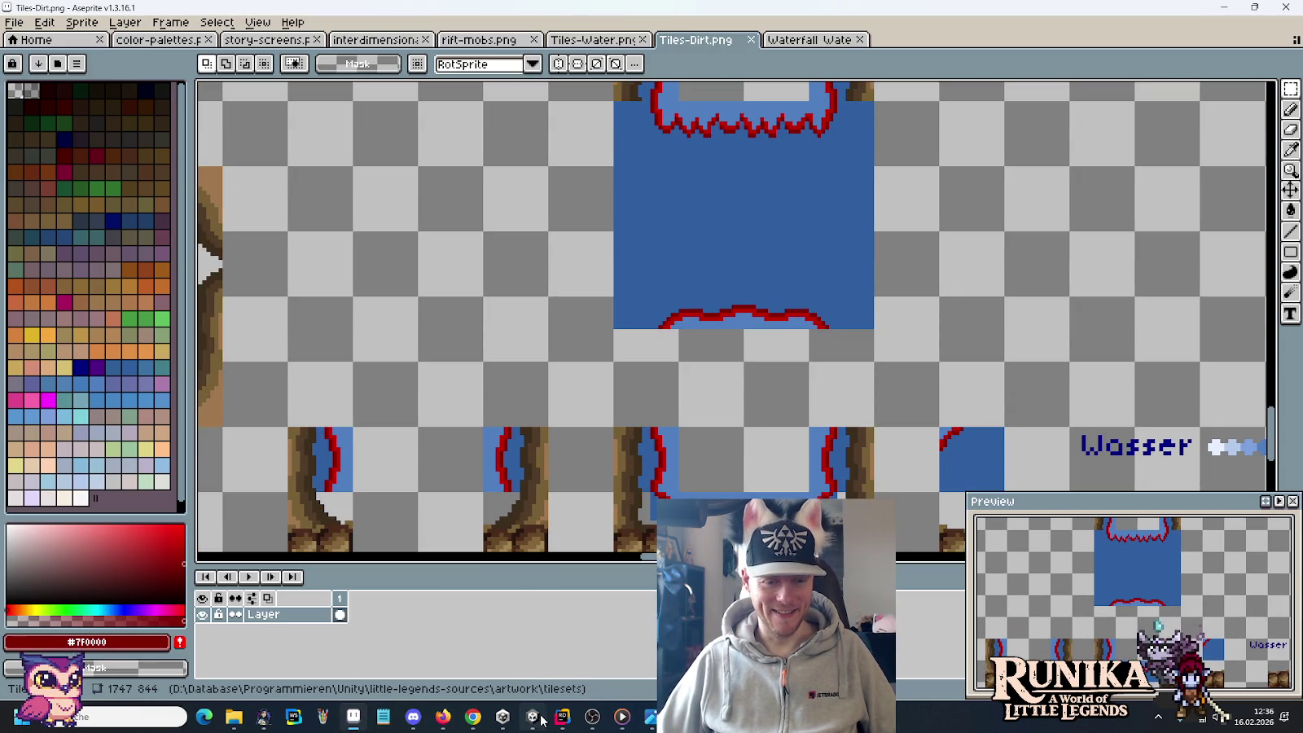
pyautogui.click(472, 717)
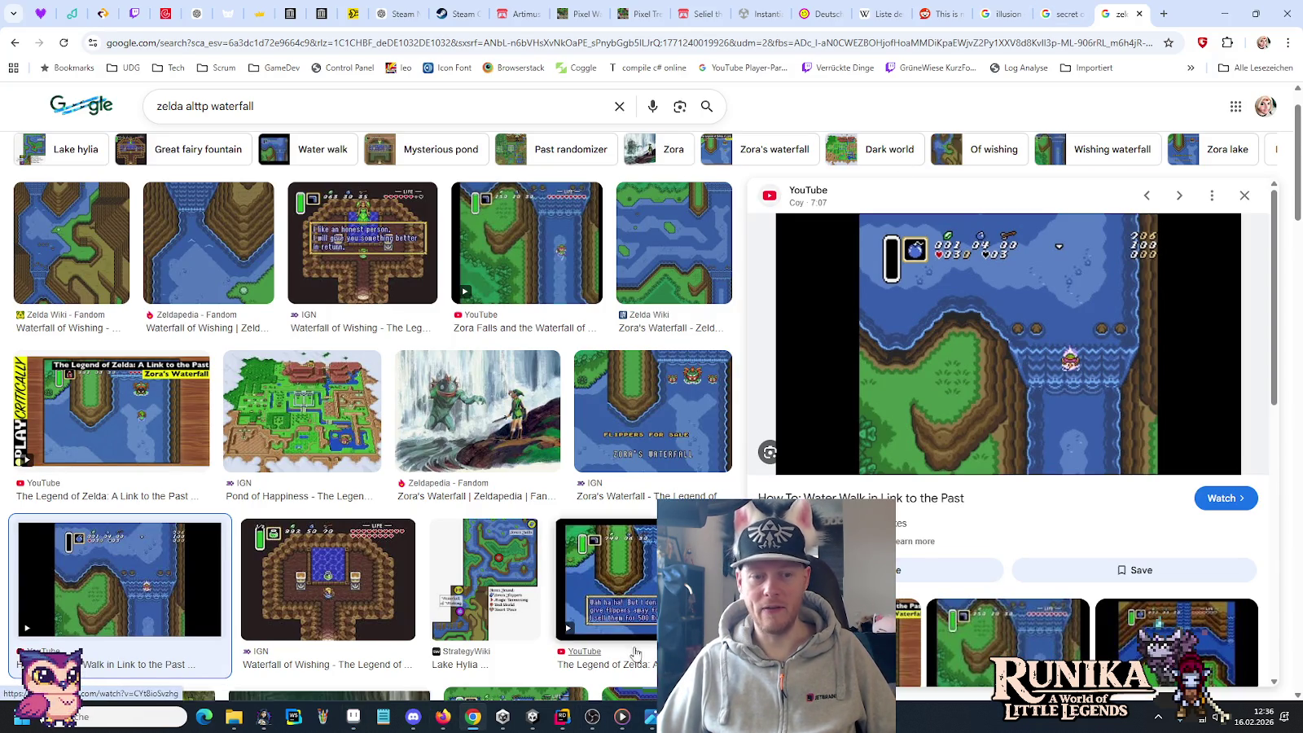
# Step: View the pixel-art waterfall screenshot, check the Unity scene, and return to Tiles-Dirt.png
pyautogui.click(650, 716)
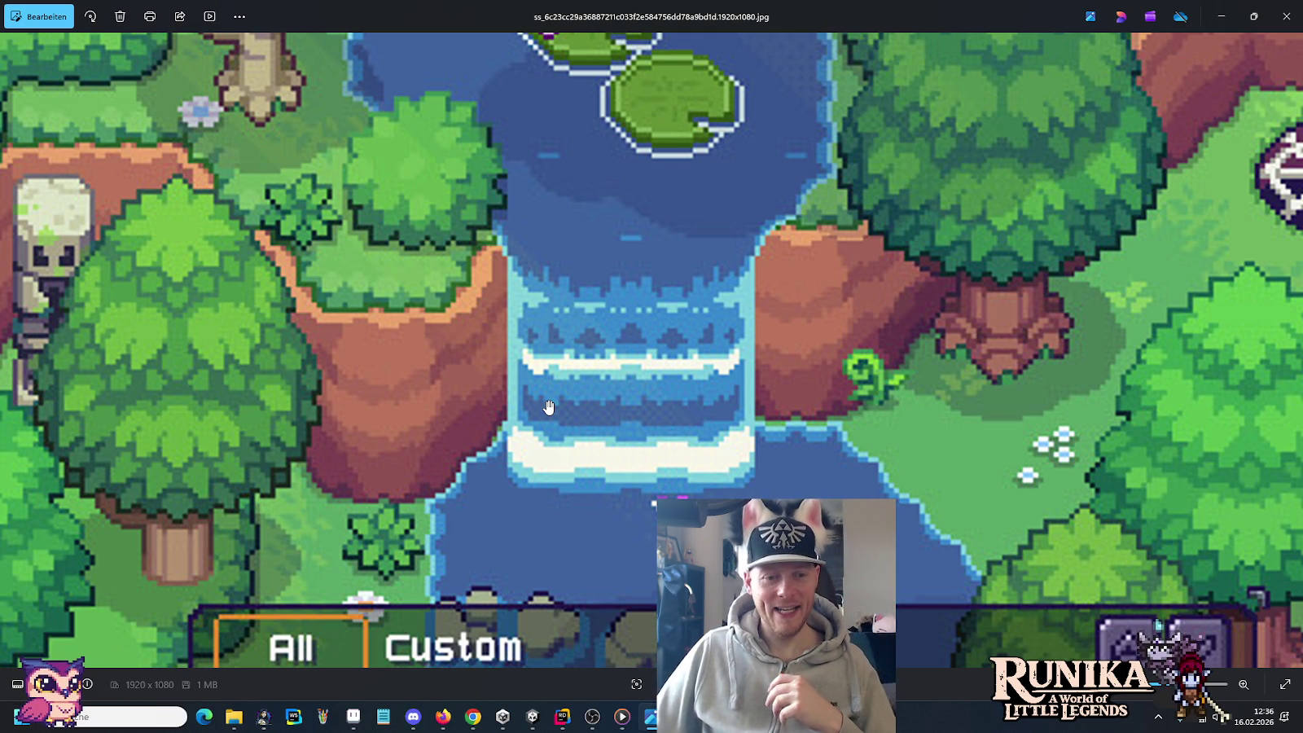
pyautogui.click(533, 720)
pyautogui.click(353, 716)
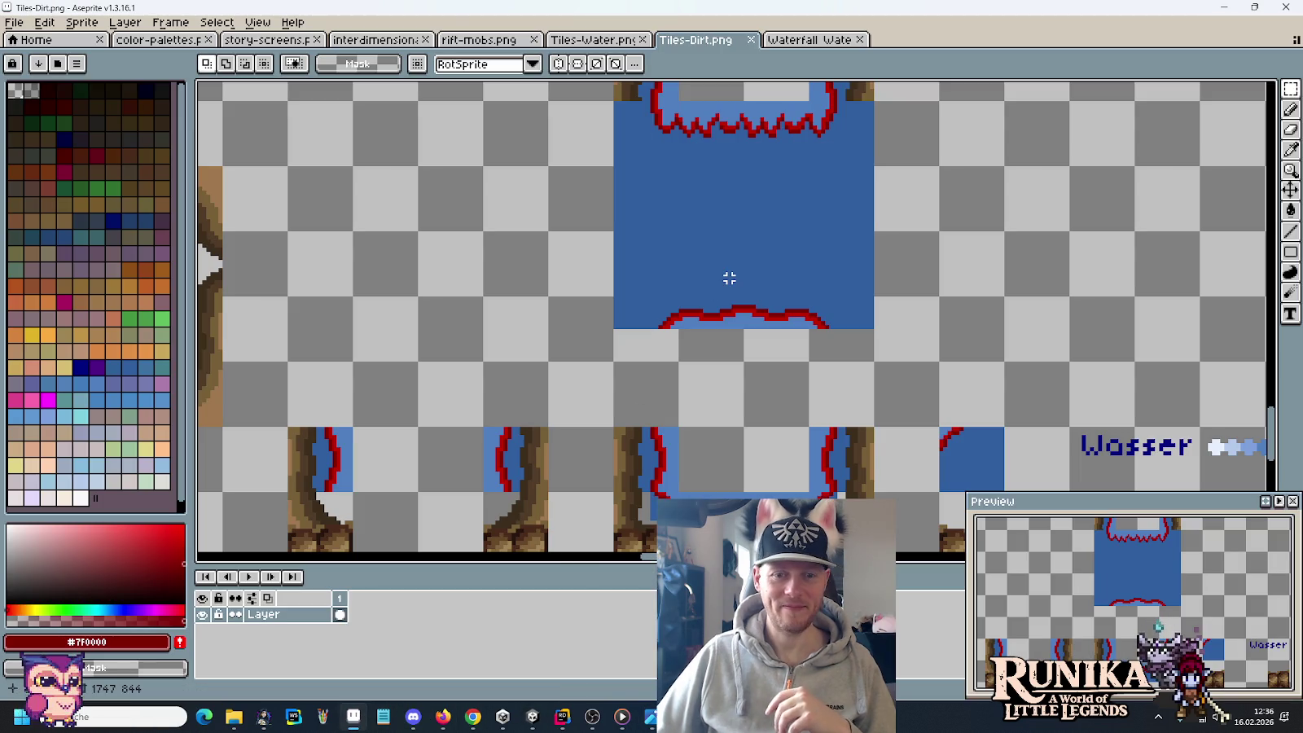
# Step: Glance at the waterfall screenshot and return to the Tiles-Dirt sheet
pyautogui.scroll(-1, 762, 272)
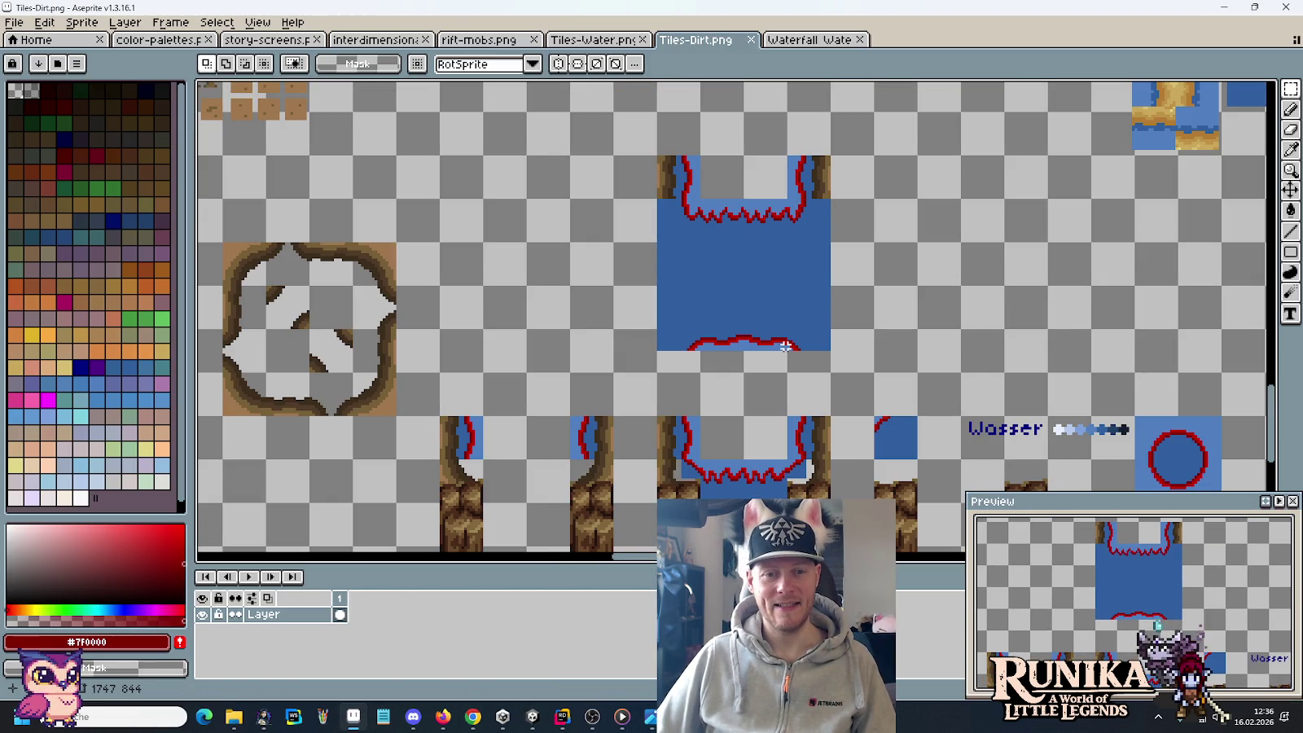
pyautogui.hotkey('alt', 'Tab')
pyautogui.press('Tab')
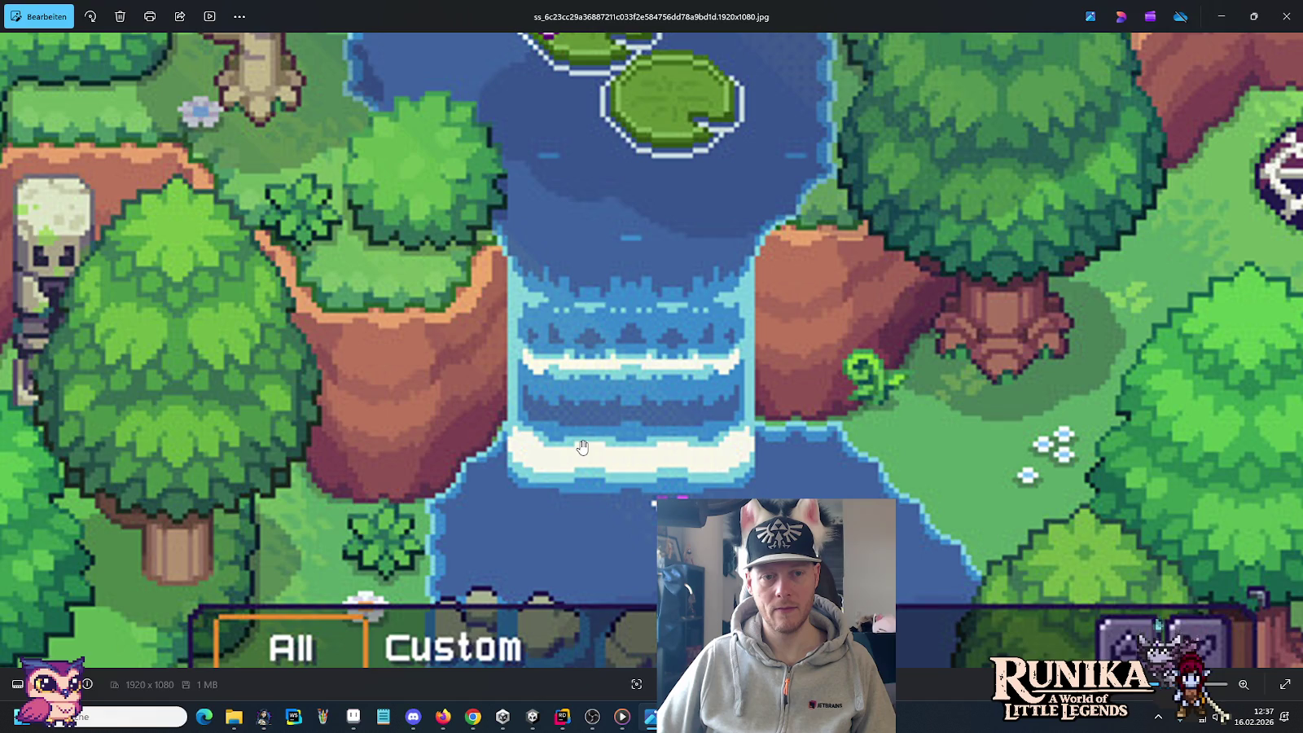
pyautogui.hotkey('alt', 'Tab')
# Step: Select the Wasser label with its swatch strip, then compare against the waterfall screenshot
pyautogui.moveTo(790, 332); pyautogui.dragTo(698, 240)
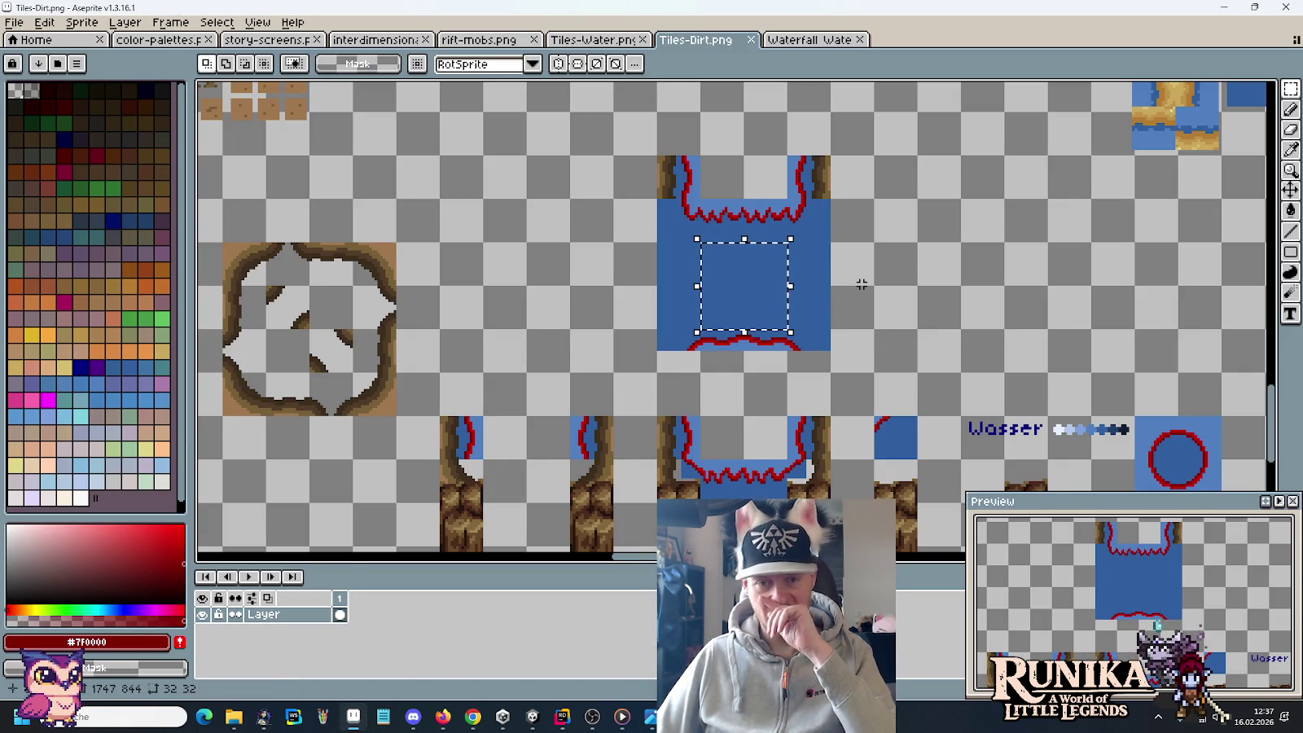
pyautogui.moveTo(887, 331)
pyautogui.mouseDown()
pyautogui.moveTo(865, 188)
pyautogui.moveTo(735, 255)
pyautogui.mouseUp()
pyautogui.moveTo(819, 352)
pyautogui.mouseDown()
pyautogui.moveTo(948, 358)
pyautogui.moveTo(847, 100)
pyautogui.mouseUp()
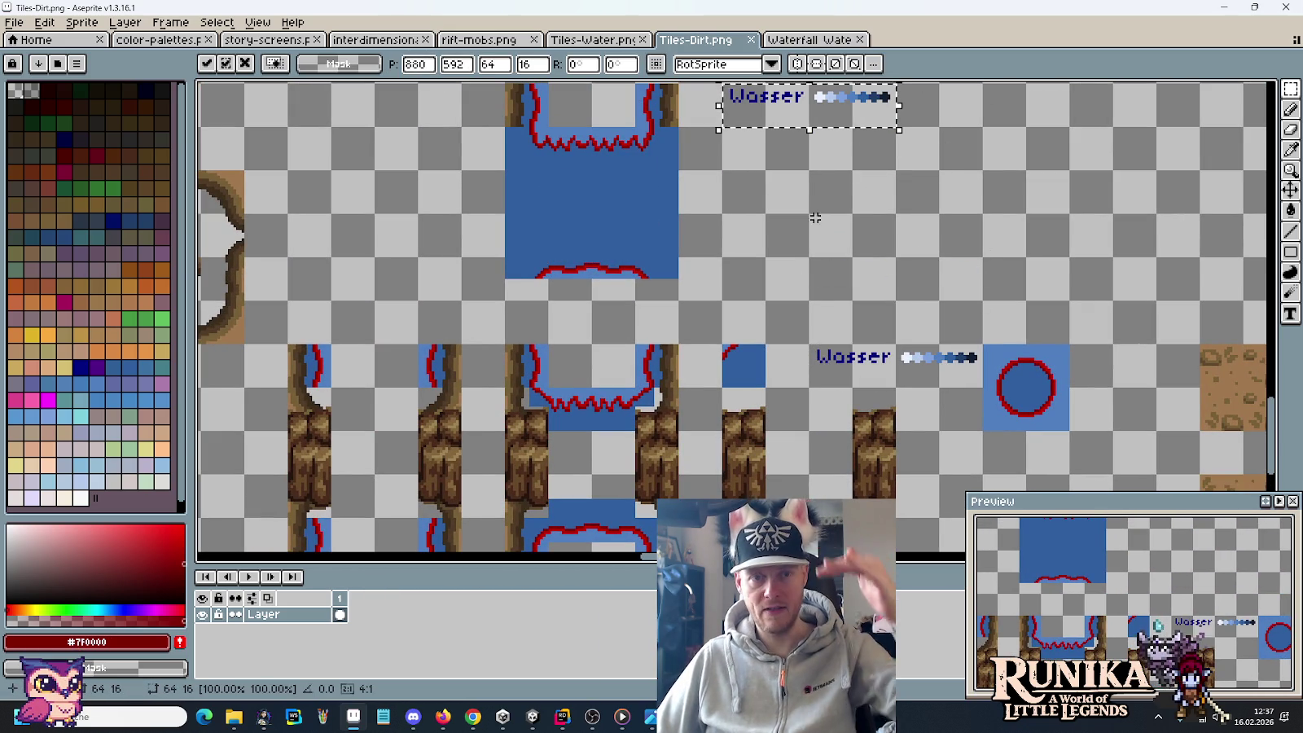
pyautogui.scroll(1, 809, 221)
pyautogui.scroll(1, 763, 270)
pyautogui.hotkey('alt', 'Tab')
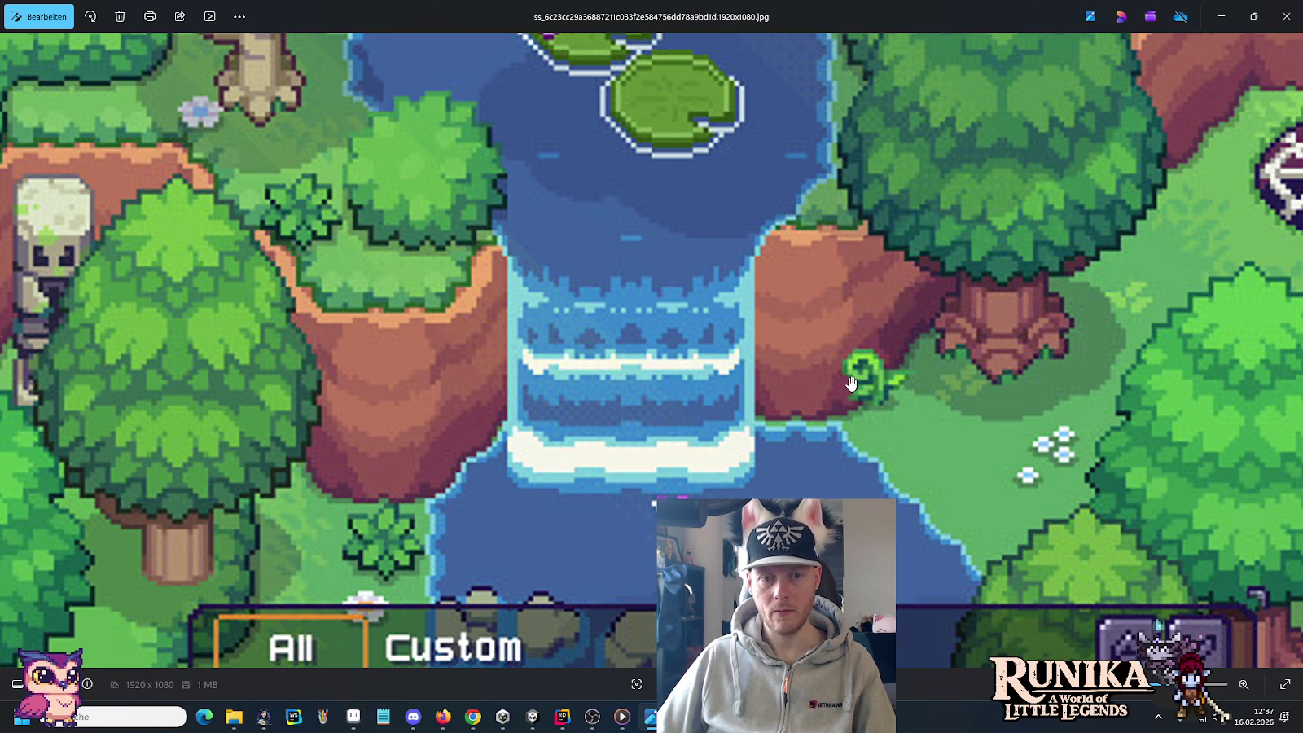
# Step: Compare the zelda alttp waterfall results and Unity scene, then select the whole water tile in Aseprite
pyautogui.hotkey('alt', 'Tab')
pyautogui.hotkey('alt', 'Tab')
pyautogui.press('Tab')
pyautogui.press('Tab')
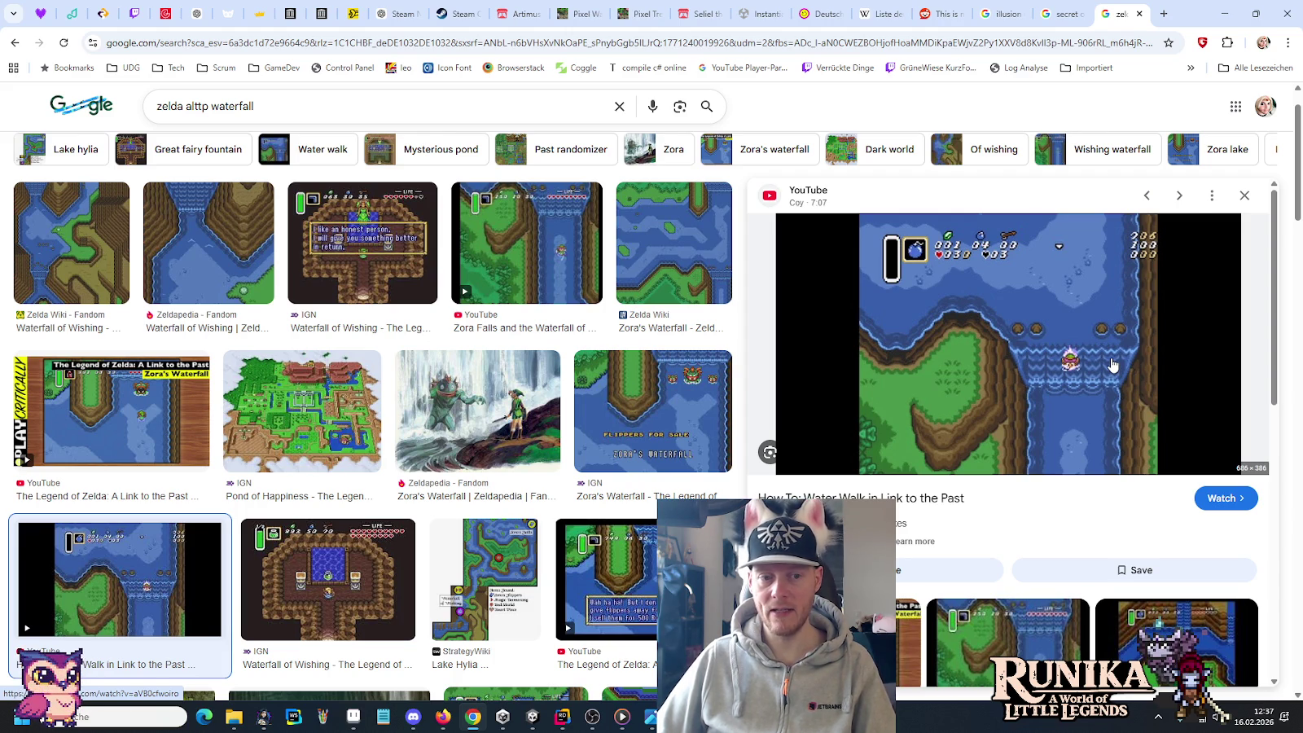
pyautogui.hotkey('alt', 'Tab')
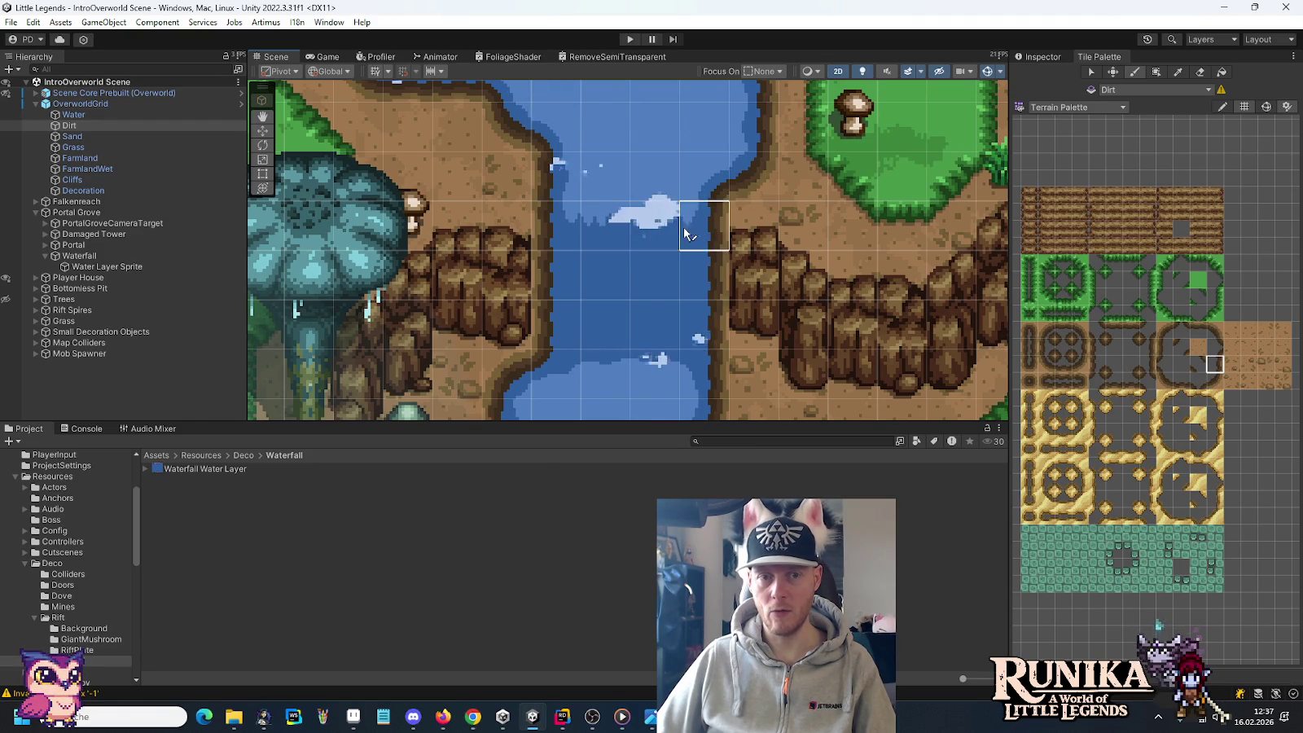
pyautogui.hotkey('alt', 'Tab')
pyautogui.hotkey('alt', 'Tab')
pyautogui.hotkey('alt', 'Tab')
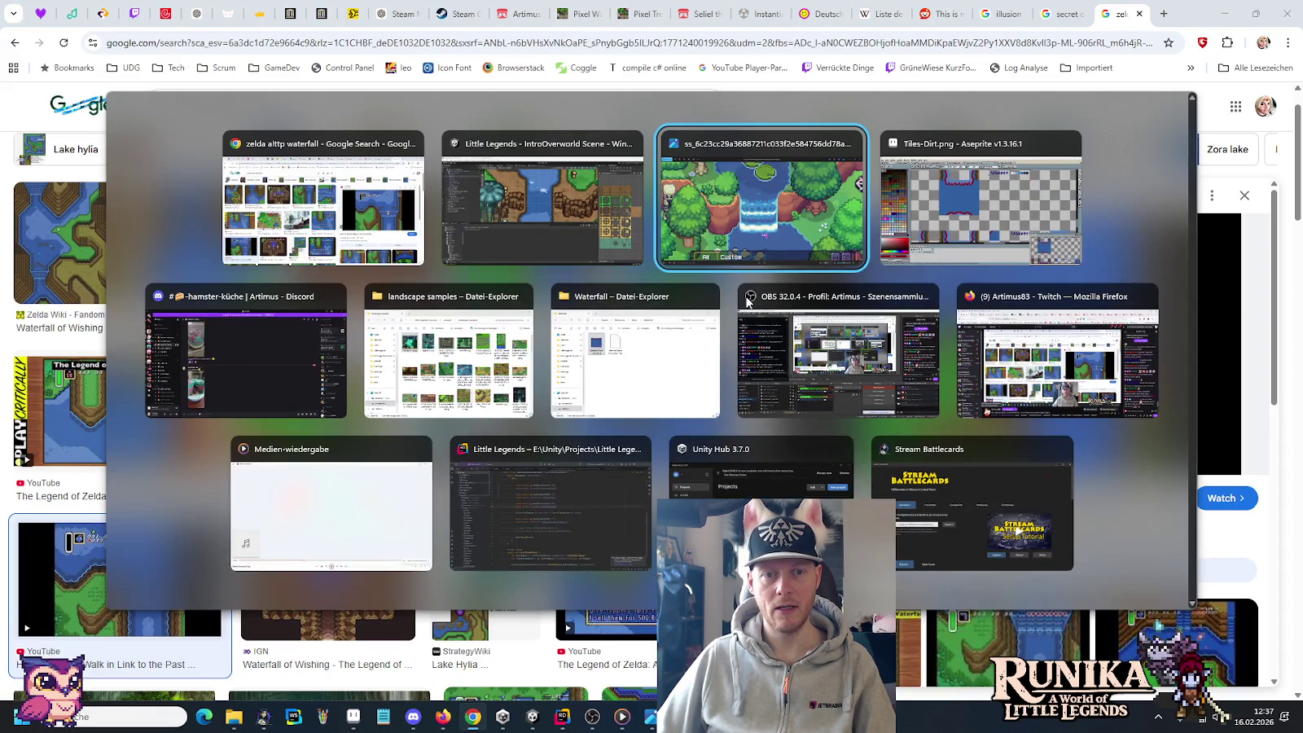
pyautogui.hotkey('alt', 'Tab')
pyautogui.hotkey('alt', 'Tab')
pyautogui.hotkey('alt', 'Tab')
pyautogui.hotkey('alt', 'Tab')
pyautogui.hotkey('alt', 'Tab')
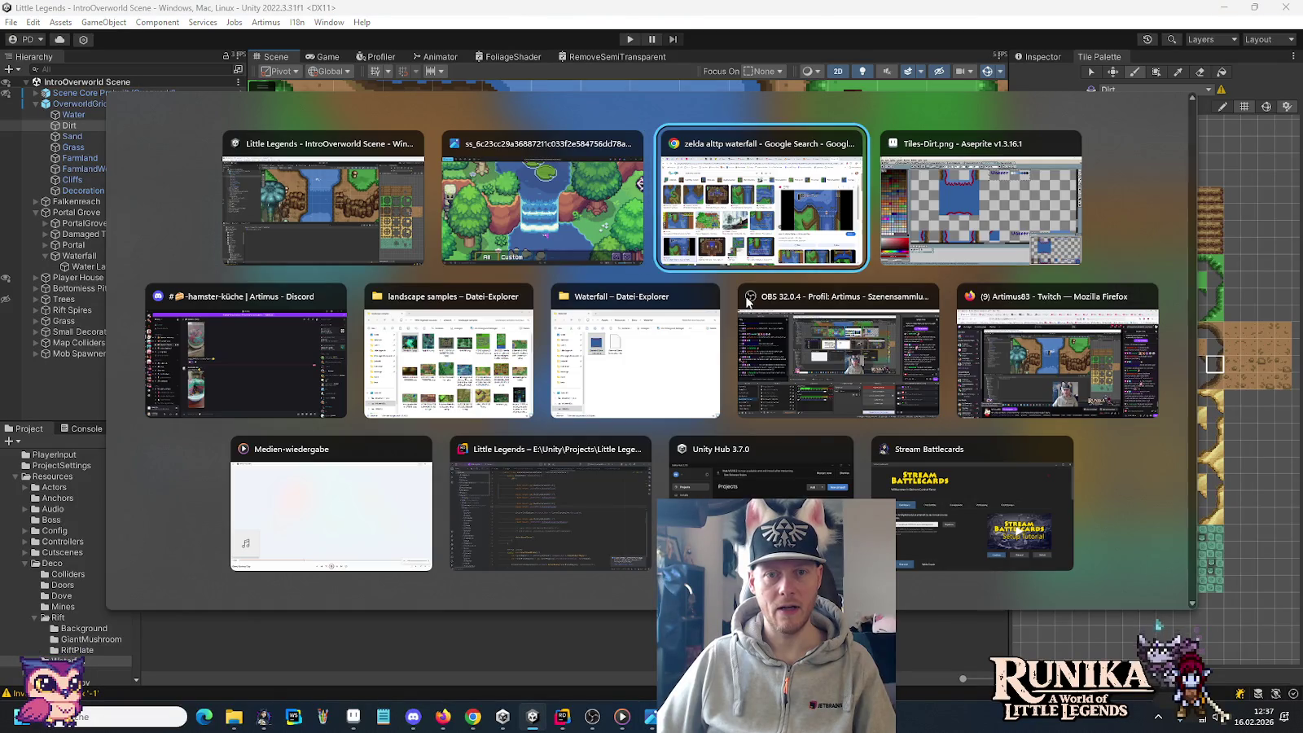
pyautogui.moveTo(710, 294)
pyautogui.mouseDown()
pyautogui.moveTo(752, 243)
pyautogui.moveTo(698, 395)
pyautogui.mouseUp()
pyautogui.moveTo(581, 299); pyautogui.dragTo(382, 471)
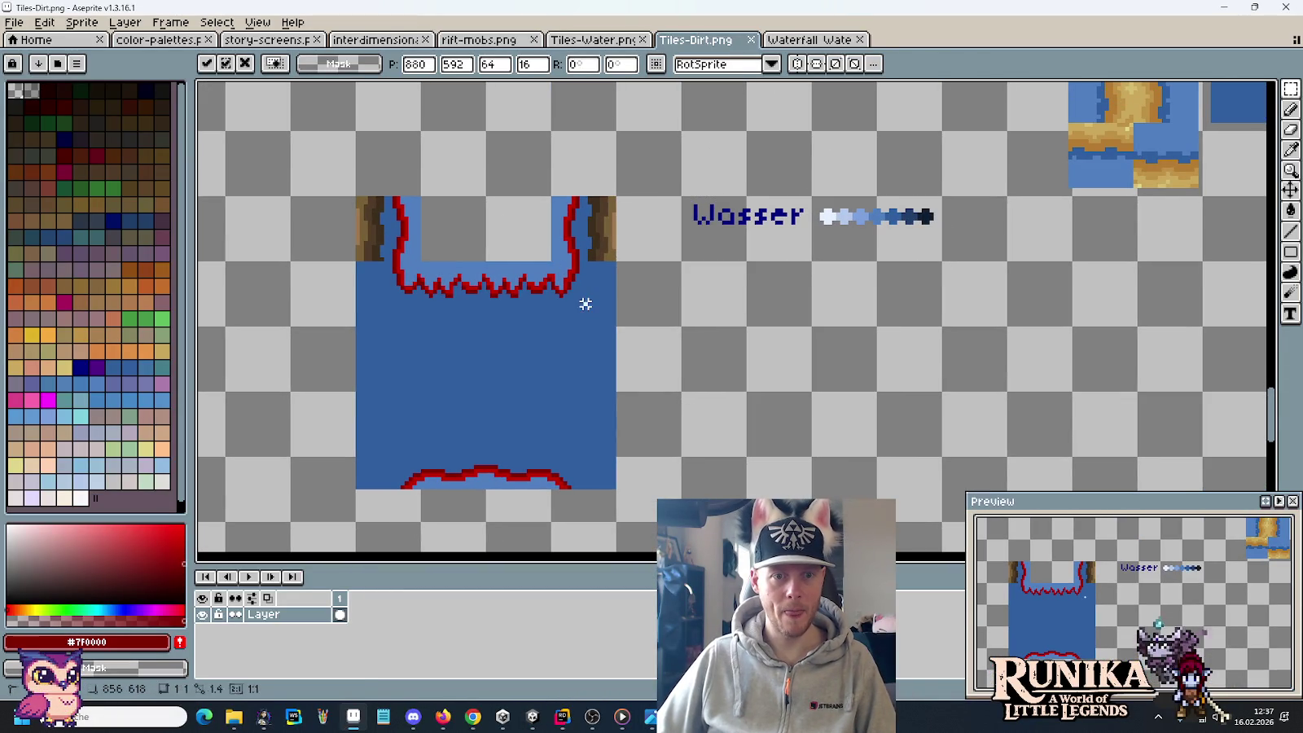
# Step: Place a copy of the water tile beside the original and move the tree-stump block onto it
pyautogui.moveTo(424, 404); pyautogui.dragTo(750, 404)
pyautogui.hotkey('ctrl', 'd')
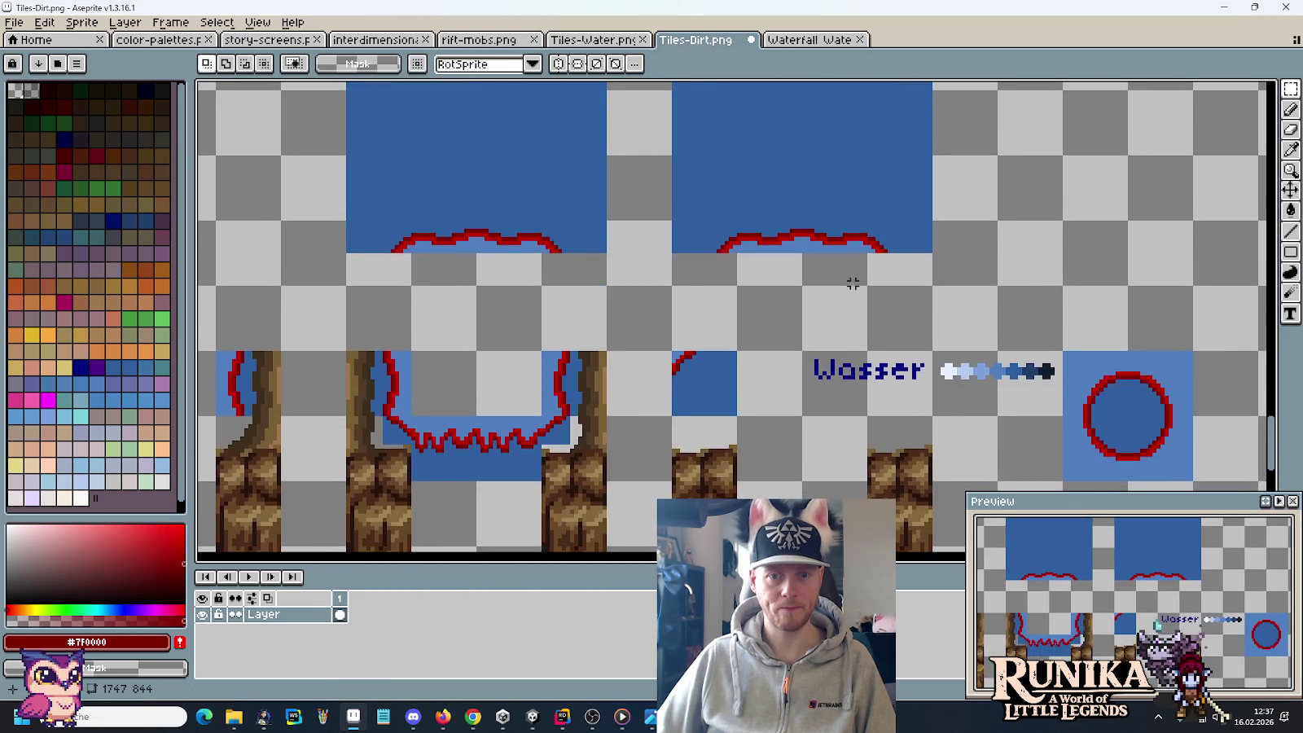
pyautogui.scroll(-2, 852, 271)
pyautogui.scroll(2, 764, 281)
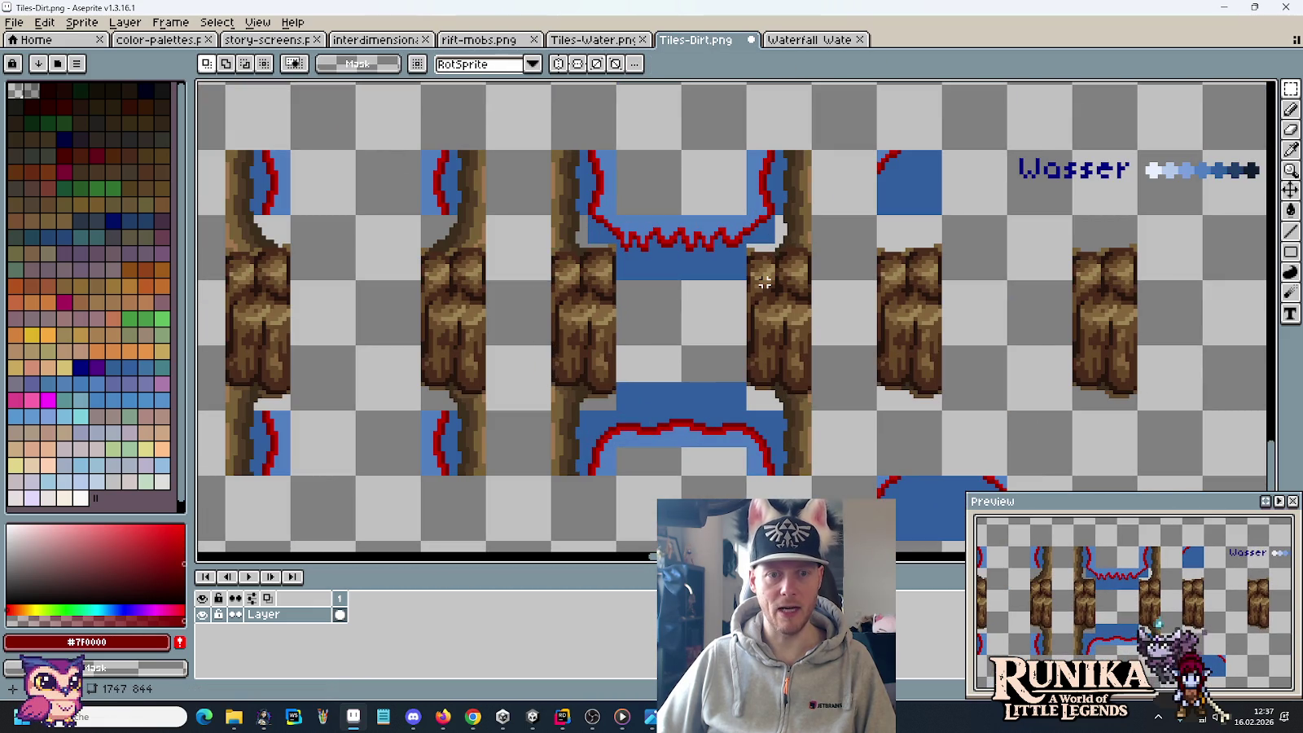
pyautogui.moveTo(888, 232)
pyautogui.mouseDown()
pyautogui.moveTo(1096, 350)
pyautogui.moveTo(1053, 122)
pyautogui.moveTo(1073, 363)
pyautogui.moveTo(1074, 330)
pyautogui.mouseUp()
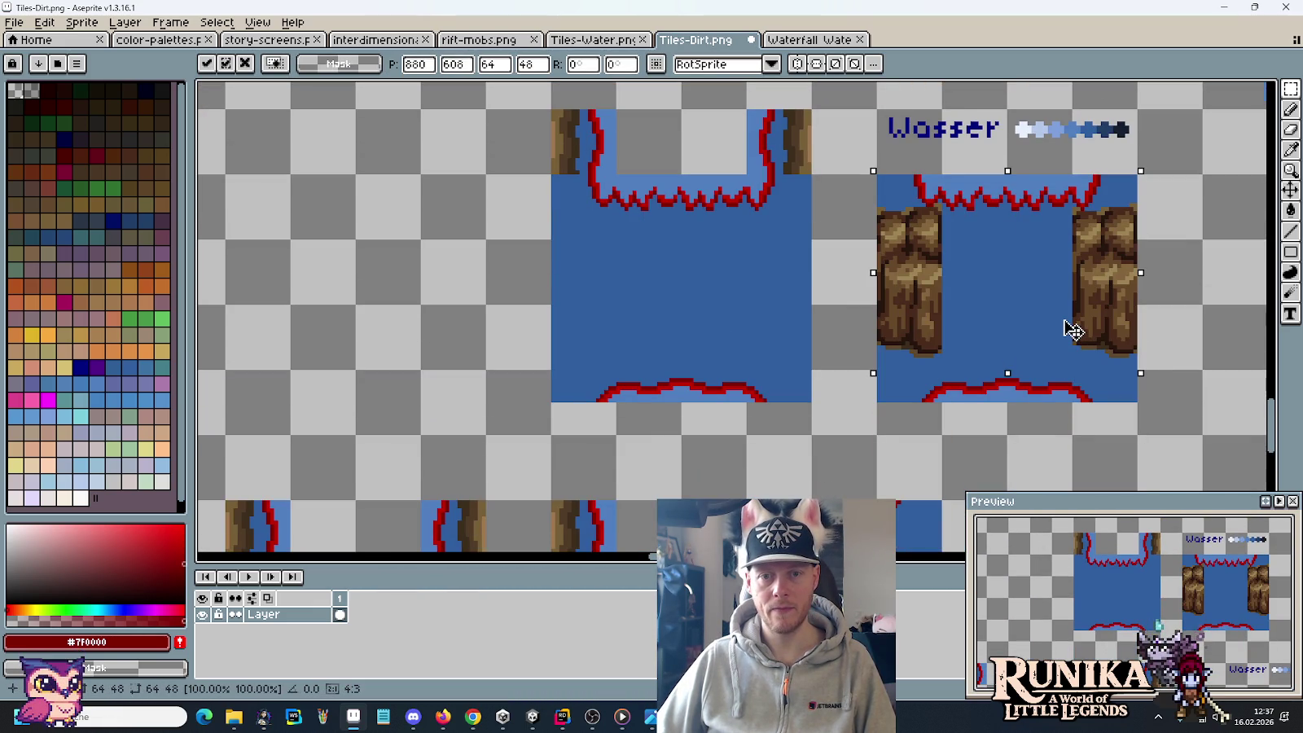
pyautogui.moveTo(918, 442); pyautogui.dragTo(815, 471)
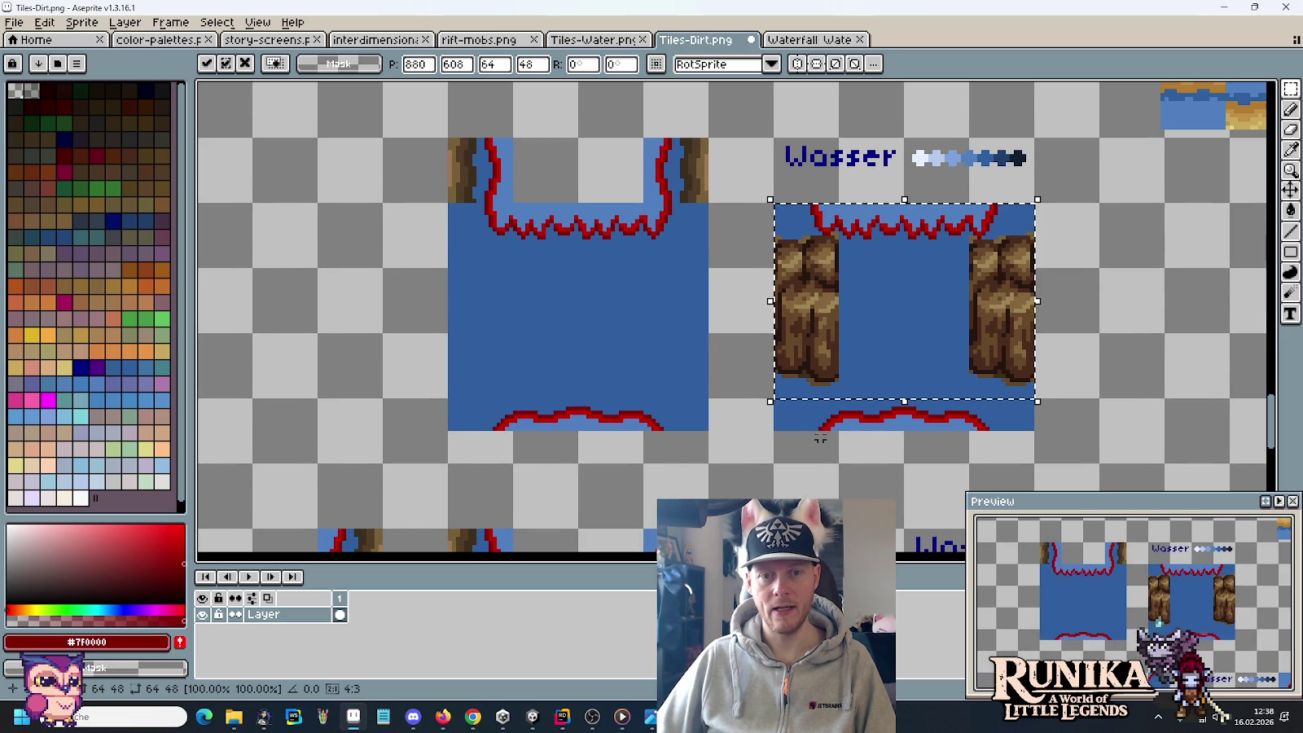
pyautogui.hotkey('ctrl', 'd')
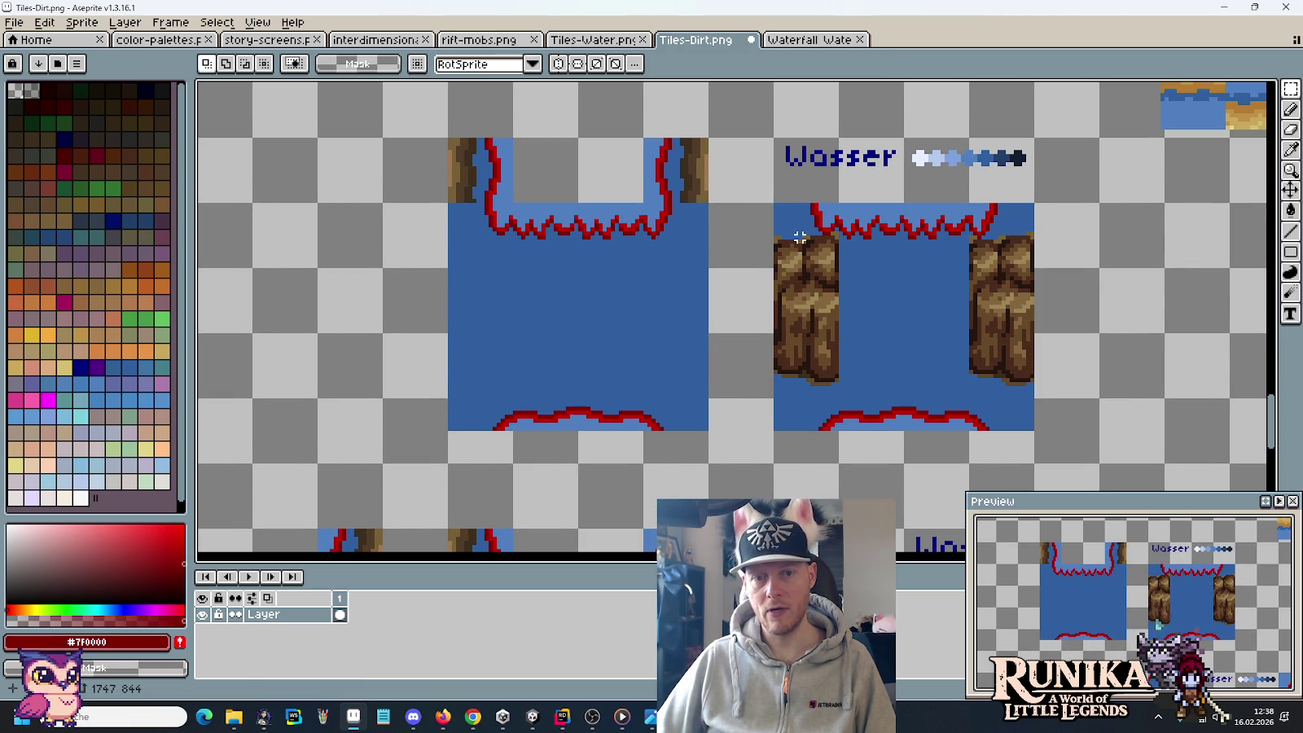
# Step: Select both water tiles together and shift them further left on the sheet
pyautogui.moveTo(801, 237); pyautogui.dragTo(999, 383)
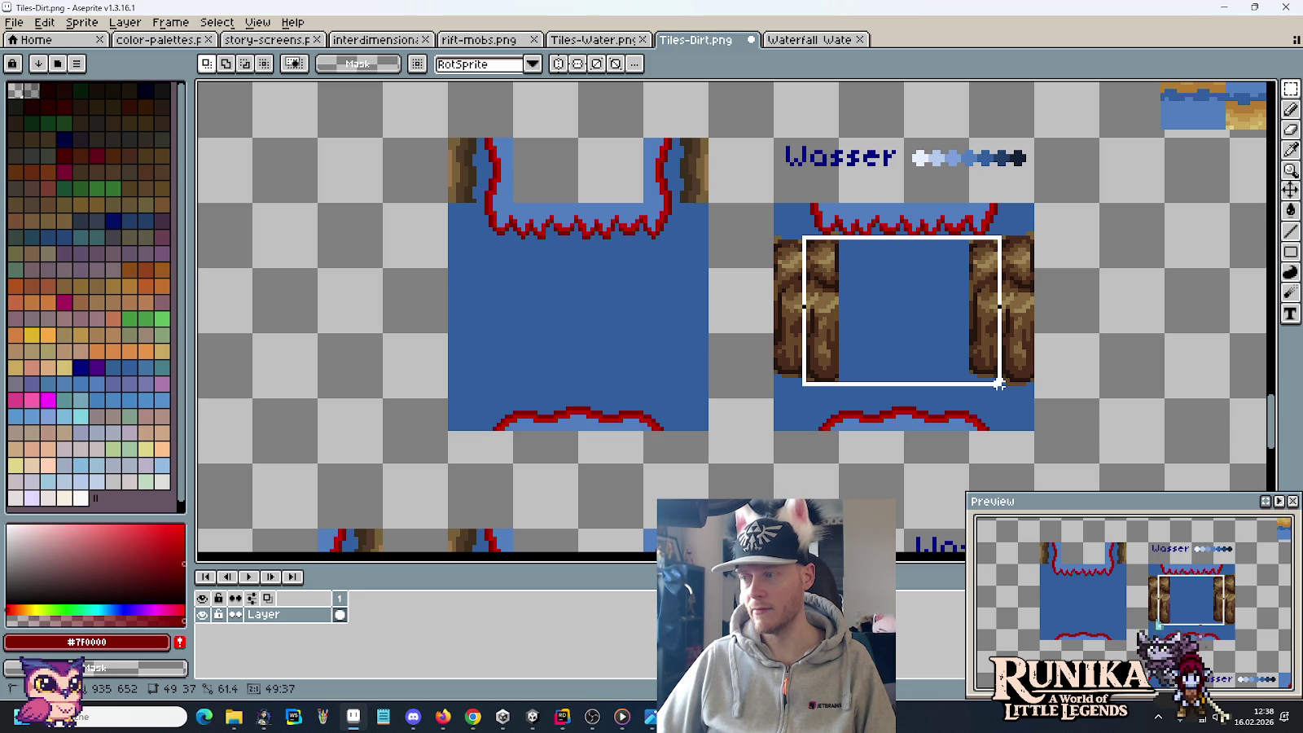
pyautogui.click(1081, 372)
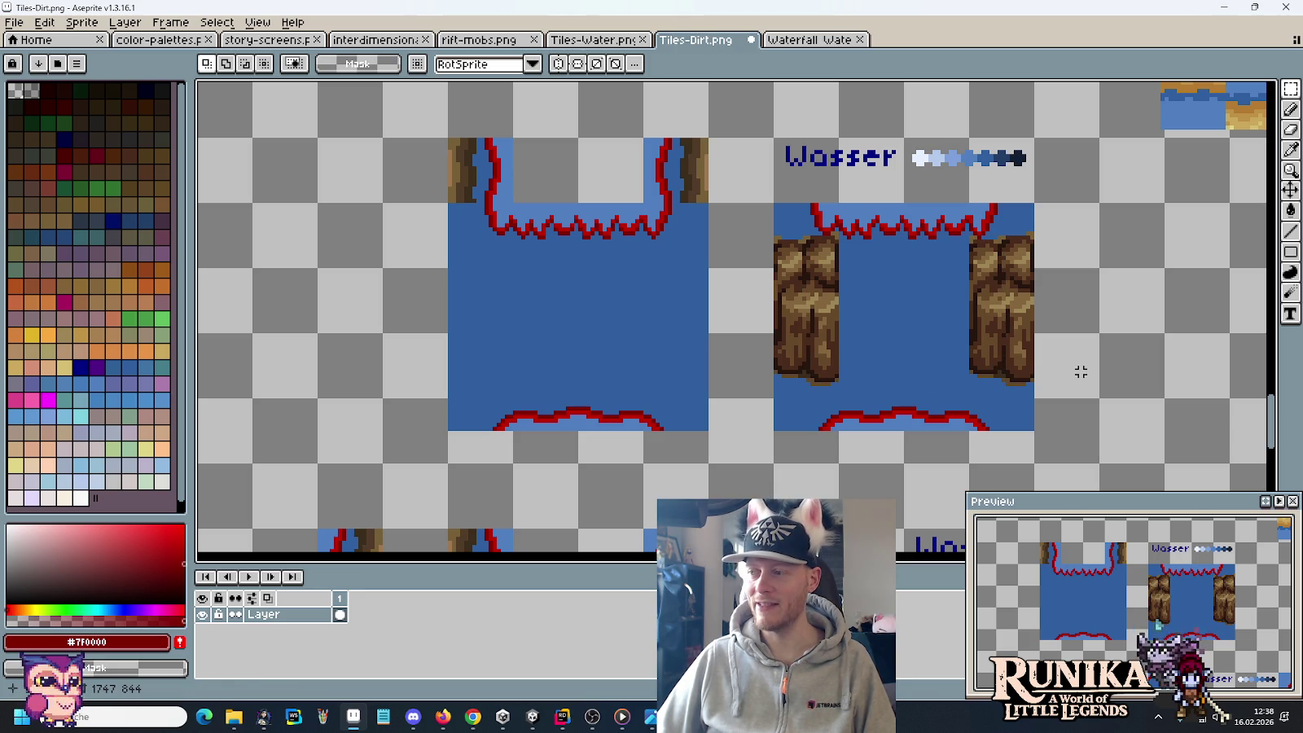
pyautogui.moveTo(995, 323); pyautogui.dragTo(1042, 384)
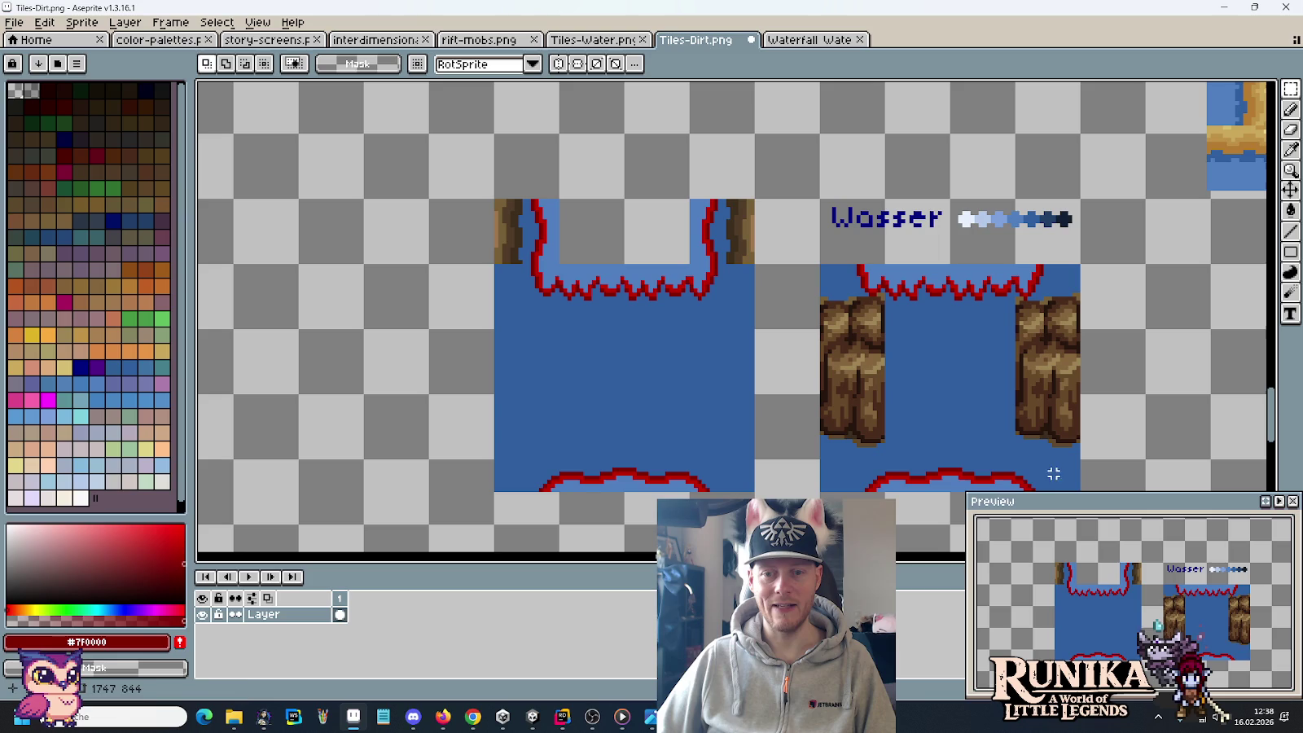
pyautogui.moveTo(1057, 477)
pyautogui.mouseDown()
pyautogui.moveTo(926, 239)
pyautogui.moveTo(496, 202)
pyautogui.mouseUp()
pyautogui.moveTo(729, 355)
pyautogui.mouseDown()
pyautogui.moveTo(910, 341)
pyautogui.moveTo(581, 326)
pyautogui.mouseUp()
pyautogui.click(1100, 343)
pyautogui.moveTo(1100, 343)
pyautogui.mouseDown()
pyautogui.moveTo(805, 301)
pyautogui.moveTo(744, 244)
pyautogui.moveTo(867, 369)
pyautogui.mouseUp()
pyautogui.scroll(1, 805, 301)
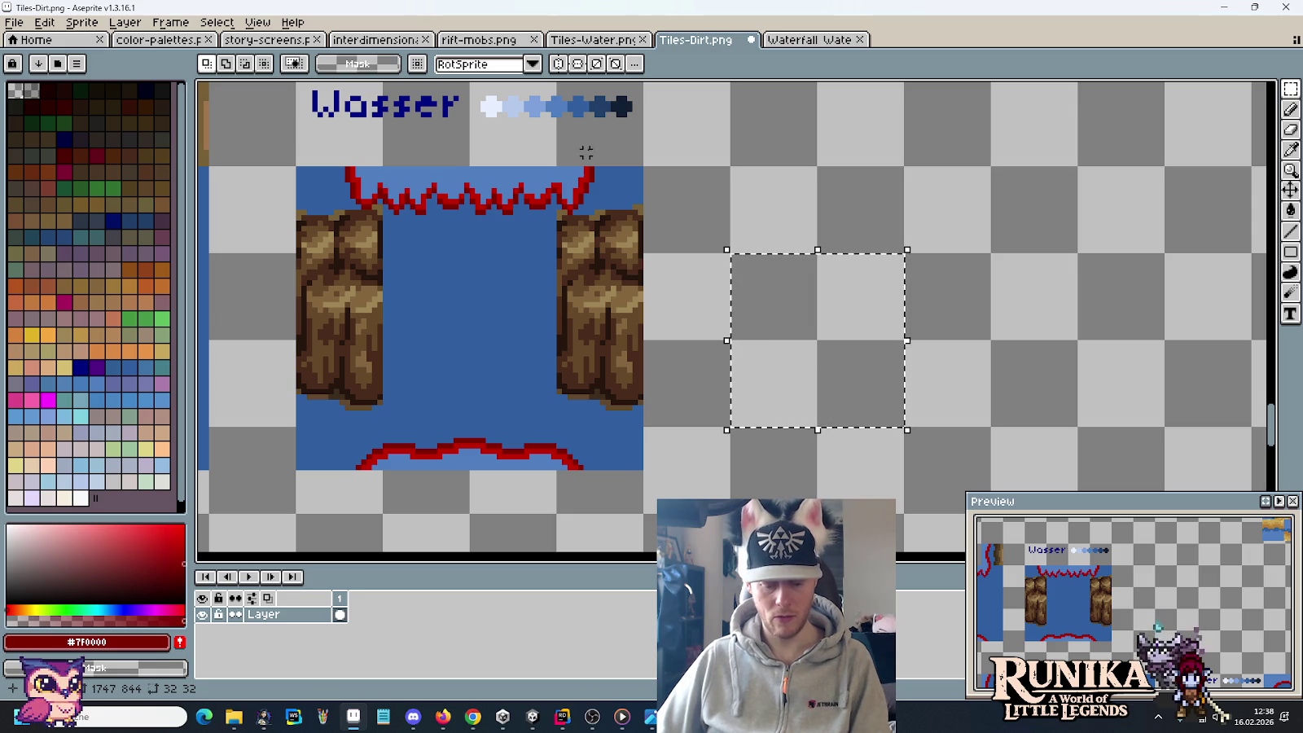
# Step: Sample the water blue #305F9F, fill the empty square, and move it onto the water area
pyautogui.press('i')
pyautogui.click(513, 236)
pyautogui.press('g')
pyautogui.click(792, 334)
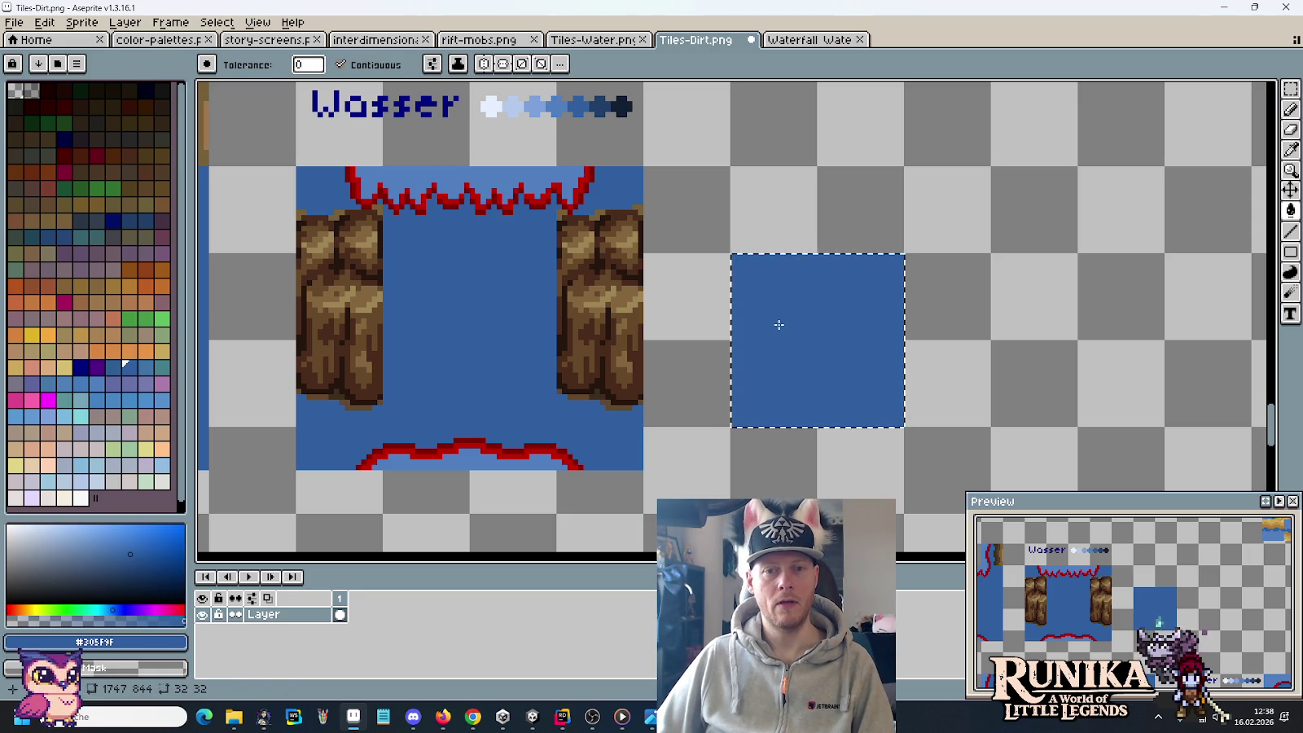
pyautogui.press('m')
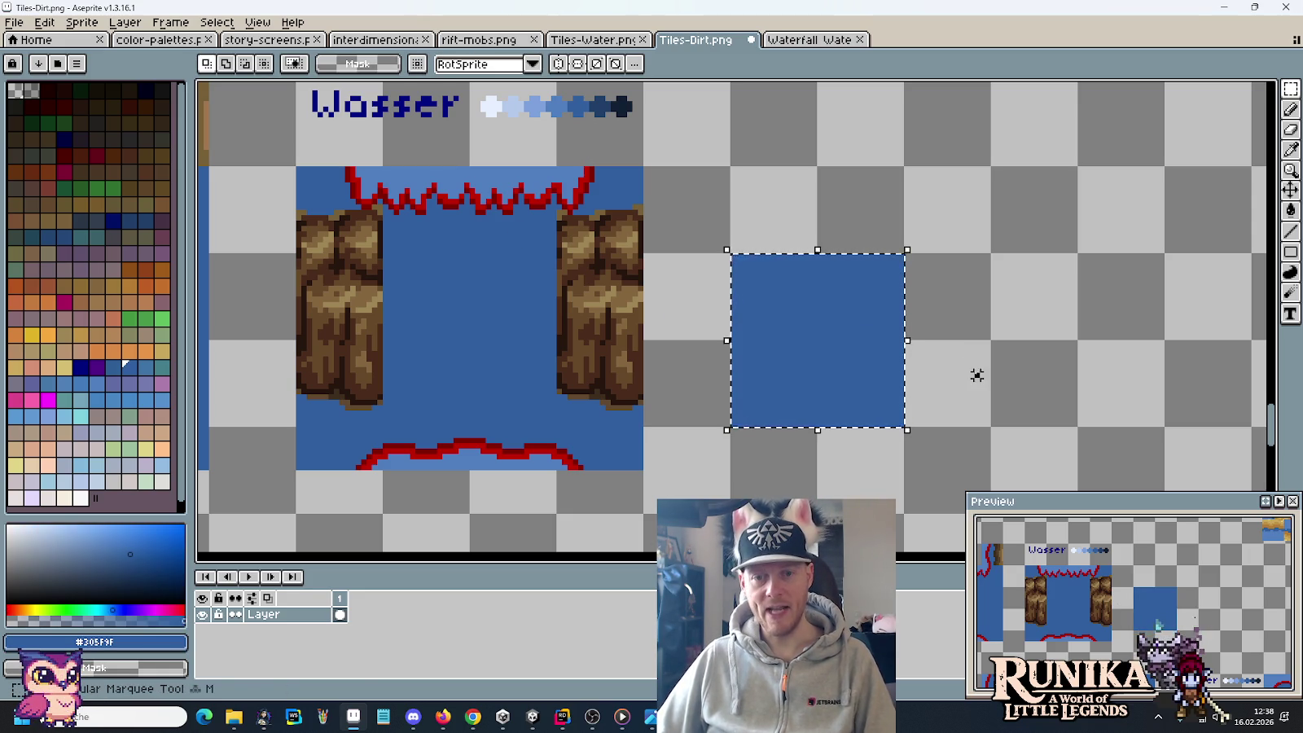
pyautogui.moveTo(742, 285)
pyautogui.mouseDown()
pyautogui.moveTo(450, 295)
pyautogui.moveTo(852, 340)
pyautogui.mouseUp()
# Step: Fill the empty right half blue, deselect, and bring up the forest waterfall screenshot
pyautogui.press('g')
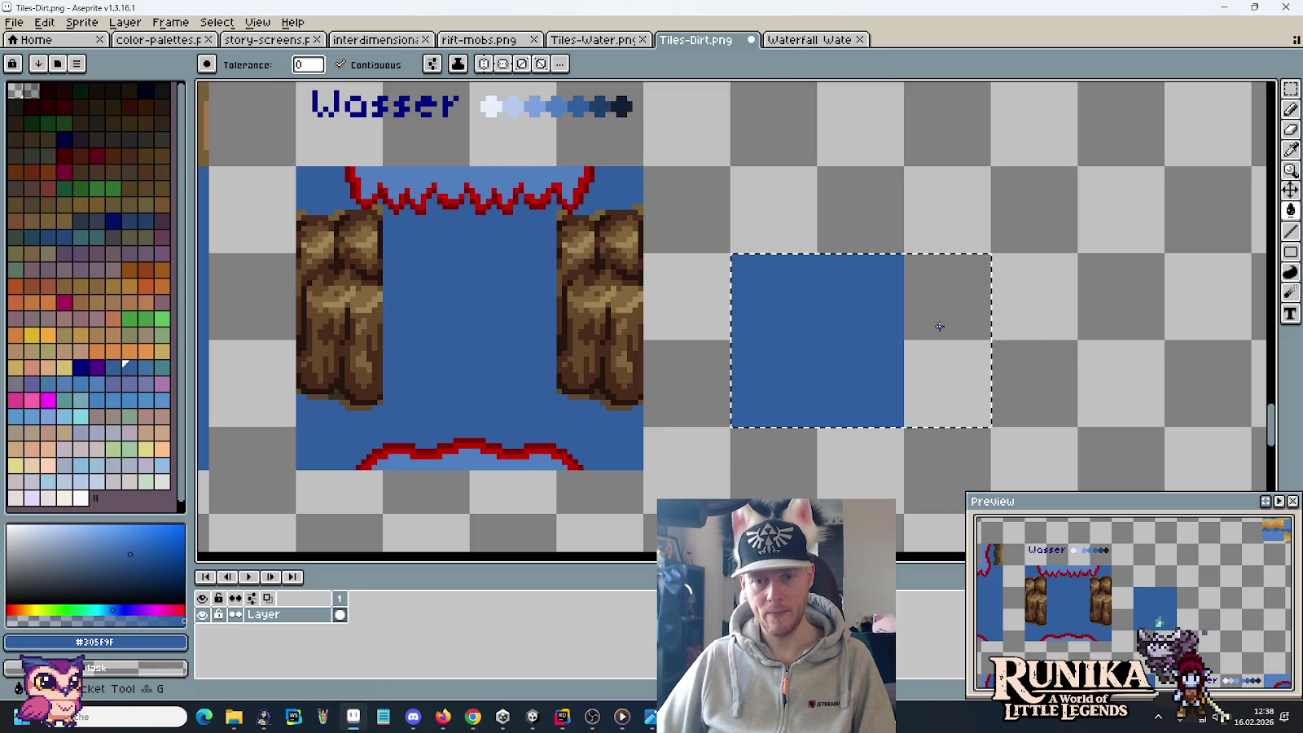
pyautogui.click(938, 326)
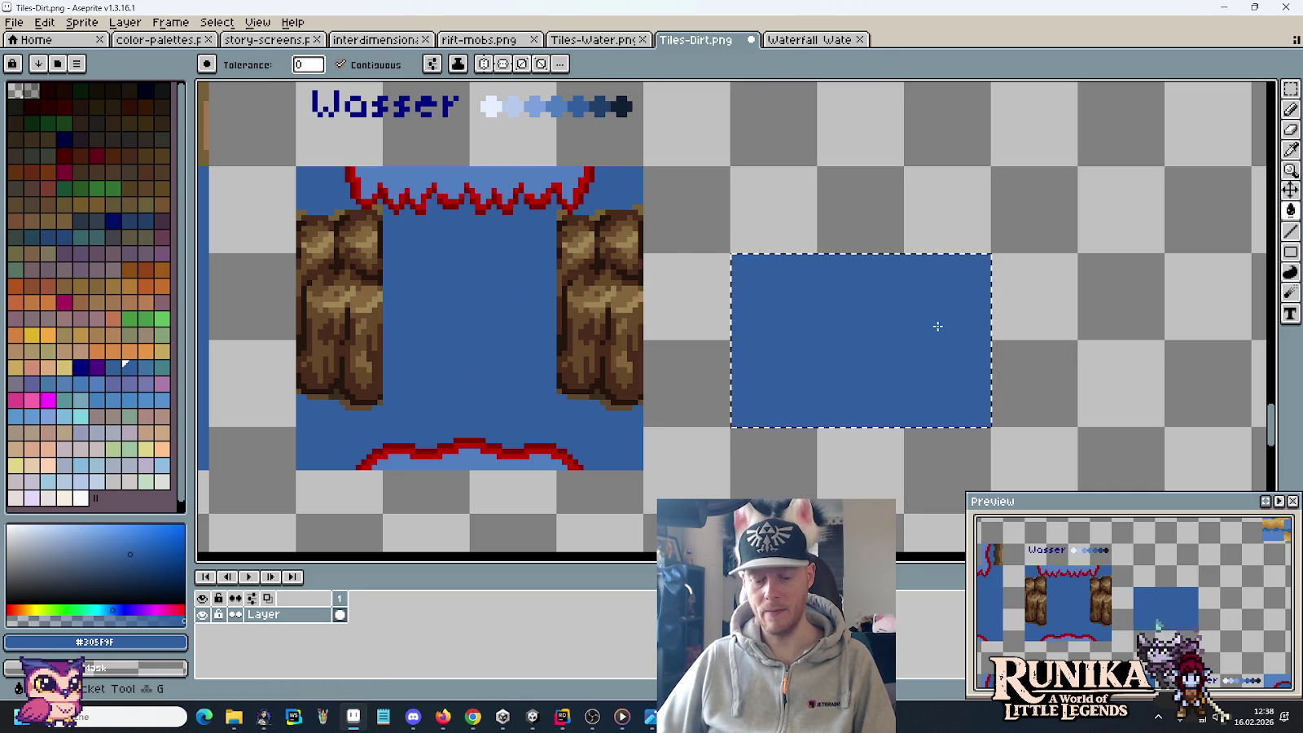
pyautogui.press('m')
pyautogui.click(874, 201)
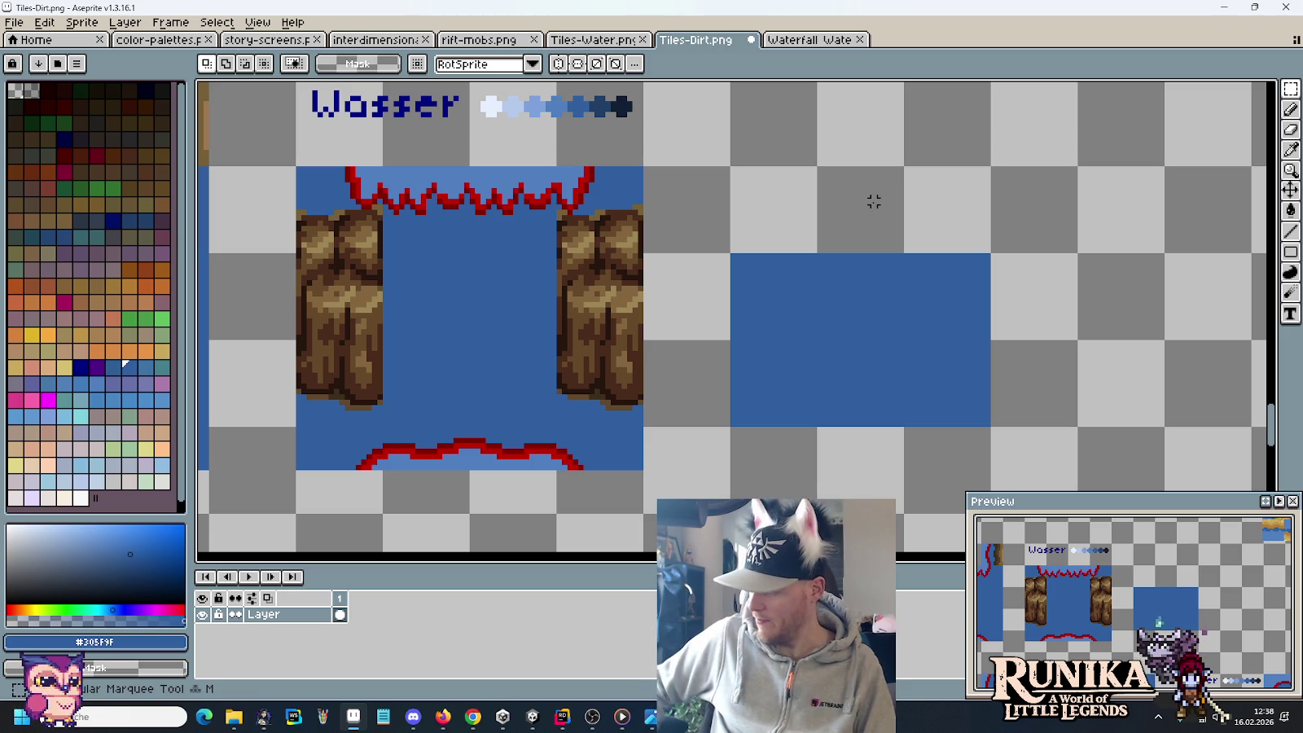
pyautogui.click(652, 719)
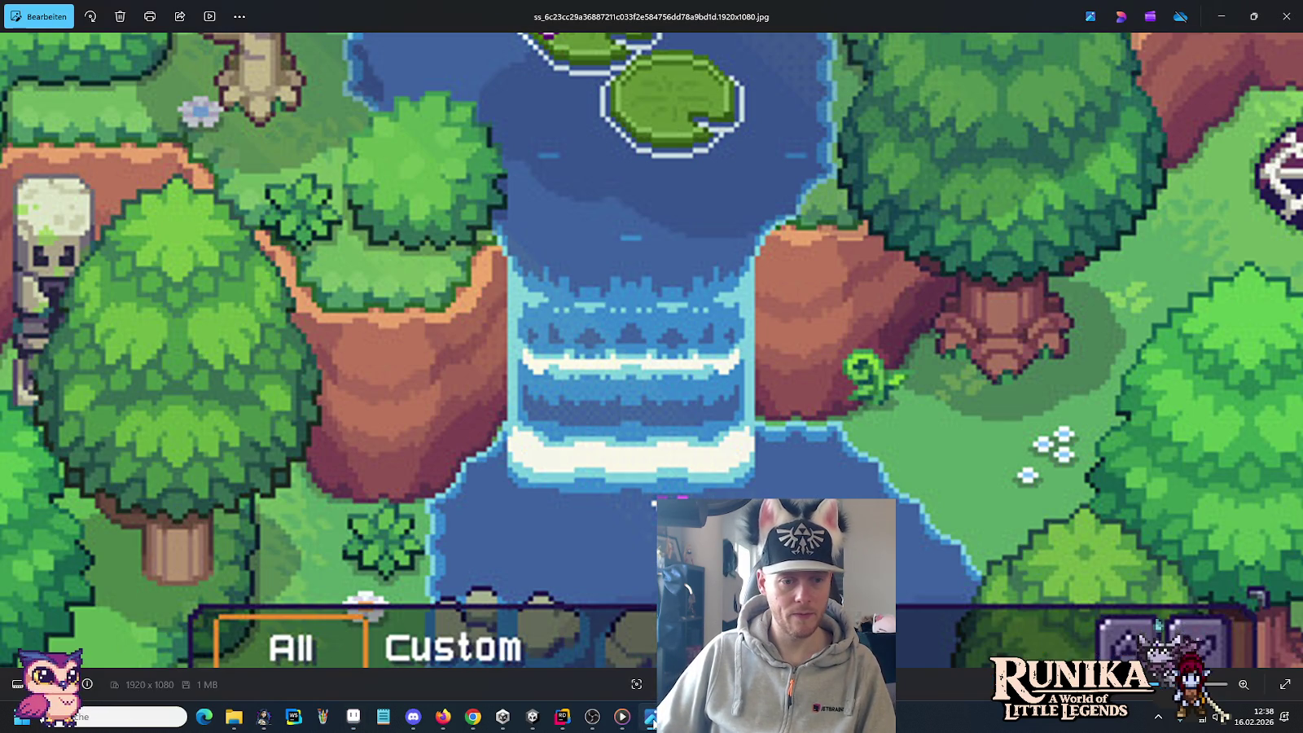
# Step: Go back two tracks in Media Player, jump to about two minutes in, and minimize the player
pyautogui.click(623, 718)
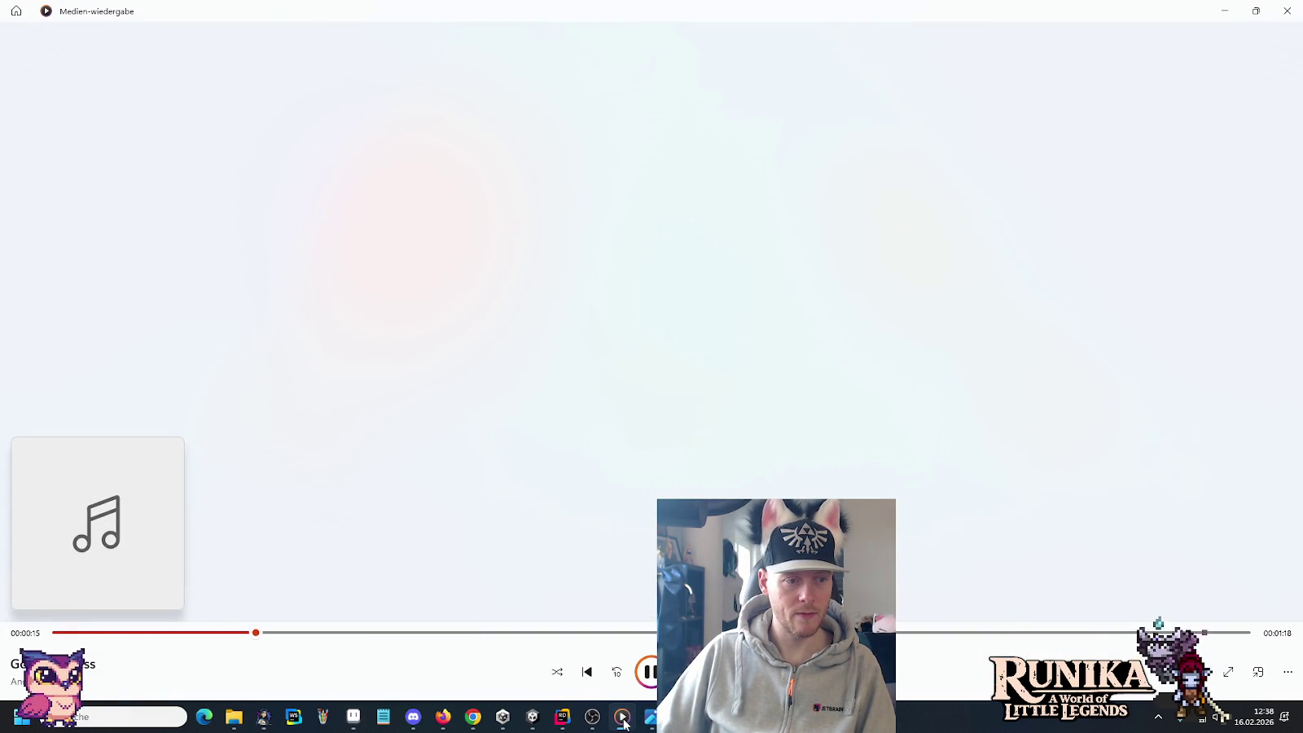
pyautogui.click(585, 676)
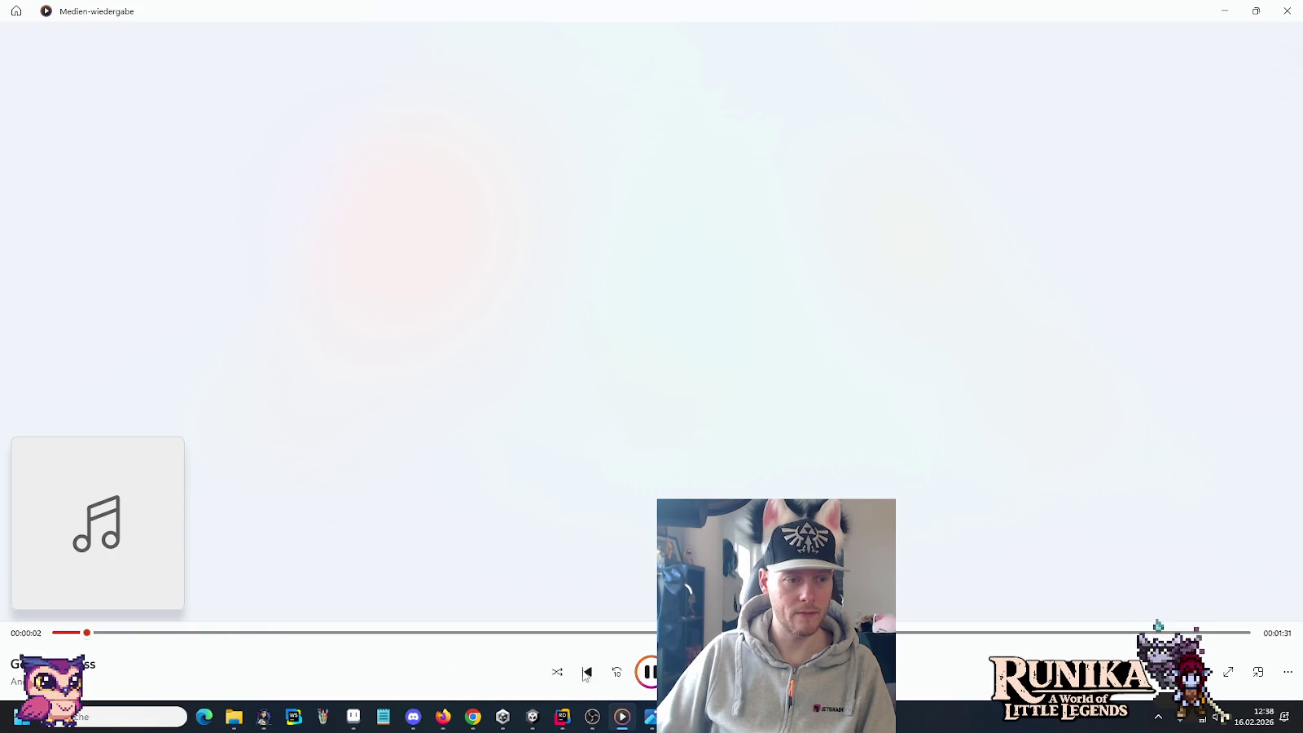
pyautogui.click(585, 673)
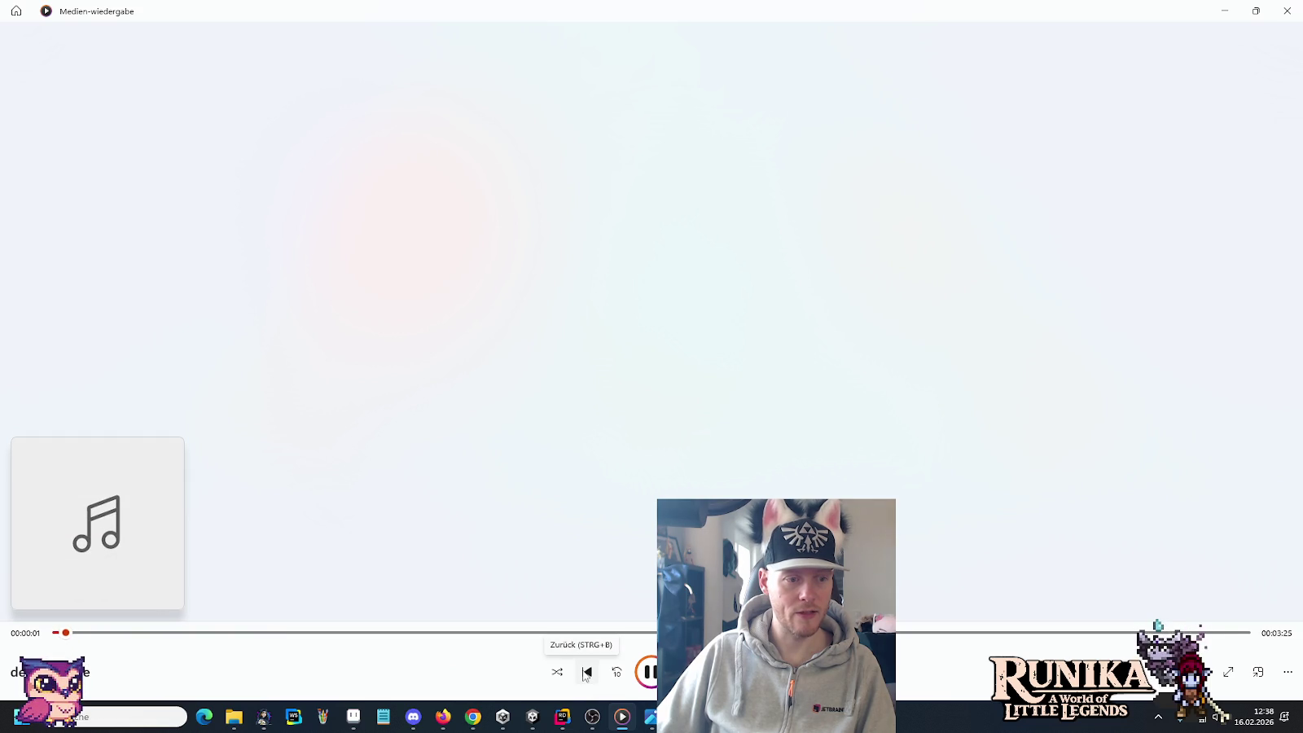
pyautogui.click(756, 632)
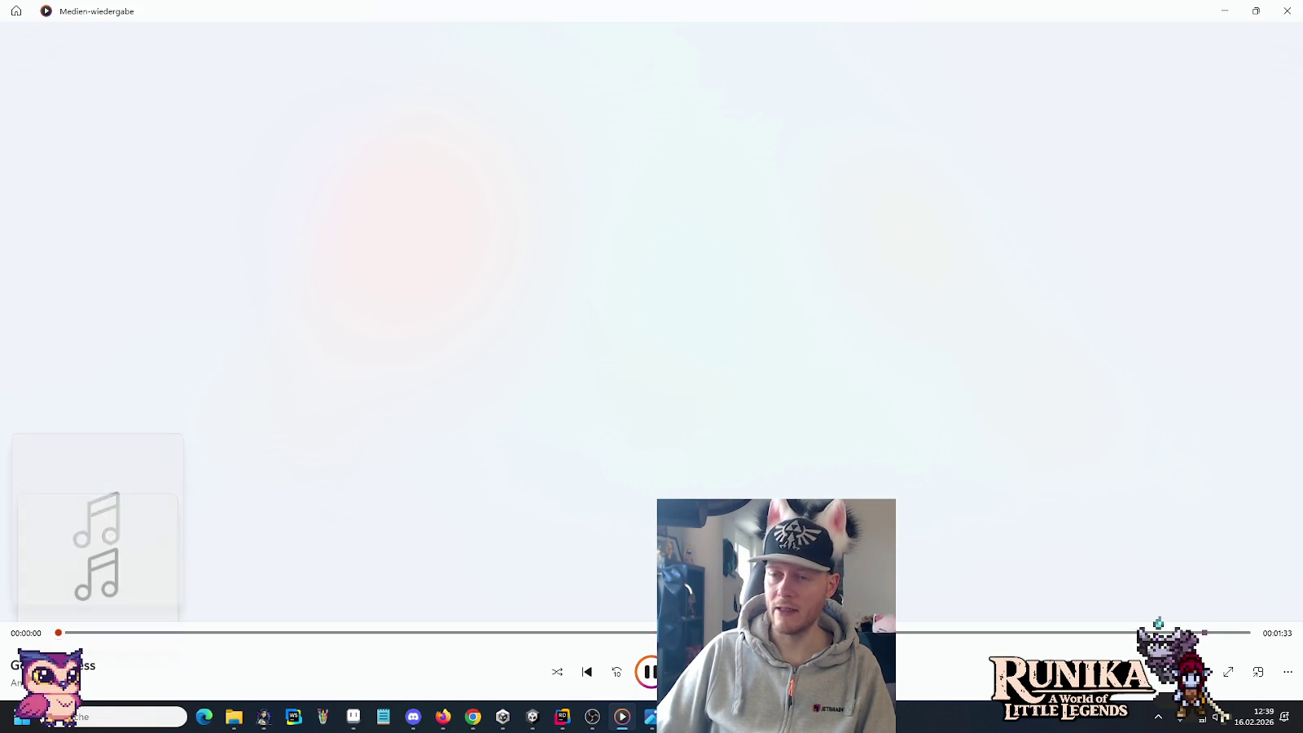
pyautogui.click(1224, 11)
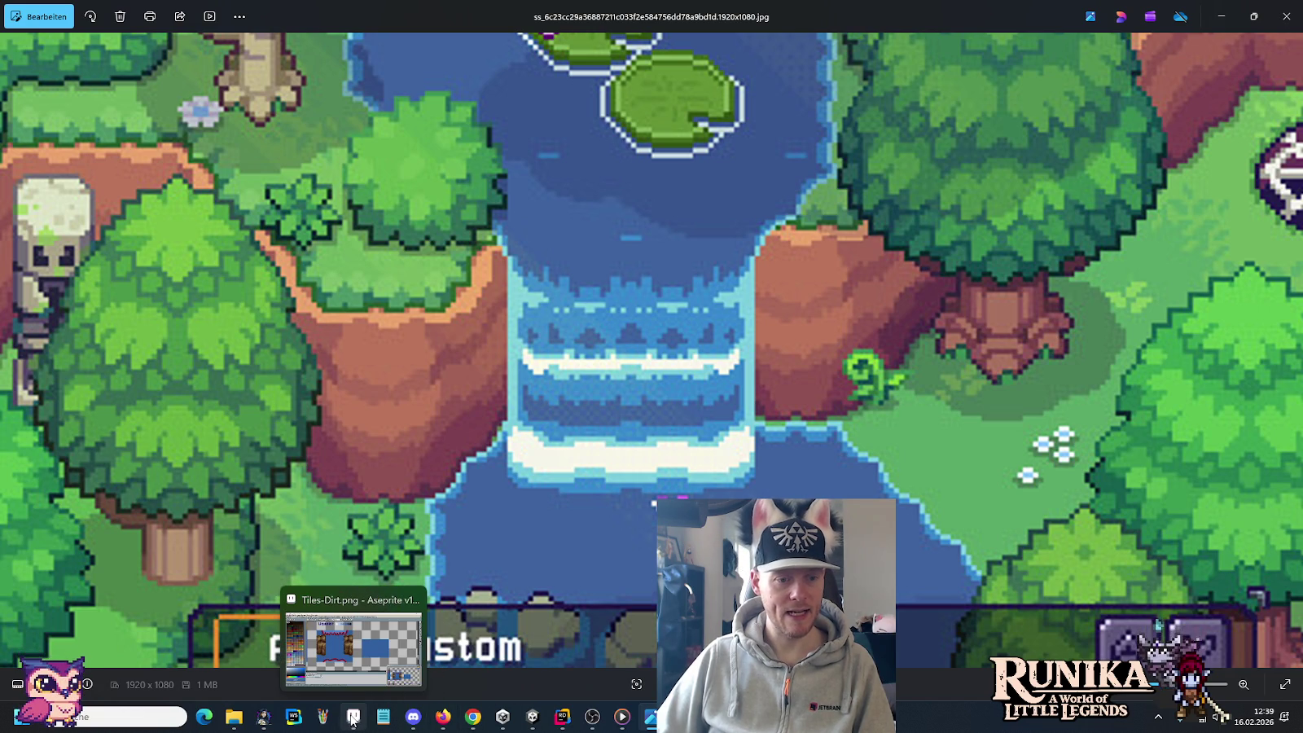
# Step: Copy the full-size Zelda waterfall preview image from the Chrome image results
pyautogui.click(471, 724)
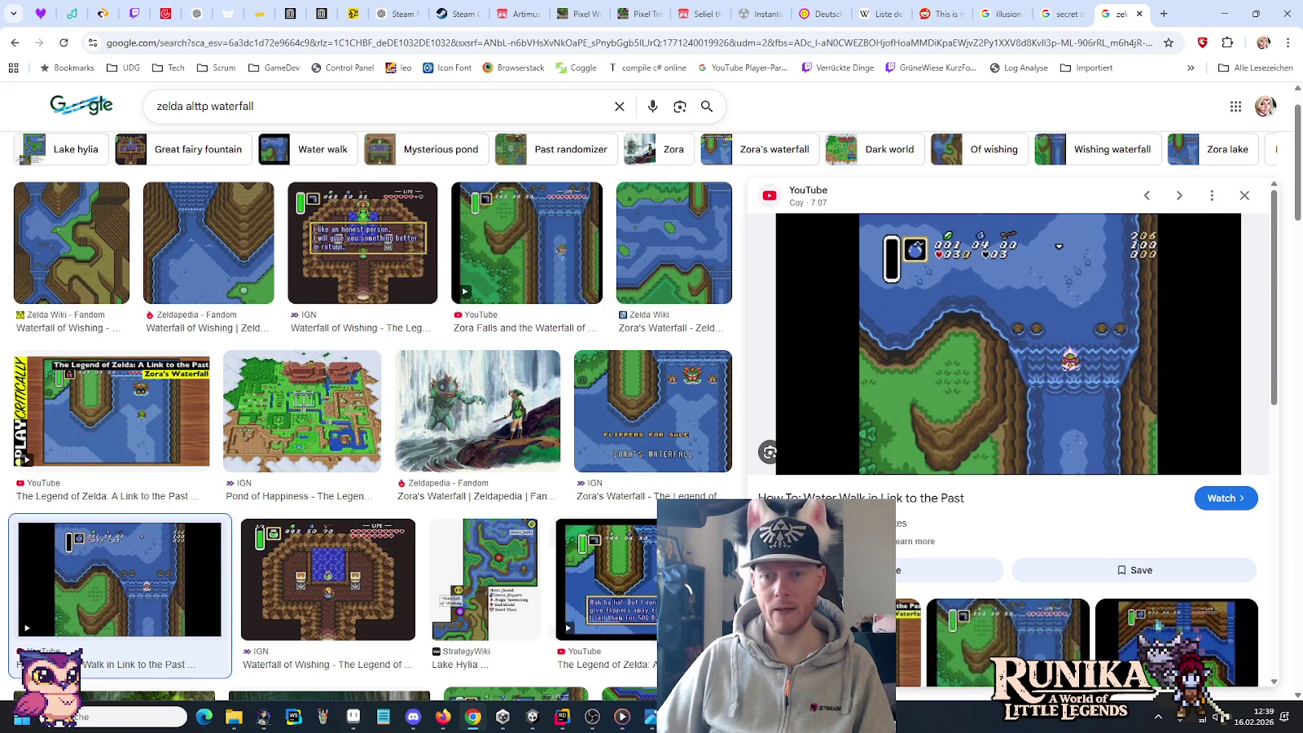
pyautogui.rightClick(1115, 380)
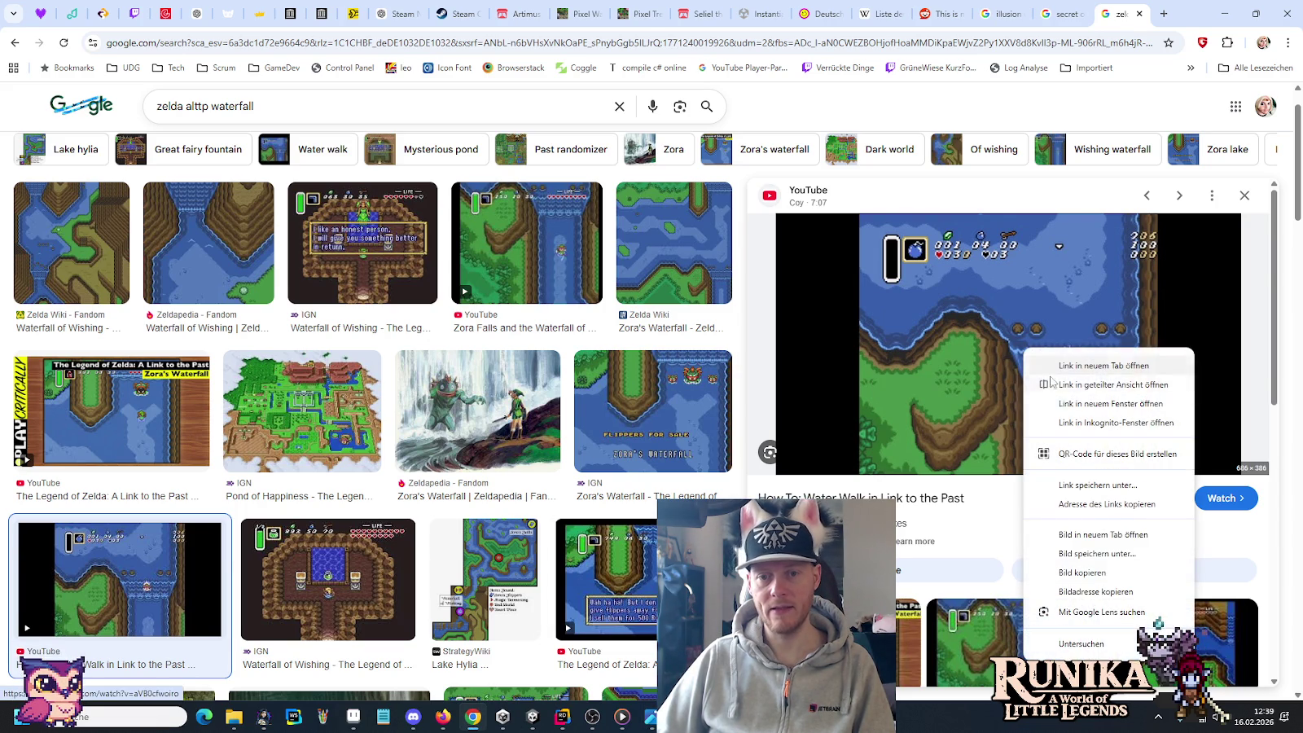
pyautogui.click(1097, 534)
pyautogui.click(1118, 9)
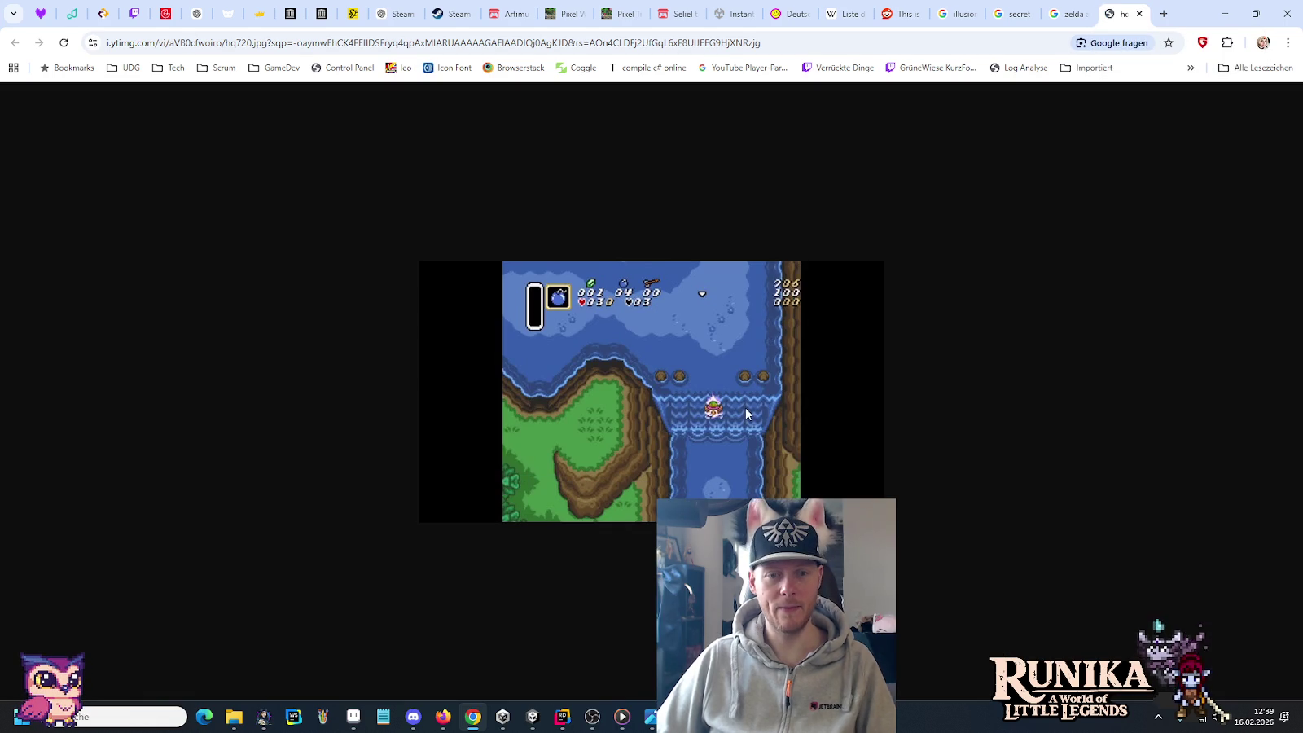
pyautogui.rightClick(745, 414)
pyautogui.click(814, 460)
pyautogui.hotkey('ctrl', 'w')
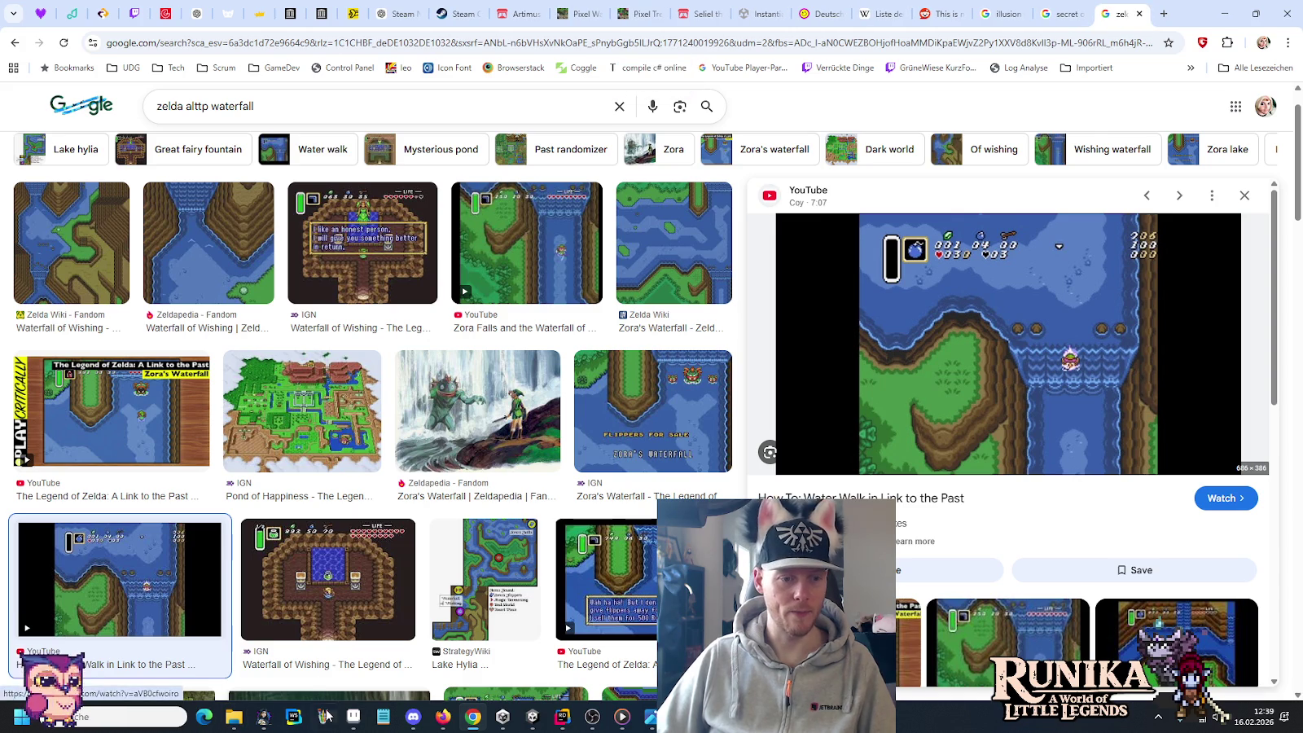
# Step: Paste the waterfall screenshot into Paint and centre it on the canvas
pyautogui.click(323, 717)
pyautogui.hotkey('ctrl', 'v')
pyautogui.moveTo(121, 158); pyautogui.dragTo(543, 349)
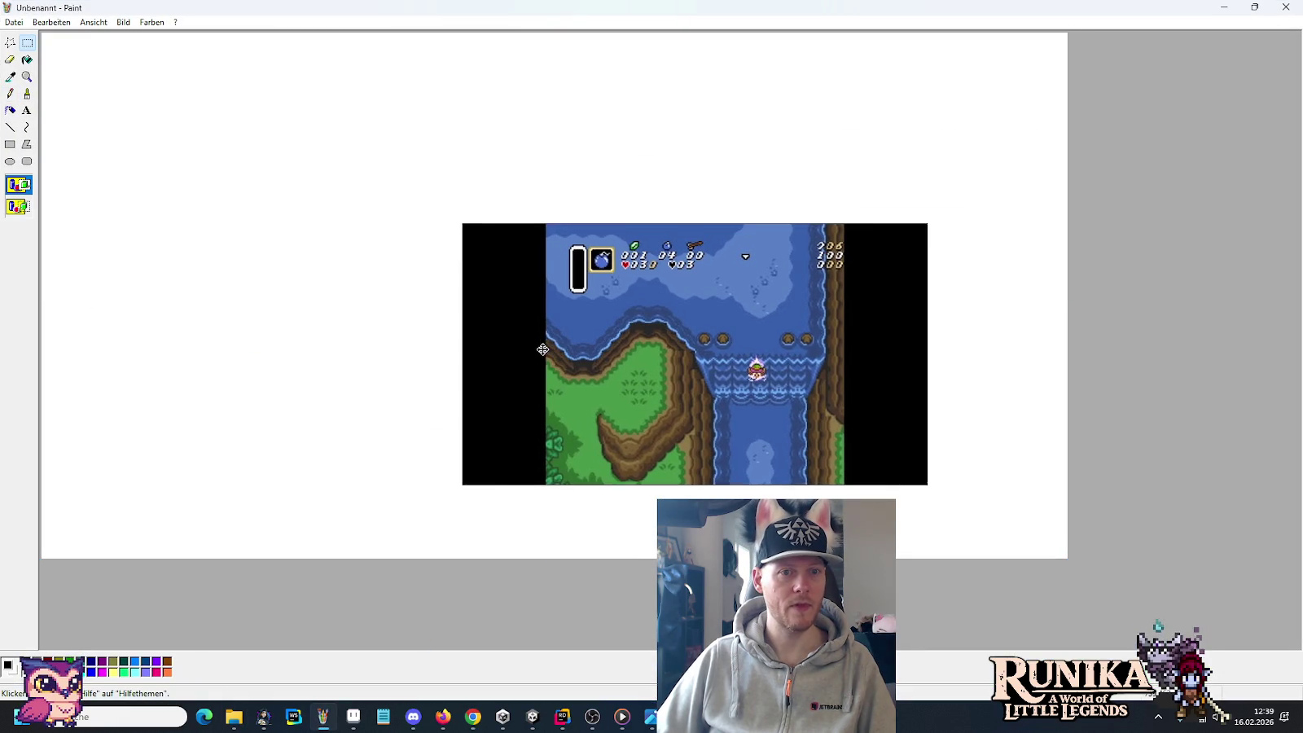
# Step: Magnify the waterfall's wave bands in Paint, then return to the Aseprite tile
pyautogui.click(27, 76)
pyautogui.click(727, 376)
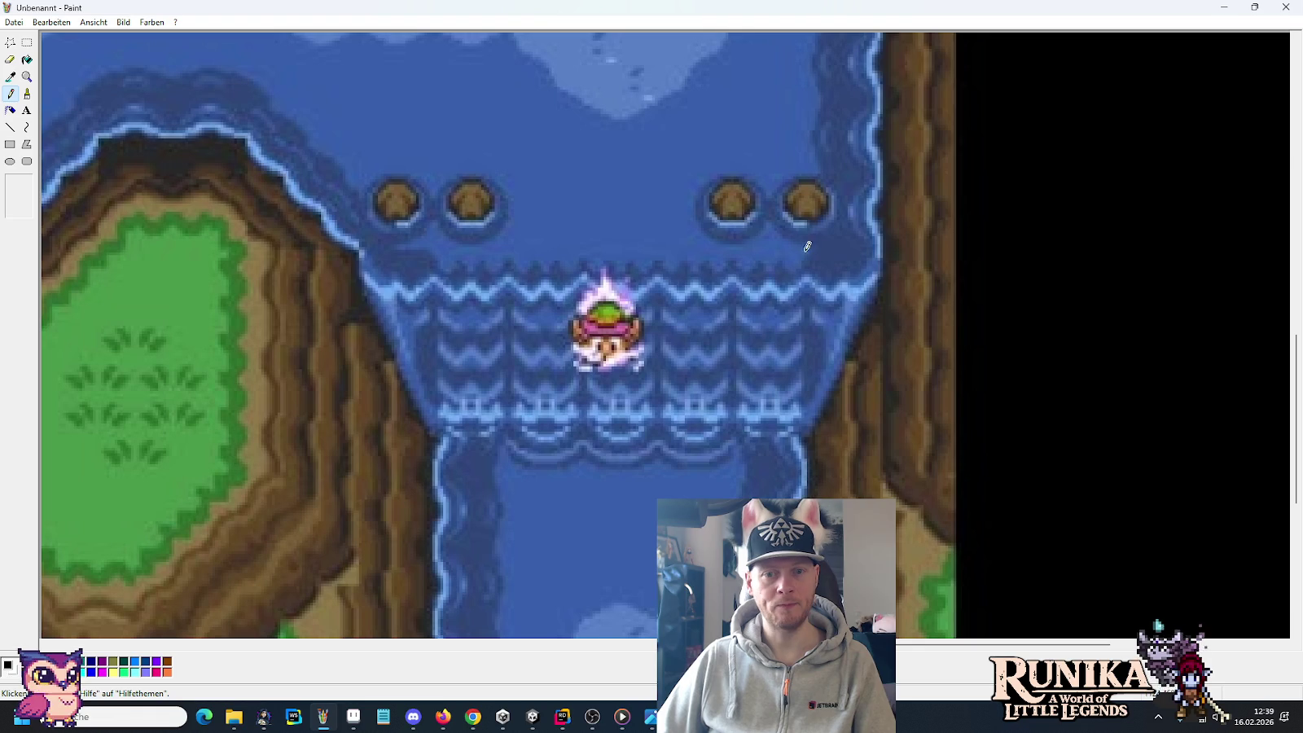
pyautogui.hotkey('alt', 'Tab')
pyautogui.hotkey('alt', 'Tab')
pyautogui.hotkey('alt', 'Tab')
pyautogui.hotkey('alt', 'Tab')
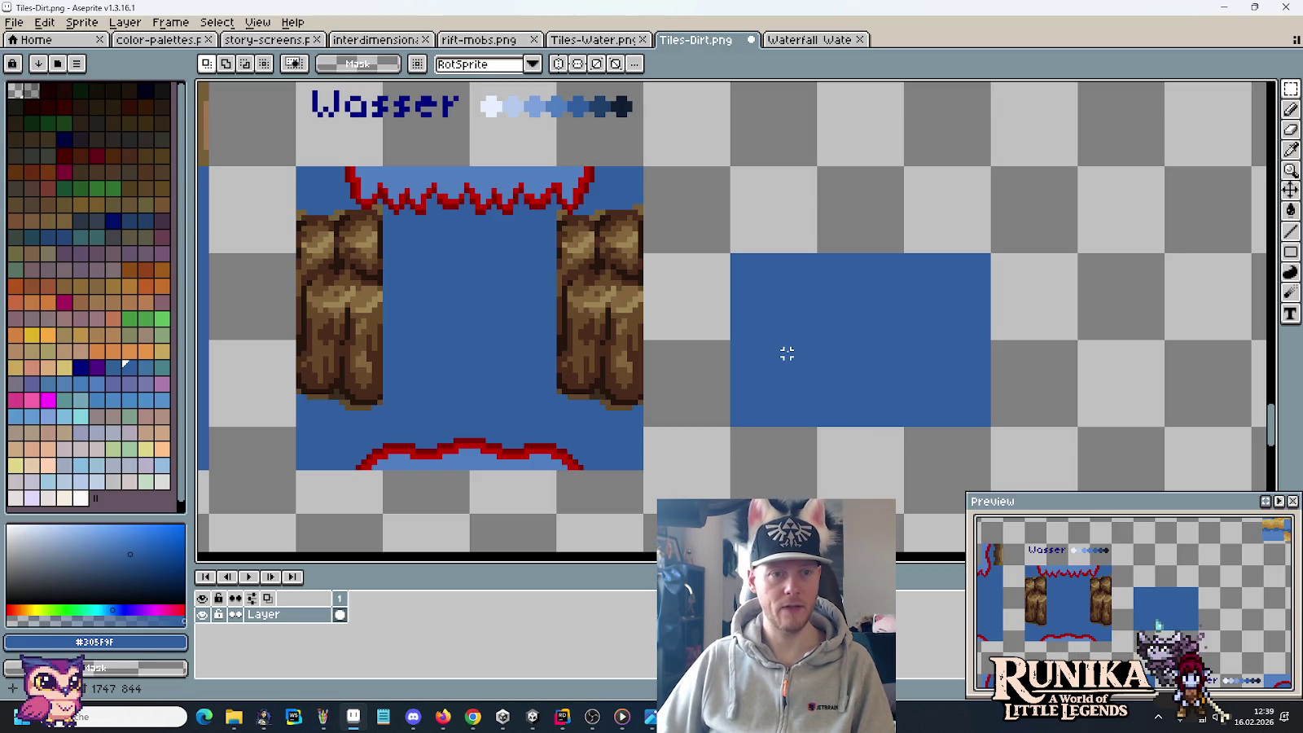
# Step: Move the Wasser label and colour swatches to just above the blue tile
pyautogui.press('m')
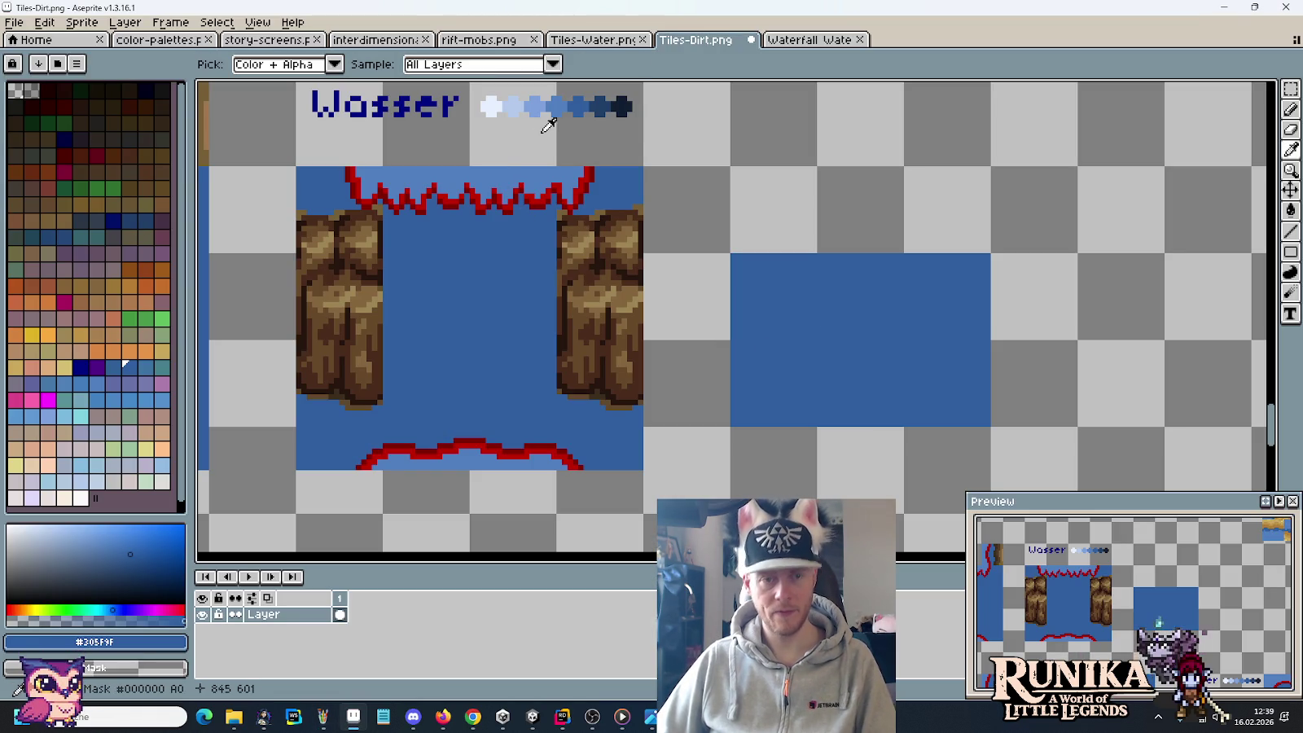
pyautogui.moveTo(731, 167); pyautogui.dragTo(296, 82)
pyautogui.moveTo(443, 123); pyautogui.dragTo(791, 211)
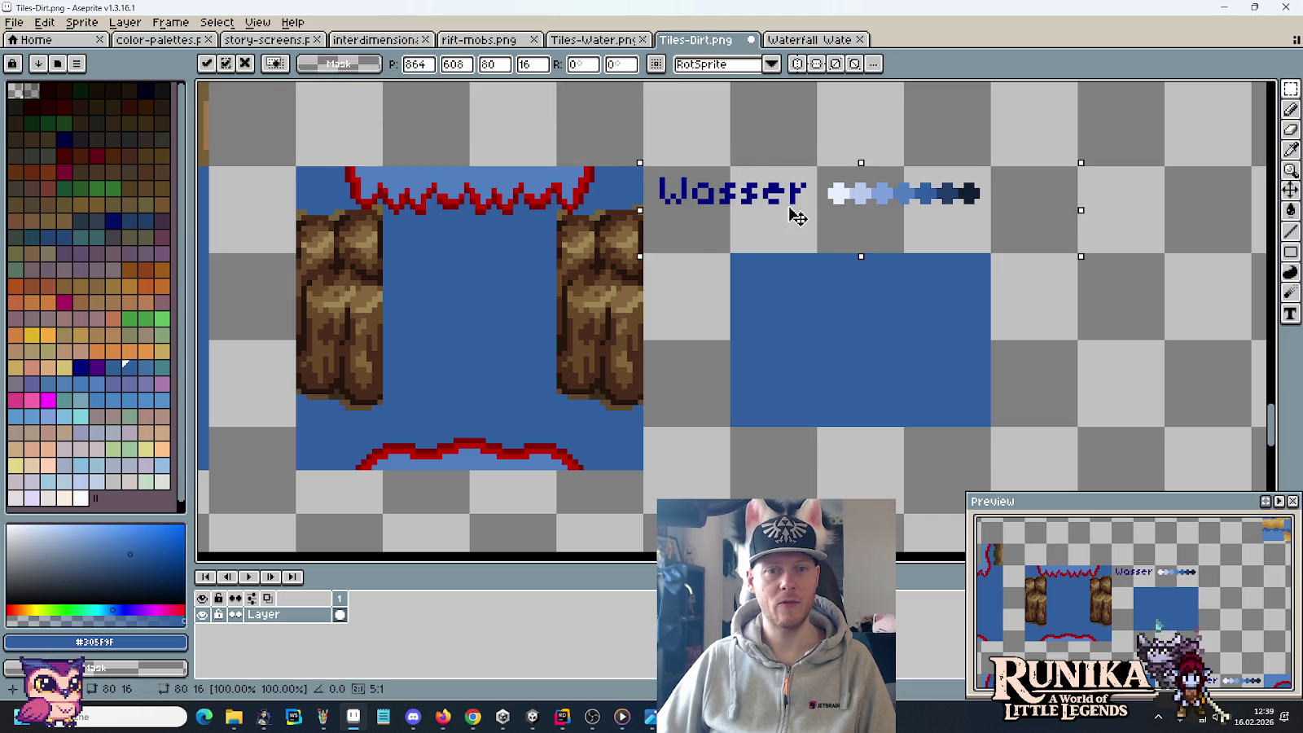
pyautogui.hotkey('ctrl', 'd')
# Step: Pencil a light-blue #507FBF band down the tile's left edge and along its bottom
pyautogui.scroll(1, 840, 311)
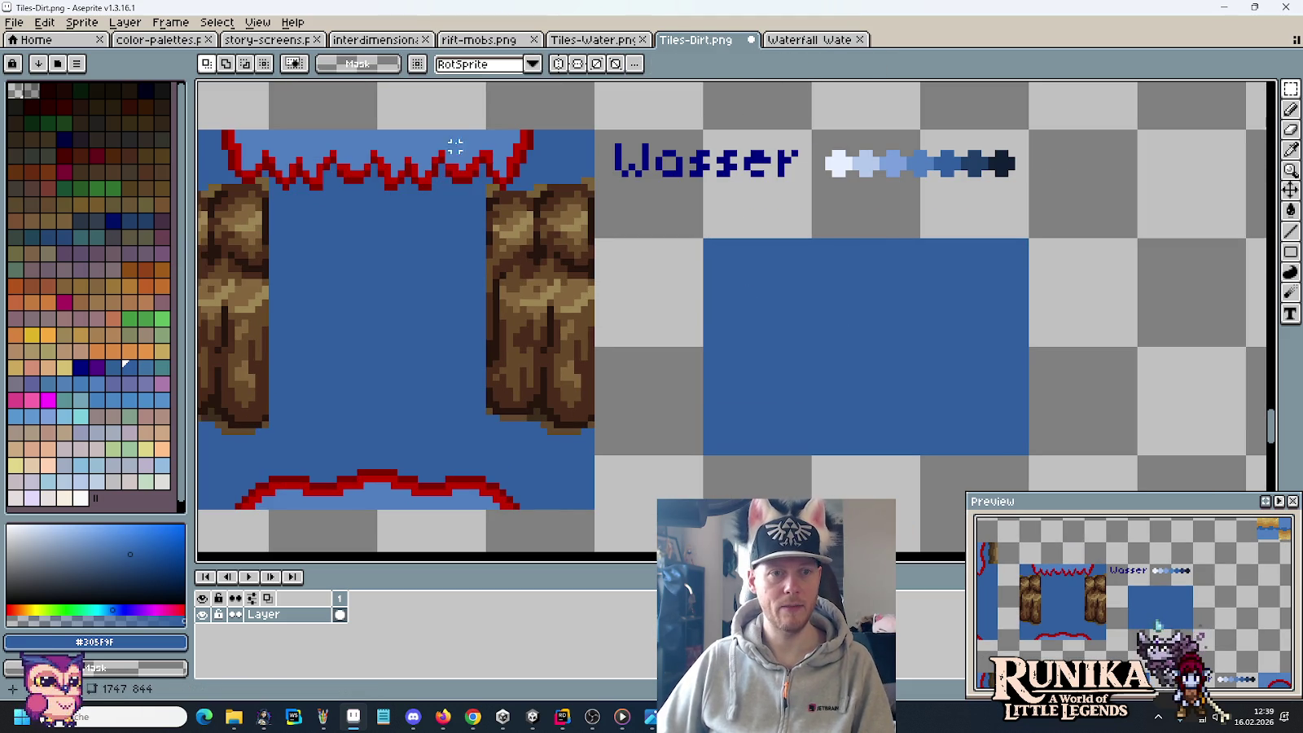
pyautogui.press('i')
pyautogui.click(457, 131)
pyautogui.scroll(1, 818, 301)
pyautogui.press('b')
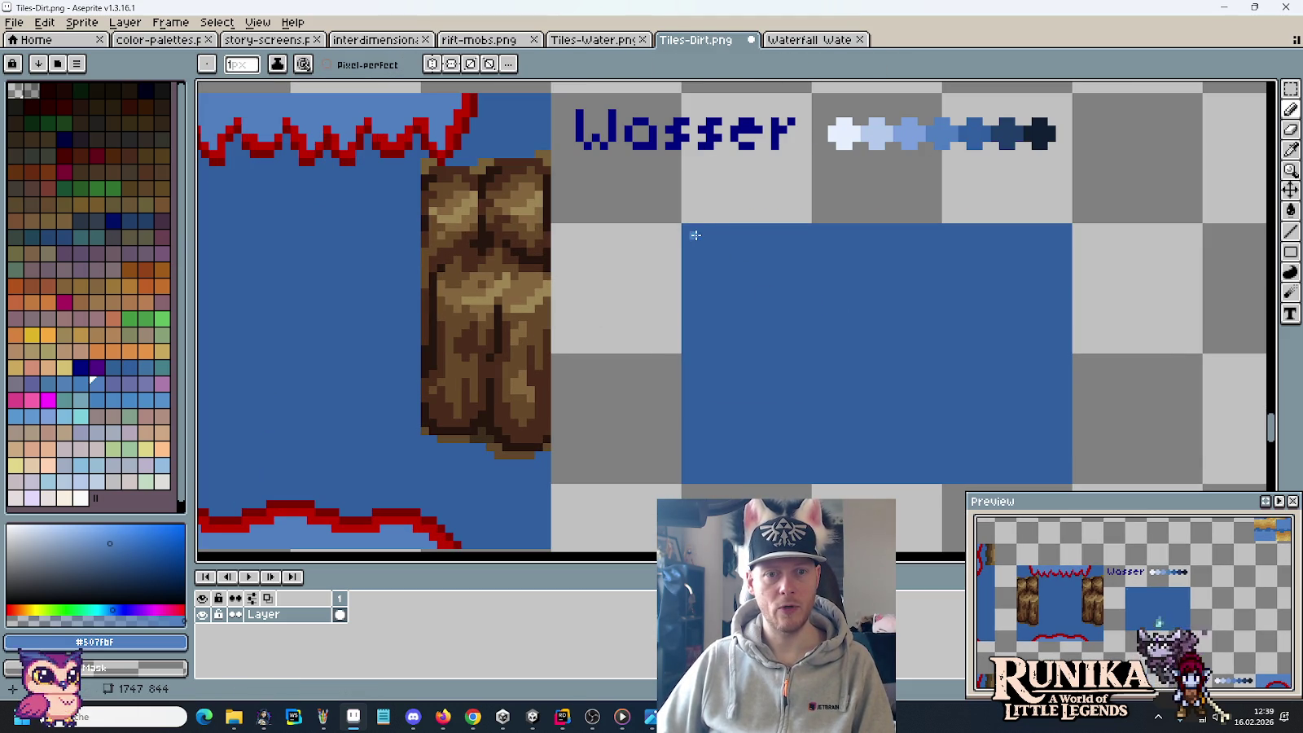
pyautogui.moveTo(694, 241); pyautogui.dragTo(700, 371)
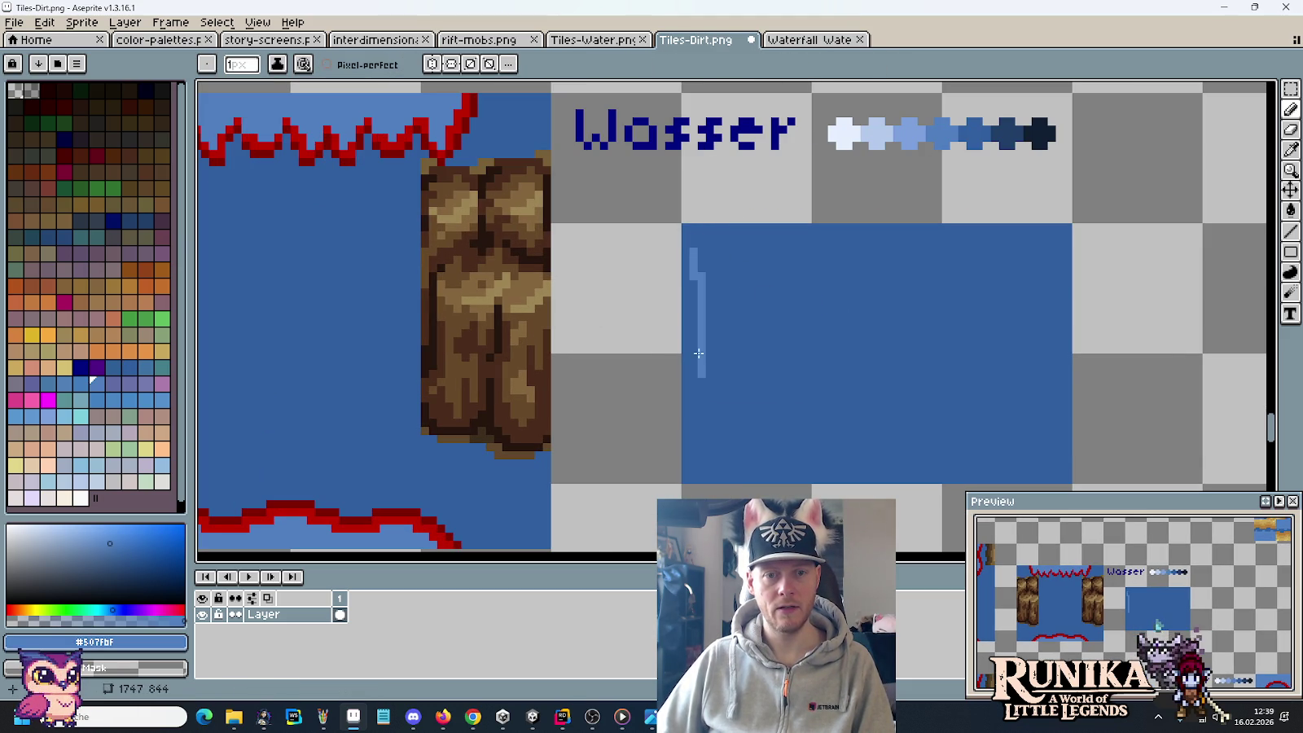
pyautogui.moveTo(694, 271)
pyautogui.mouseDown()
pyautogui.moveTo(692, 390)
pyautogui.moveTo(715, 452)
pyautogui.mouseUp()
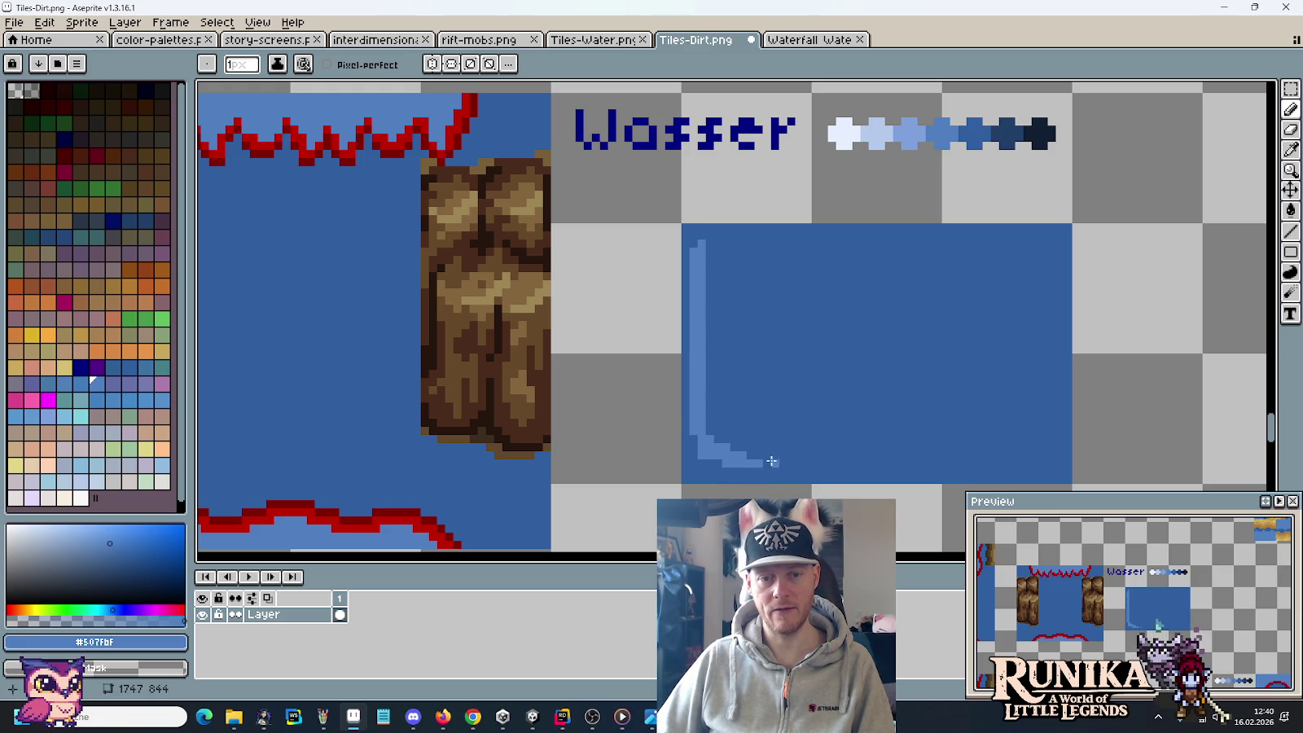
pyautogui.moveTo(891, 458); pyautogui.dragTo(778, 468)
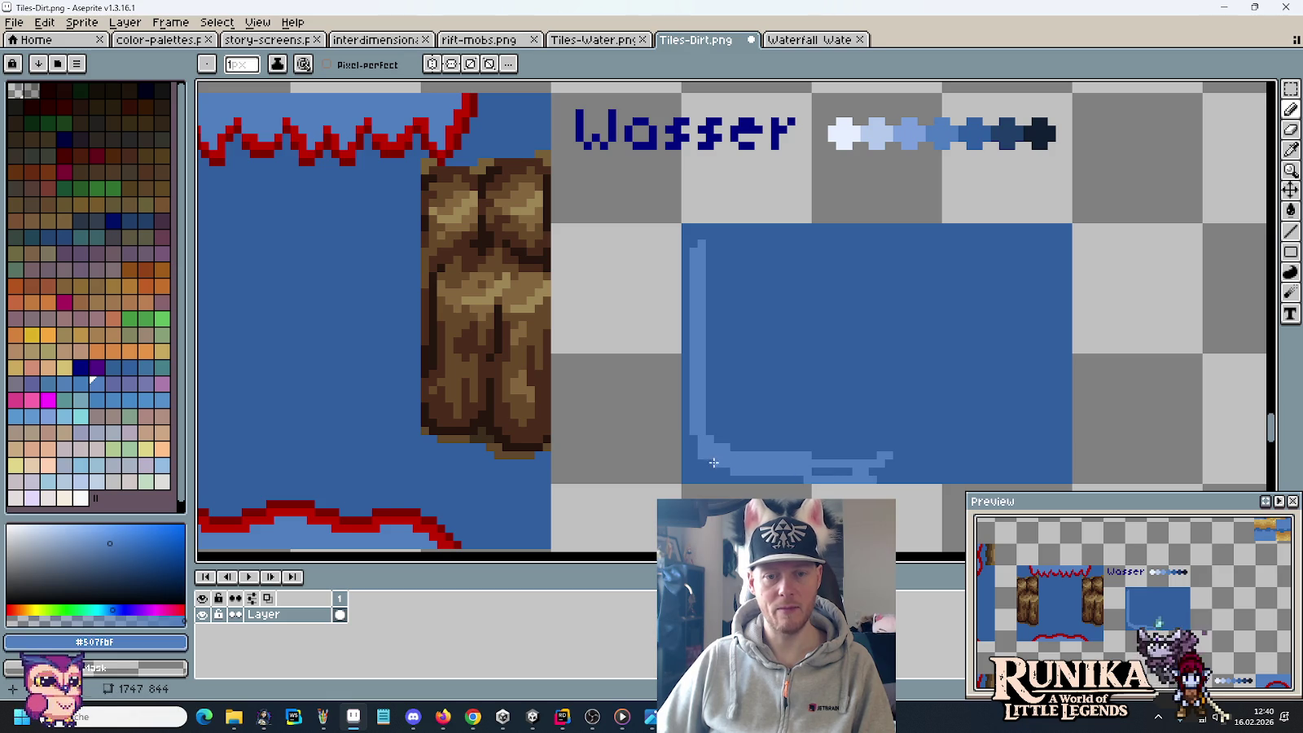
pyautogui.scroll(-1, 702, 447)
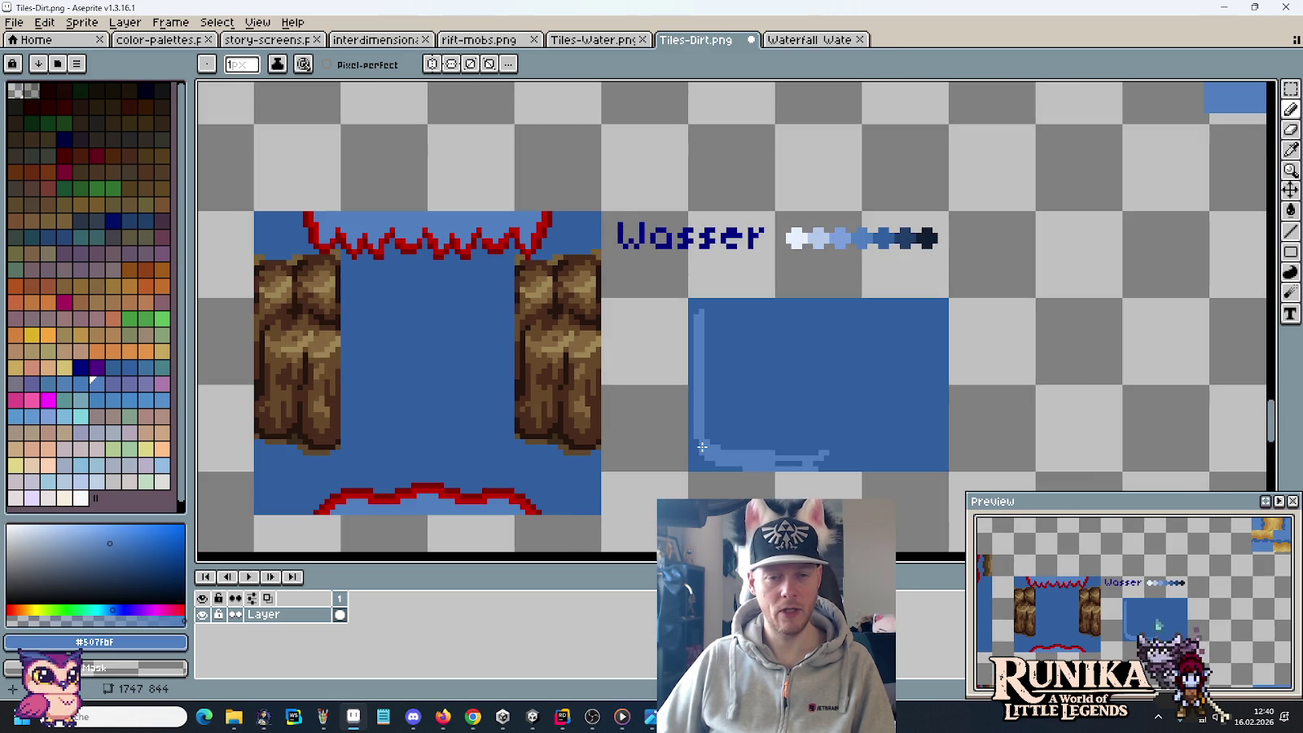
pyautogui.hotkey('alt', 'Tab')
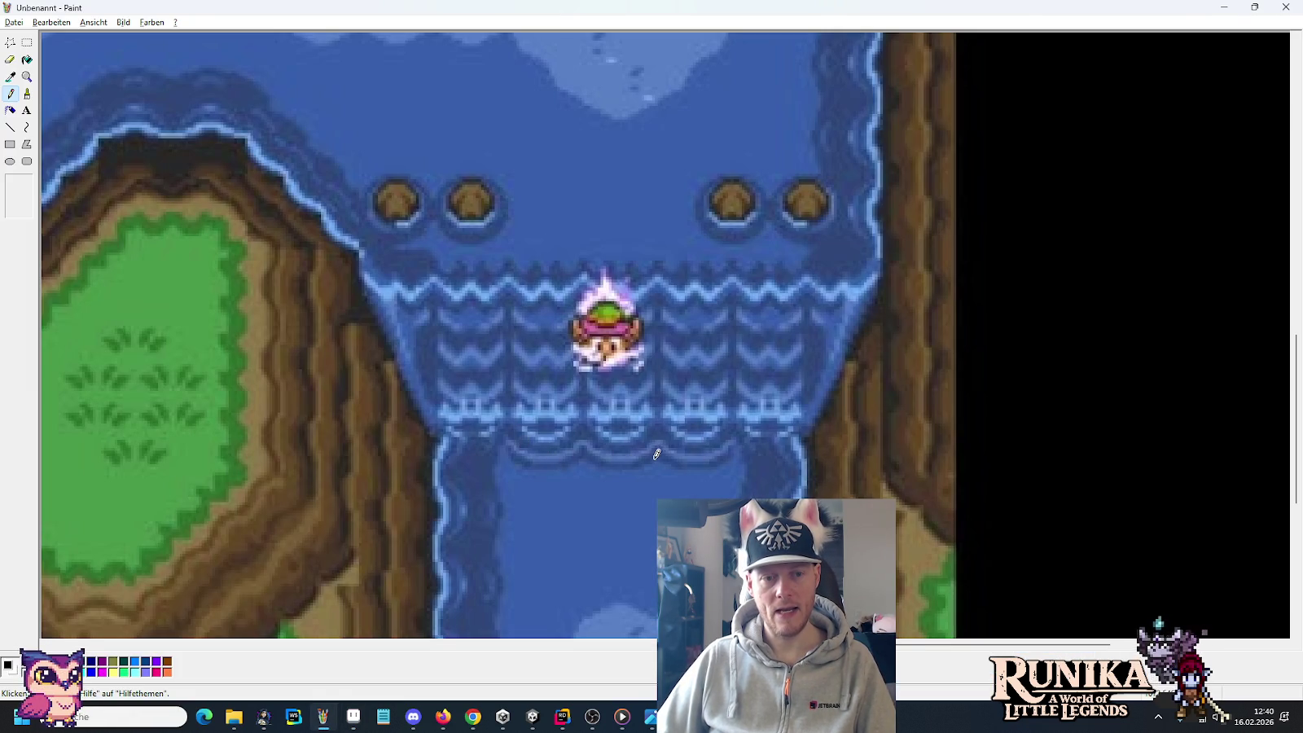
# Step: Compare the forest and Zelda waterfall references, then return to Tiles-Dirt.png in Aseprite
pyautogui.hotkey('alt', 'Tab')
pyautogui.hotkey('alt', 'Tab')
pyautogui.hotkey('alt', 'Tab')
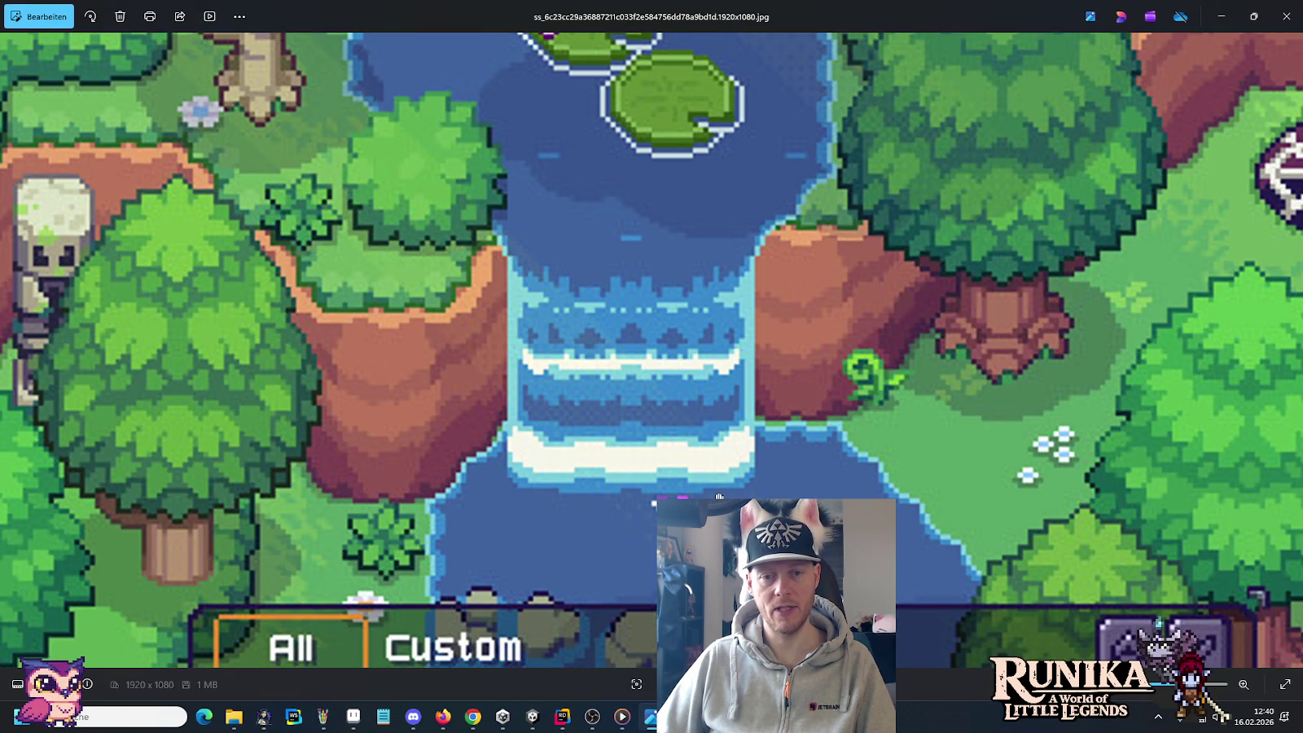
pyautogui.hotkey('alt', 'Tab')
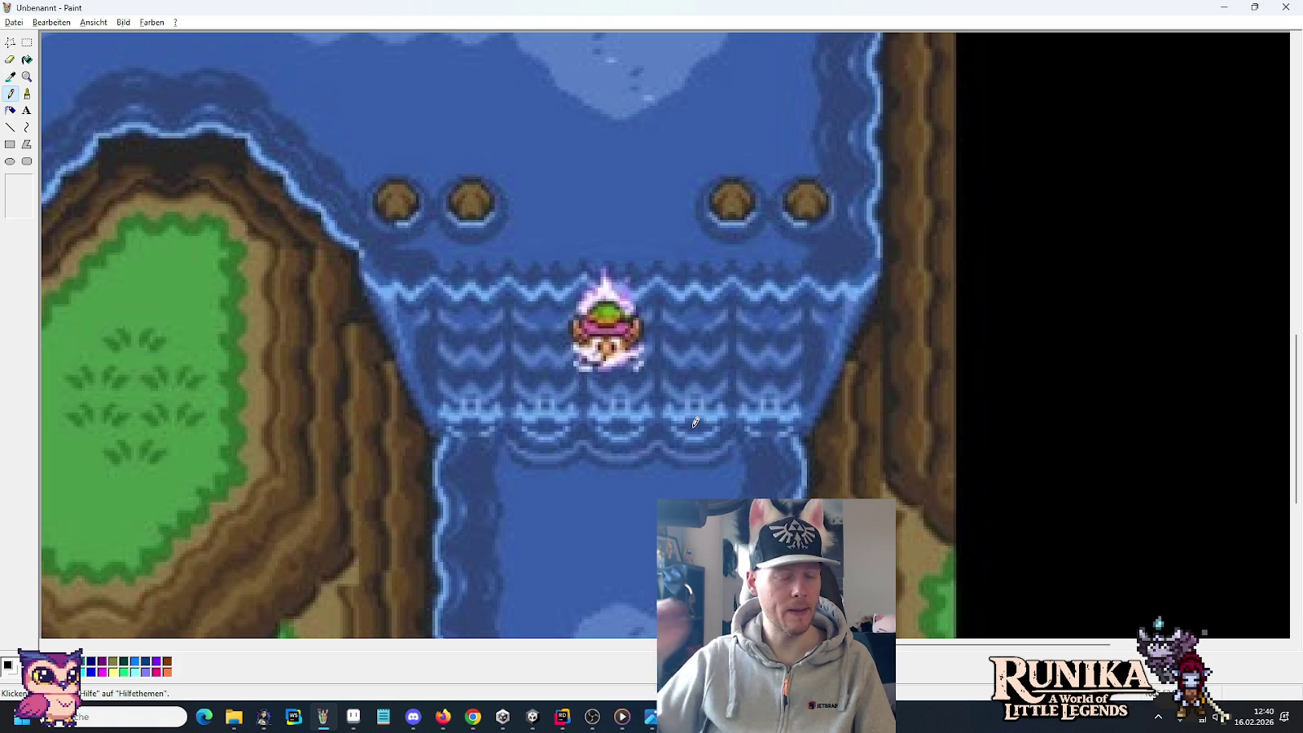
pyautogui.hotkey('alt', 'Tab')
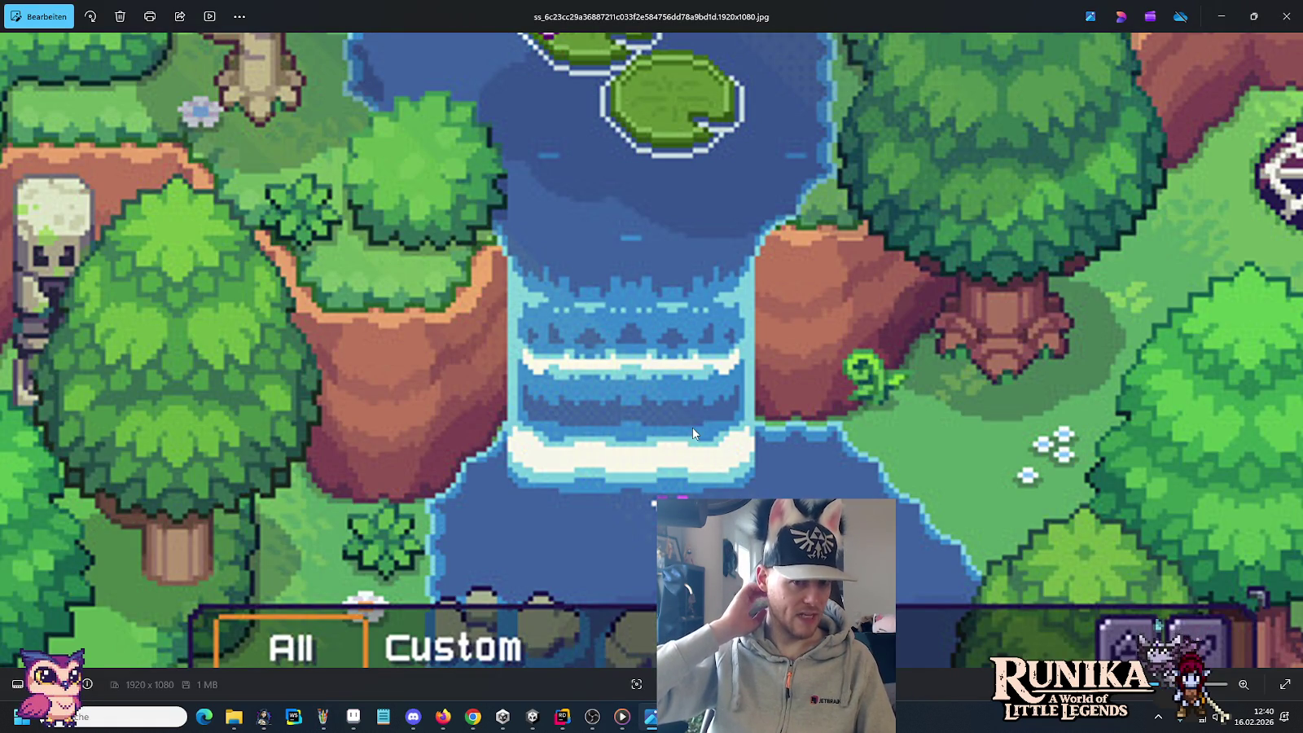
pyautogui.hotkey('alt', 'Tab')
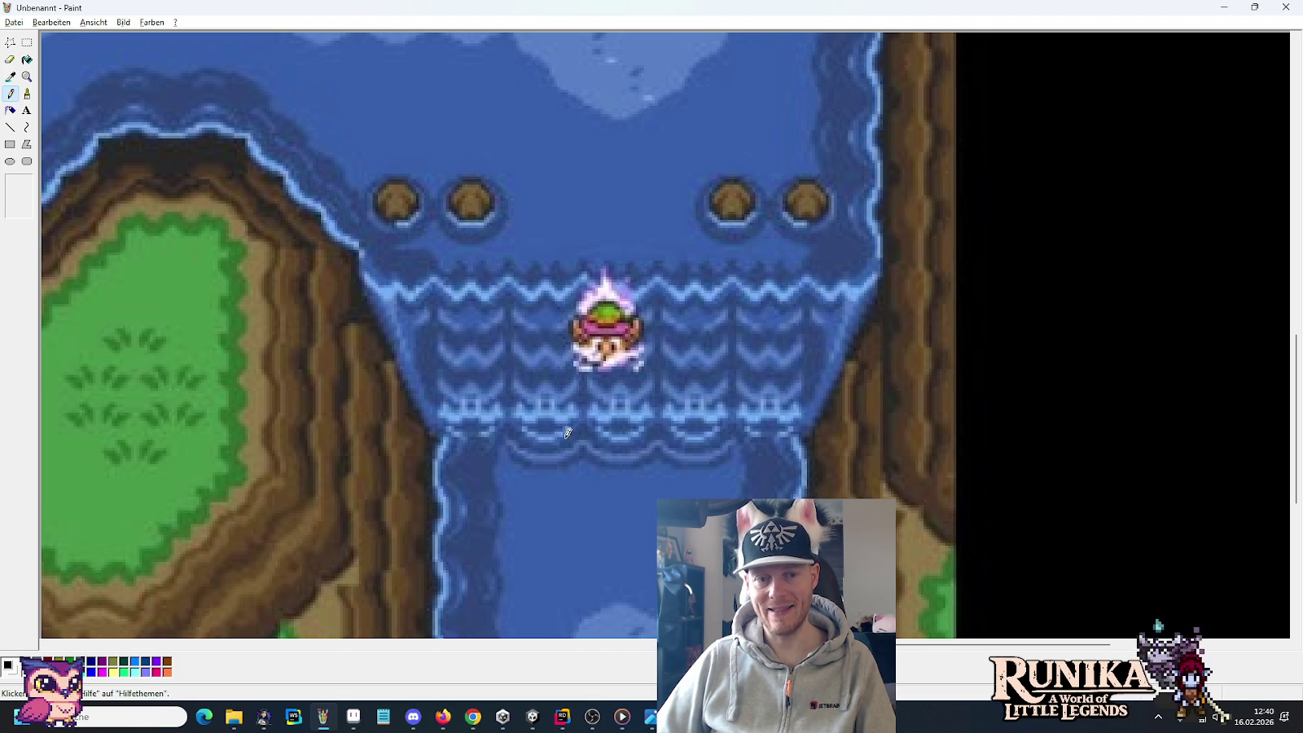
pyautogui.hotkey('alt', 'Tab')
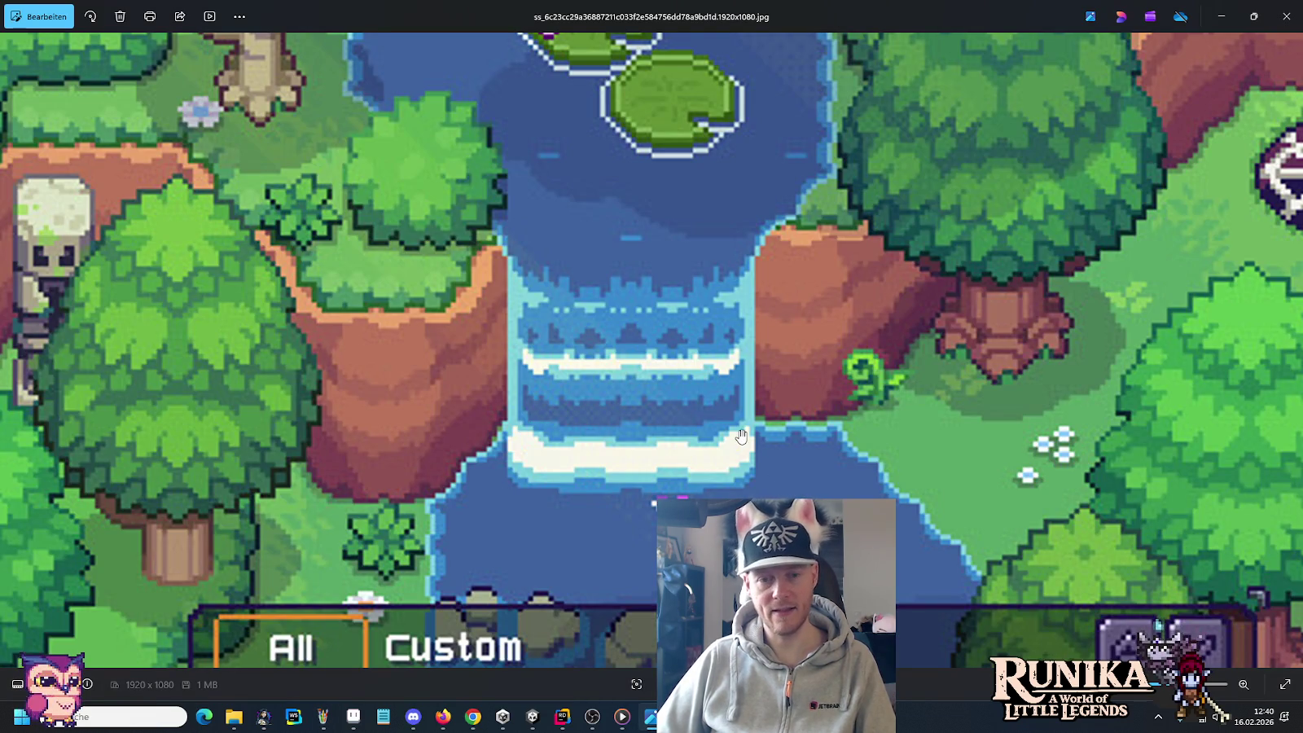
pyautogui.hotkey('alt', 'Tab')
pyautogui.hotkey('alt', 'Tab')
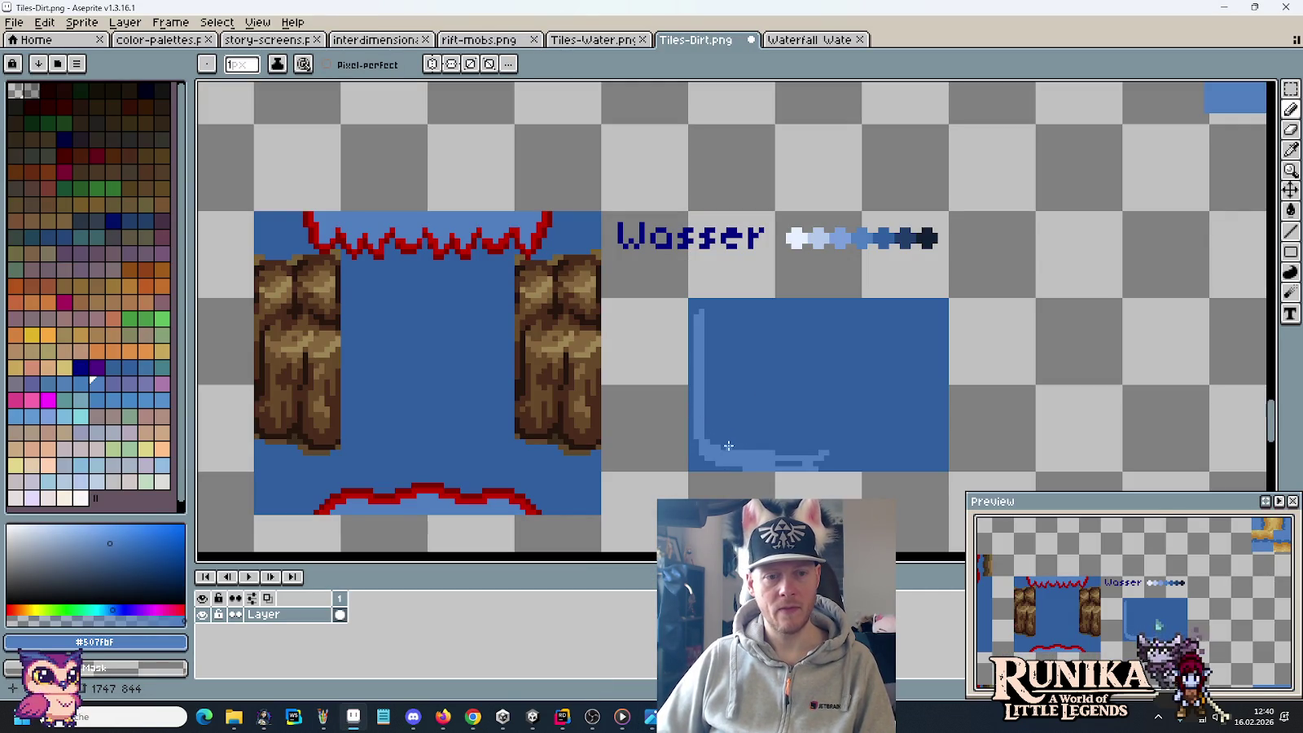
# Step: Discard the stray water pixels pasted onto the left tile
pyautogui.moveTo(717, 474); pyautogui.dragTo(743, 406)
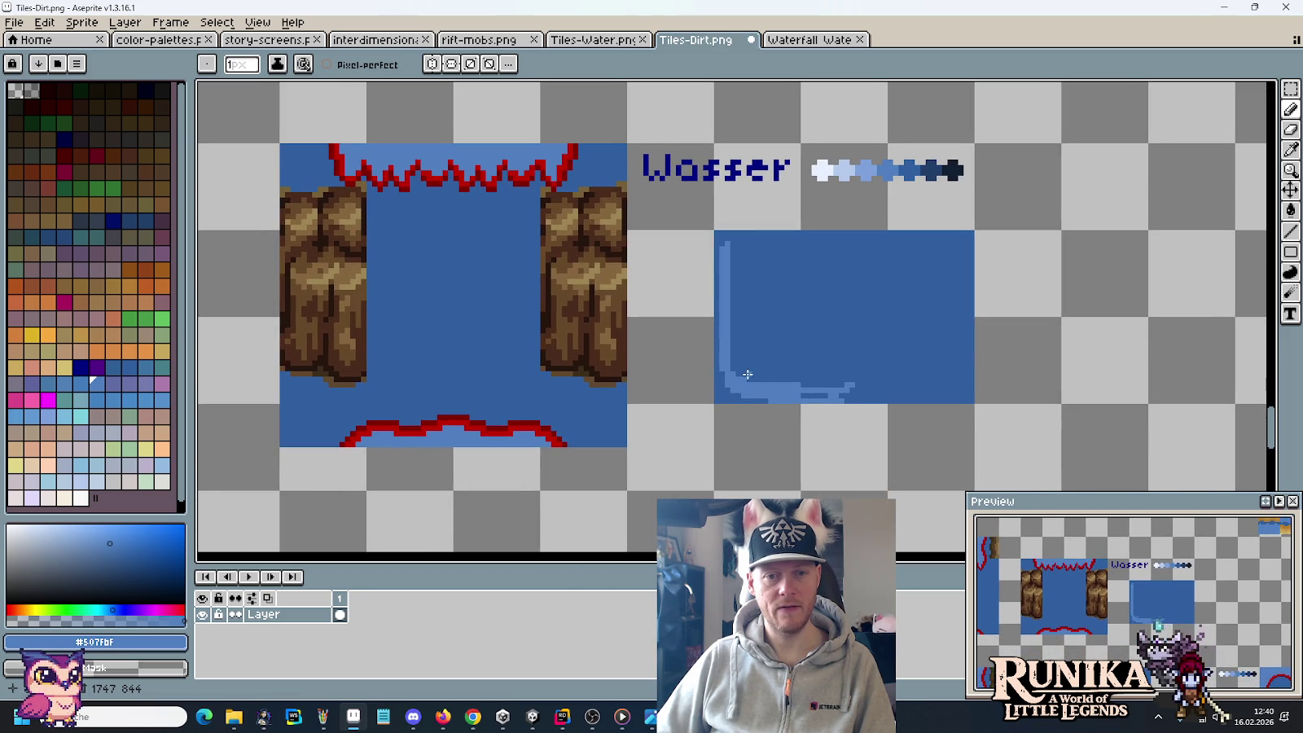
pyautogui.press('i')
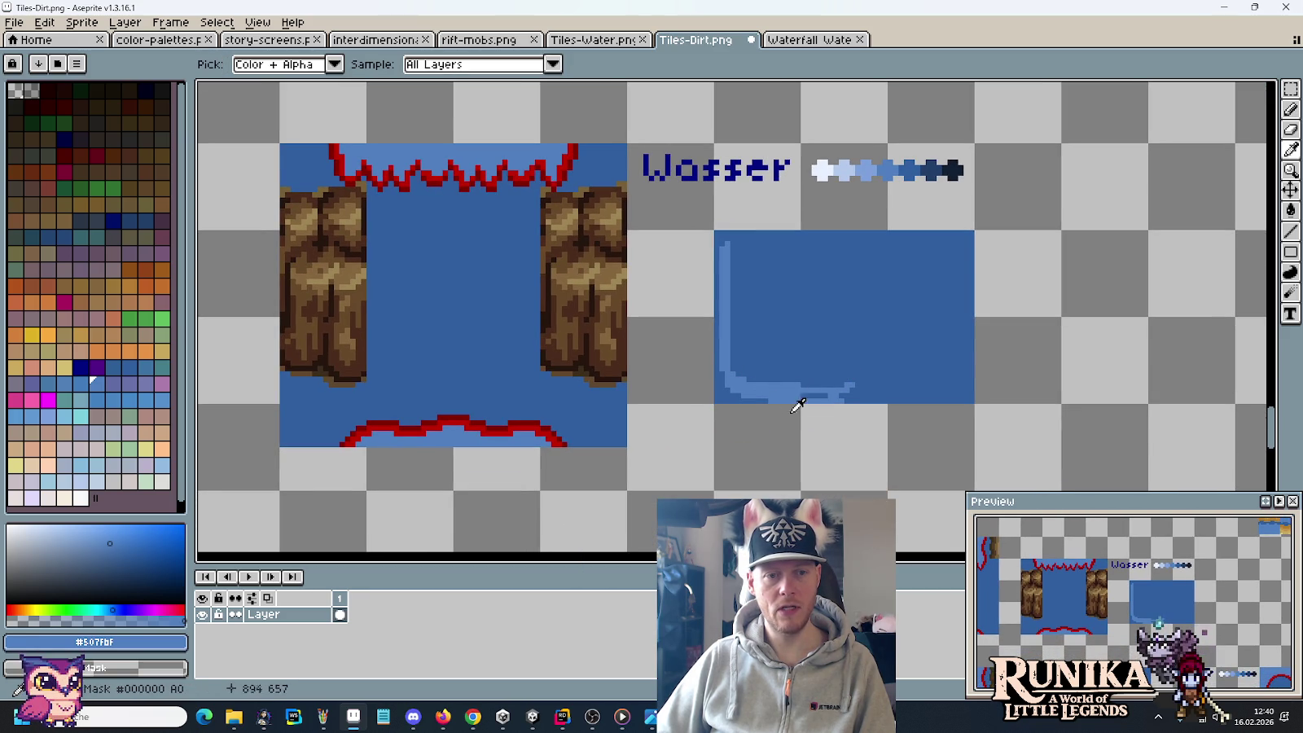
pyautogui.press('m')
pyautogui.moveTo(718, 234)
pyautogui.mouseDown()
pyautogui.moveTo(815, 366)
pyautogui.moveTo(429, 290)
pyautogui.mouseUp()
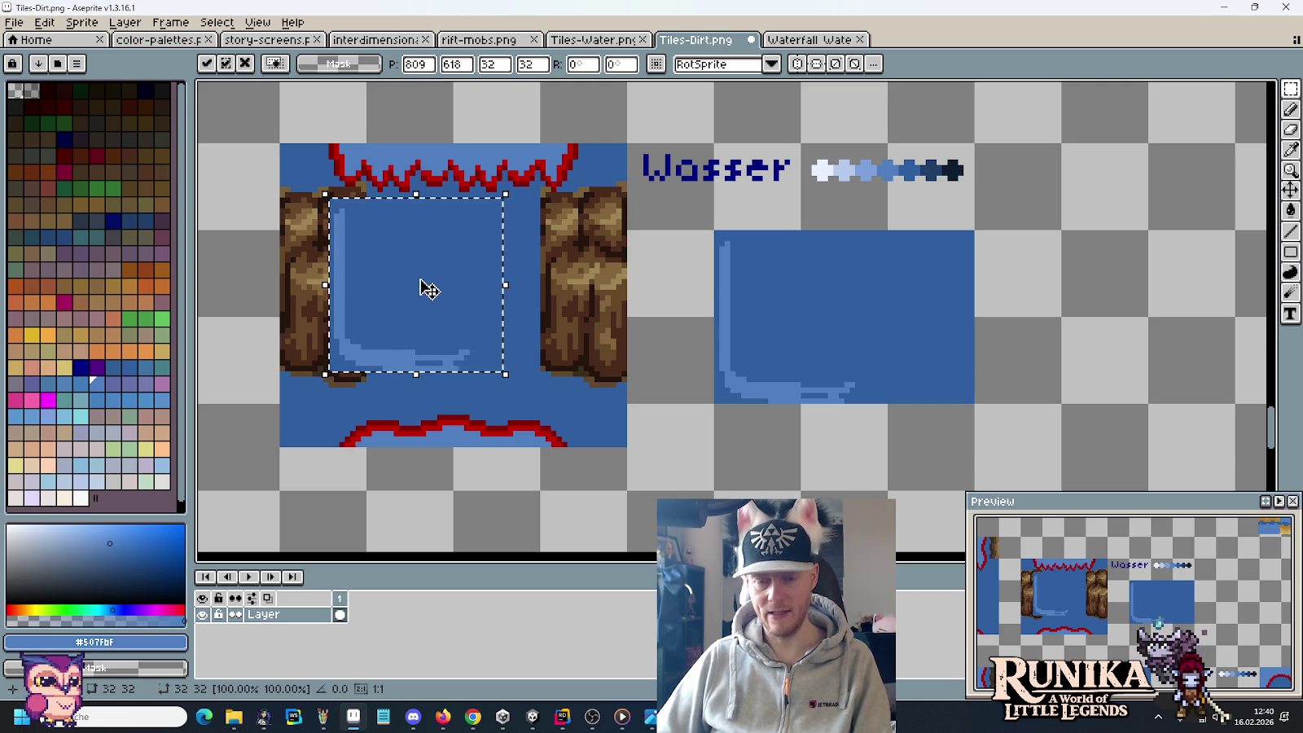
pyautogui.press('Escape')
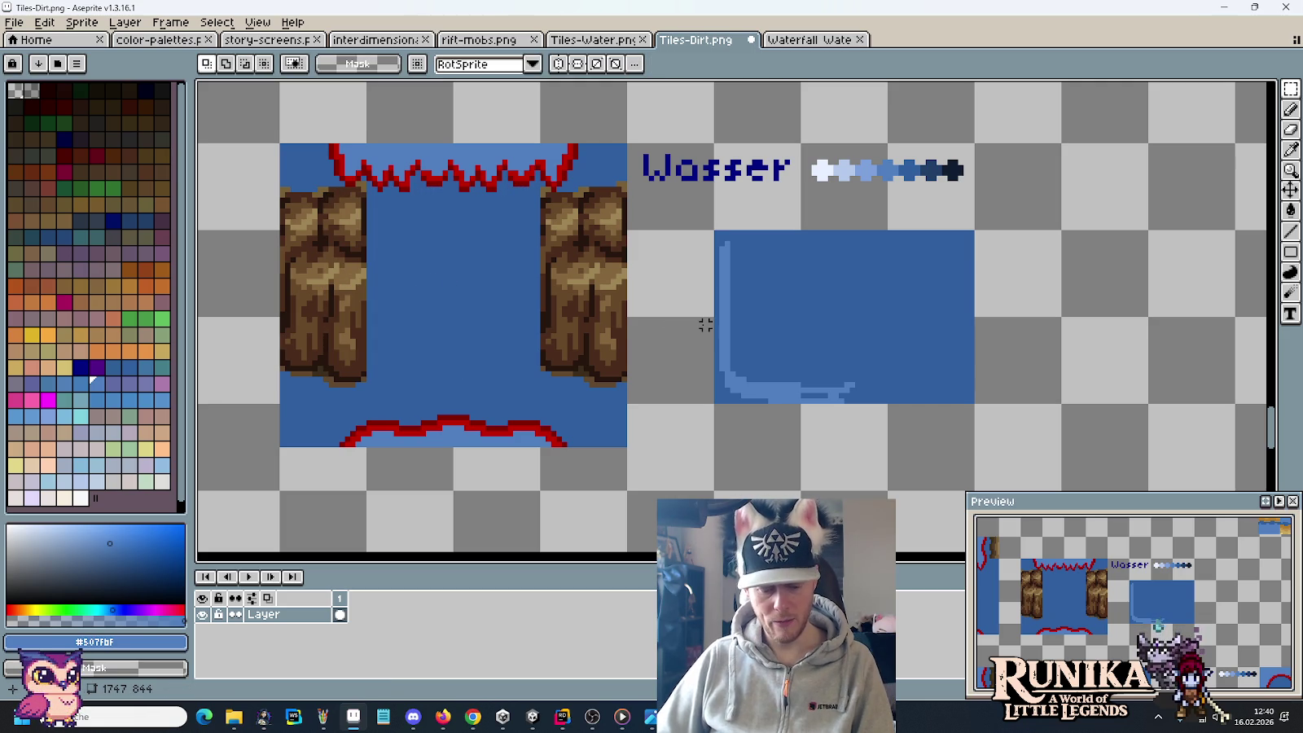
# Step: Fill the light bottom strip with base blue #305F9F, then reselect light blue #507FBF
pyautogui.press('b')
pyautogui.keyDown('alt'); pyautogui.click(754, 365); pyautogui.keyUp('alt')
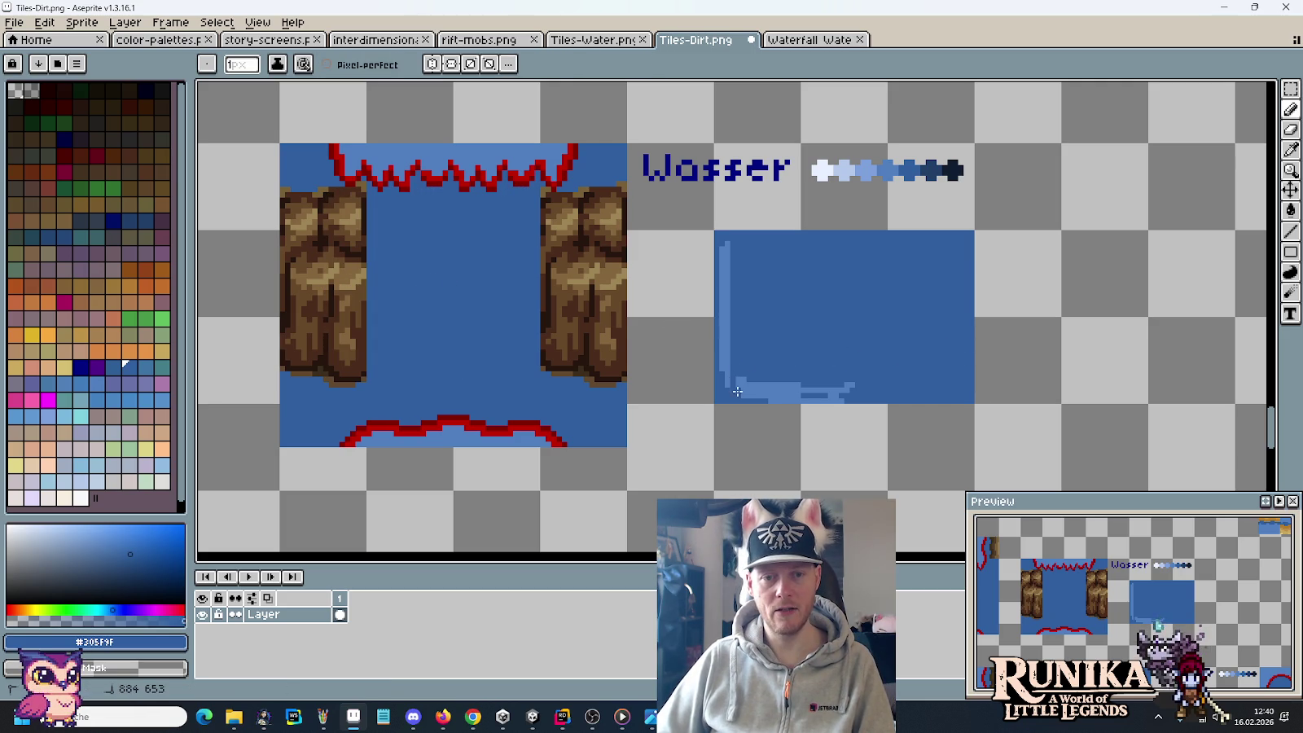
pyautogui.press('g')
pyautogui.click(774, 387)
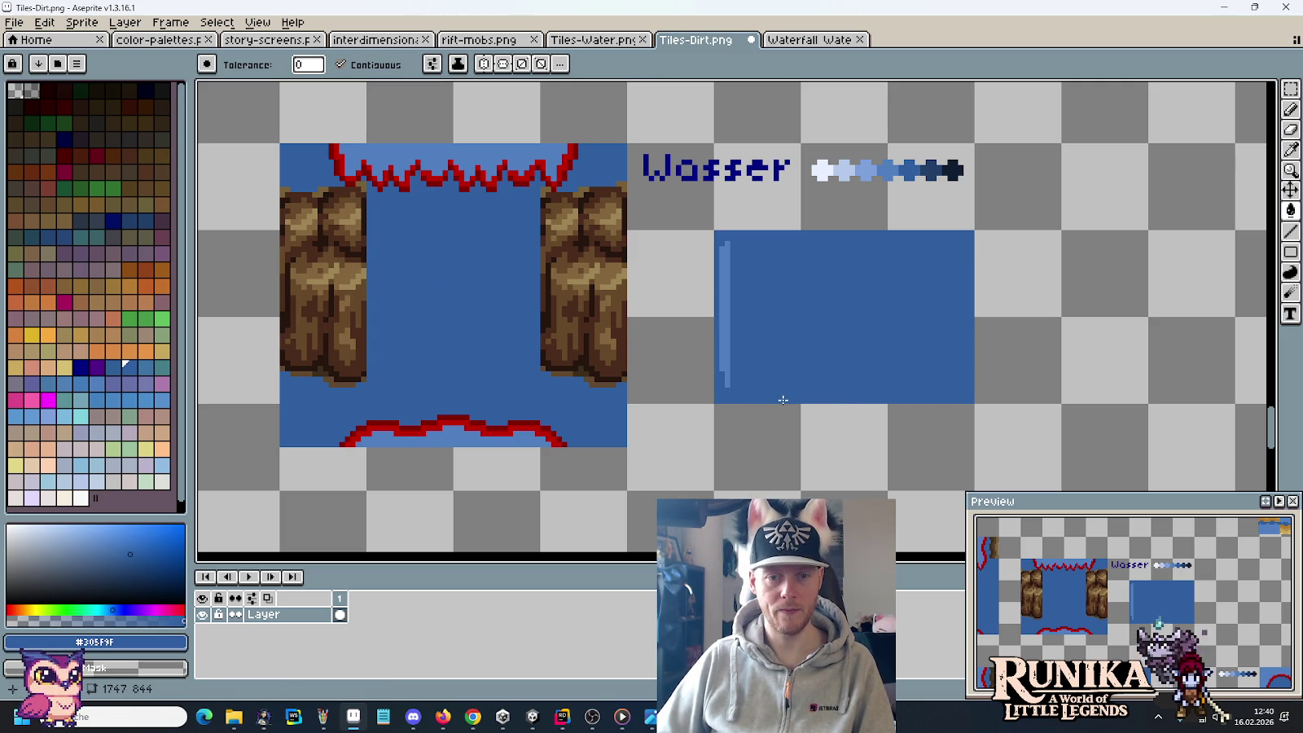
pyautogui.scroll(1, 797, 346)
pyautogui.press('b')
pyautogui.keyDown('alt'); pyautogui.click(703, 281); pyautogui.keyUp('alt')
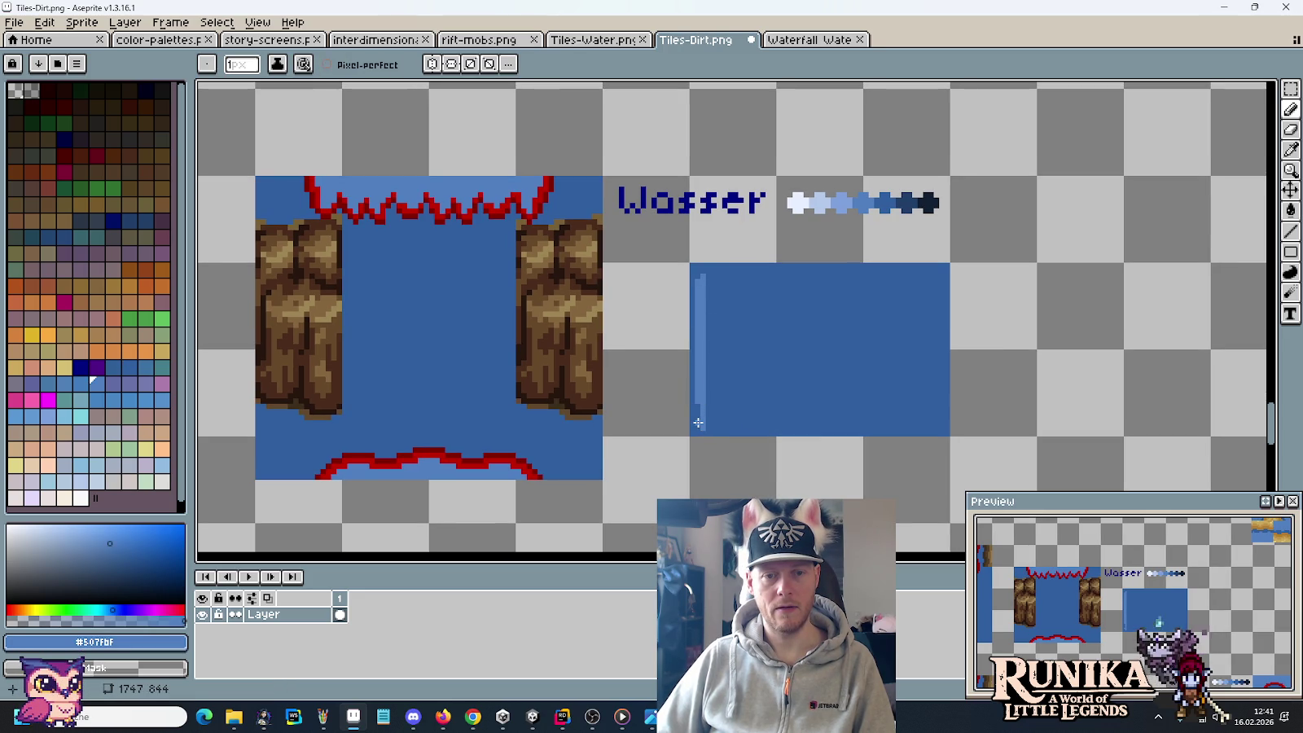
pyautogui.press('i')
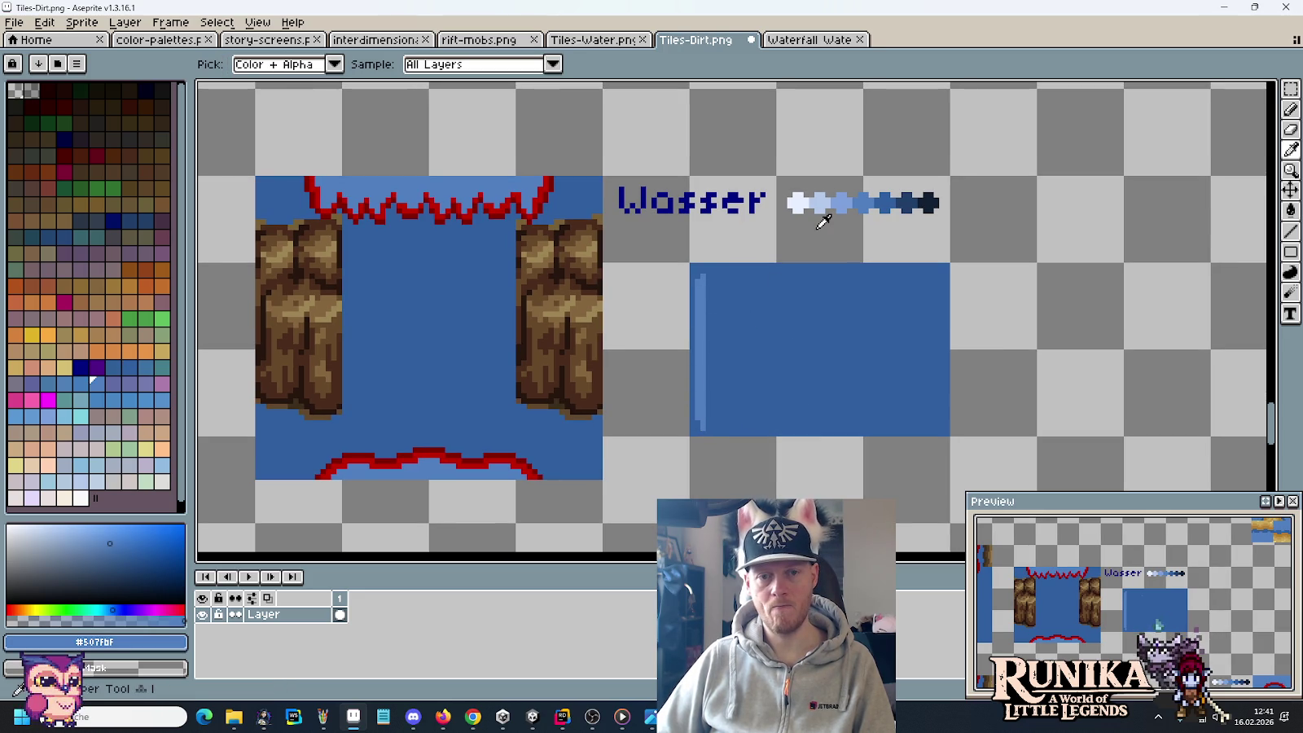
pyautogui.hotkey('alt', 'Tab')
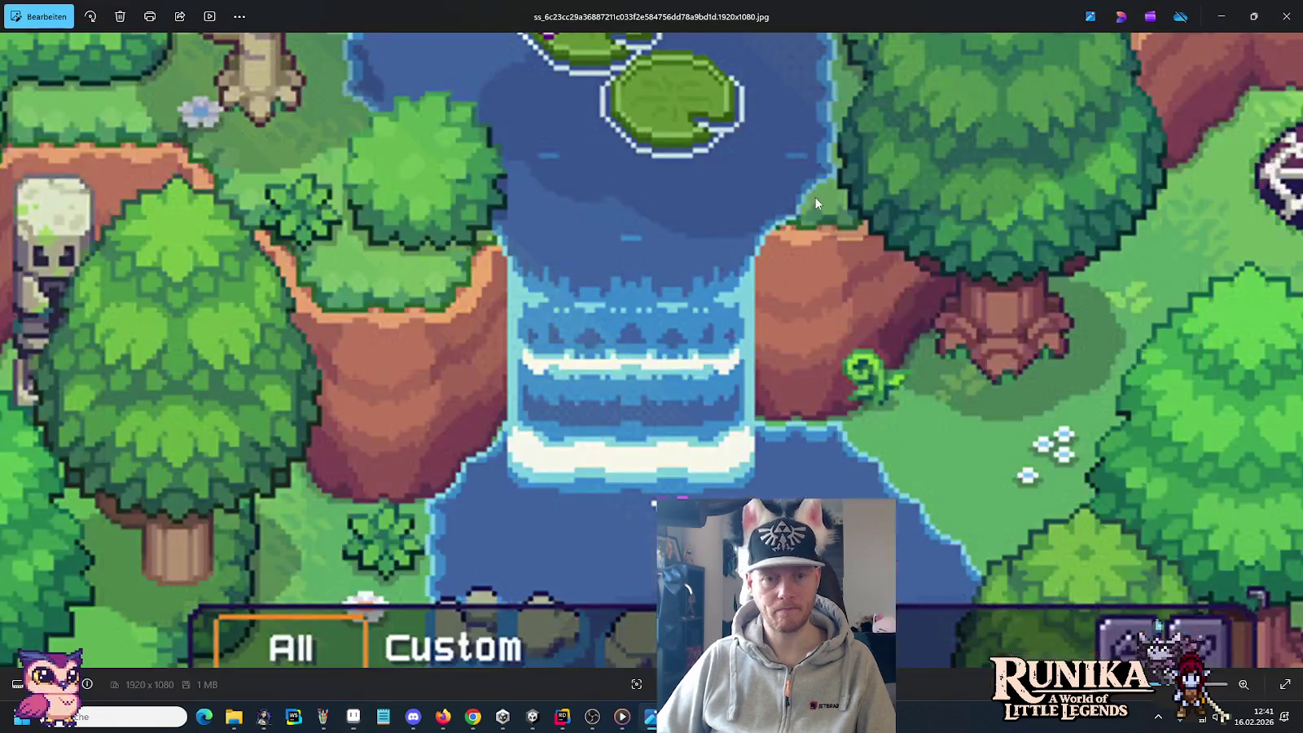
pyautogui.hotkey('alt', 'Tab')
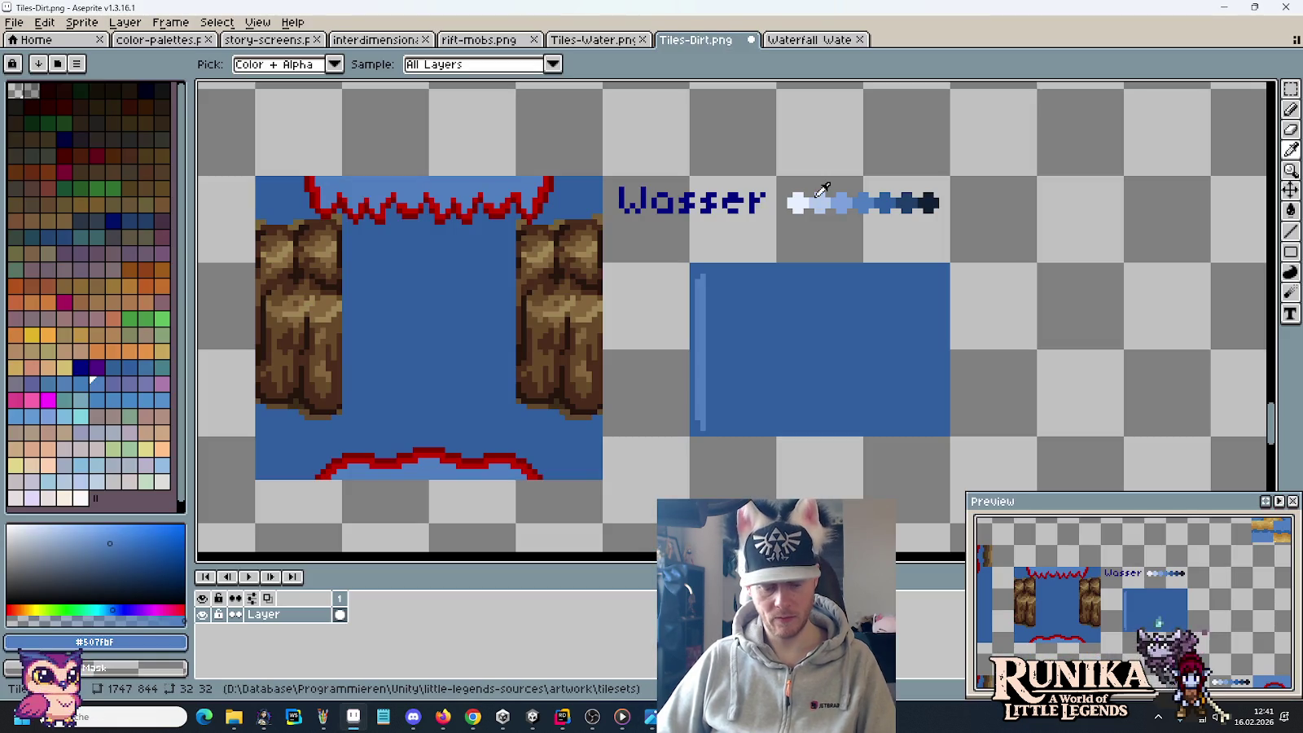
# Step: Draw a dark blue #203F68 wavy band across the tile's lower part and copy the left strip rightward
pyautogui.click(808, 261)
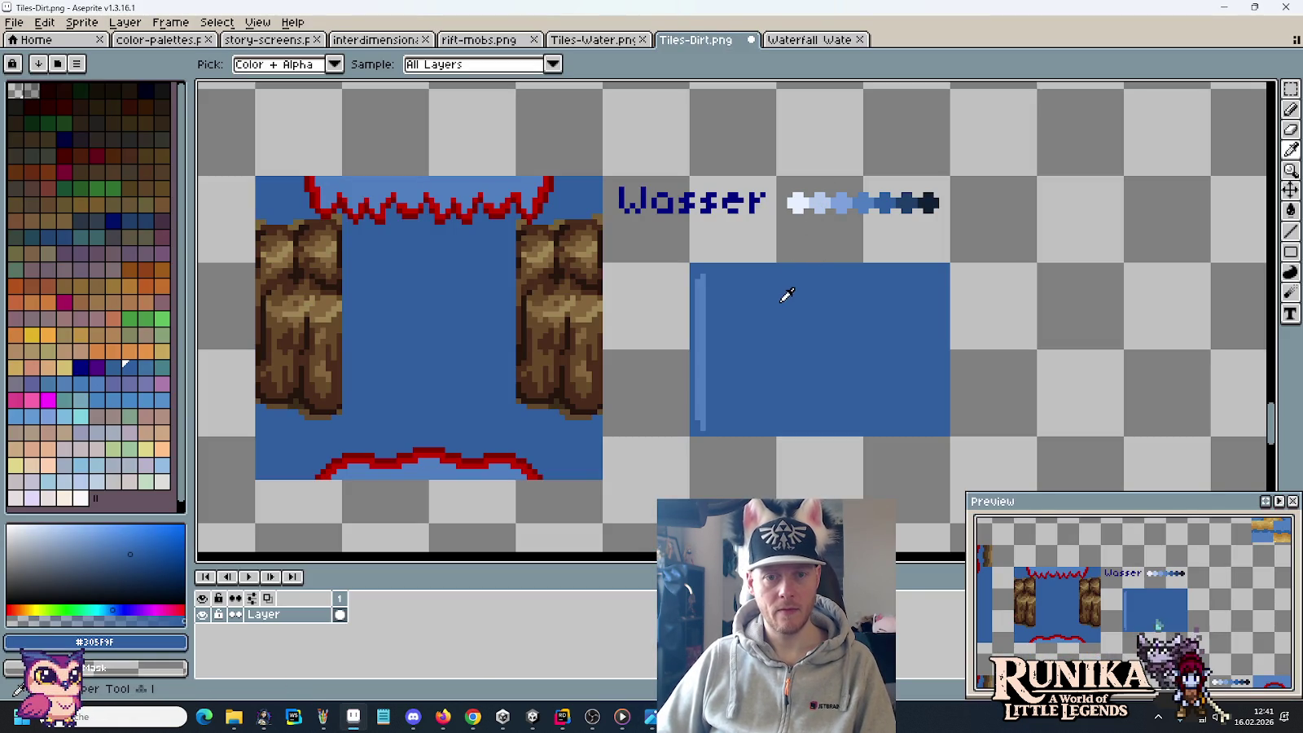
pyautogui.keyDown('alt'); pyautogui.click(919, 193); pyautogui.keyUp('alt')
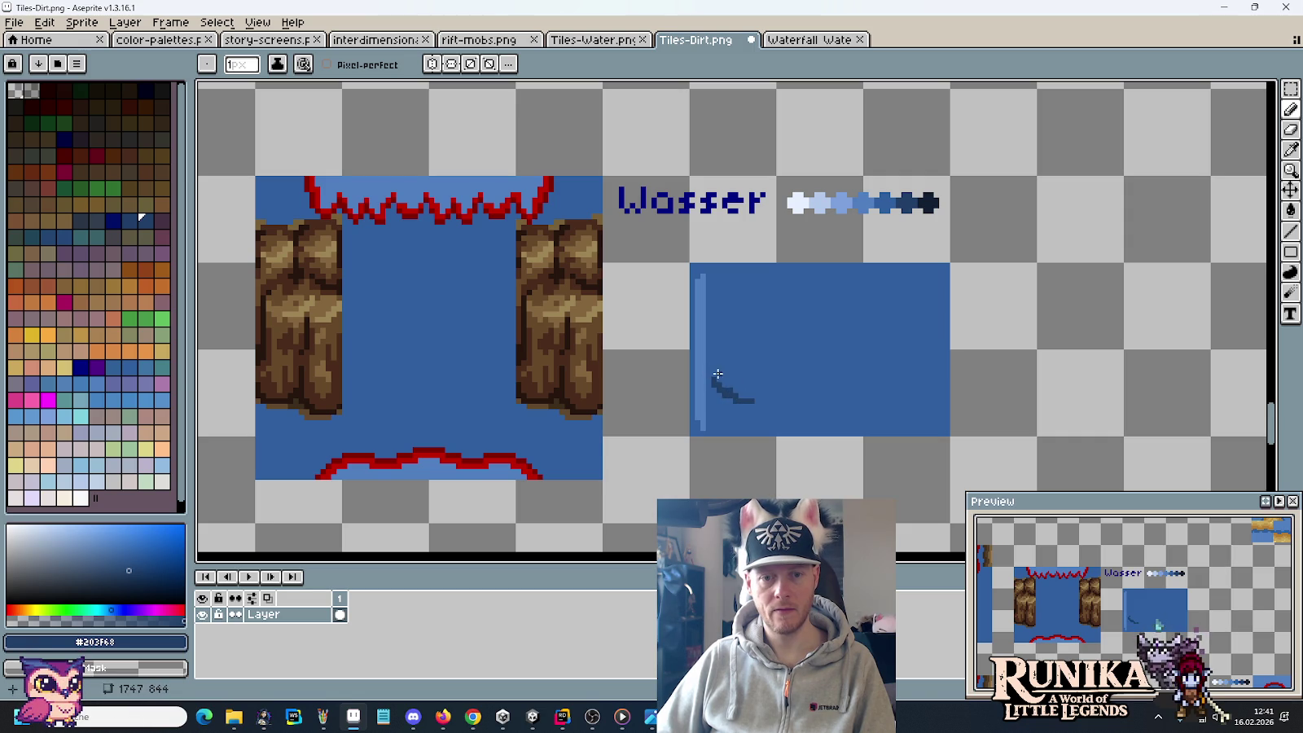
pyautogui.moveTo(727, 375); pyautogui.dragTo(756, 389)
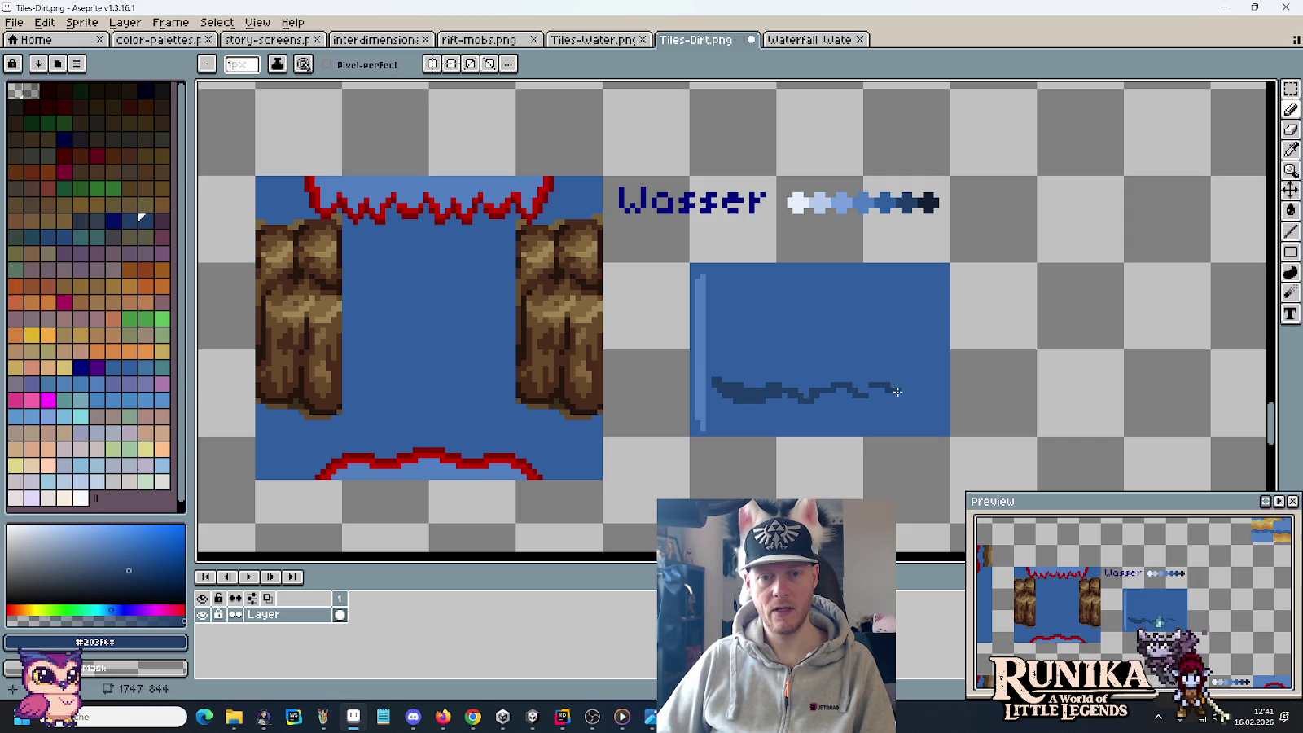
pyautogui.moveTo(926, 397)
pyautogui.mouseDown()
pyautogui.moveTo(855, 395)
pyautogui.moveTo(902, 404)
pyautogui.mouseUp()
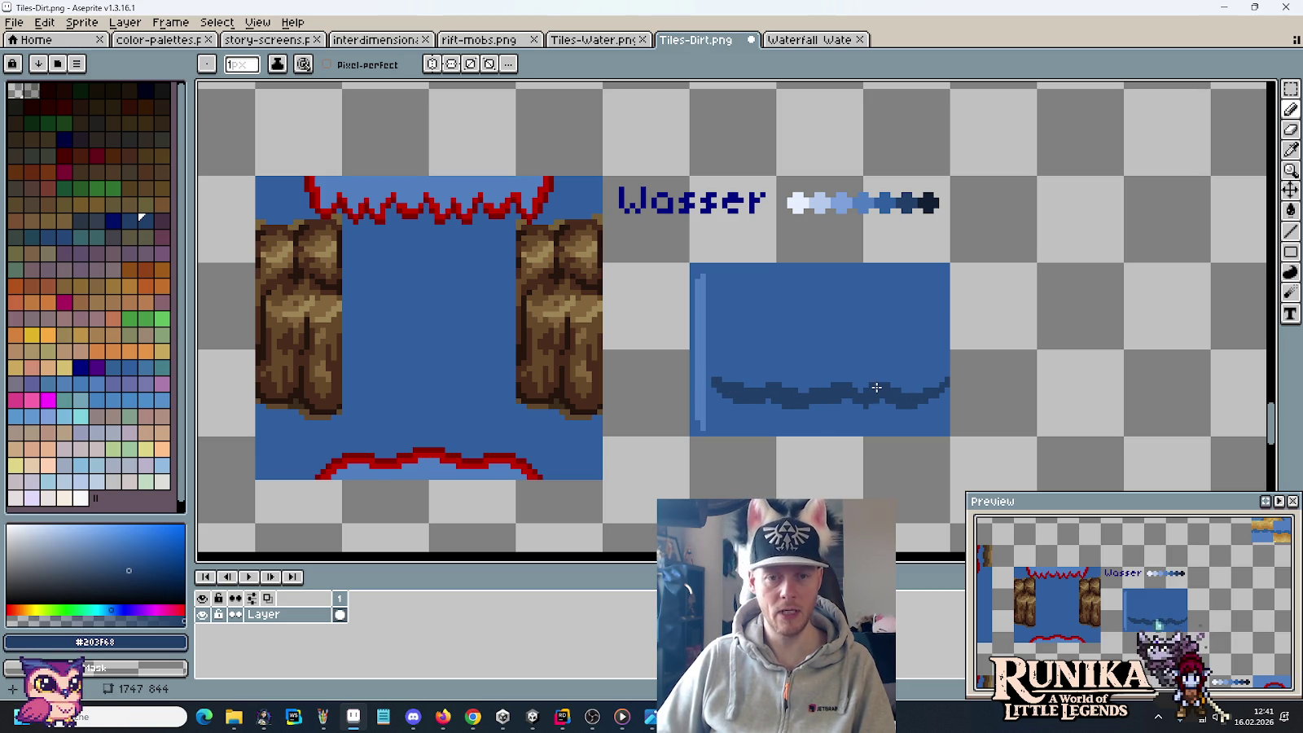
pyautogui.press('m')
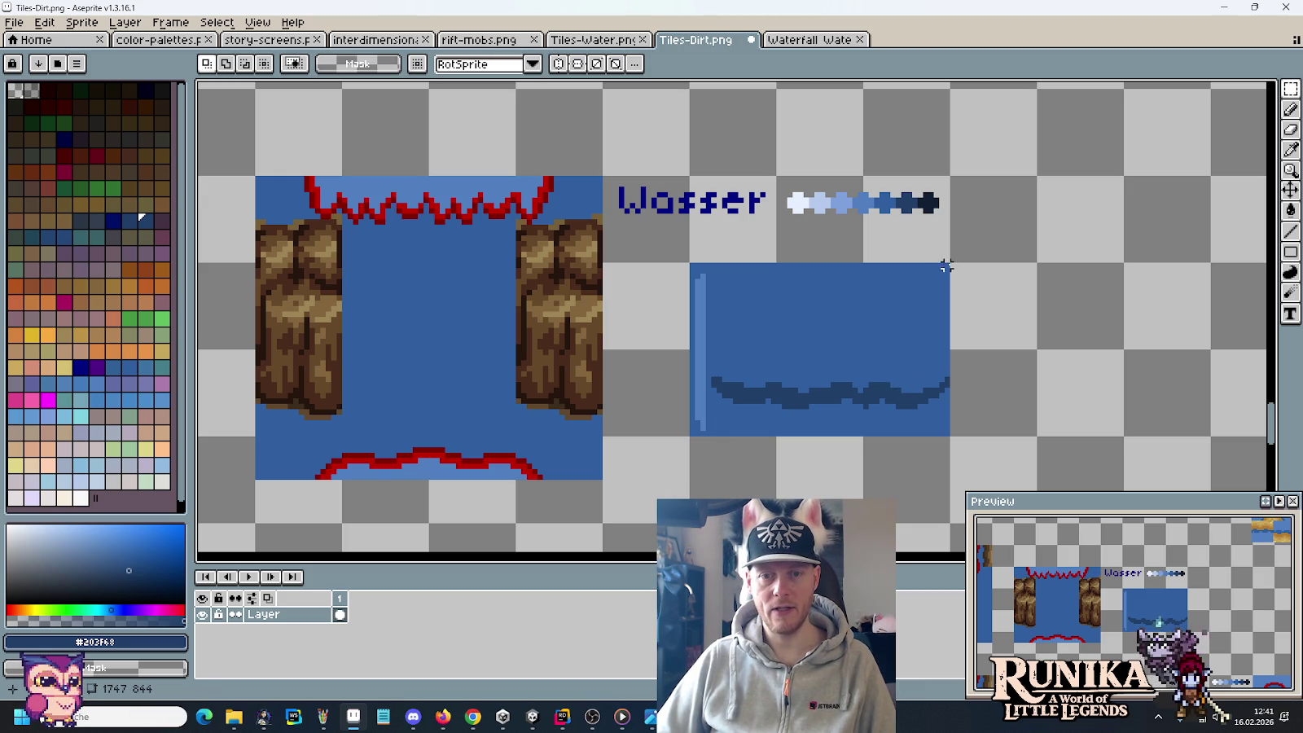
pyautogui.moveTo(692, 262)
pyautogui.mouseDown()
pyautogui.moveTo(707, 456)
pyautogui.moveTo(1057, 467)
pyautogui.moveTo(976, 460)
pyautogui.mouseUp()
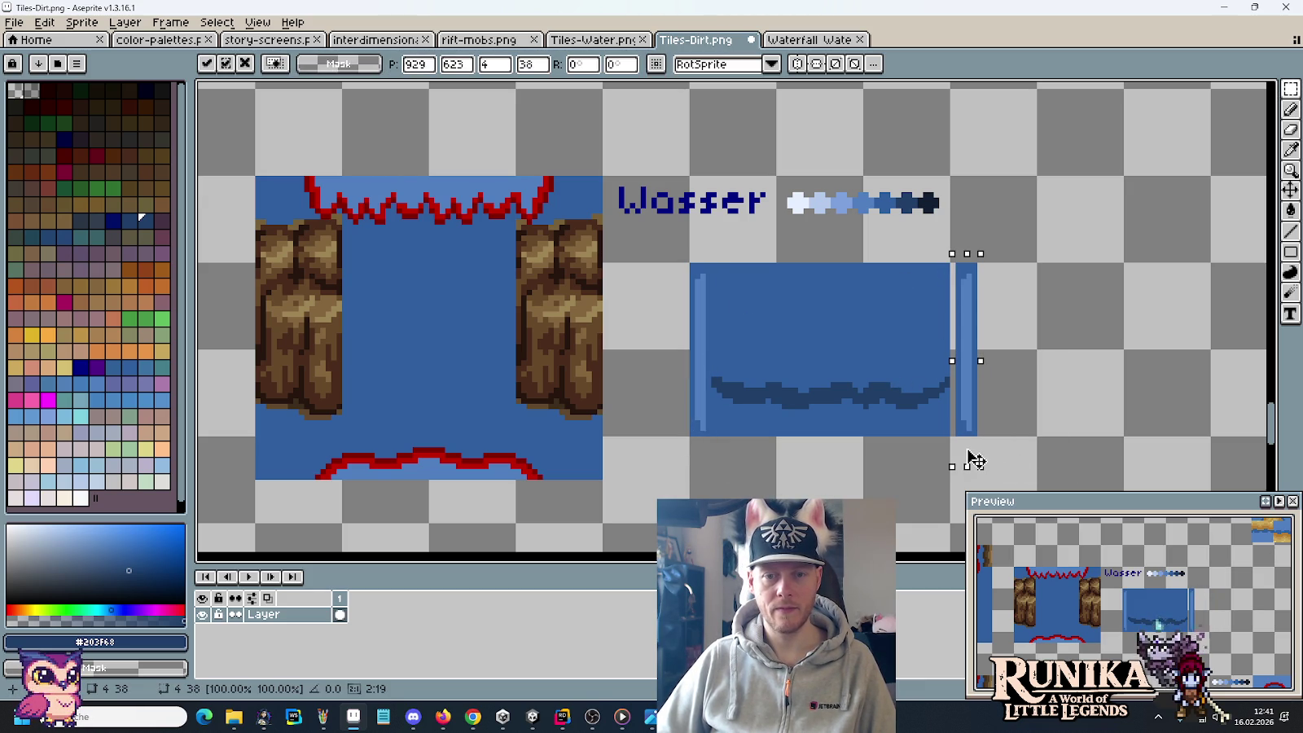
# Step: Flip the copied strip horizontally and place it inside the tile's right edge
pyautogui.click(44, 22)
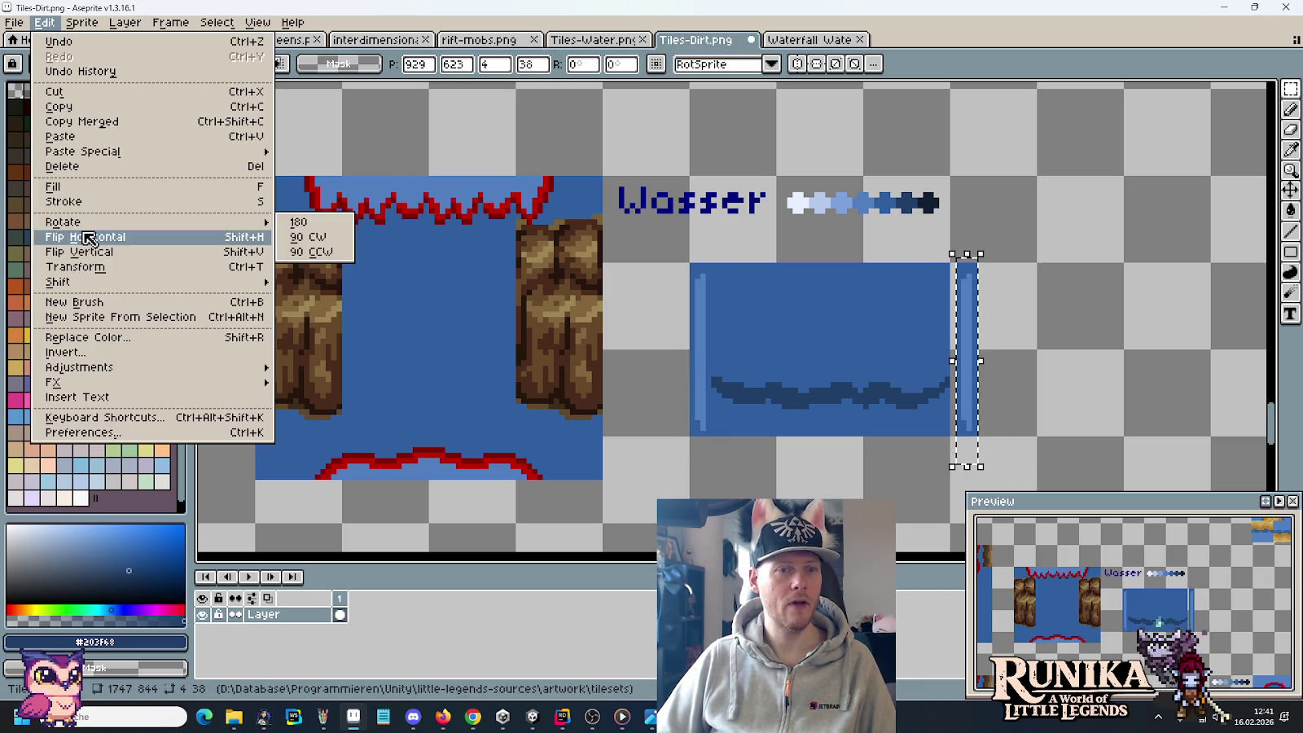
pyautogui.click(88, 237)
pyautogui.moveTo(971, 320)
pyautogui.mouseDown()
pyautogui.moveTo(952, 314)
pyautogui.moveTo(963, 329)
pyautogui.mouseUp()
pyautogui.click(1023, 325)
# Step: Shift the right part of the dark wave band left to recentre it
pyautogui.moveTo(1003, 254)
pyautogui.mouseDown()
pyautogui.moveTo(893, 461)
pyautogui.moveTo(865, 465)
pyautogui.mouseUp()
pyautogui.moveTo(931, 422); pyautogui.dragTo(914, 422)
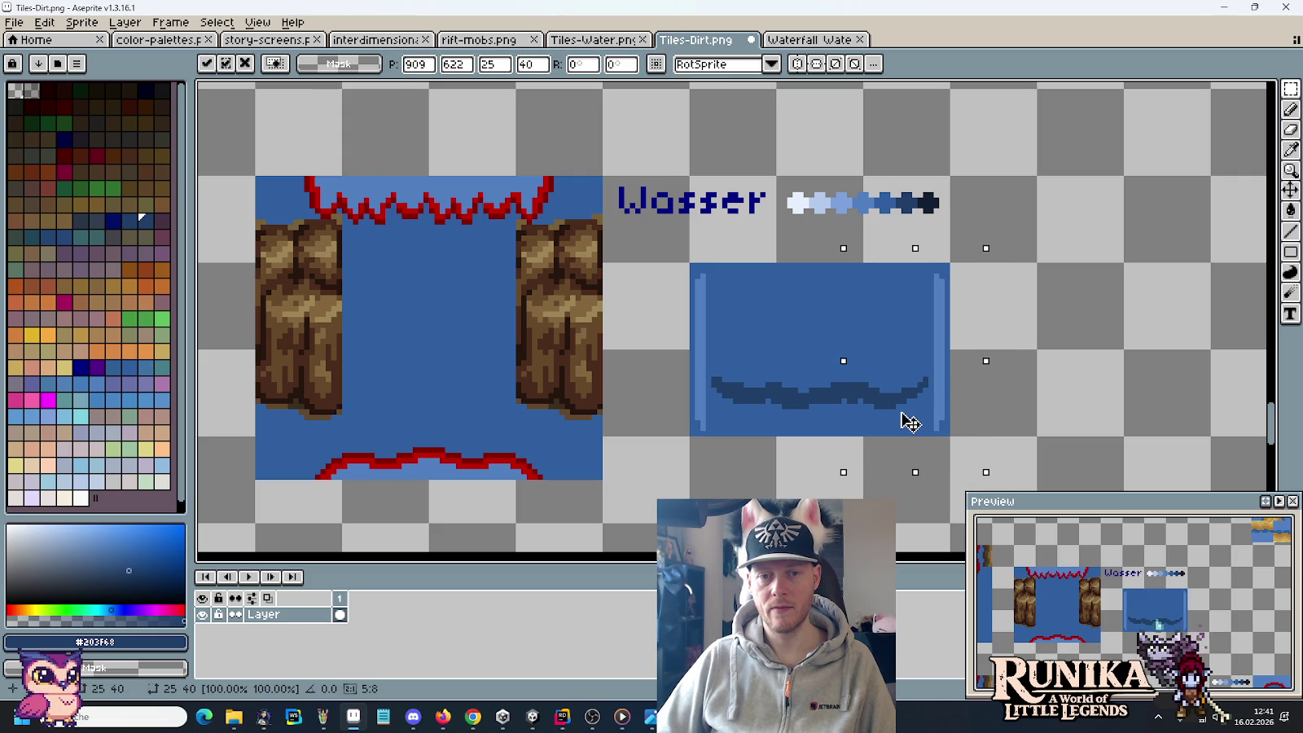
pyautogui.click(1016, 405)
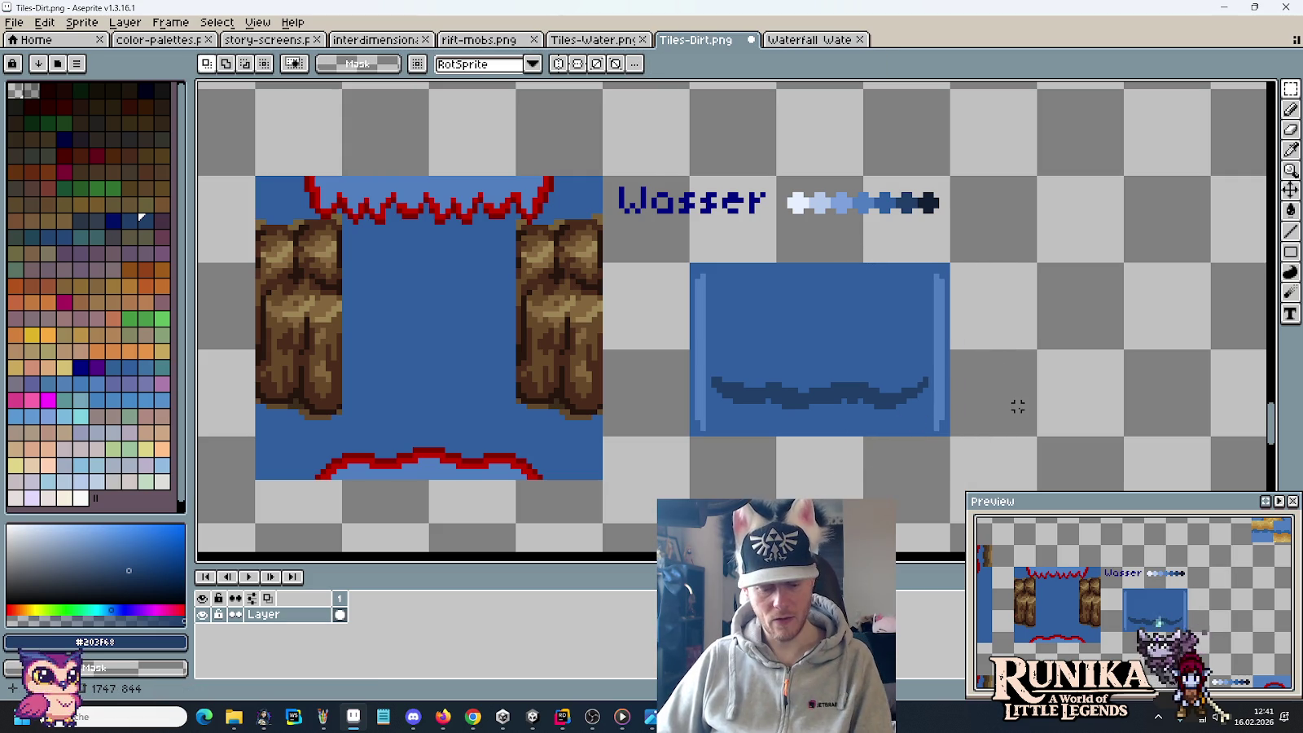
pyautogui.press('b')
pyautogui.press('x')
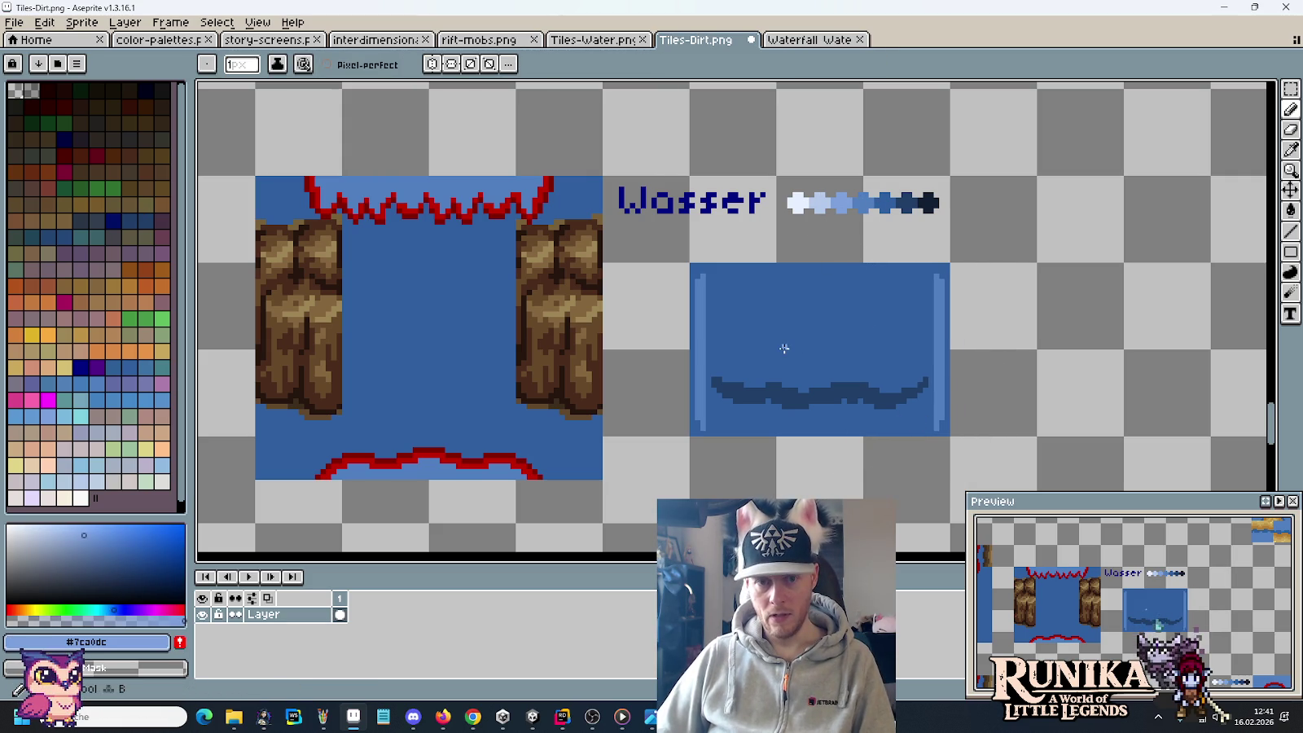
# Step: Draw a short pale blue #B4C9EB wave line above the dark band on the left half
pyautogui.keyDown('alt'); pyautogui.click(819, 199); pyautogui.keyUp('alt')
pyautogui.moveTo(720, 342); pyautogui.dragTo(778, 355)
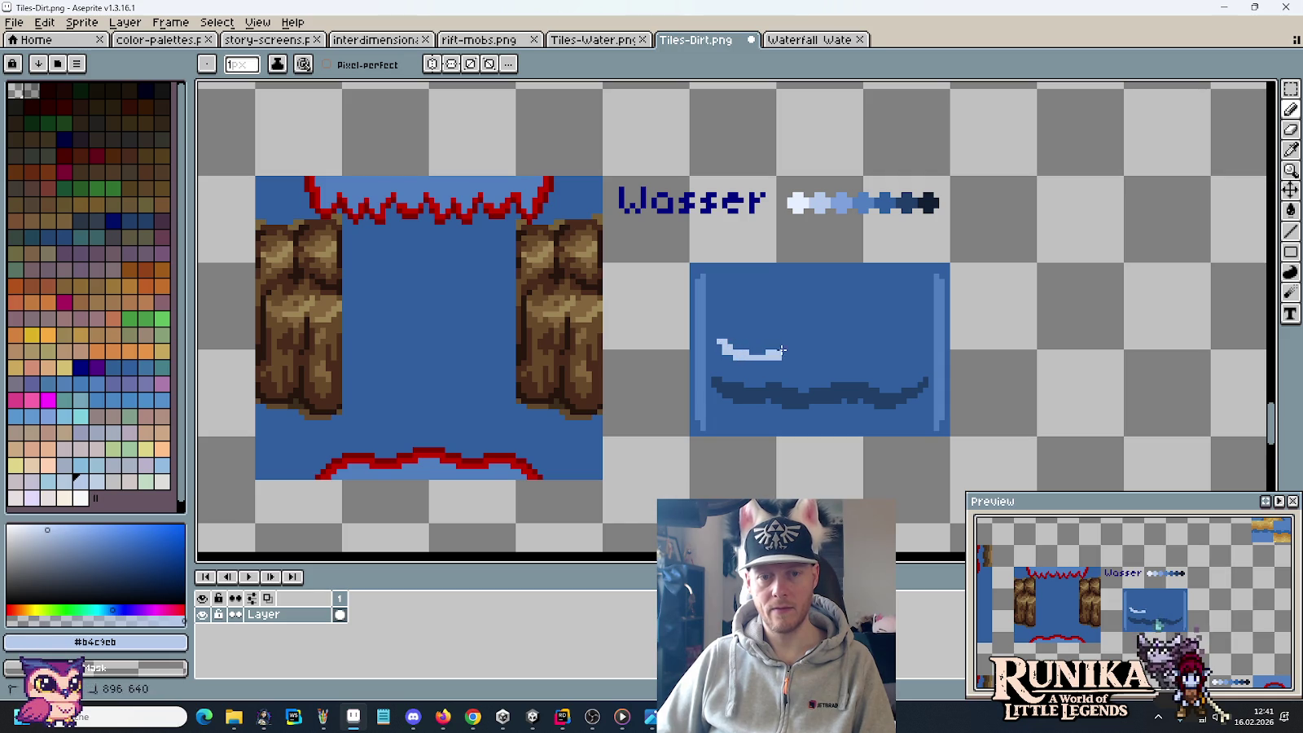
pyautogui.hotkey('alt', 'Tab')
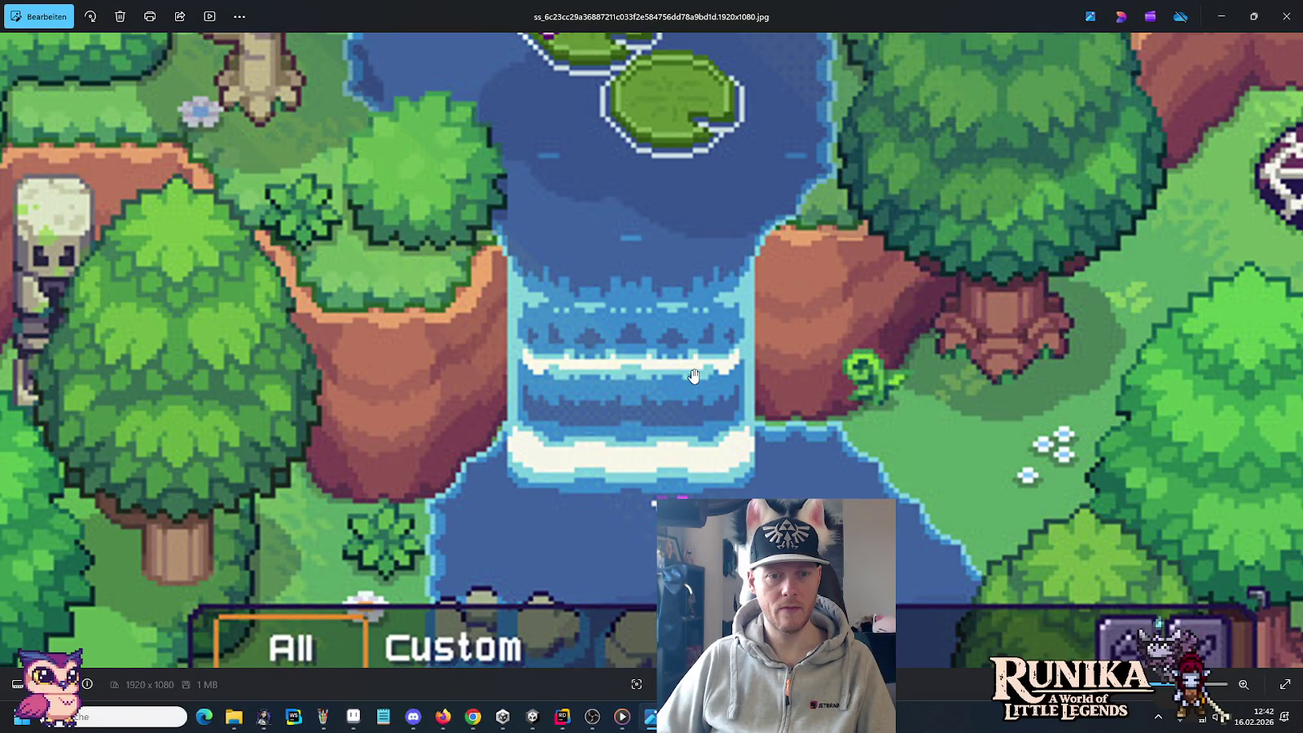
pyautogui.hotkey('alt', 'Tab')
pyautogui.hotkey('alt', 'Tab')
pyautogui.press('Escape')
pyautogui.scroll(3, 791, 343)
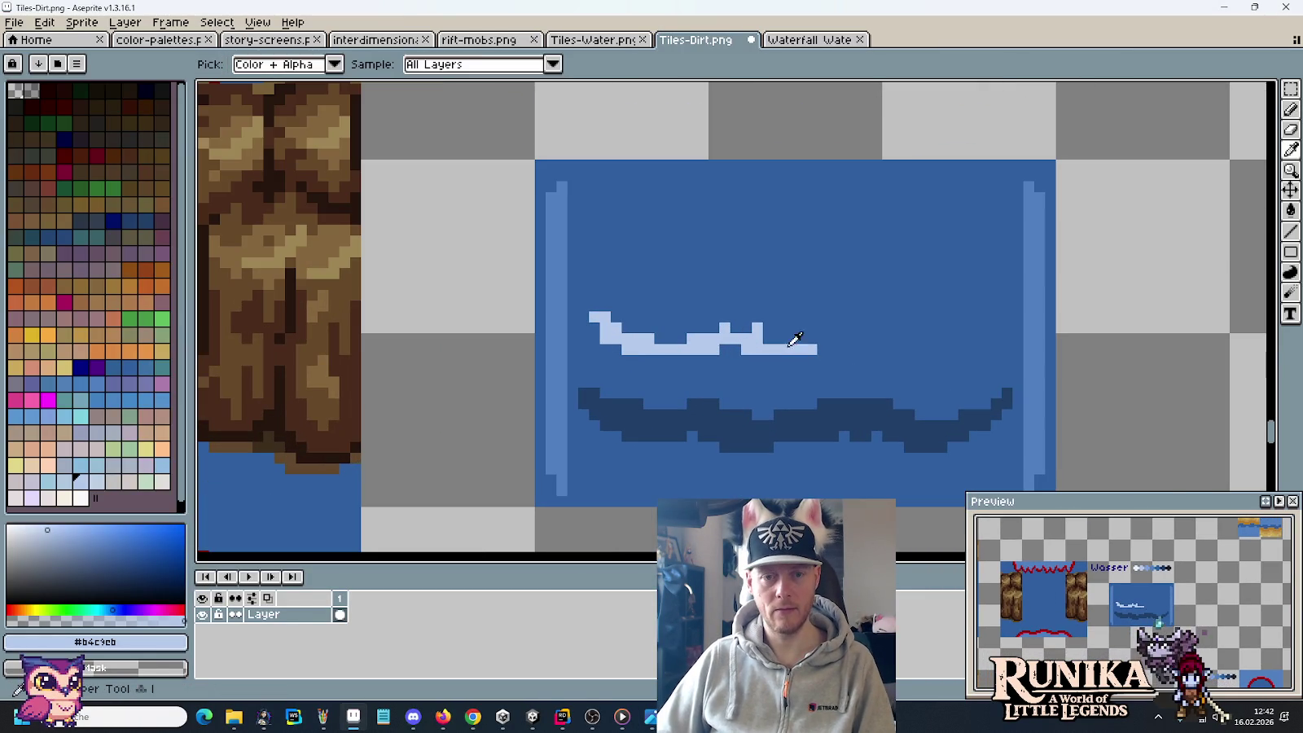
# Step: Extend the pale foam line into a full-width crest curving upward at both tile ends
pyautogui.moveTo(795, 343)
pyautogui.mouseDown()
pyautogui.moveTo(904, 350)
pyautogui.moveTo(995, 308)
pyautogui.moveTo(896, 343)
pyautogui.moveTo(864, 326)
pyautogui.moveTo(746, 330)
pyautogui.mouseUp()
pyautogui.moveTo(664, 339); pyautogui.dragTo(601, 313)
pyautogui.scroll(-1, 664, 338)
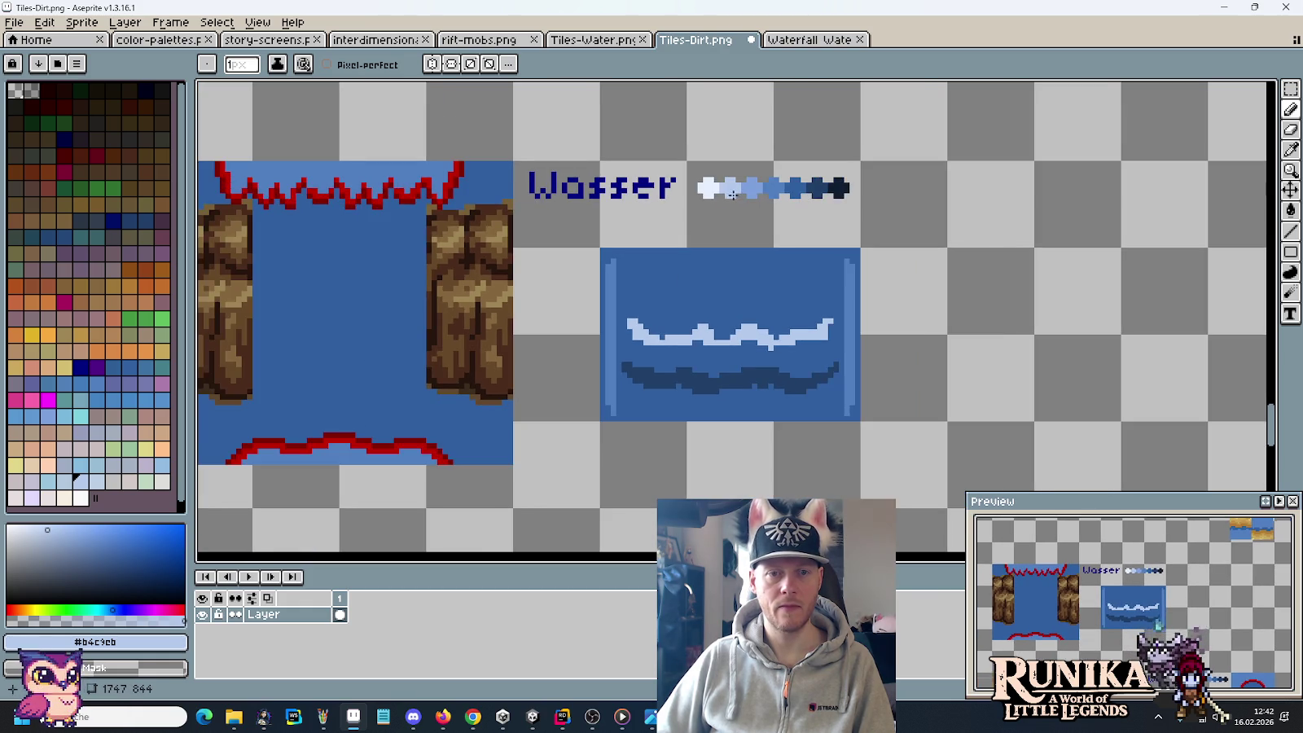
pyautogui.scroll(1, 709, 342)
pyautogui.scroll(1, 721, 376)
pyautogui.scroll(-3, 562, 407)
pyautogui.moveTo(419, 248)
pyautogui.mouseDown()
pyautogui.moveTo(420, 305)
pyautogui.moveTo(501, 354)
pyautogui.moveTo(602, 367)
pyautogui.moveTo(652, 336)
pyautogui.moveTo(888, 362)
pyautogui.moveTo(940, 337)
pyautogui.moveTo(1010, 334)
pyautogui.moveTo(1058, 269)
pyautogui.moveTo(1018, 253)
pyautogui.moveTo(986, 281)
pyautogui.moveTo(1003, 258)
pyautogui.moveTo(855, 302)
pyautogui.moveTo(807, 269)
pyautogui.moveTo(765, 273)
pyautogui.moveTo(710, 308)
pyautogui.moveTo(721, 322)
pyautogui.moveTo(664, 264)
pyautogui.moveTo(514, 305)
pyautogui.moveTo(430, 241)
pyautogui.moveTo(432, 218)
pyautogui.moveTo(539, 287)
pyautogui.mouseUp()
pyautogui.scroll(-3, 539, 288)
pyautogui.scroll(-1, 867, 352)
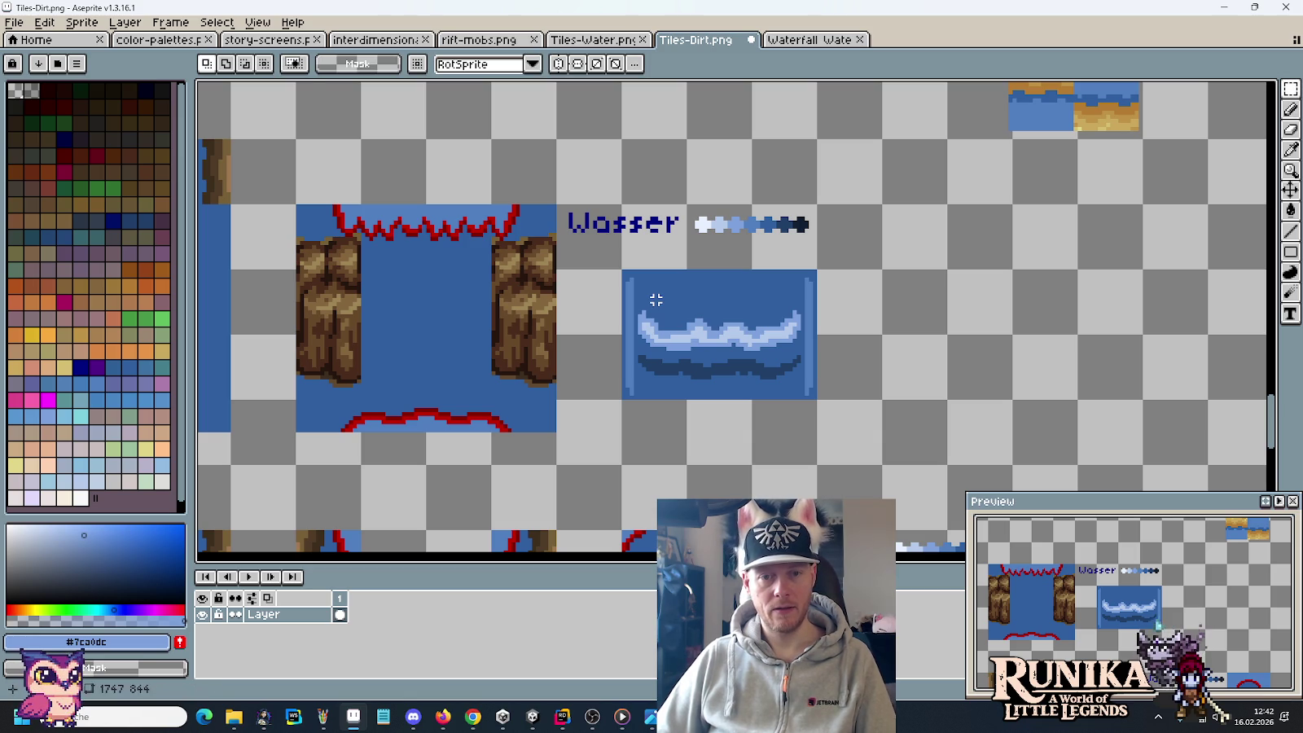
pyautogui.hotkey('alt', 'Tab')
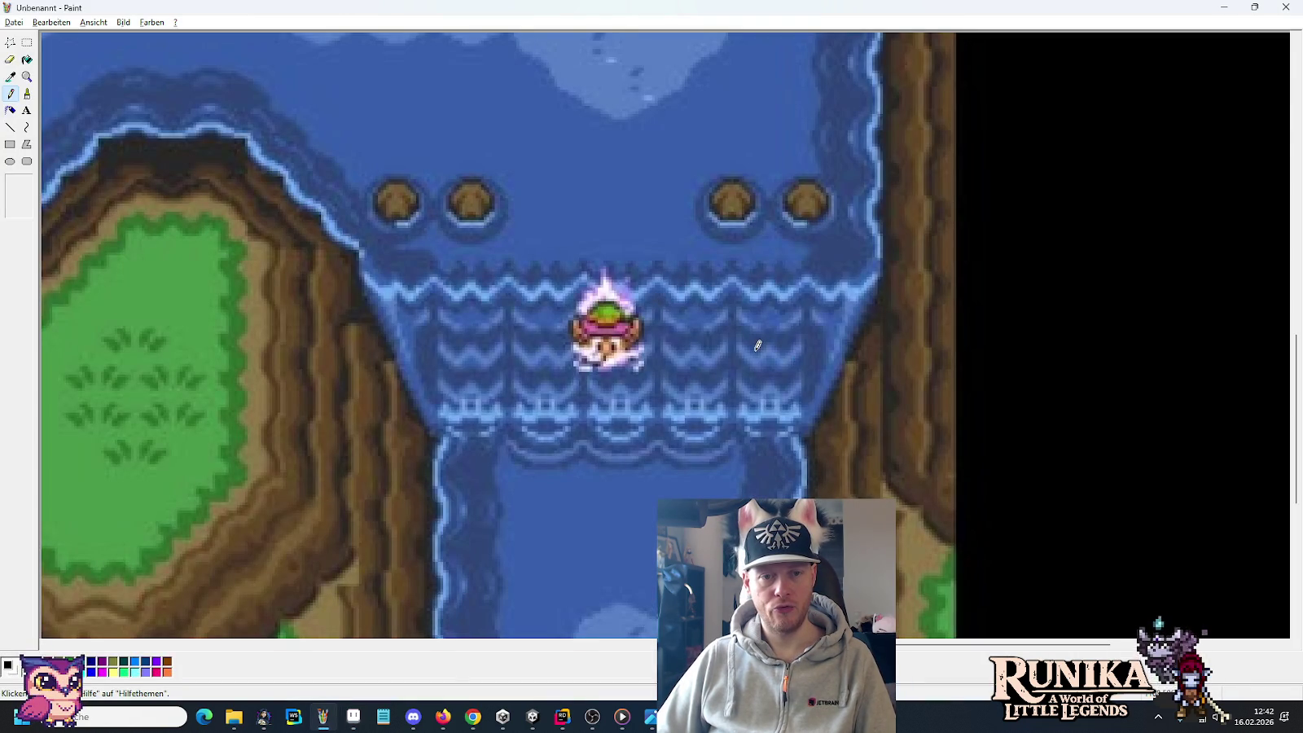
# Step: Switch via Paint to the Photos window showing the pixel-art forest waterfall screenshot
pyautogui.hotkey('alt', 'Tab')
pyautogui.hotkey('alt', 'Tab')
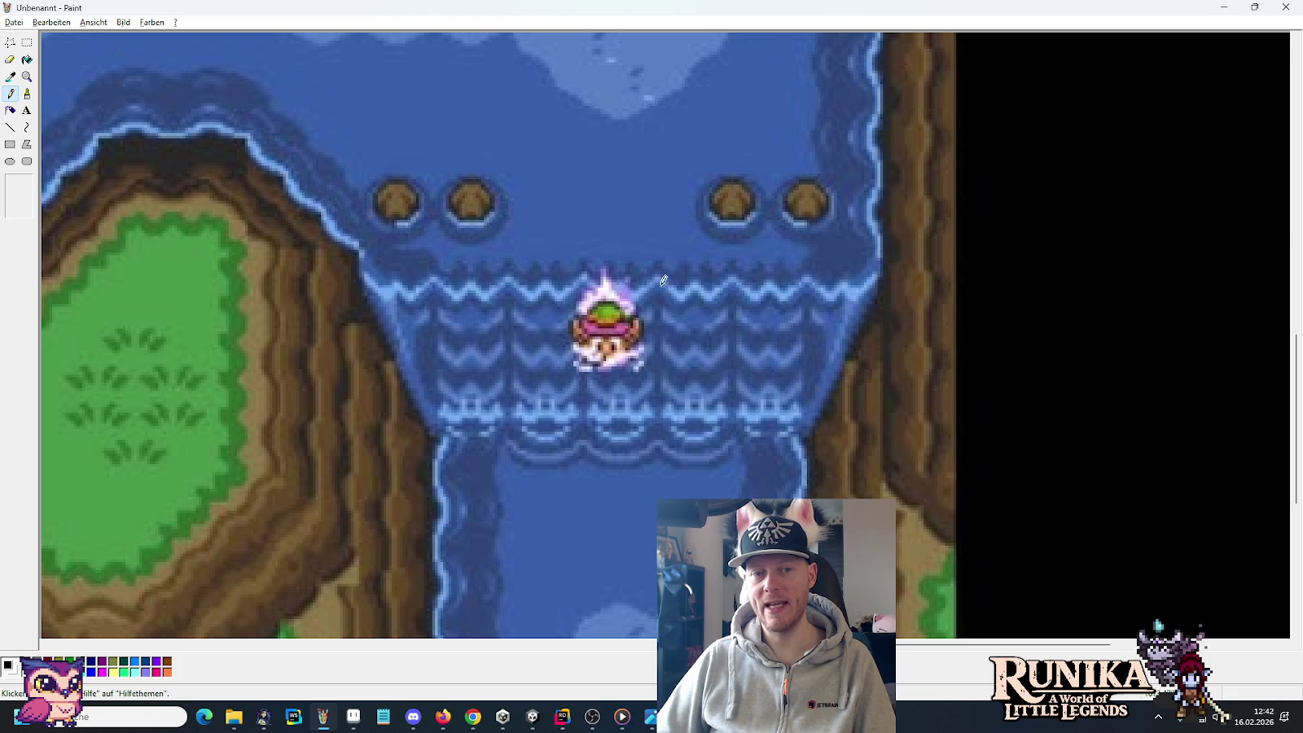
pyautogui.hotkey('alt', 'Tab')
pyautogui.hotkey('alt', 'Tab')
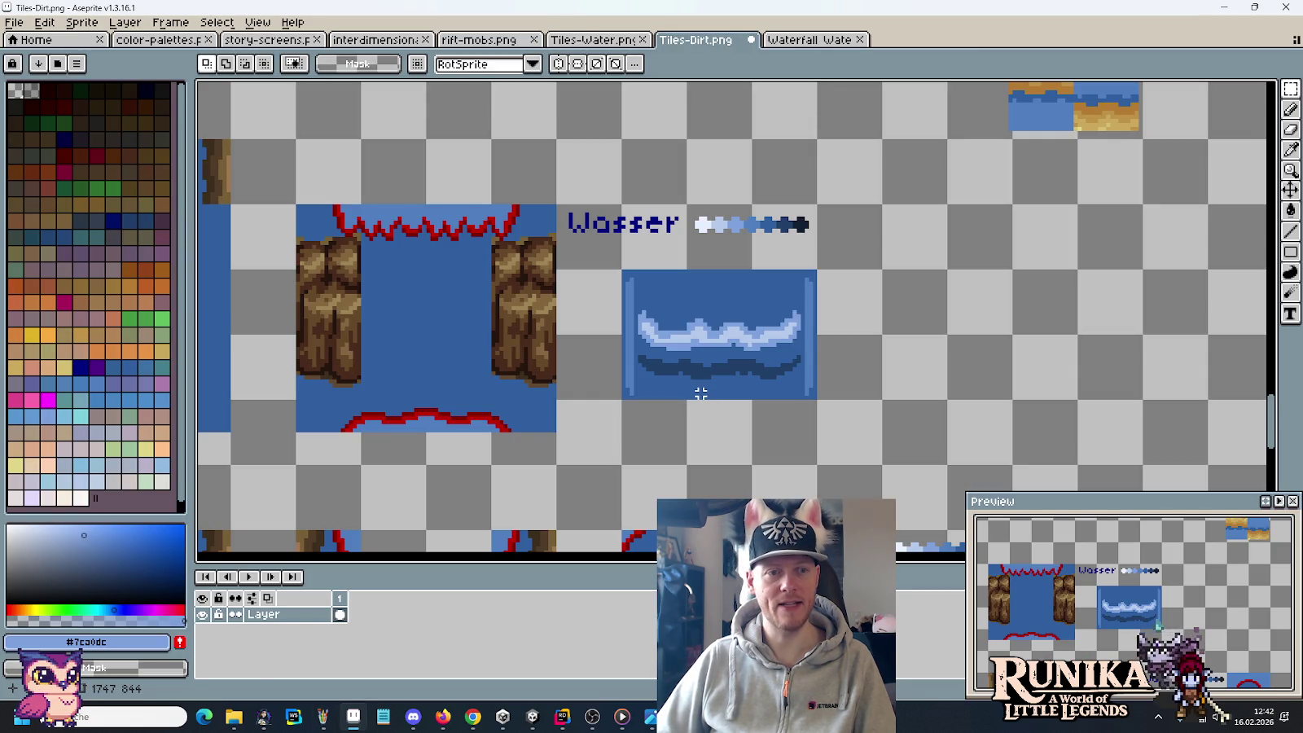
pyautogui.hotkey('alt', 'Tab')
pyautogui.hotkey('alt', 'Tab')
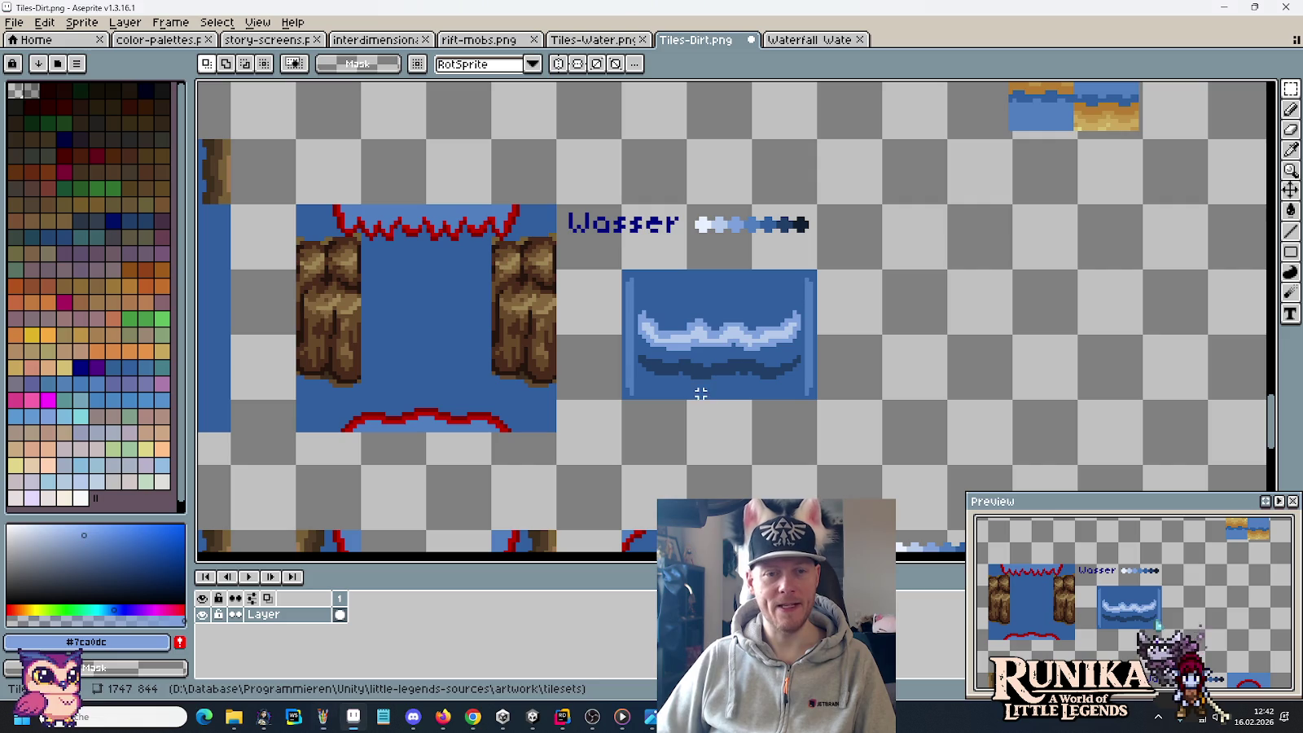
pyautogui.hotkey('alt', 'Tab')
pyautogui.click(671, 258)
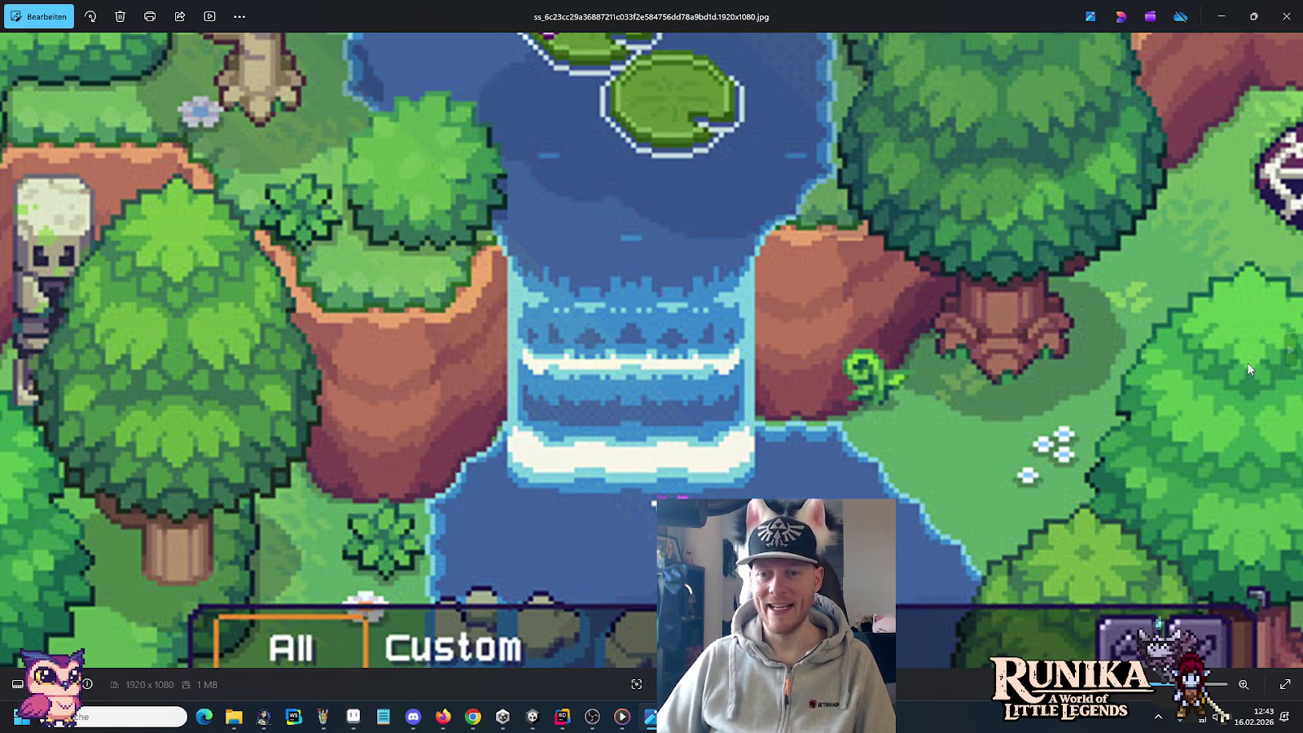
# Step: Step forward through the reference screenshots to the fall town waterfall
pyautogui.click(1289, 346)
pyautogui.click(1289, 346)
pyautogui.click(1289, 345)
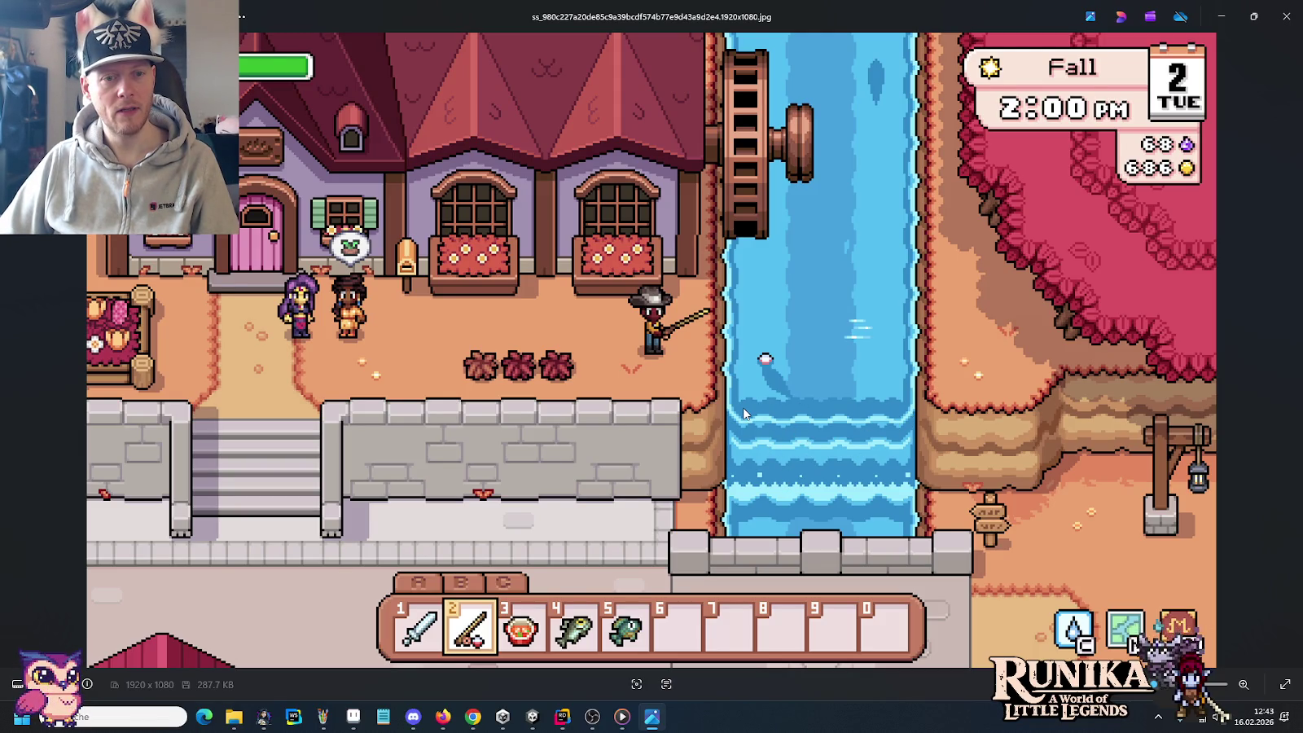
# Step: Compare the waterfall screenshot with the Tiles-Dirt tileset, ending back in Aseprite
pyautogui.hotkey('alt', 'Tab')
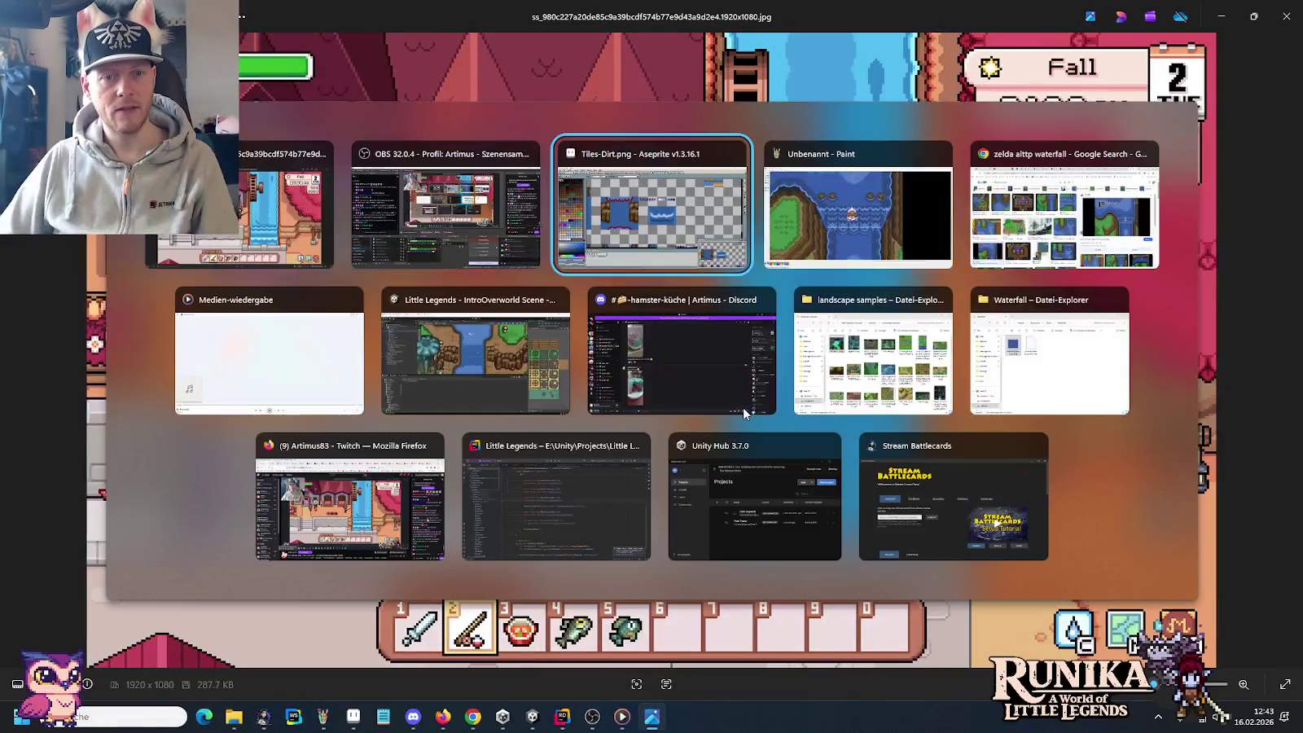
pyautogui.hotkey('alt', 'Tab')
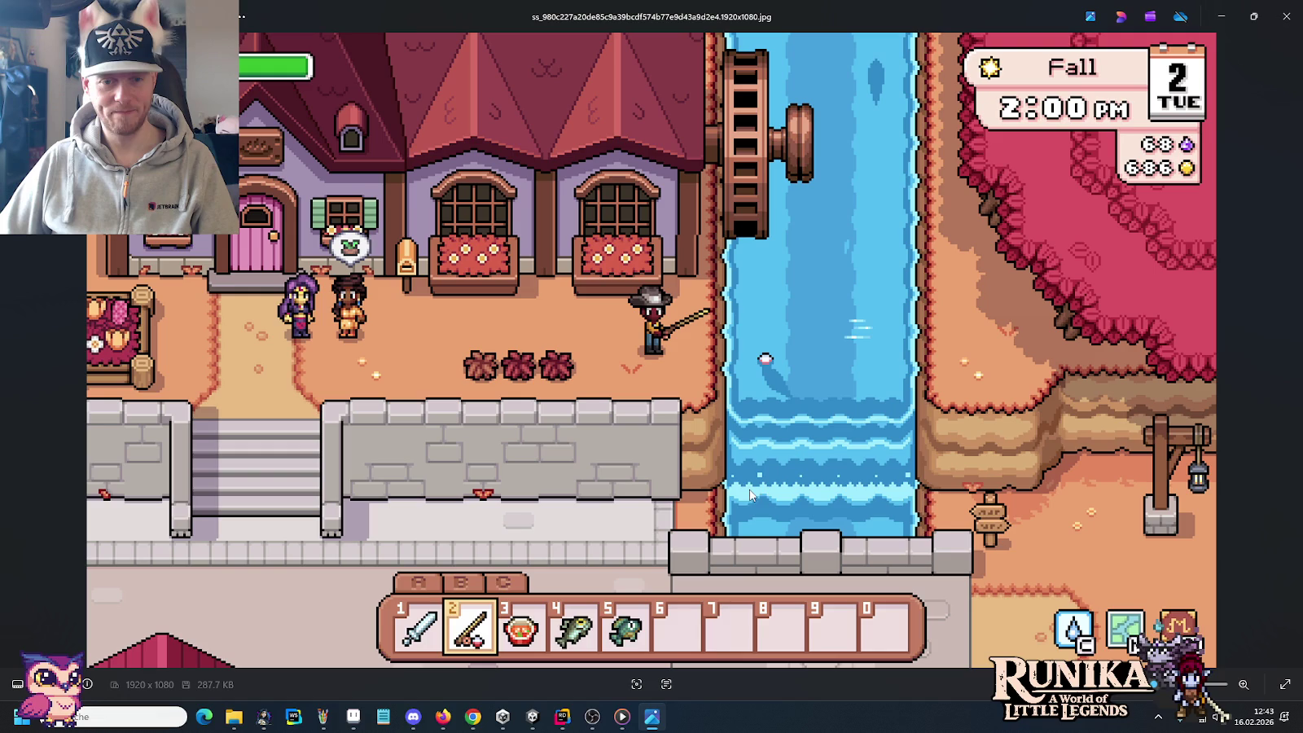
pyautogui.hotkey('alt', 'Tab')
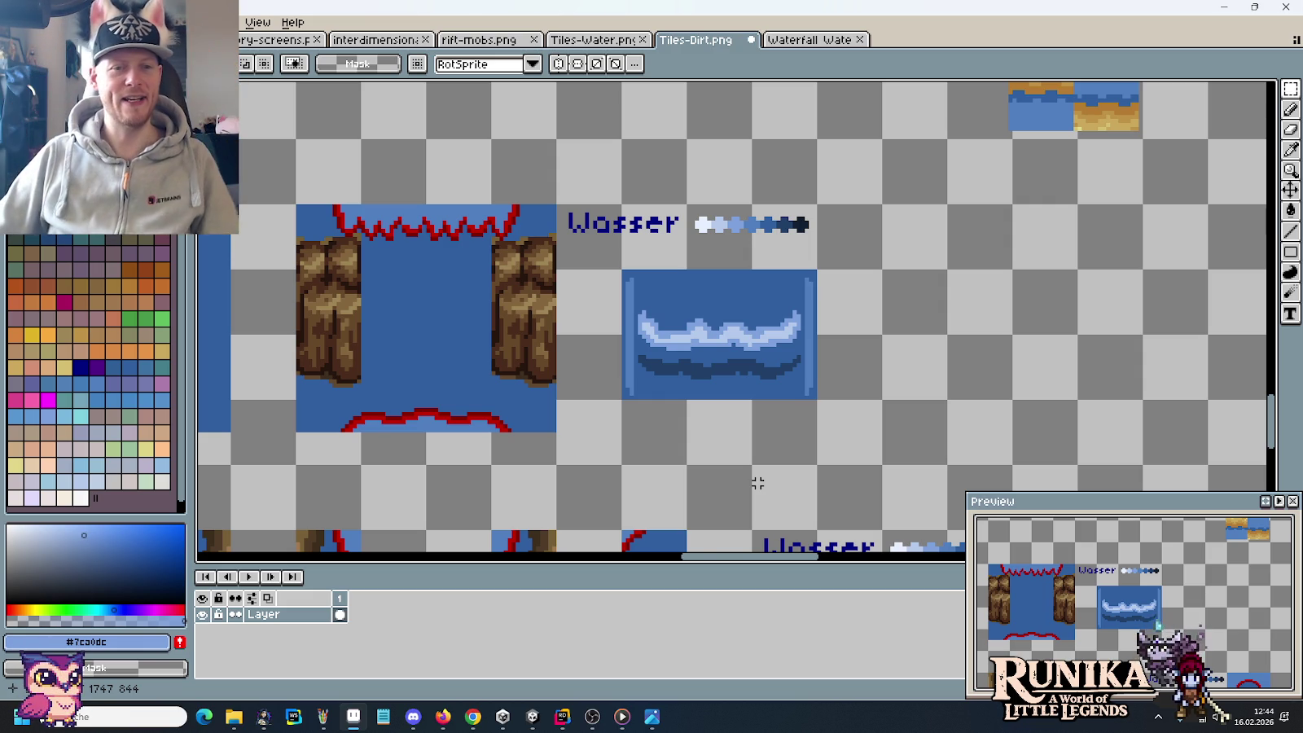
pyautogui.hotkey('alt', 'Tab')
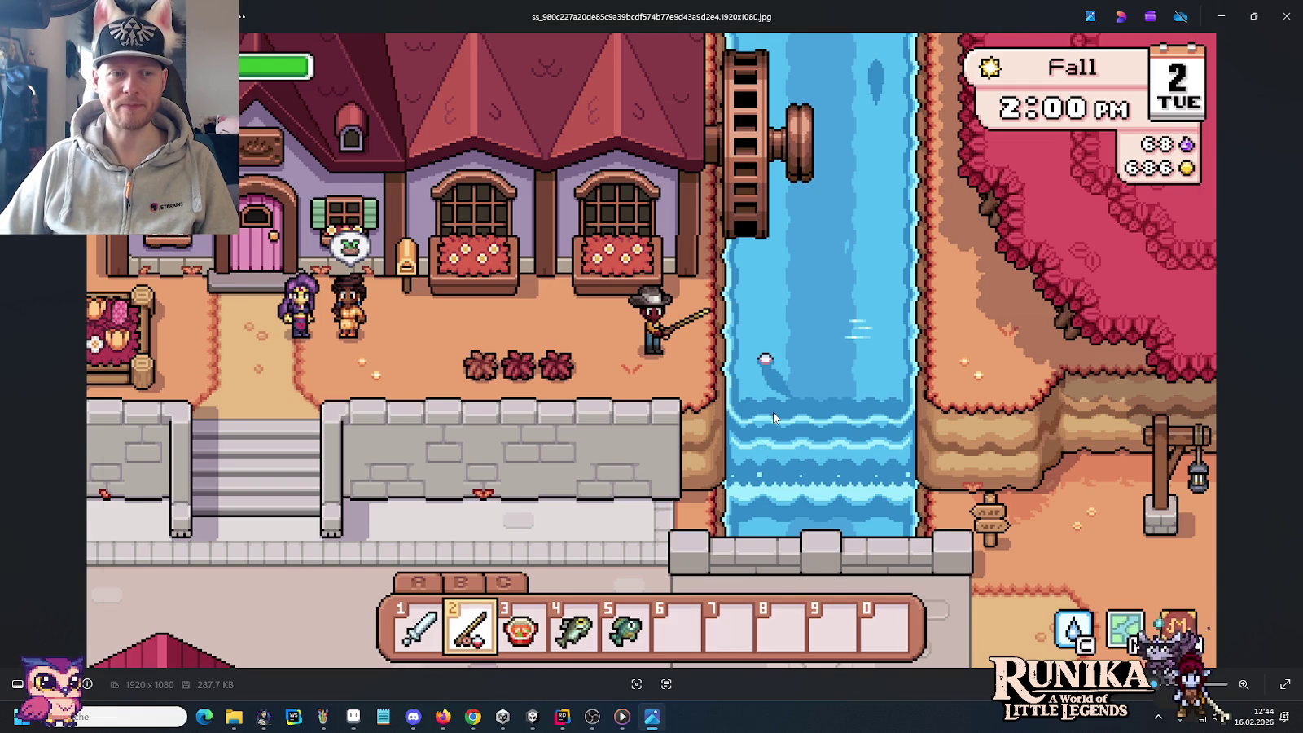
pyautogui.hotkey('alt', 'Tab')
pyautogui.hotkey('alt', 'Tab')
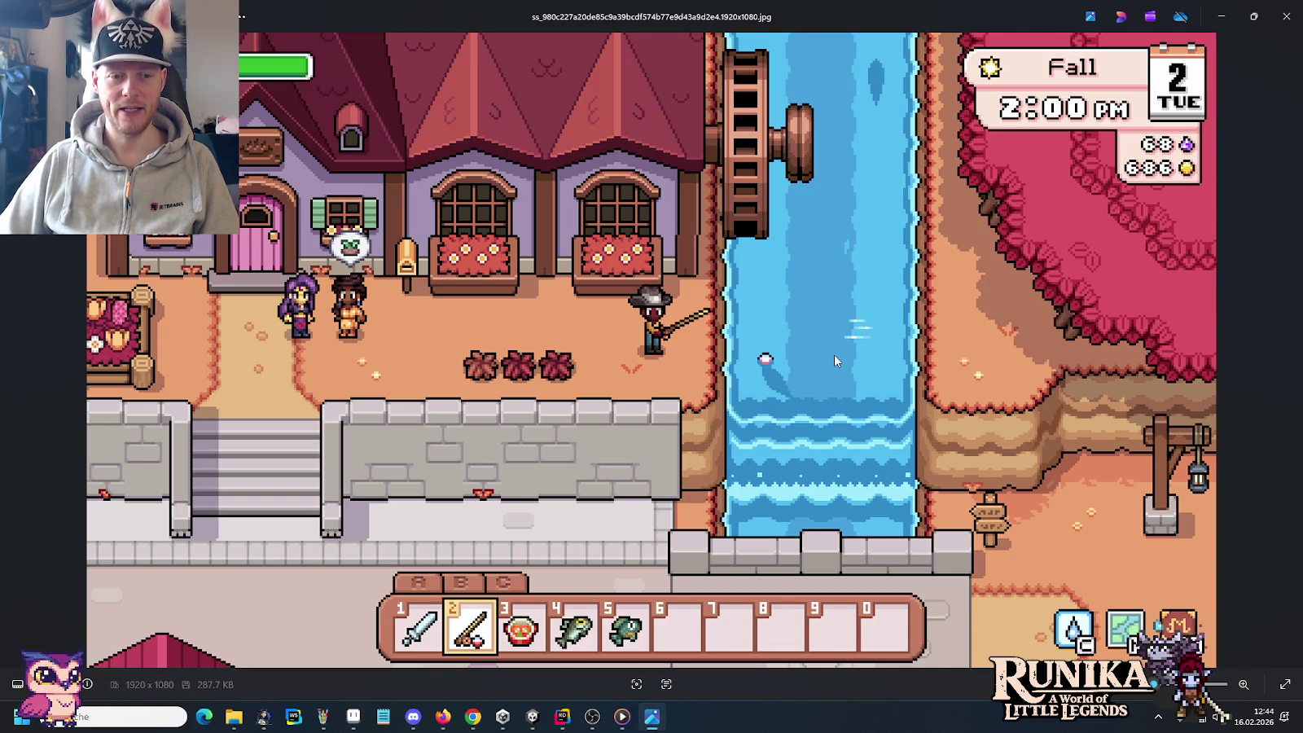
pyautogui.hotkey('alt', 'Tab')
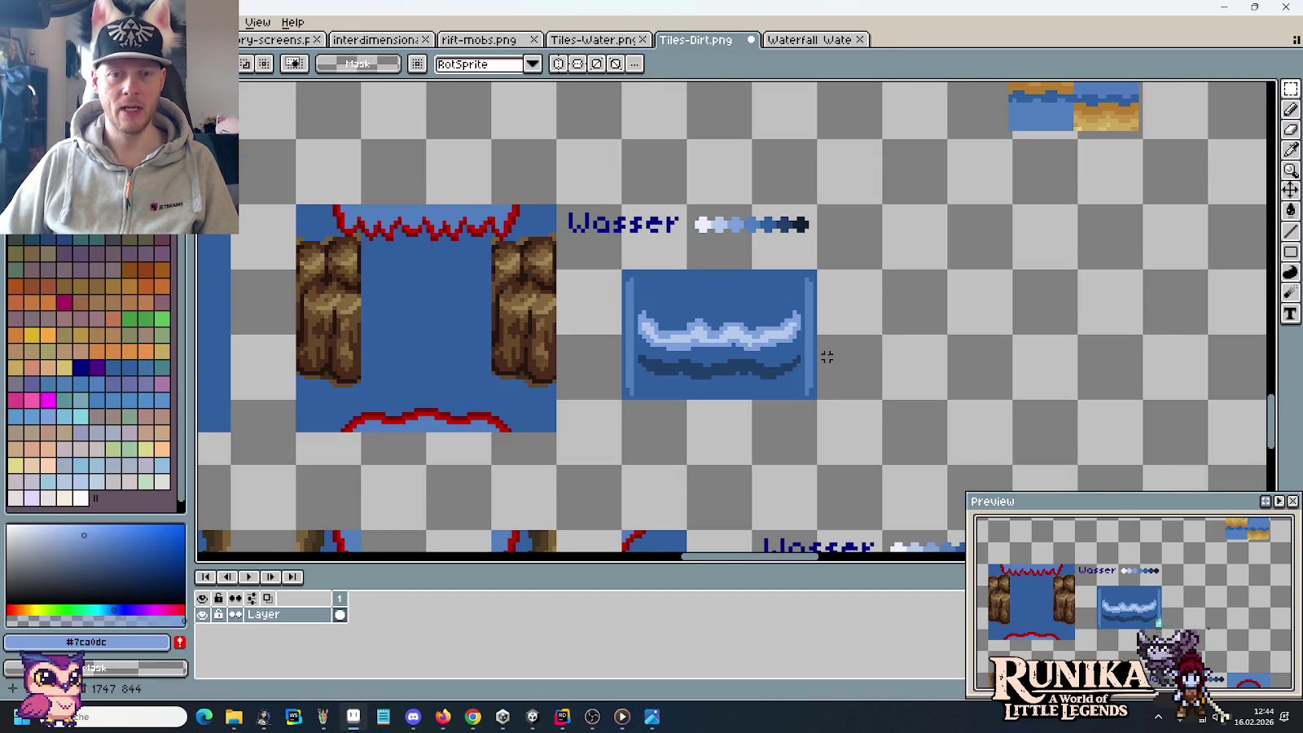
# Step: Pencil a pale foam crest and dark blue wave band into the water tile below Wasser
pyautogui.scroll(1, 826, 357)
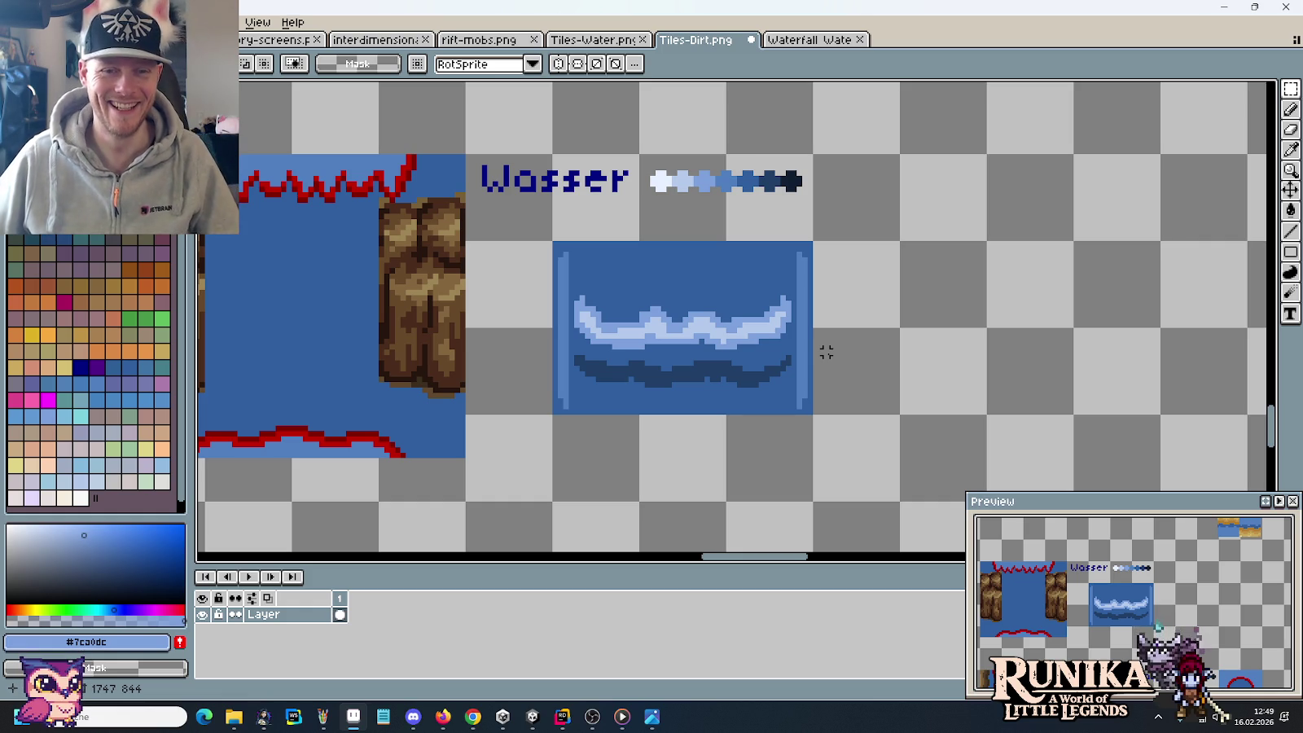
pyautogui.hotkey('alt', 'Tab')
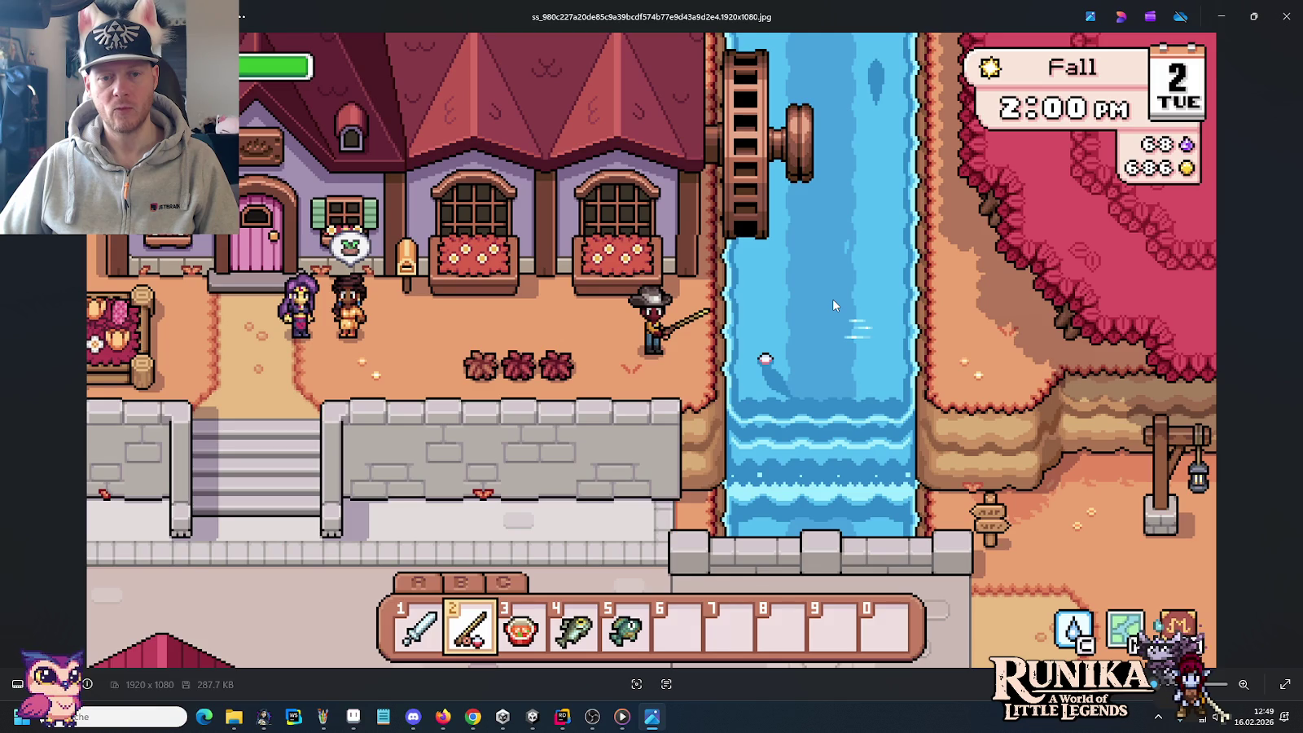
# Step: Centre the water tile in view and check it against the reference screenshot
pyautogui.hotkey('alt', 'Tab')
pyautogui.moveTo(838, 224); pyautogui.dragTo(803, 224)
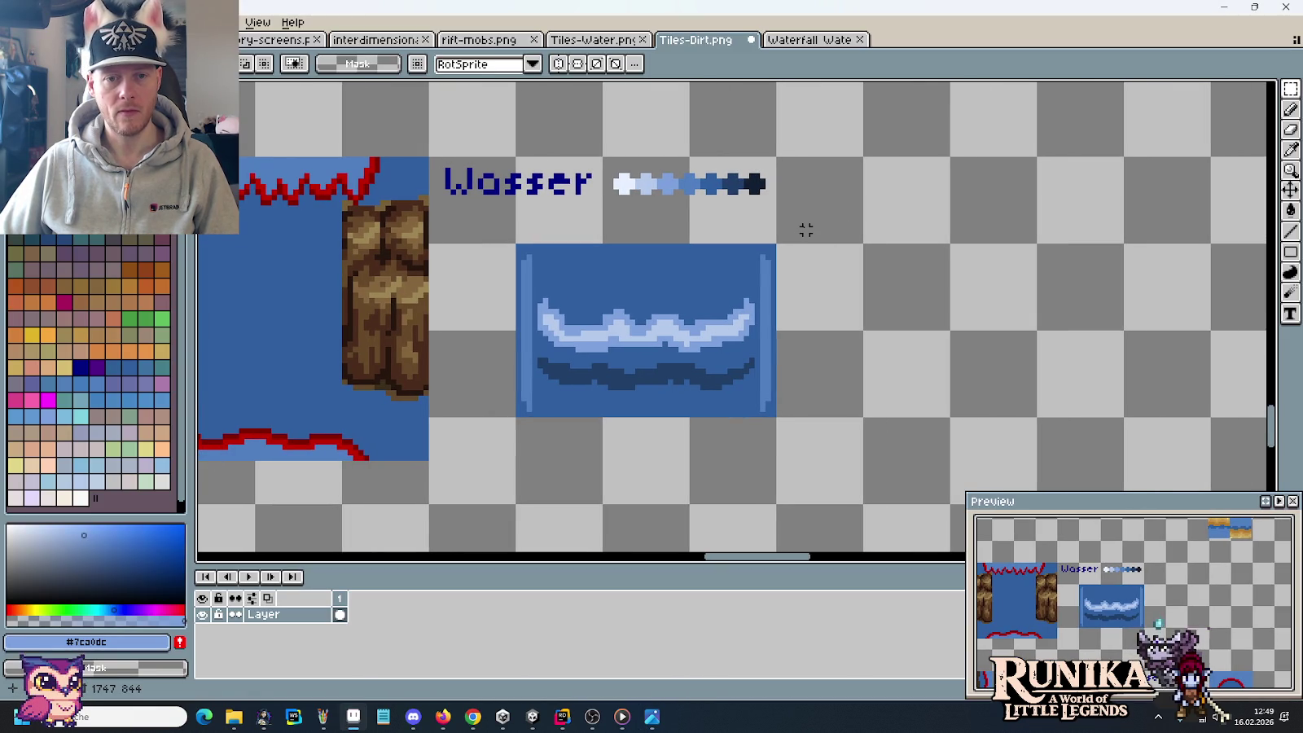
pyautogui.hotkey('alt', 'Tab')
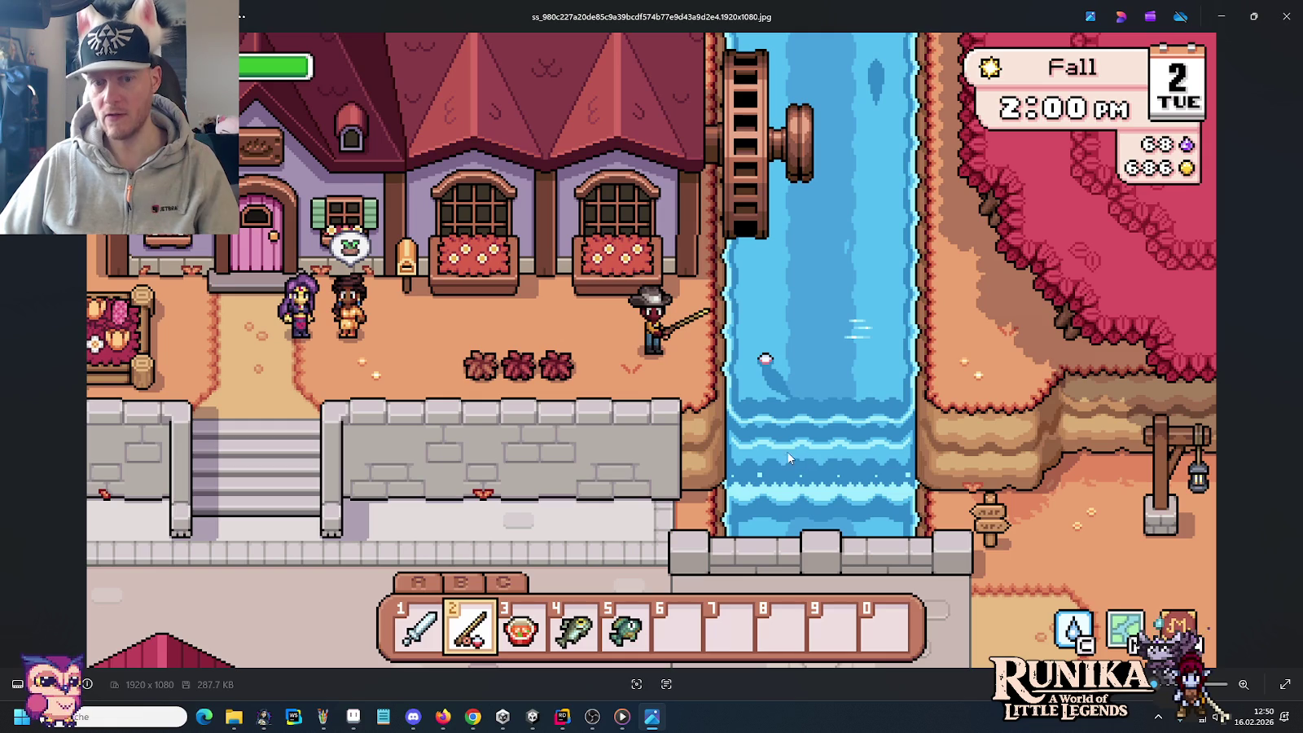
pyautogui.hotkey('alt', 'Tab')
# Step: Select the whole water tile and place a duplicate to its right
pyautogui.moveTo(746, 381); pyautogui.dragTo(532, 268)
pyautogui.moveTo(575, 324)
pyautogui.mouseDown()
pyautogui.moveTo(566, 318)
pyautogui.moveTo(913, 318)
pyautogui.mouseUp()
pyautogui.hotkey('ctrl', 'd')
pyautogui.scroll(1, 728, 294)
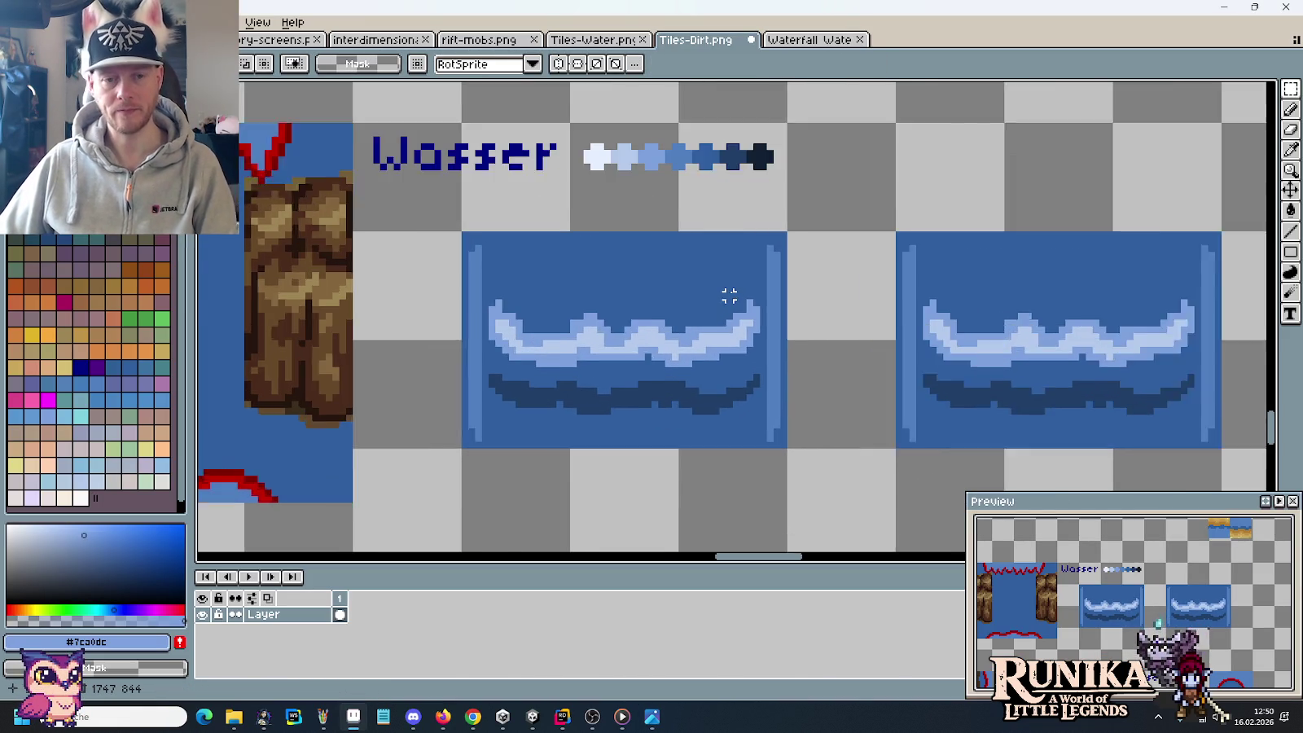
pyautogui.scroll(1, 729, 296)
pyautogui.scroll(1, 578, 322)
# Step: Sample the medium blue #507fbf from the tile with the eyedropper
pyautogui.press('i')
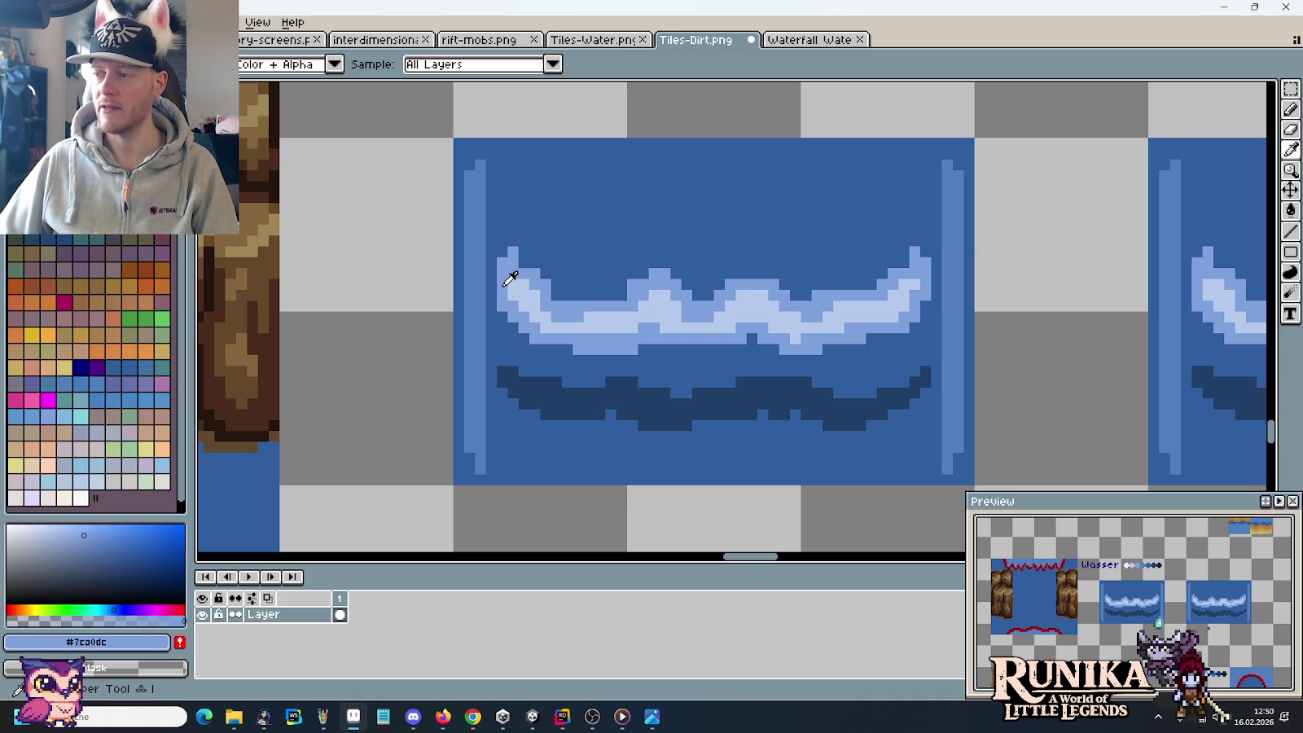
pyautogui.scroll(-2, 510, 278)
pyautogui.hotkey('alt', 'Tab')
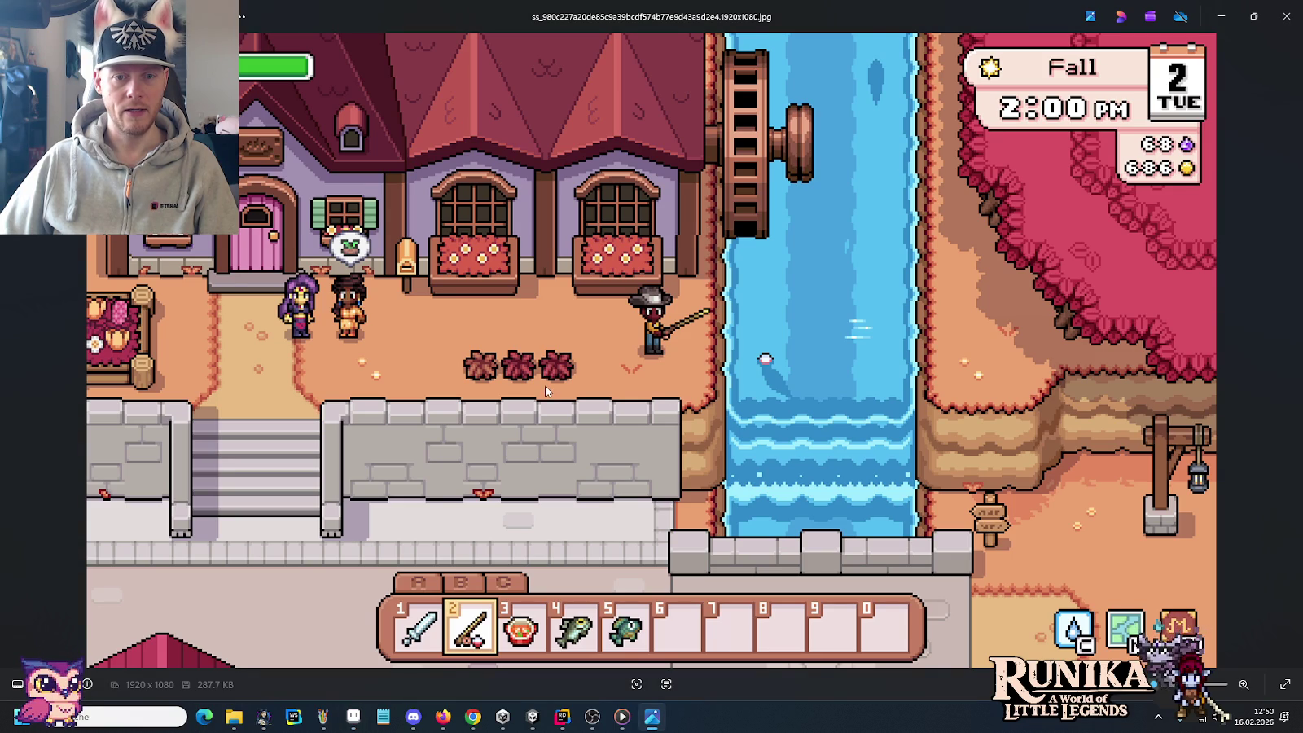
pyautogui.hotkey('alt', 'Tab')
pyautogui.click(491, 275)
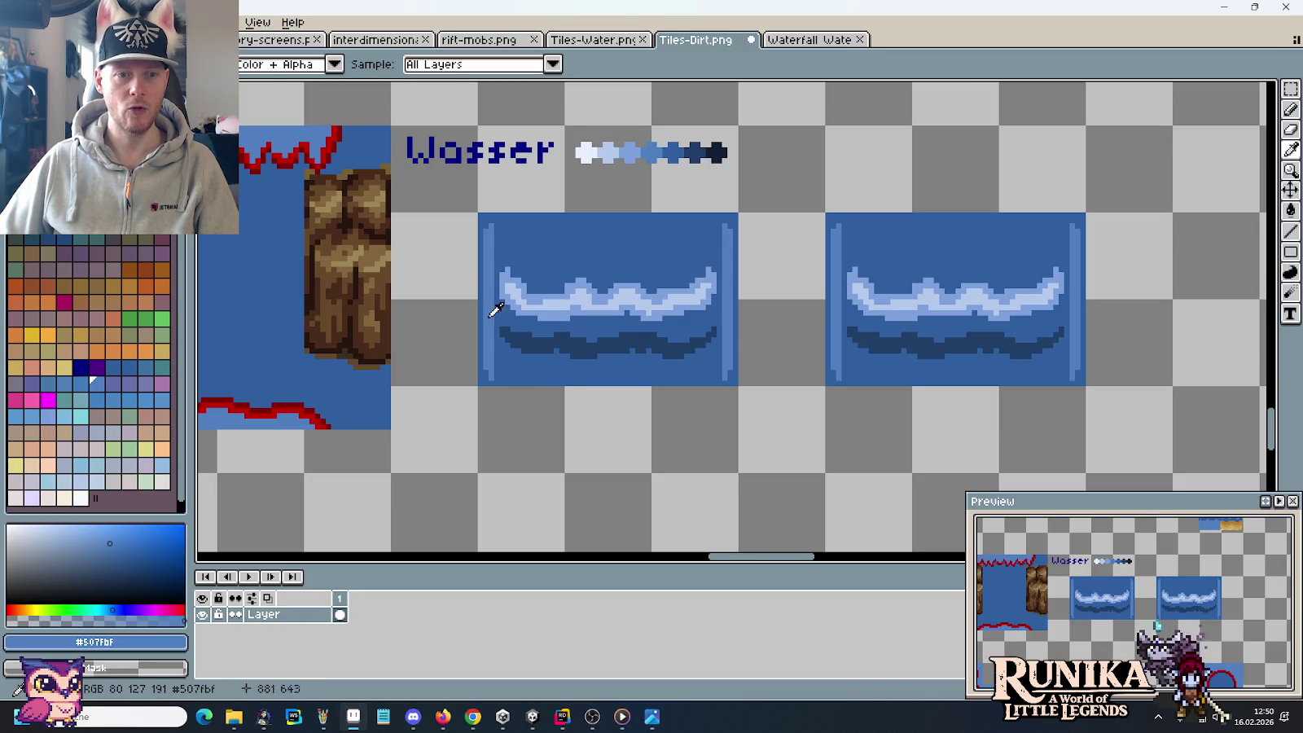
# Step: Compare the water tiles against the reference game screenshot again
pyautogui.scroll(2, 495, 303)
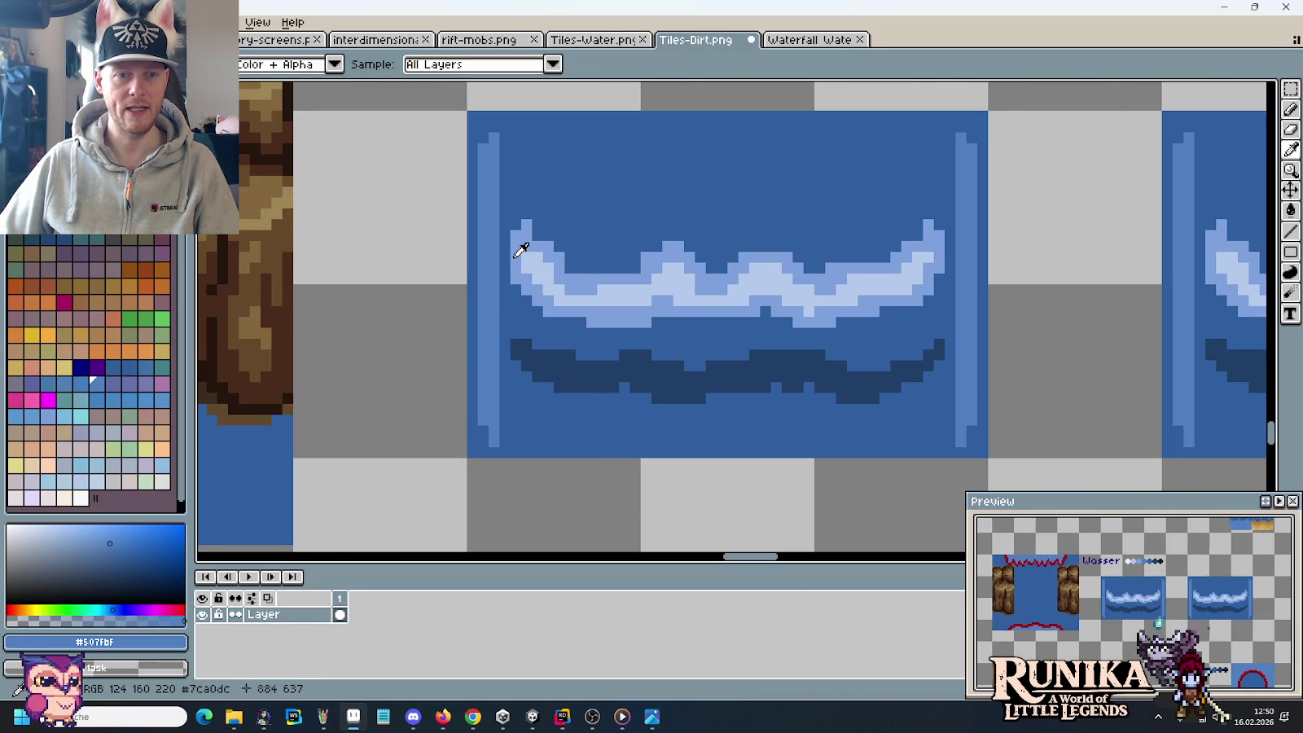
pyautogui.hotkey('alt', 'Tab')
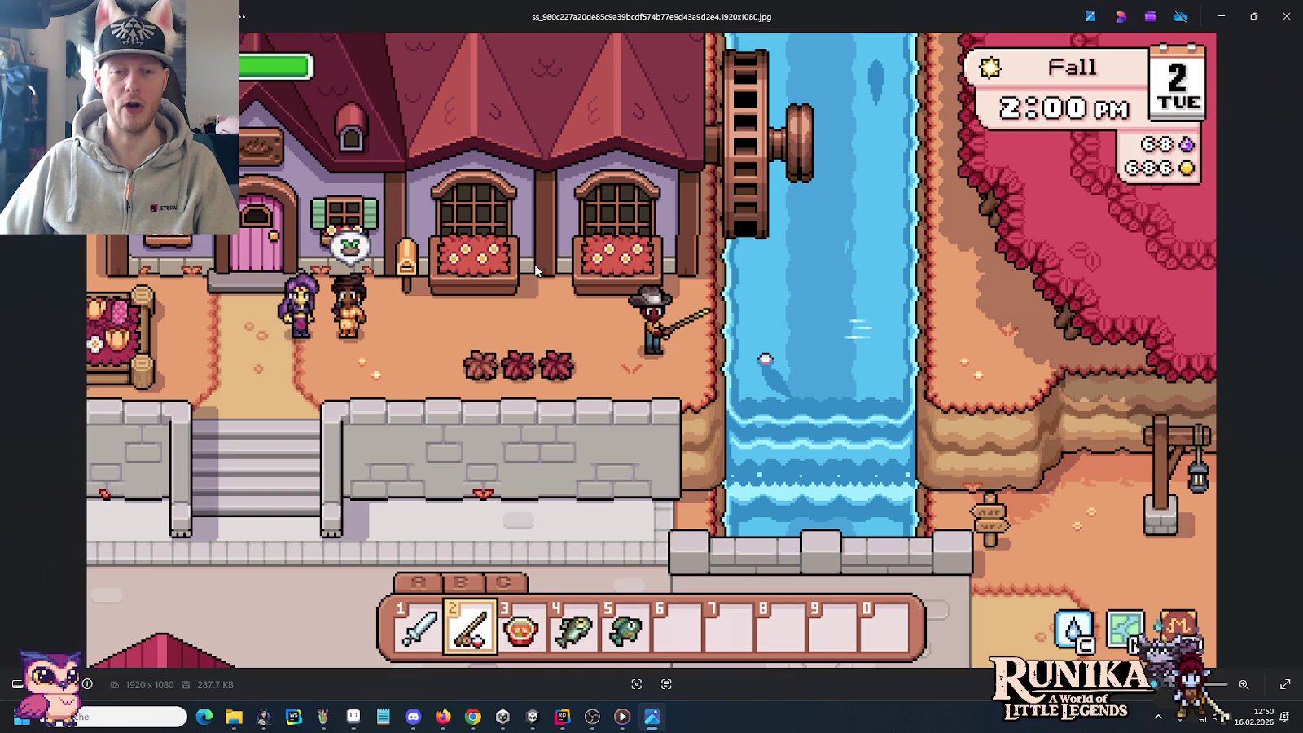
pyautogui.hotkey('alt', 'Tab')
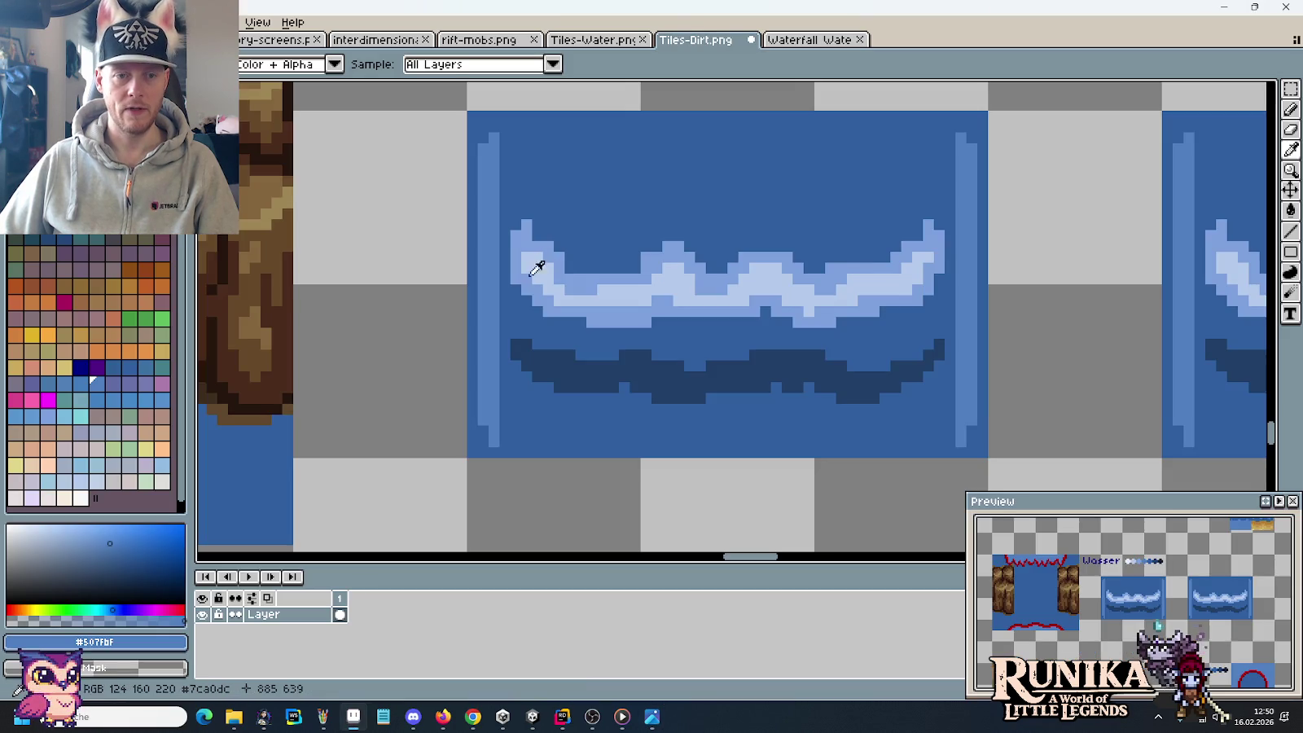
pyautogui.scroll(-2, 684, 291)
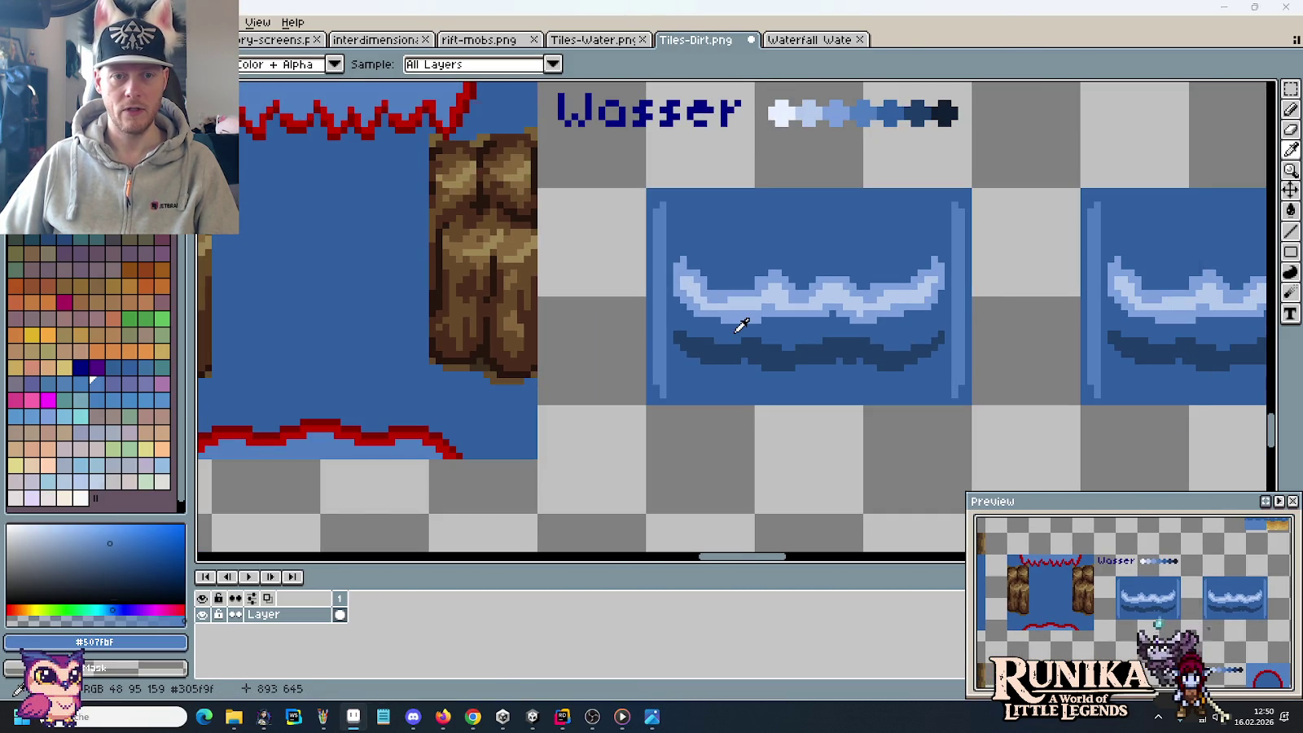
pyautogui.hotkey('alt', 'Tab')
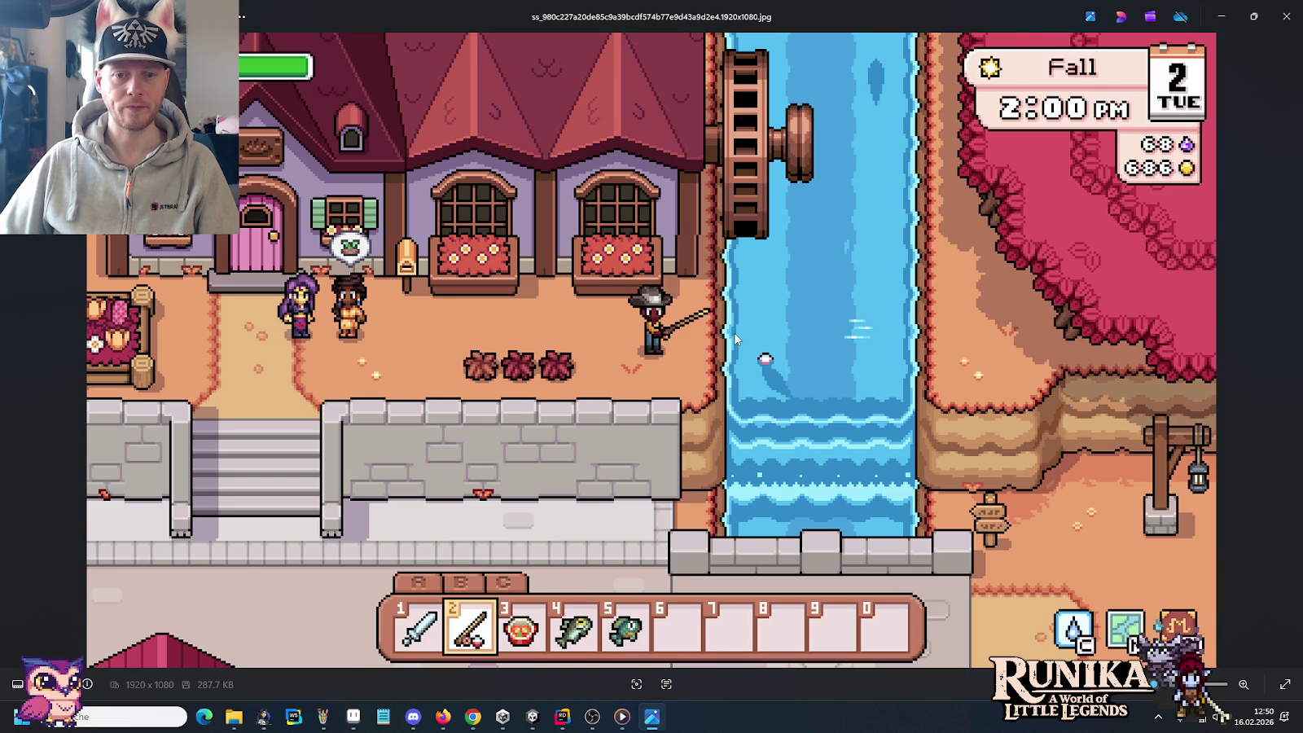
pyautogui.hotkey('alt', 'Tab')
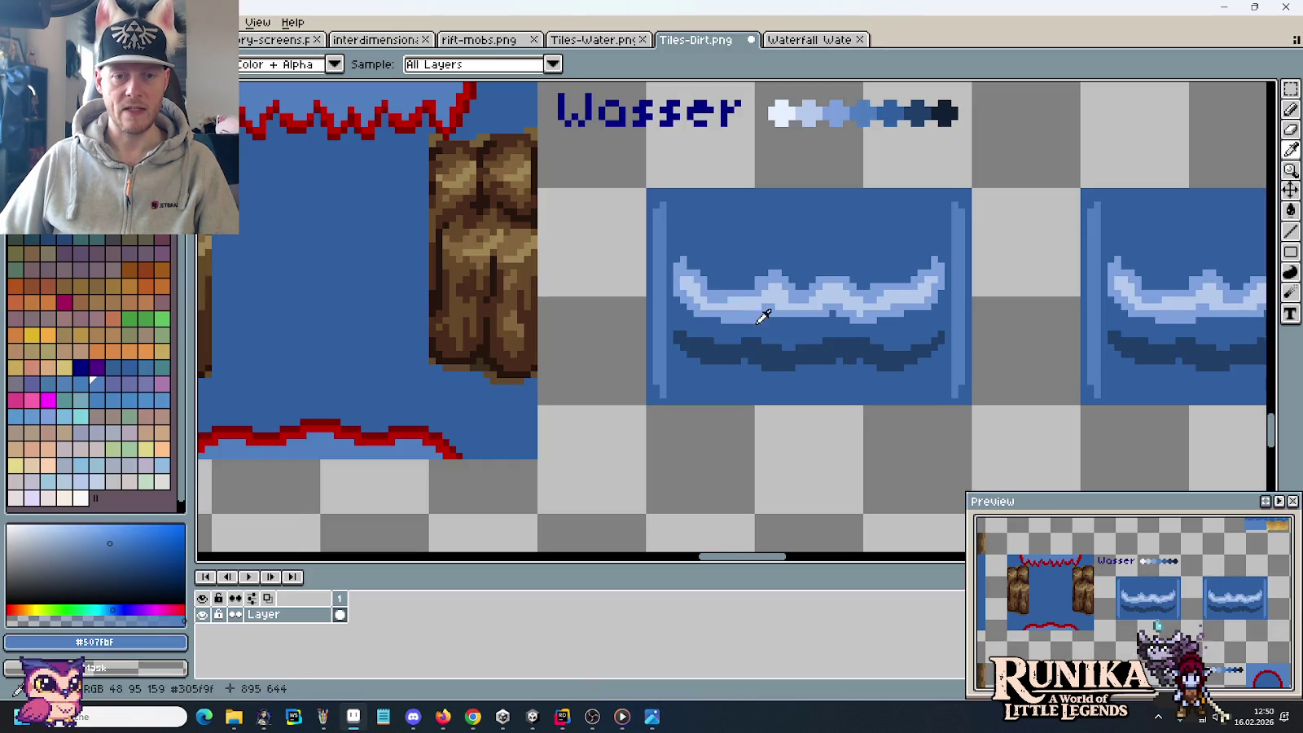
pyautogui.scroll(1, 696, 334)
pyautogui.scroll(1, 693, 330)
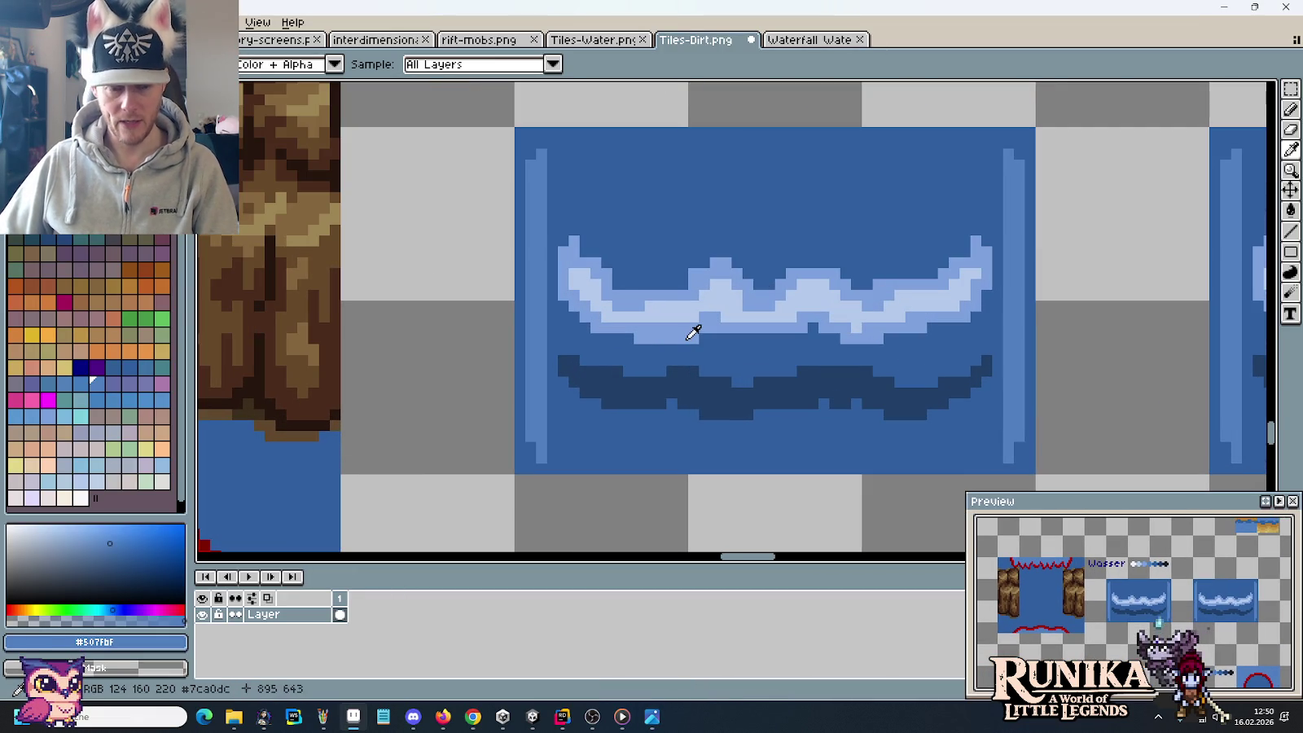
# Step: Pick the dark background blue and bucket-fill the medium, light and dark wave bands
pyautogui.click(643, 259)
pyautogui.press('g')
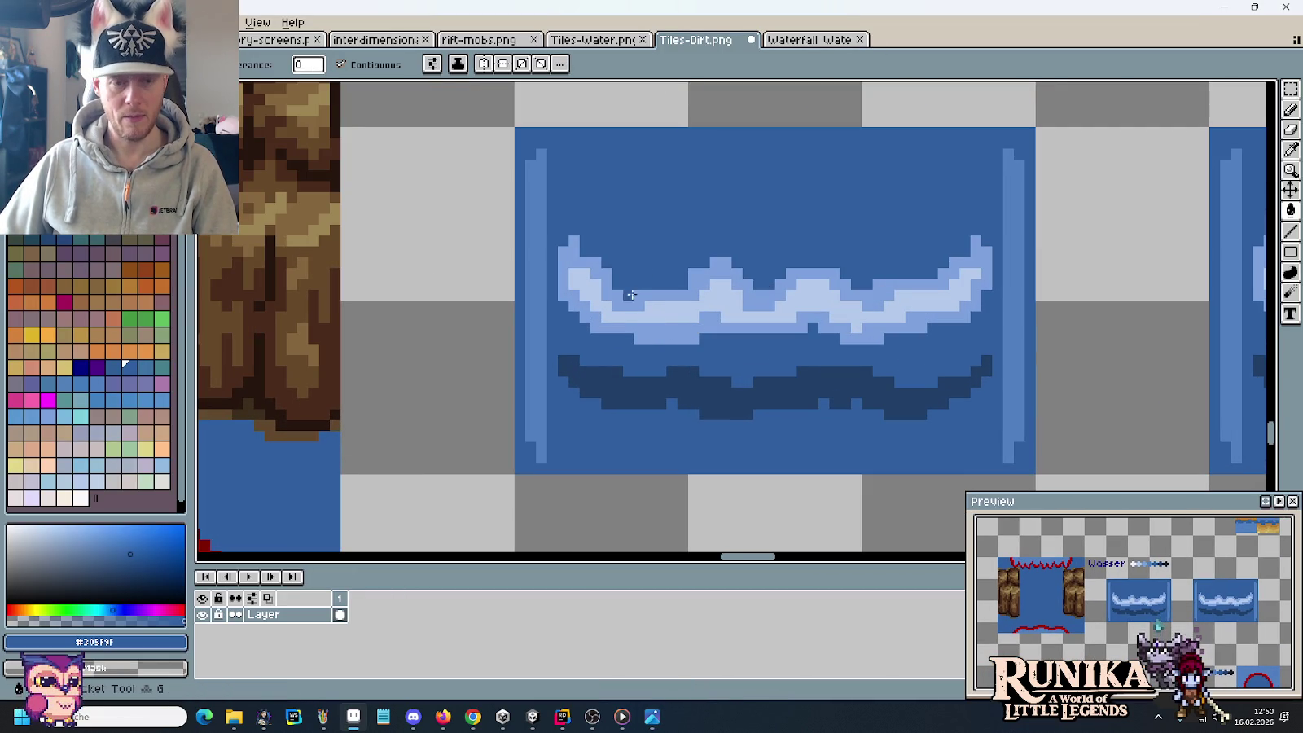
pyautogui.click(630, 306)
pyautogui.click(636, 314)
pyautogui.click(629, 392)
pyautogui.press('i')
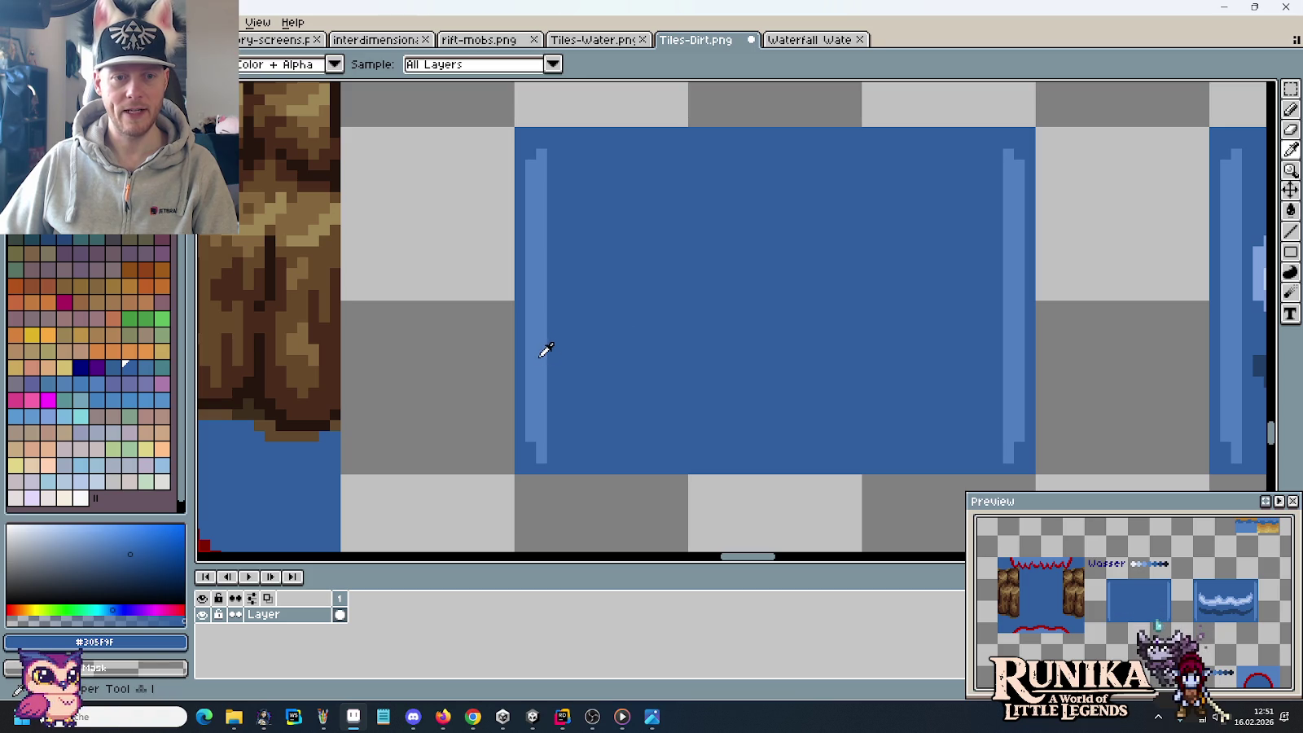